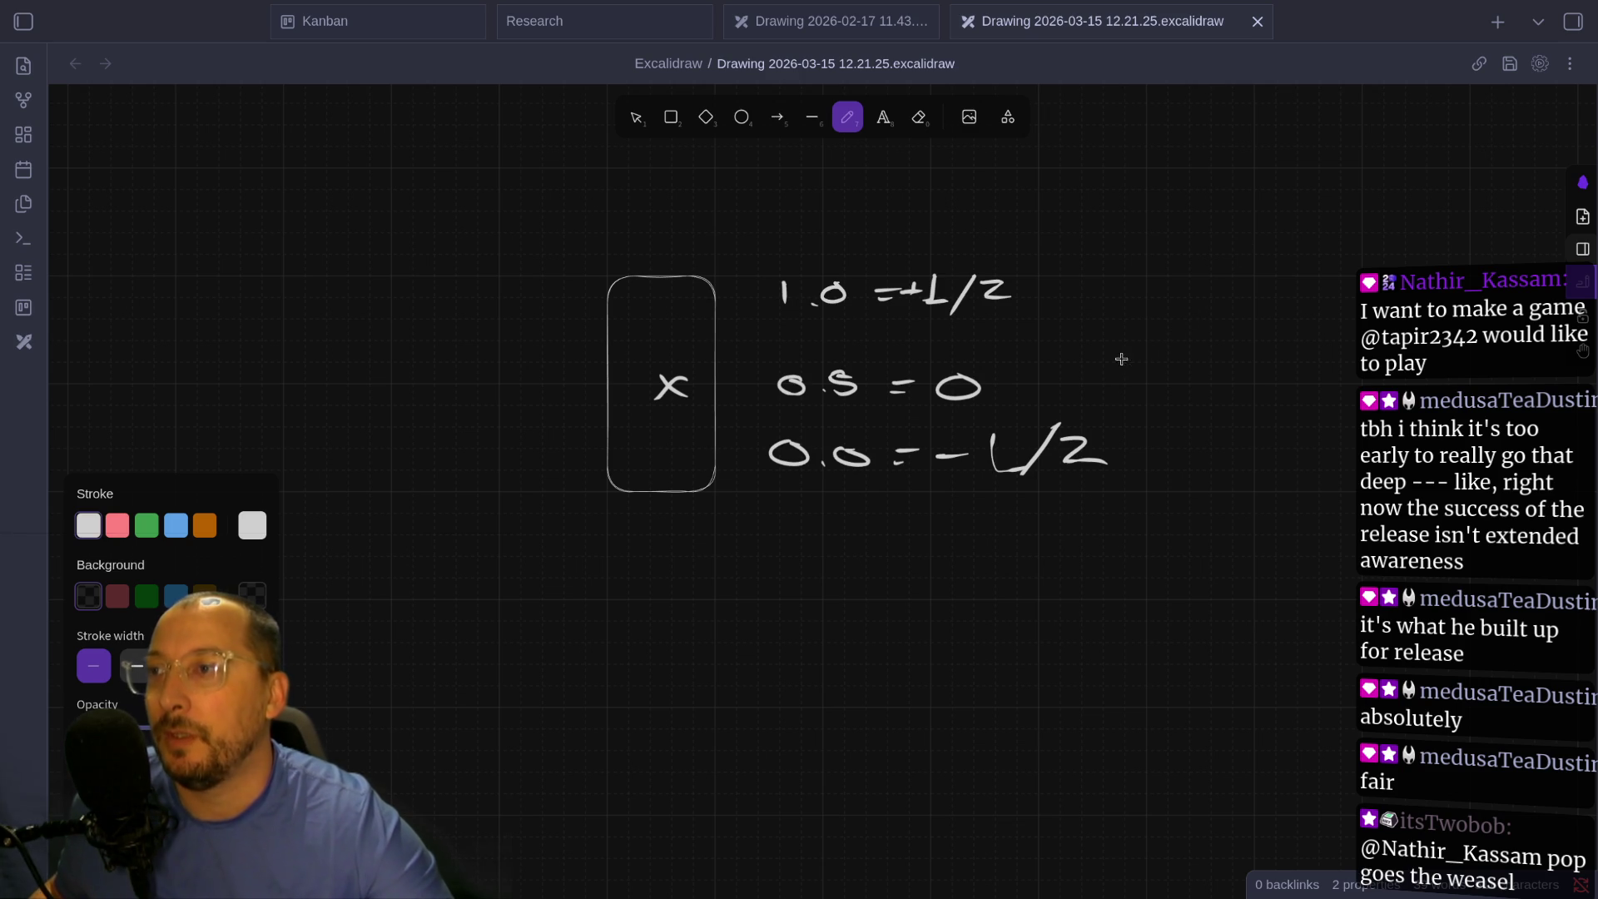
- Hand-write 0.5-0.5 = 0 and -0.5-1 = -0.5 to the right of the existing notes
mouse_move(1216, 378)
mouse_down()
mouse_move(1204, 364)
mouse_move(1249, 393)
mouse_move(1386, 378)
mouse_up()
click(1232, 395)
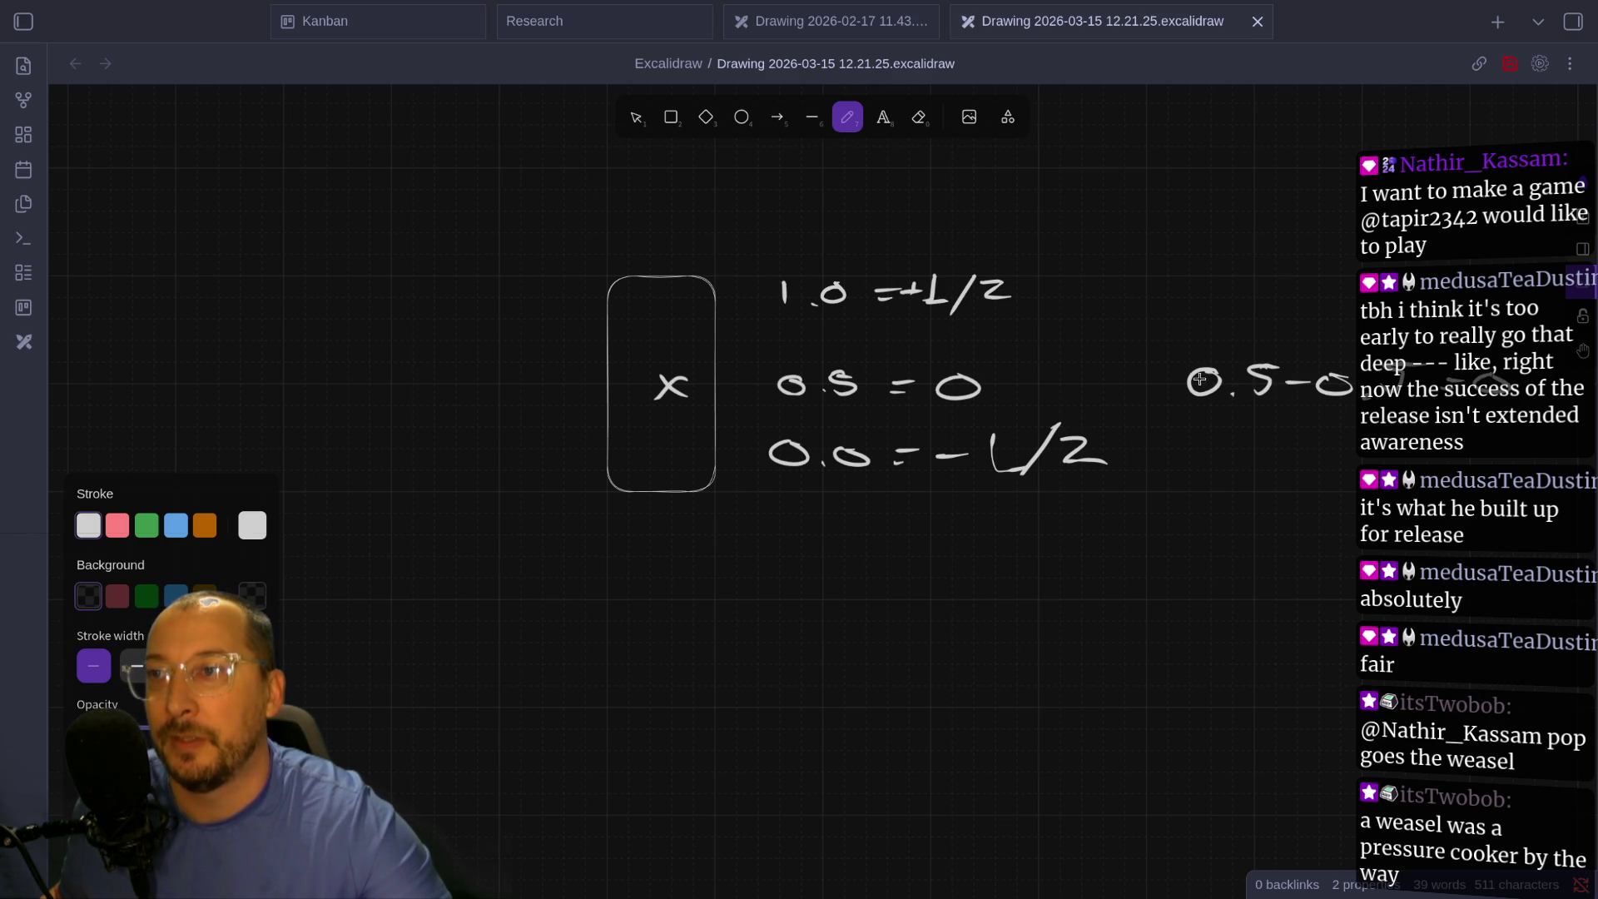
mouse_move(1010, 389)
mouse_down()
mouse_move(1047, 384)
mouse_move(998, 389)
mouse_move(1022, 400)
mouse_up()
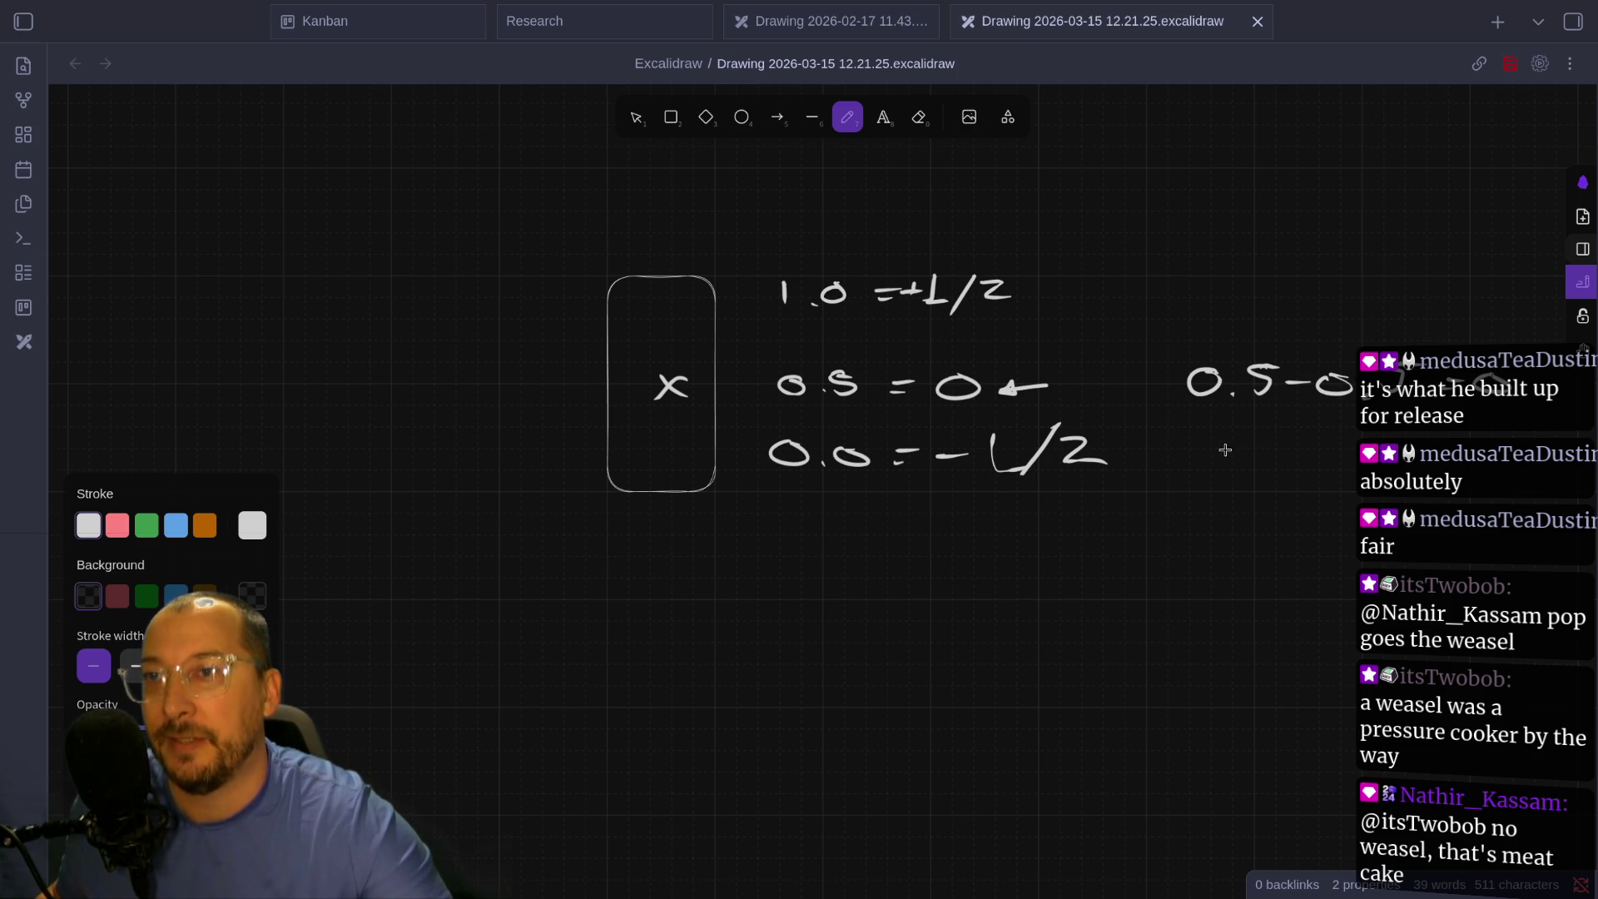
drag(1187, 450, 1219, 449)
mouse_move(1248, 441)
mouse_down()
mouse_move(1232, 456)
mouse_move(1291, 435)
mouse_up()
click(1274, 456)
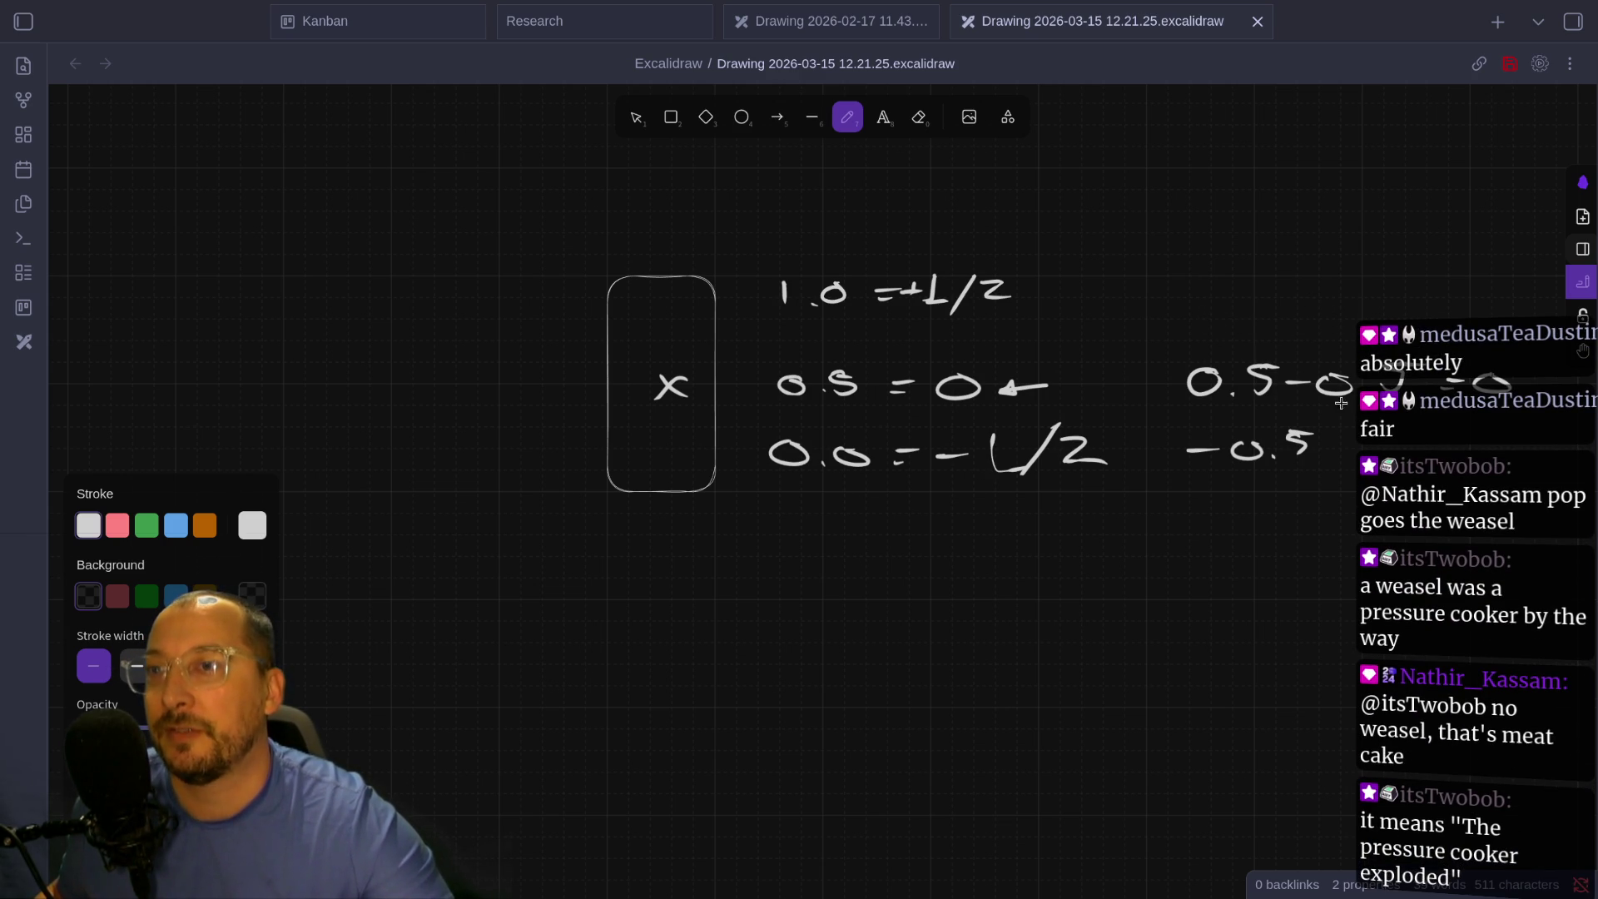
mouse_move(1328, 445)
mouse_down()
mouse_move(1540, 458)
mouse_move(1548, 429)
mouse_up()
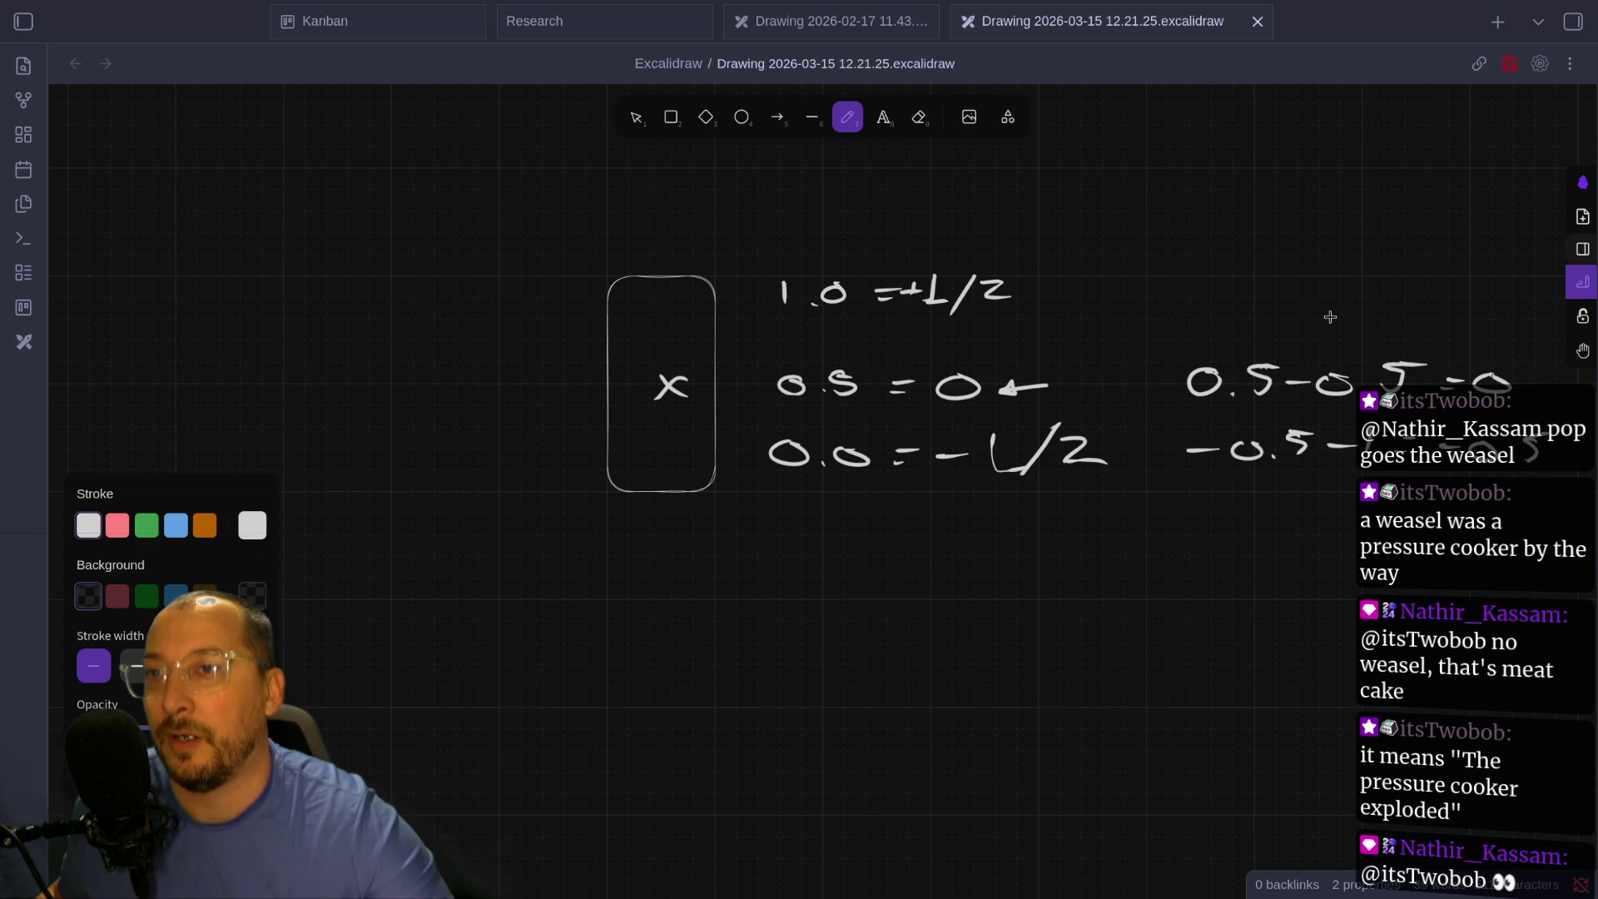
- Add the top row 0 = 0.5 above the new calculations
drag(1342, 305, 1339, 307)
click(1234, 324)
drag(1200, 301, 1276, 305)
mouse_move(1388, 314)
mouse_down()
mouse_move(1473, 310)
mouse_move(1527, 320)
mouse_move(1516, 331)
mouse_up()
click(1500, 329)
drag(1528, 306, 1553, 306)
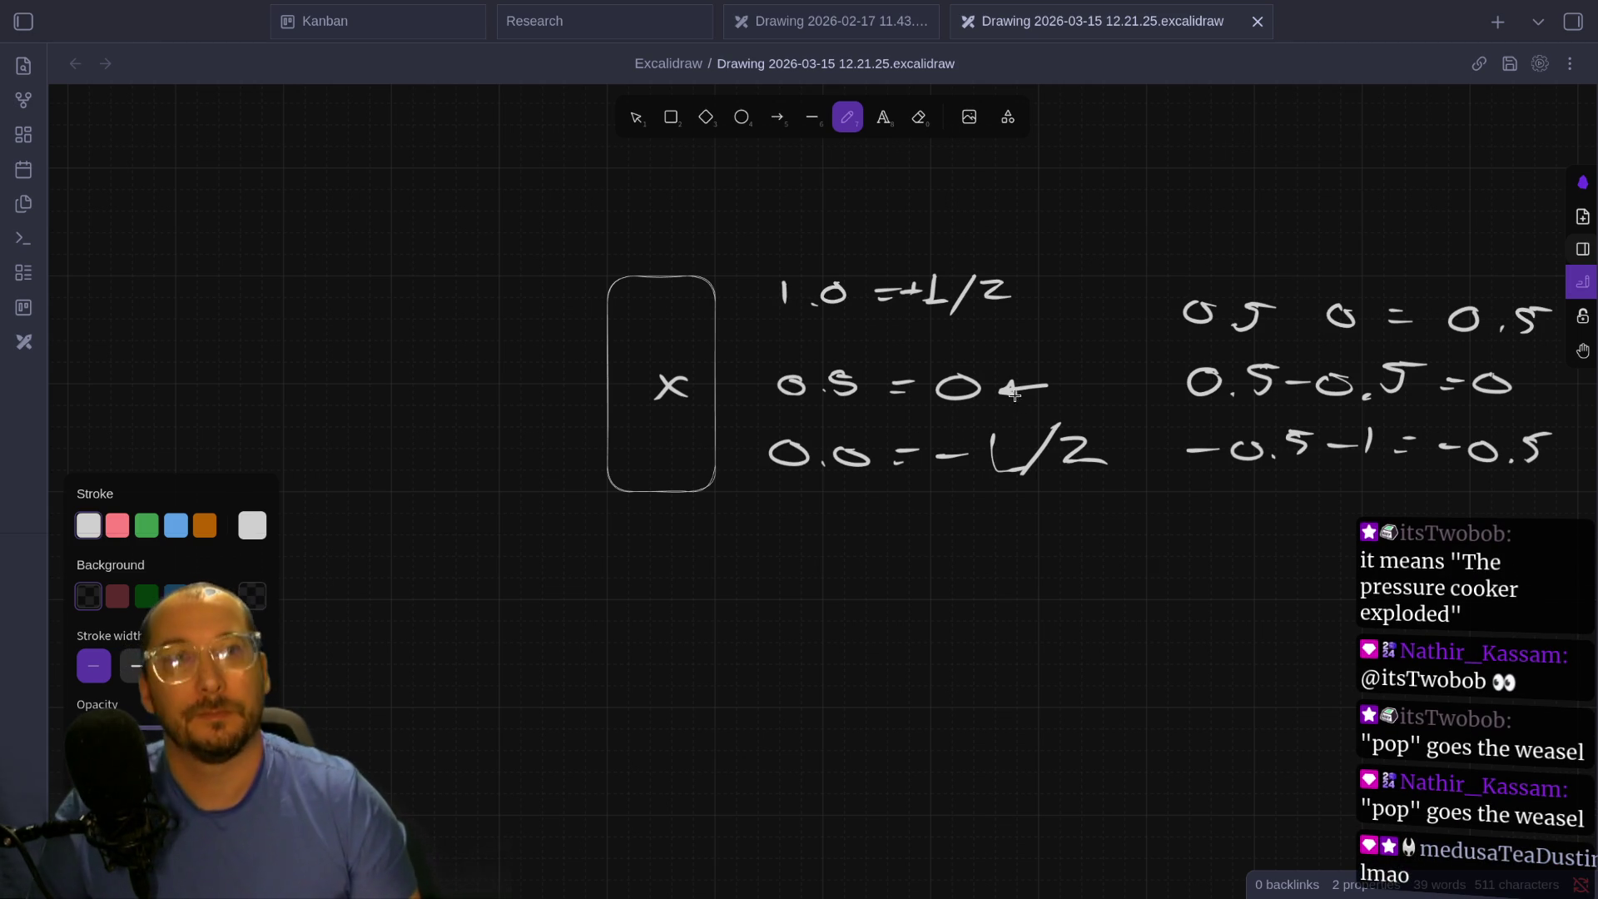
key(super+1)
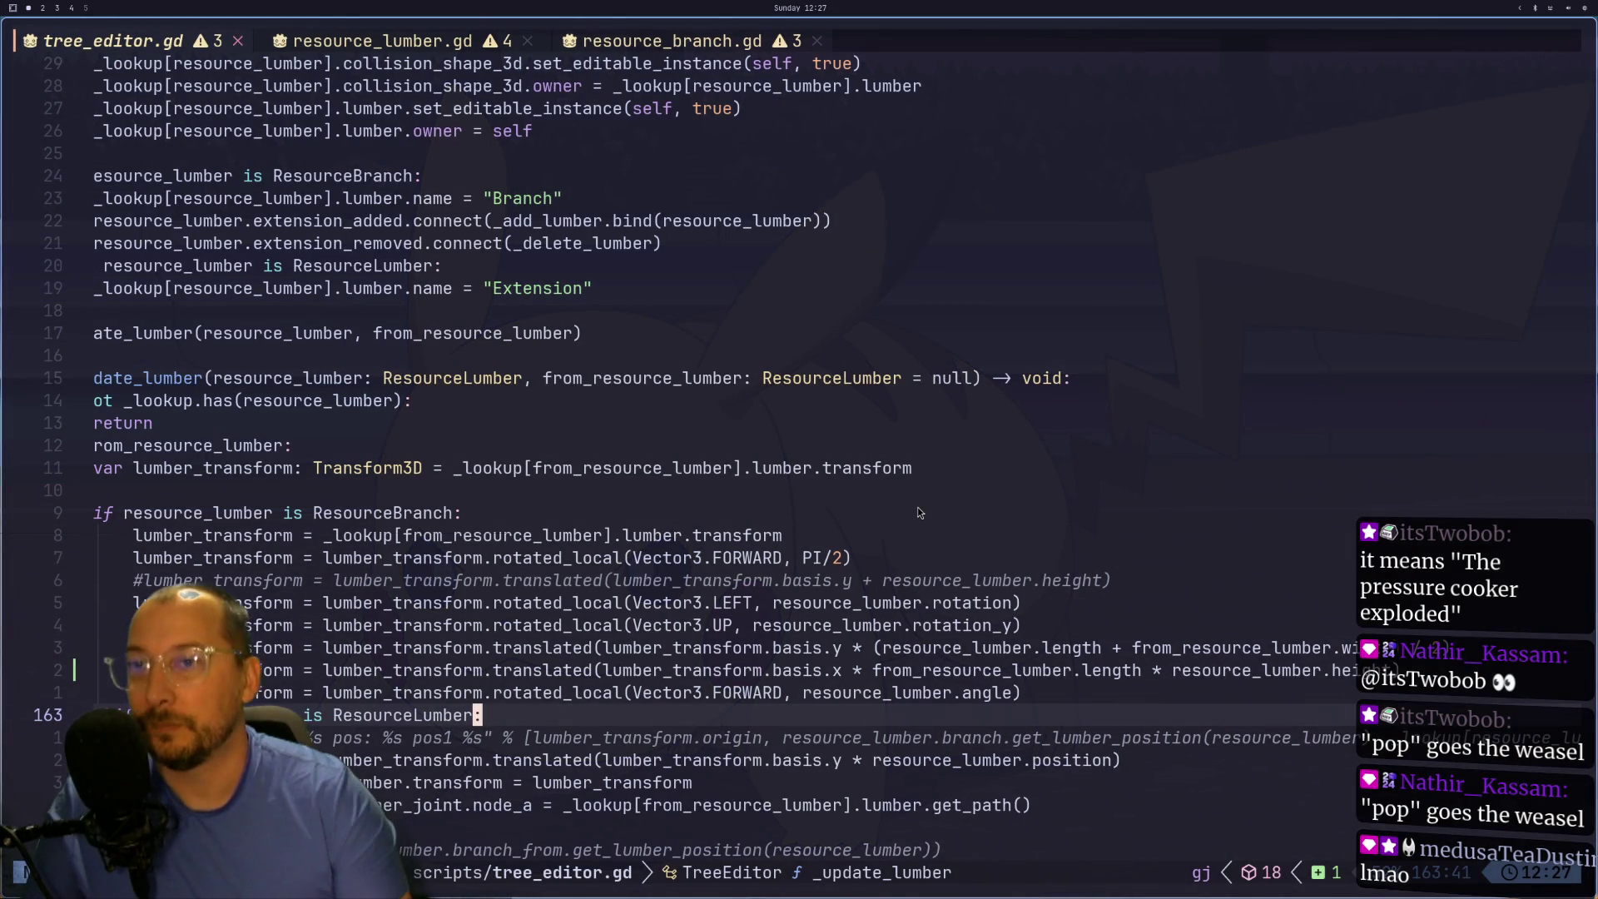
- On line 161, insert '(0.5 - ' before resource_lumber.height
key(k)
key(k)
key(l)
key(l)
key(l)
key(w)
key(w)
key(w)
text(i0.)
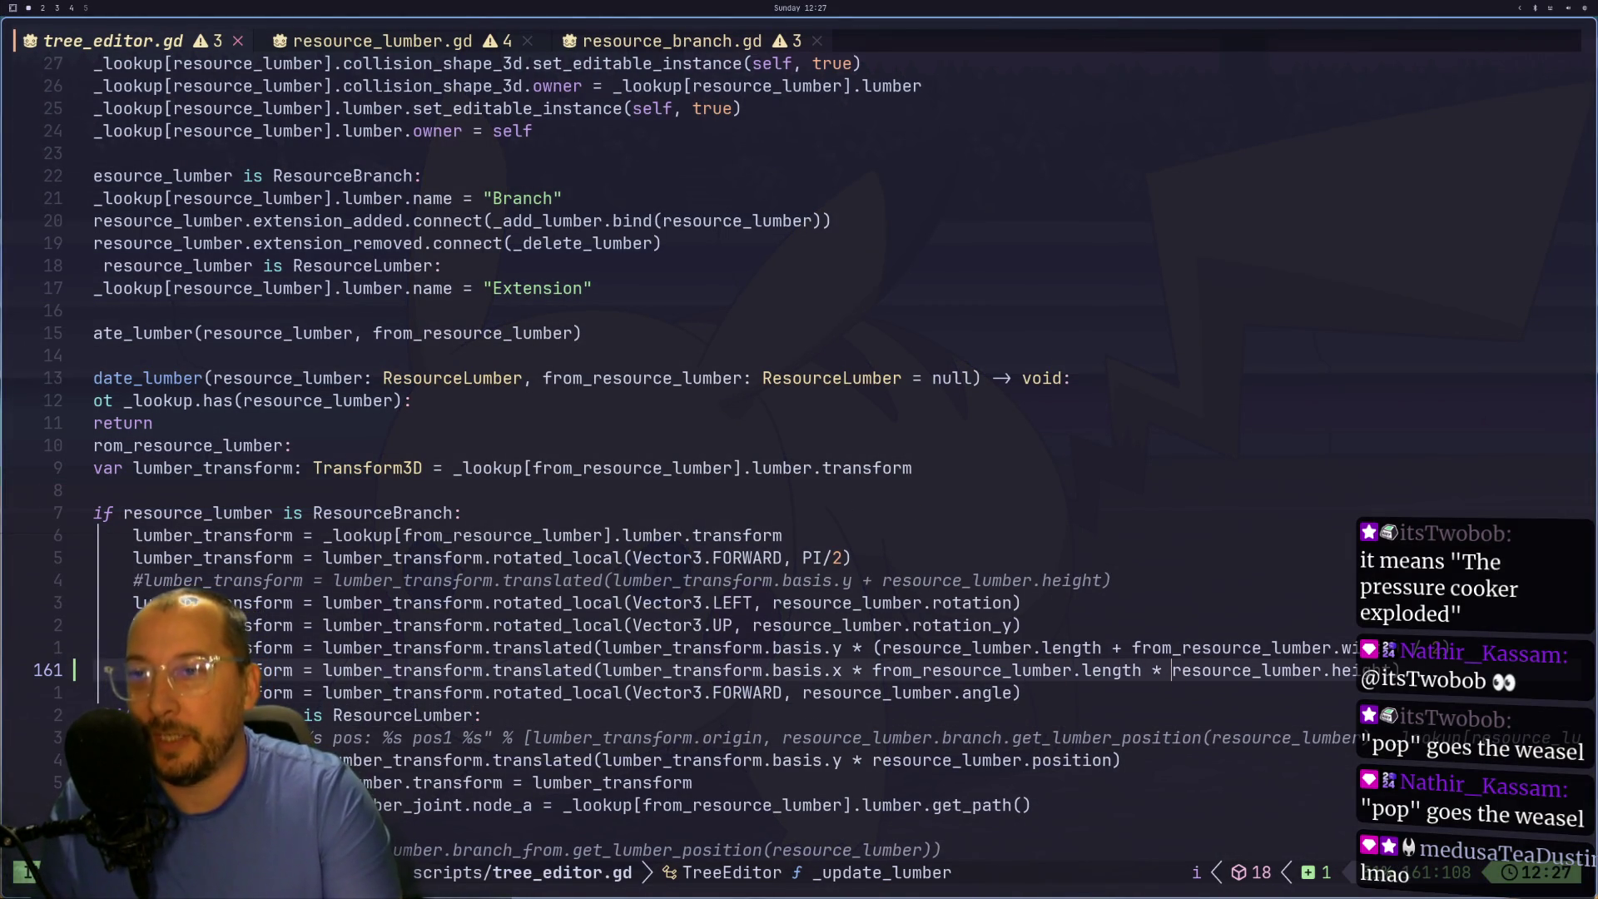
text(6)
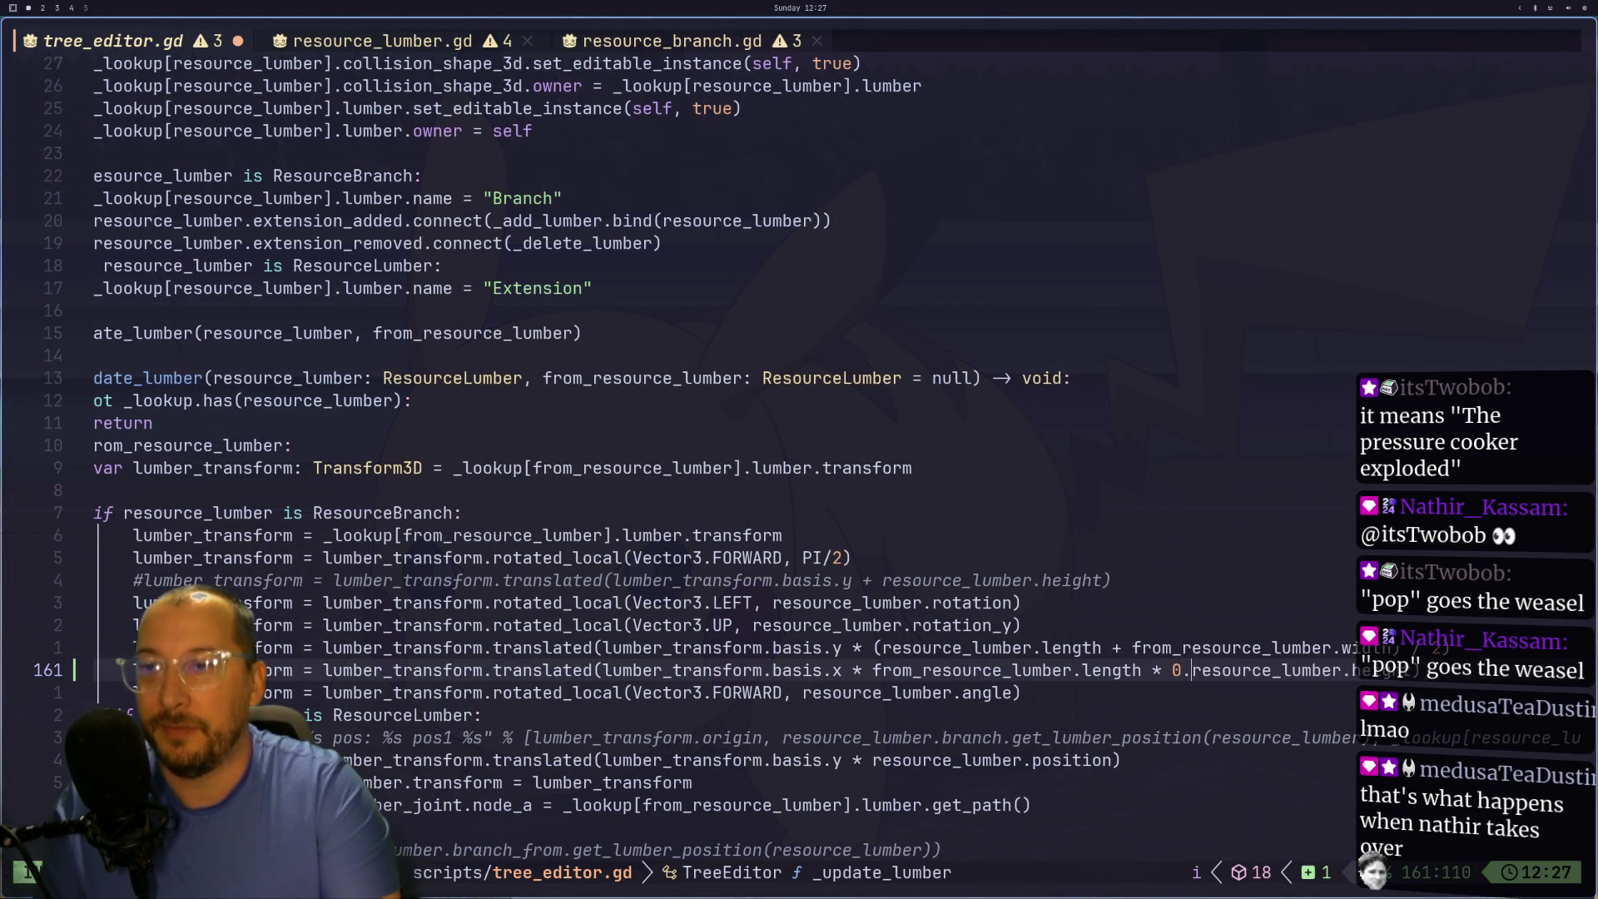
key(BackSpace)
text(5 -)
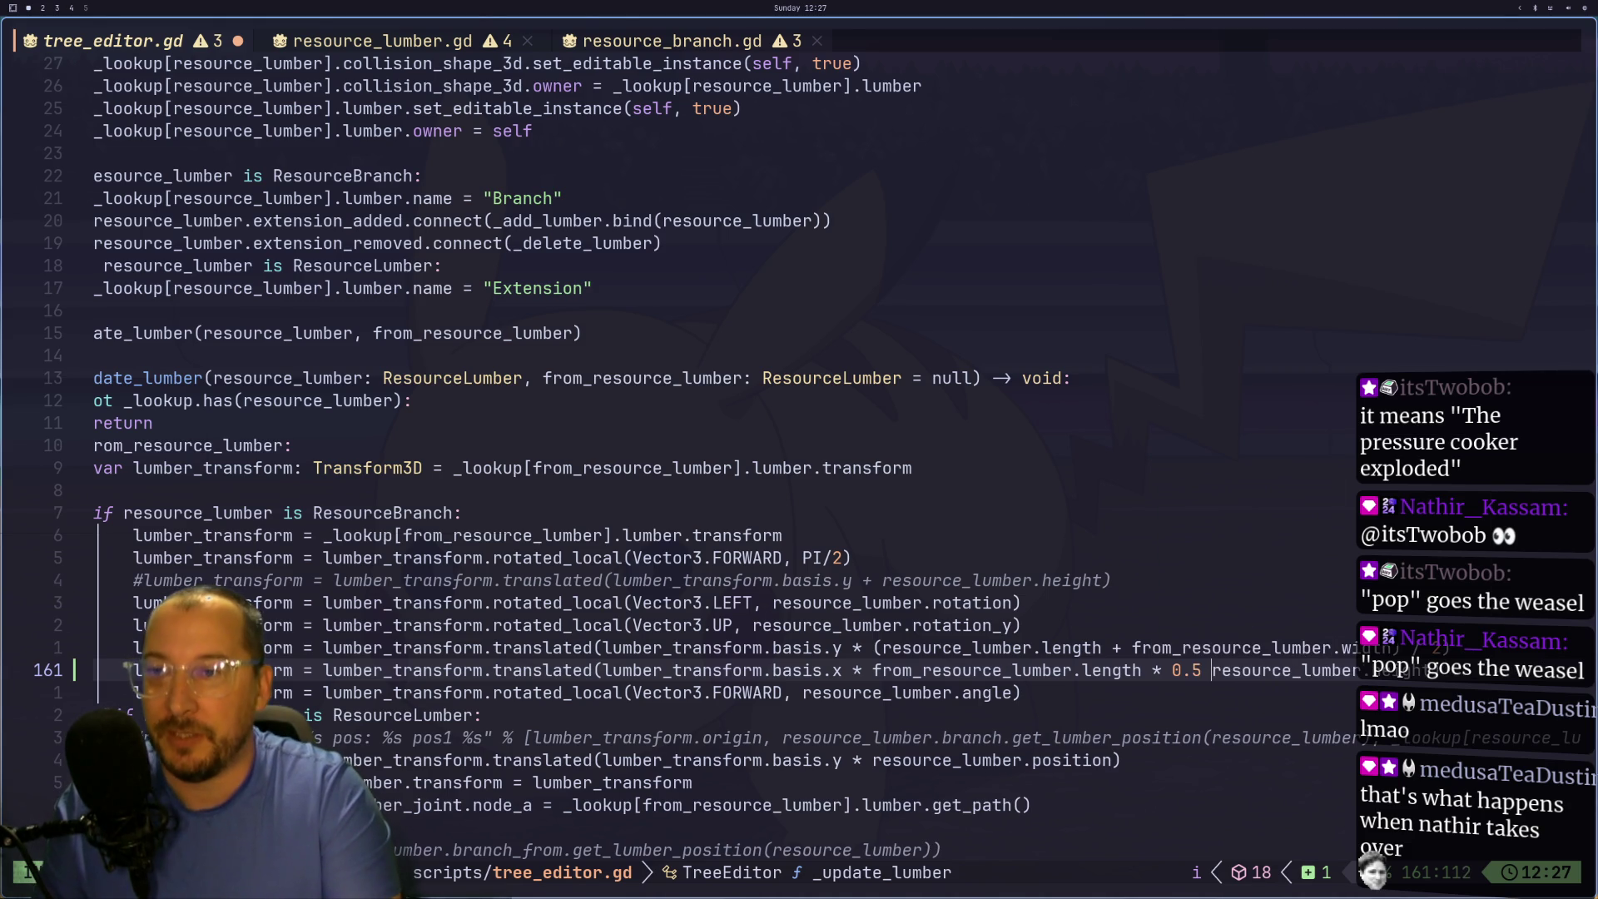
key(Escape)
key(b)
key(b)
key(b)
text(i()
- Close the parenthesis after the height term and save tree_editor.gd with :w
key(Escape)
key(l)
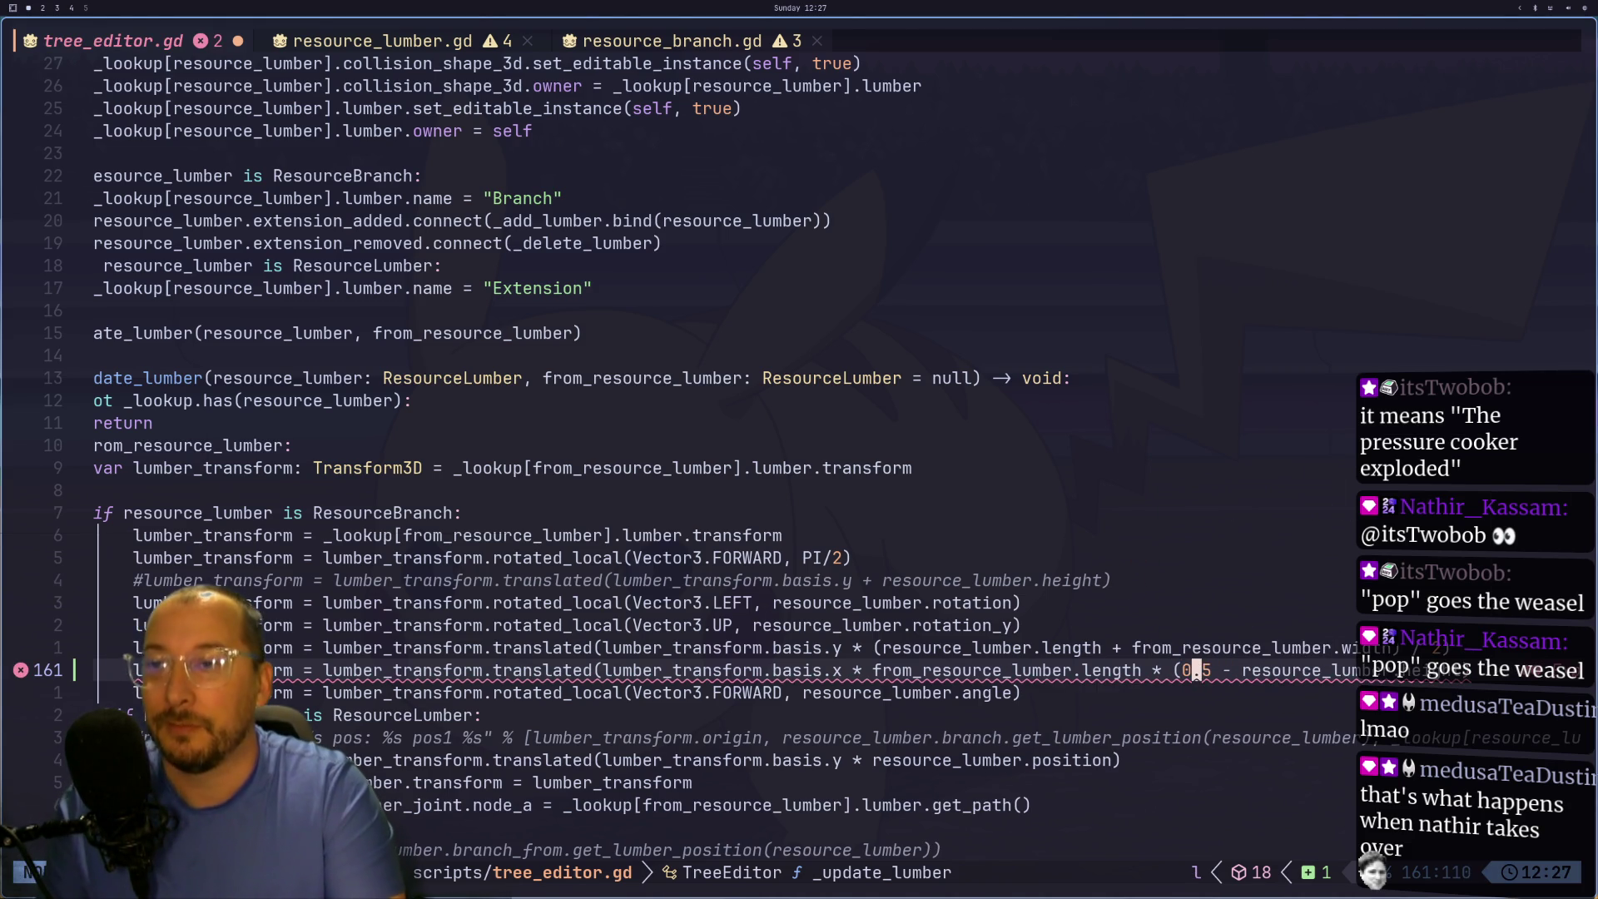
key(e)
key(e)
key(e)
text(i))
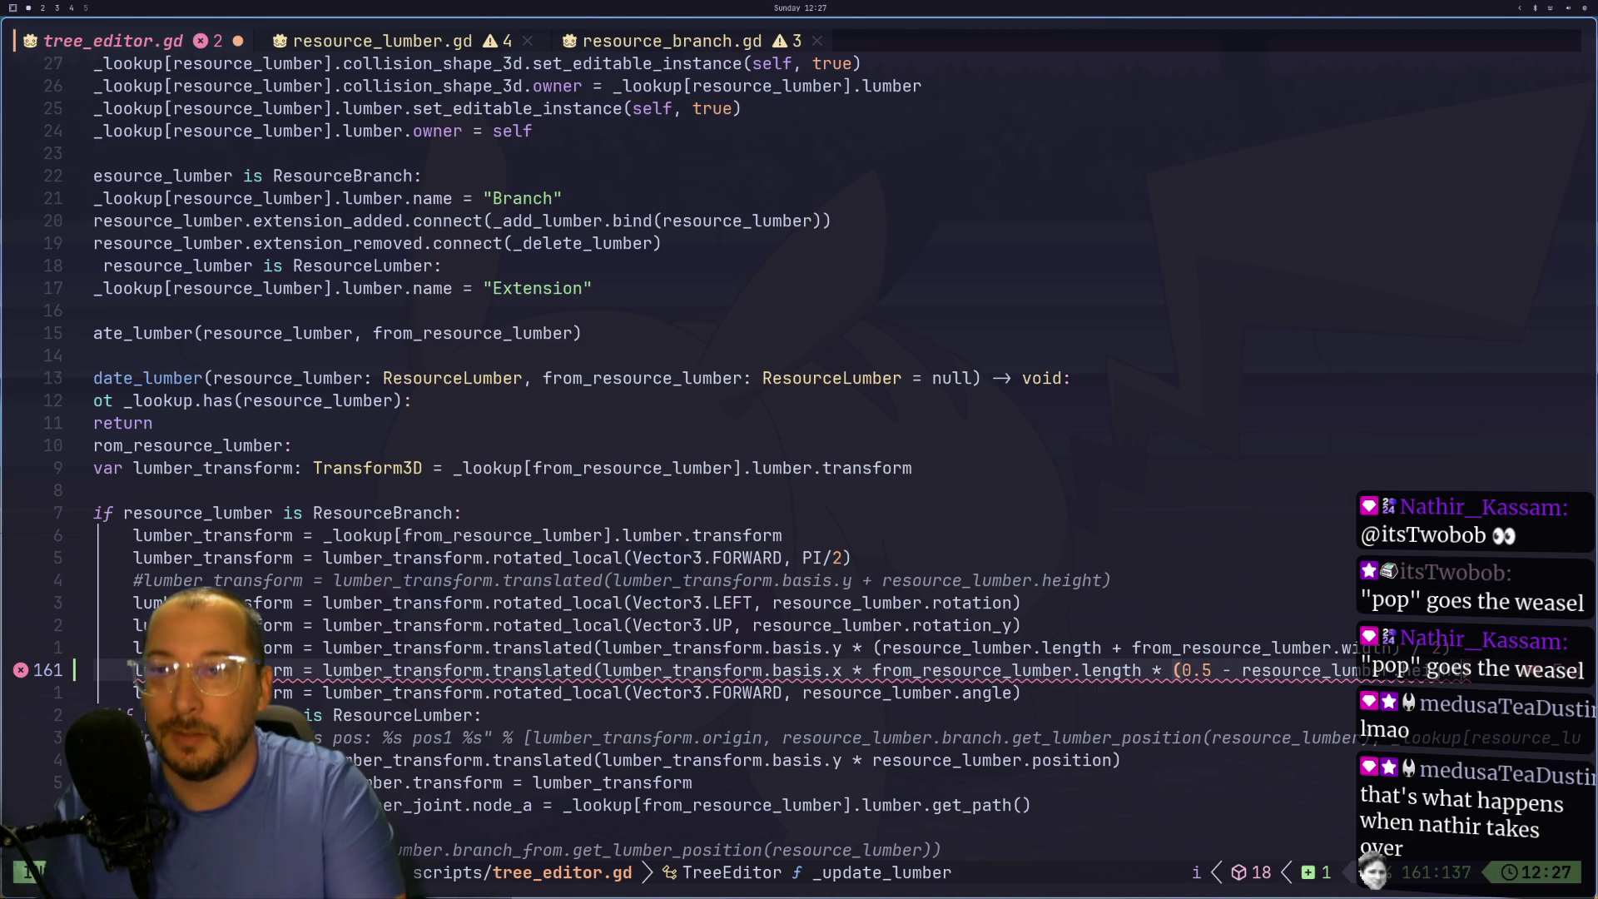
key(Escape)
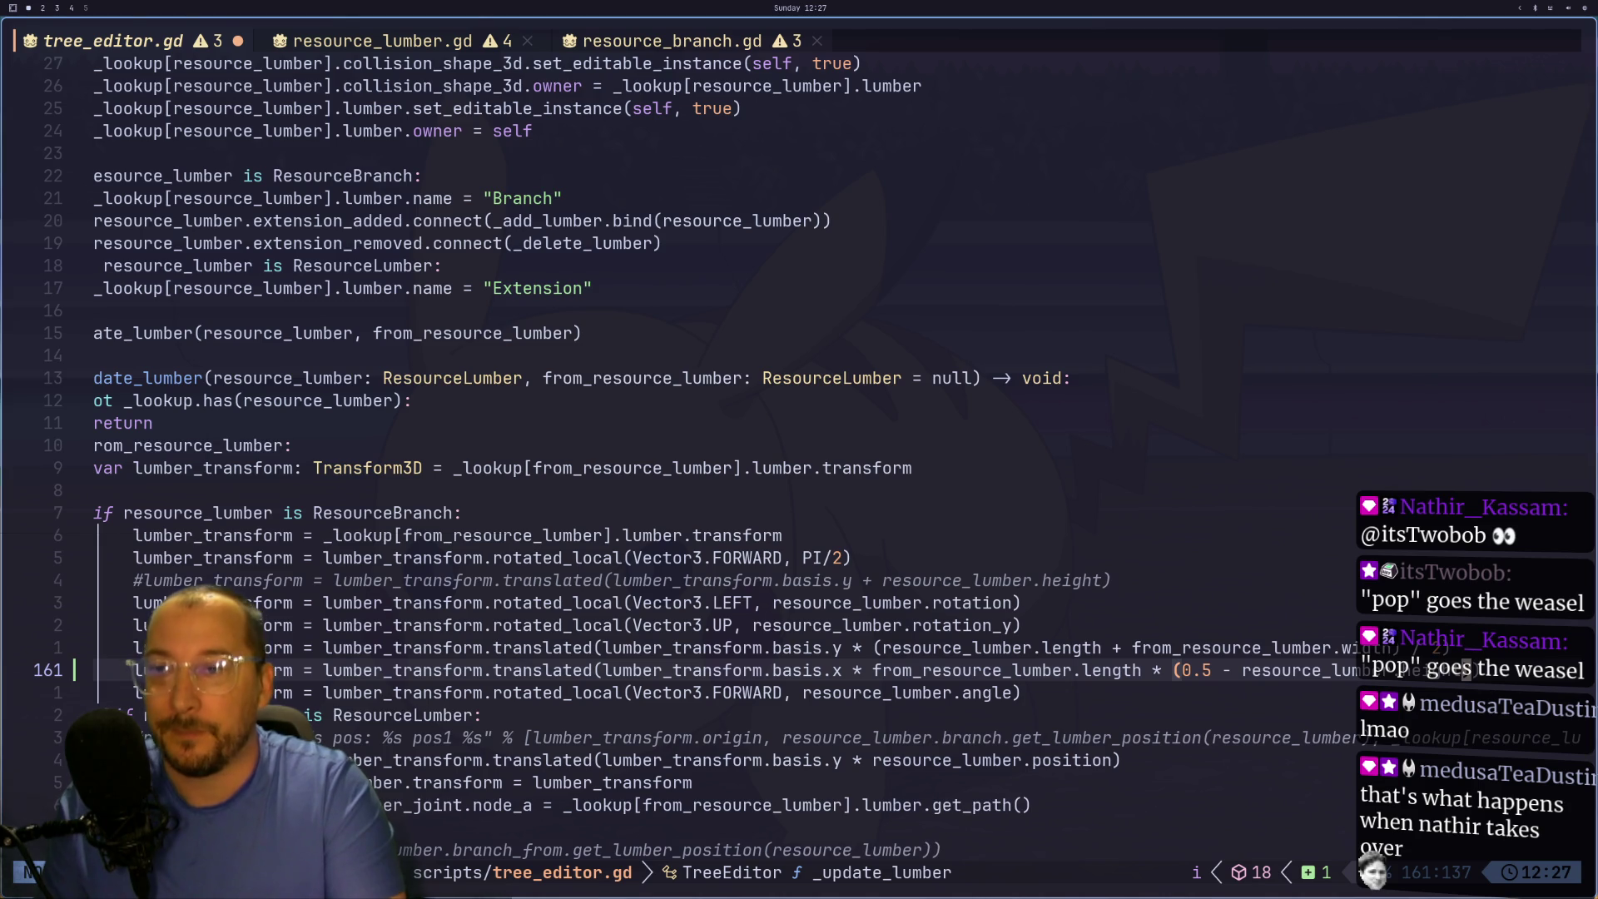
text(:w)
key(Return)
key(super+2)
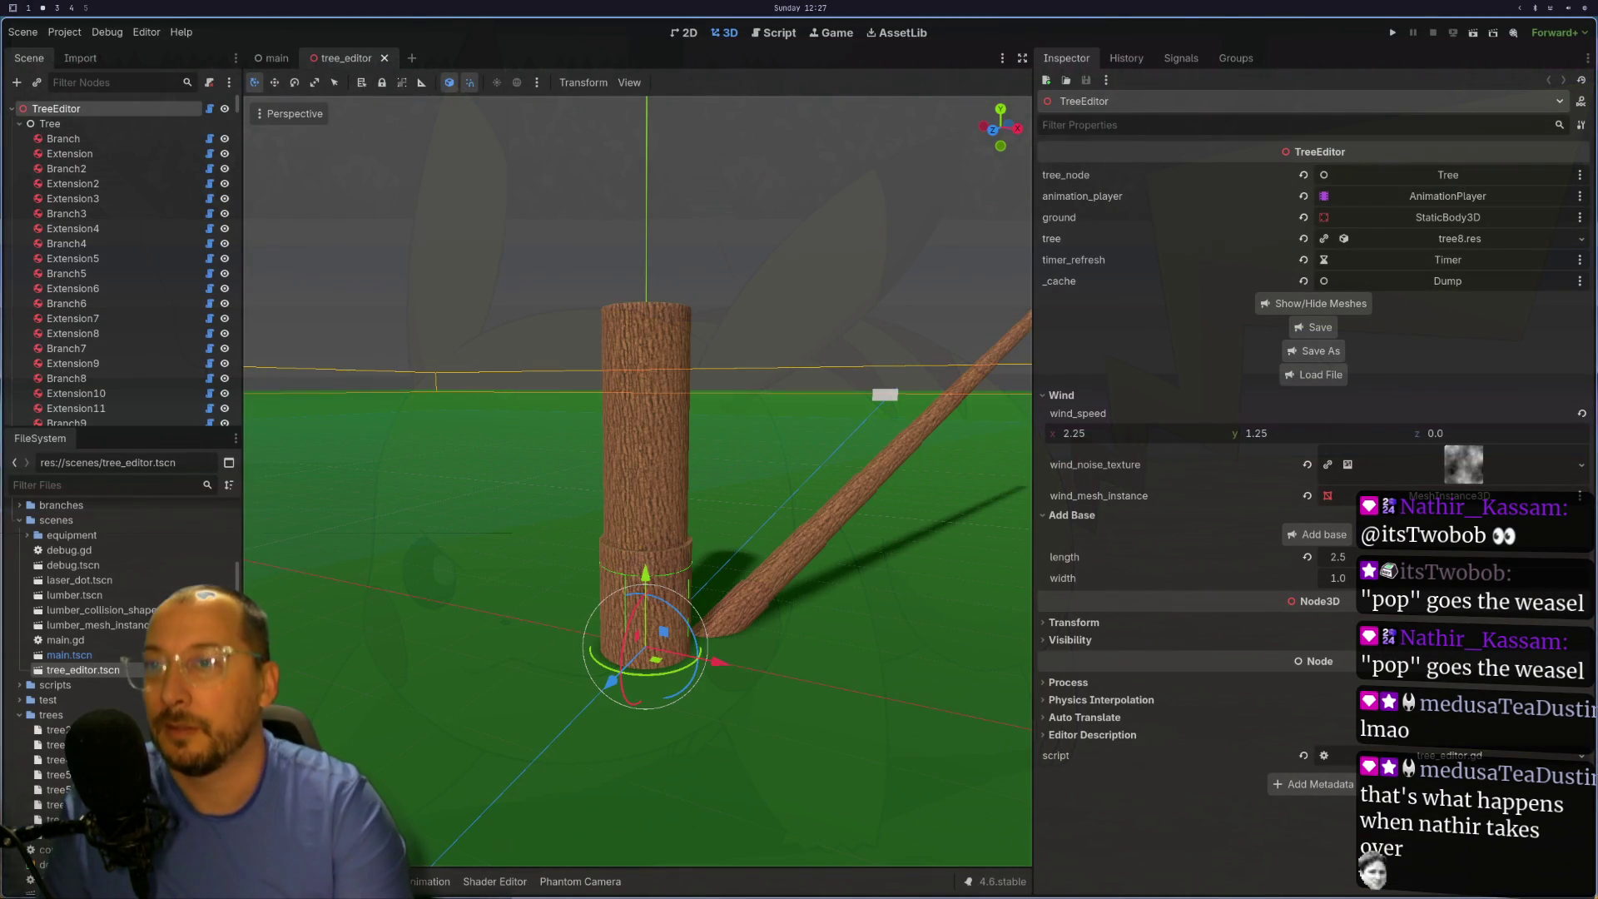
- Check the tree in Godot, then bring the Excalidraw offset calculations back on screen
key(super+3)
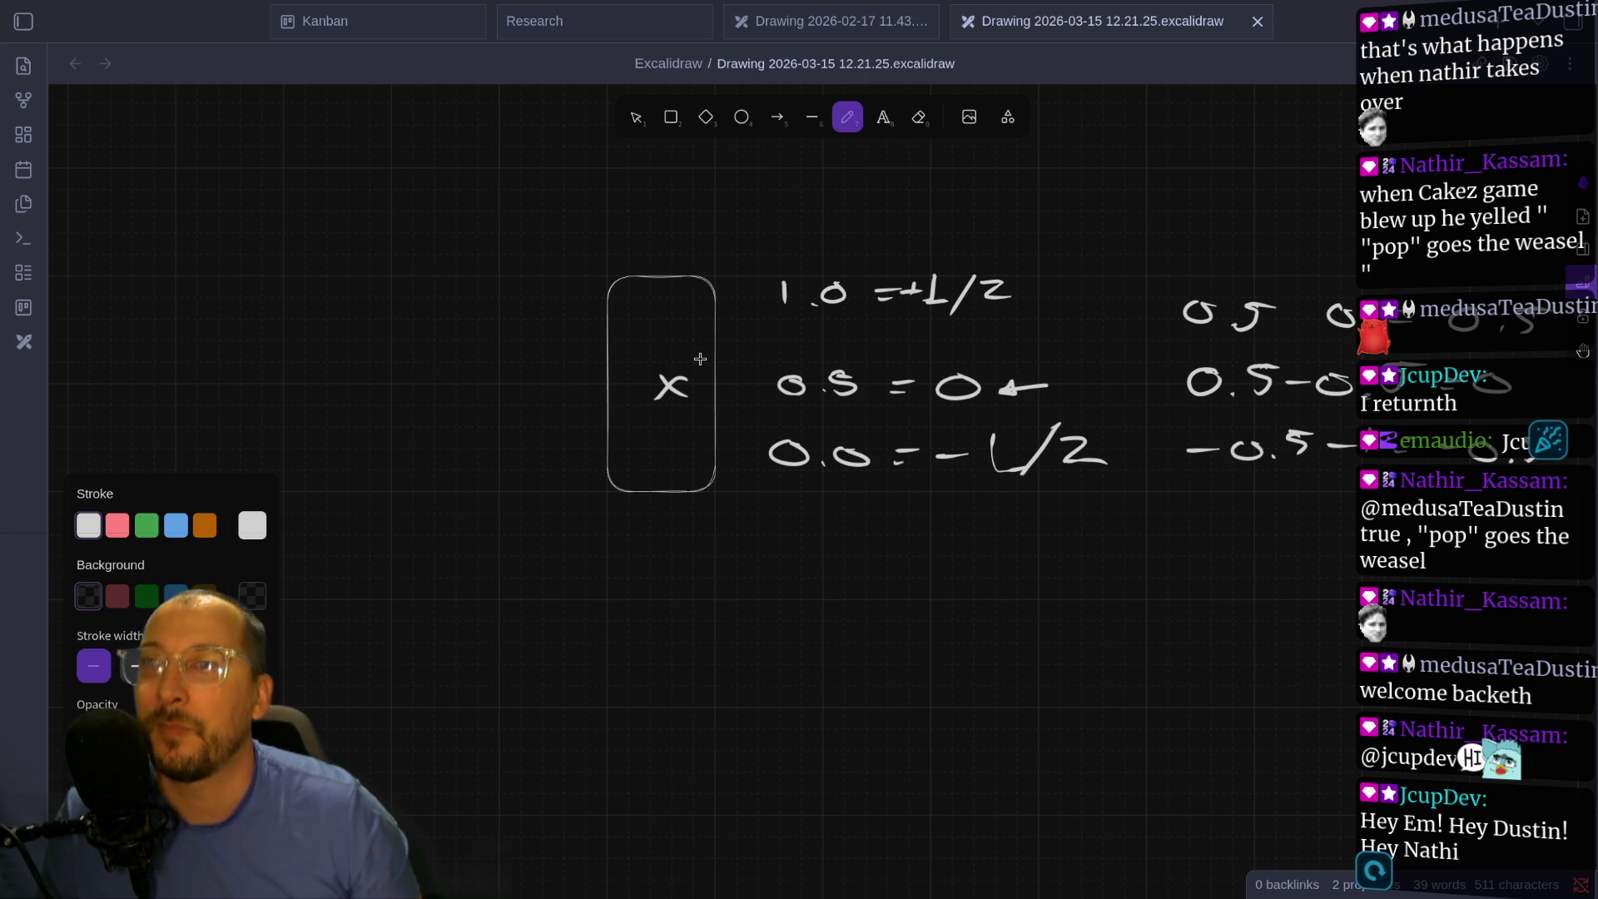
- Flip between tree_editor.gd, the Godot tree and the offset sketch to compare them
key(super+1)
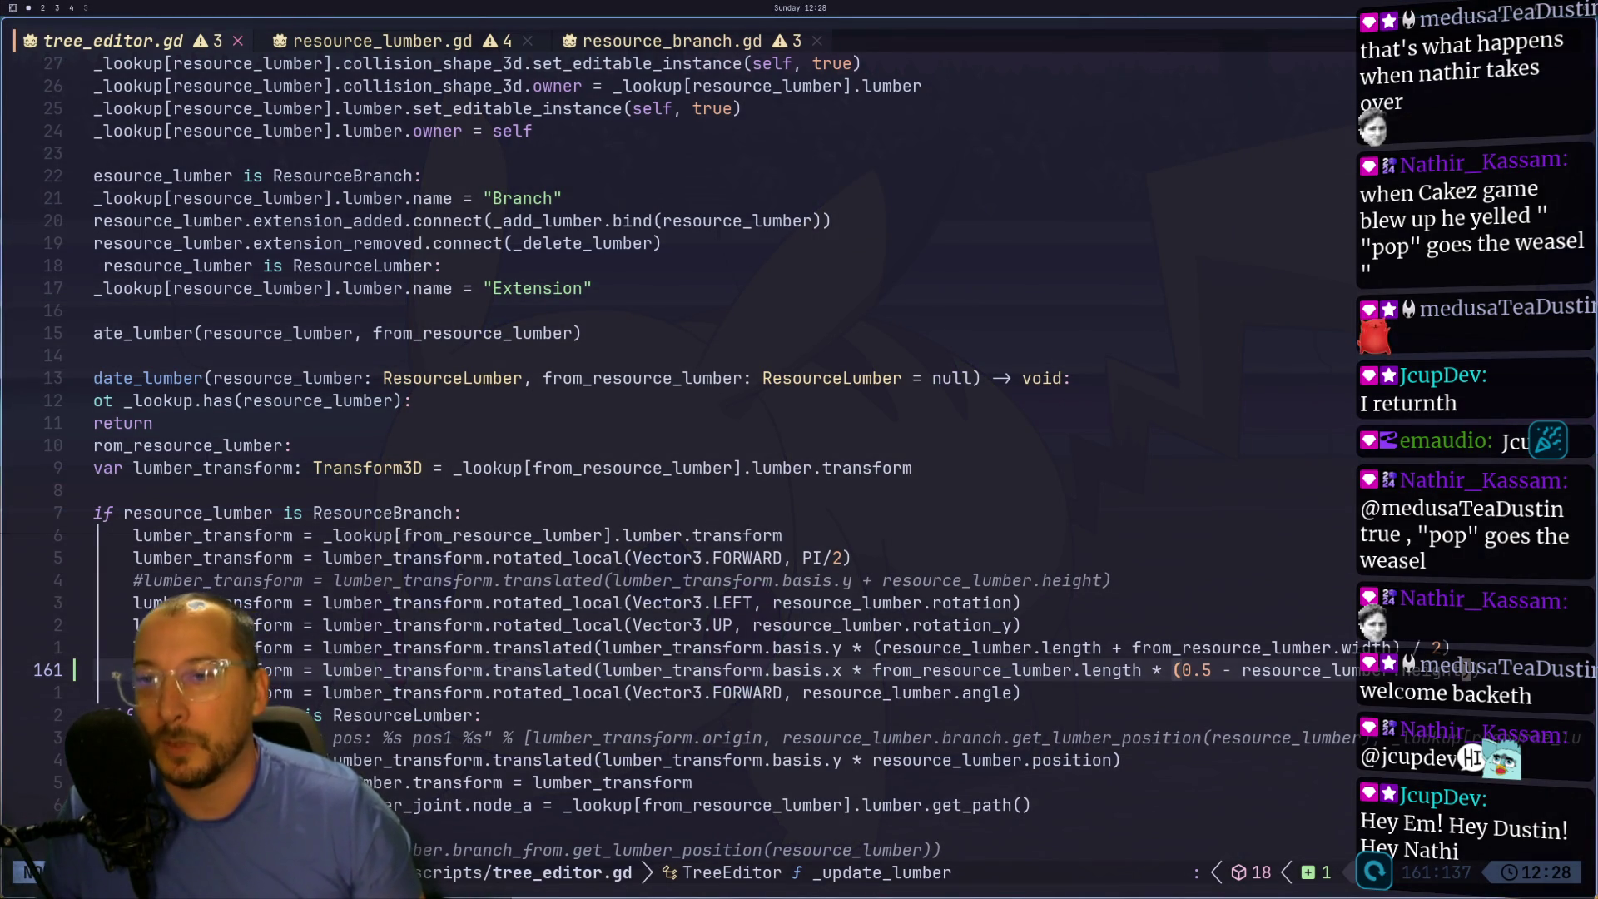
key(super+2)
key(super+1)
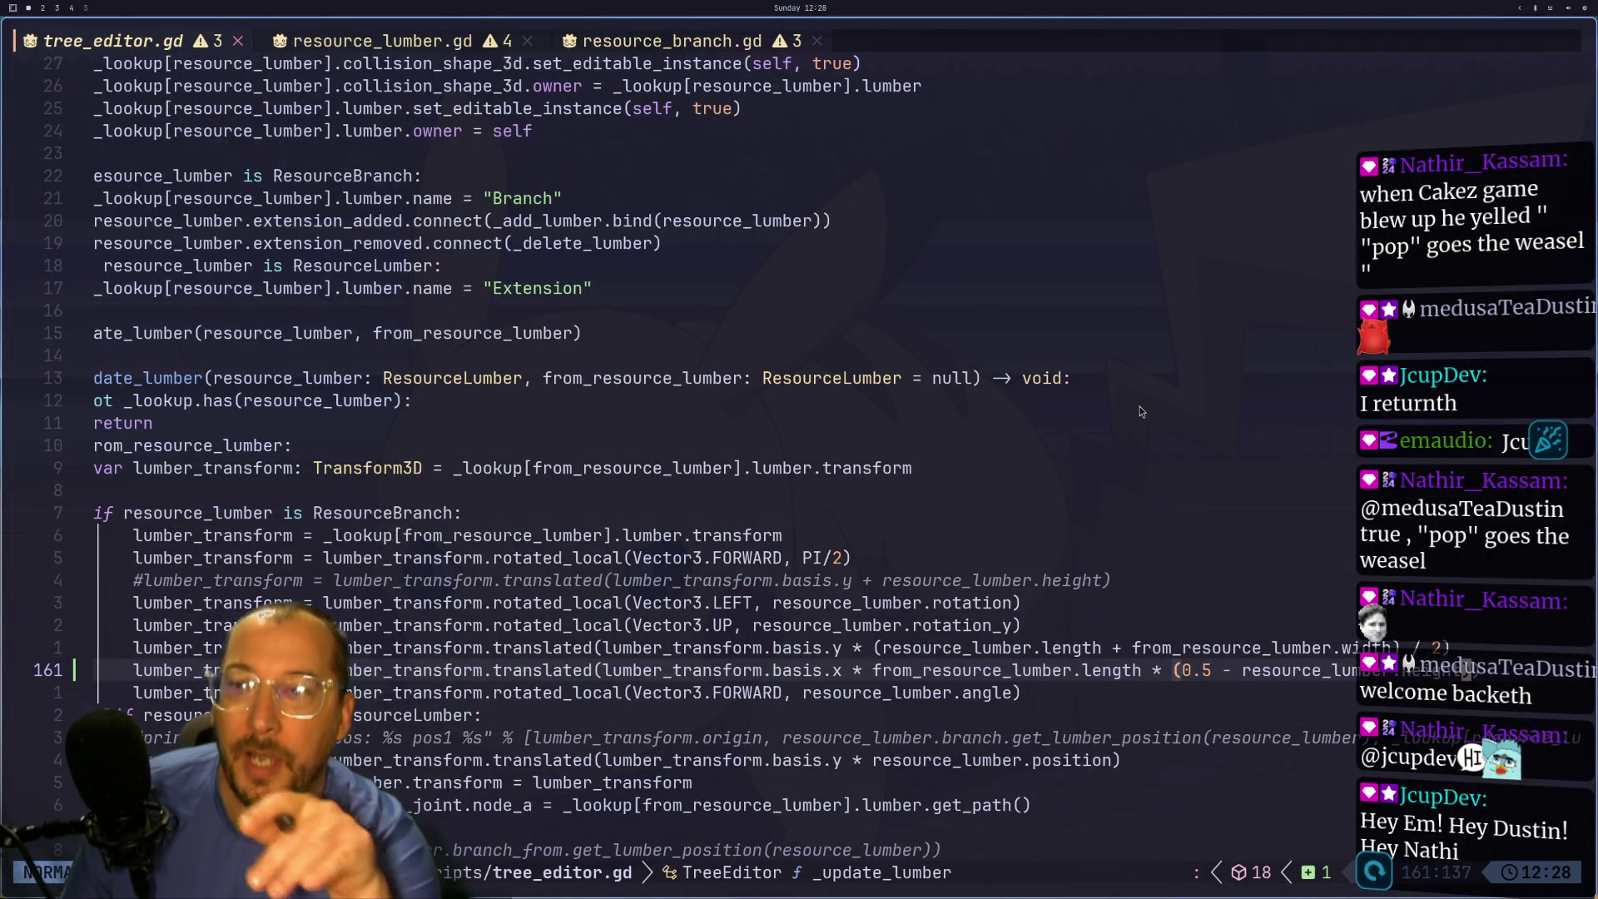
key(super+2)
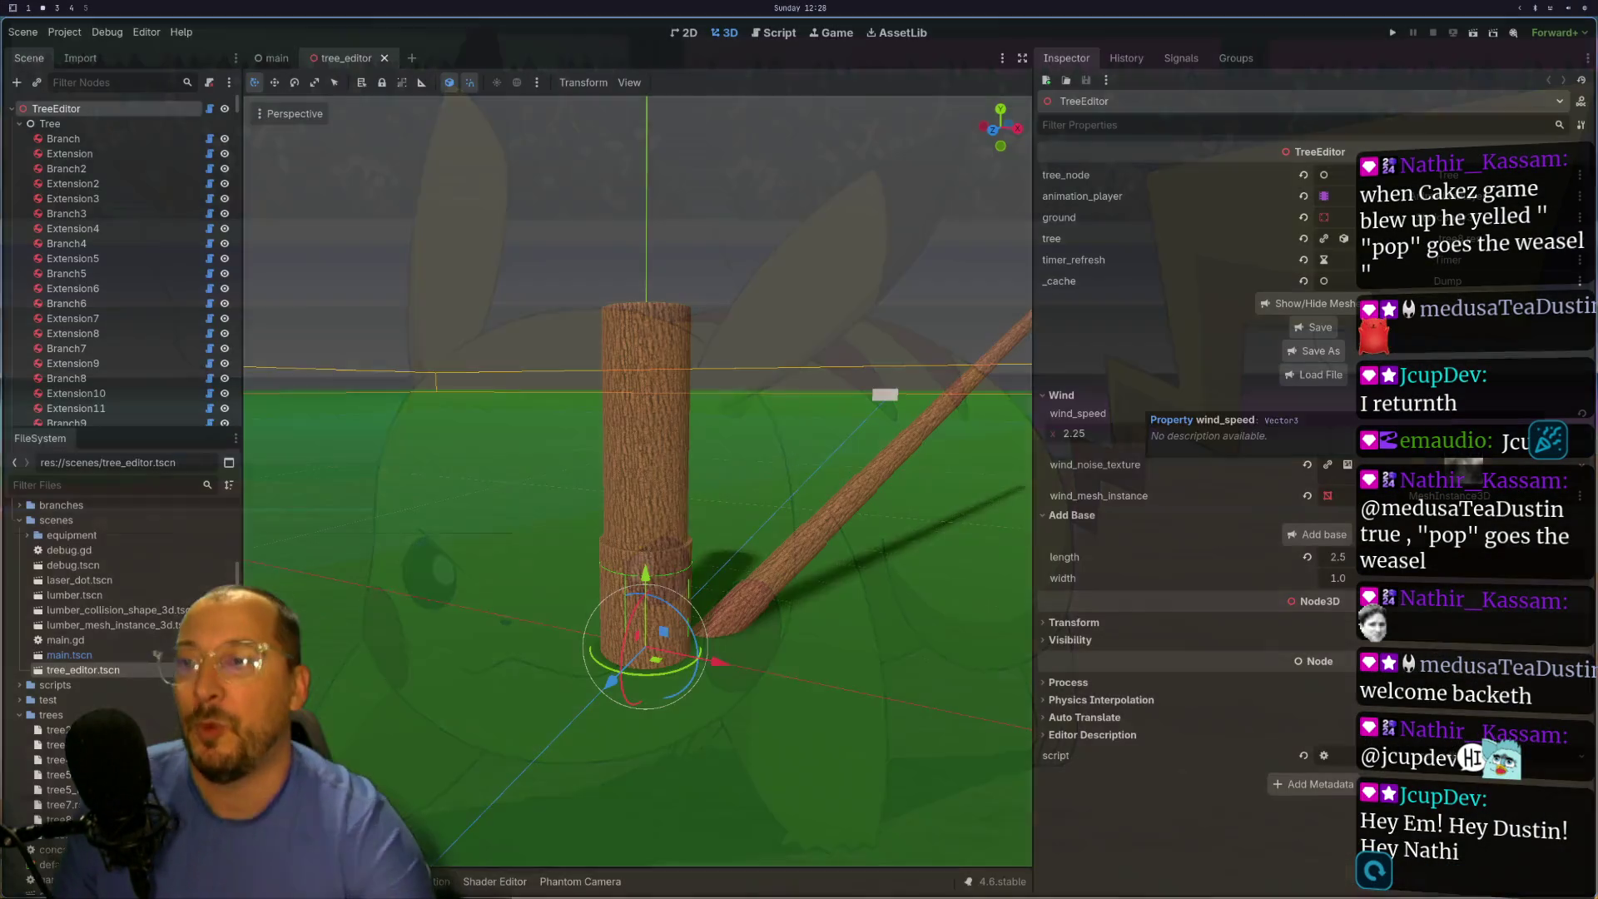
key(super+3)
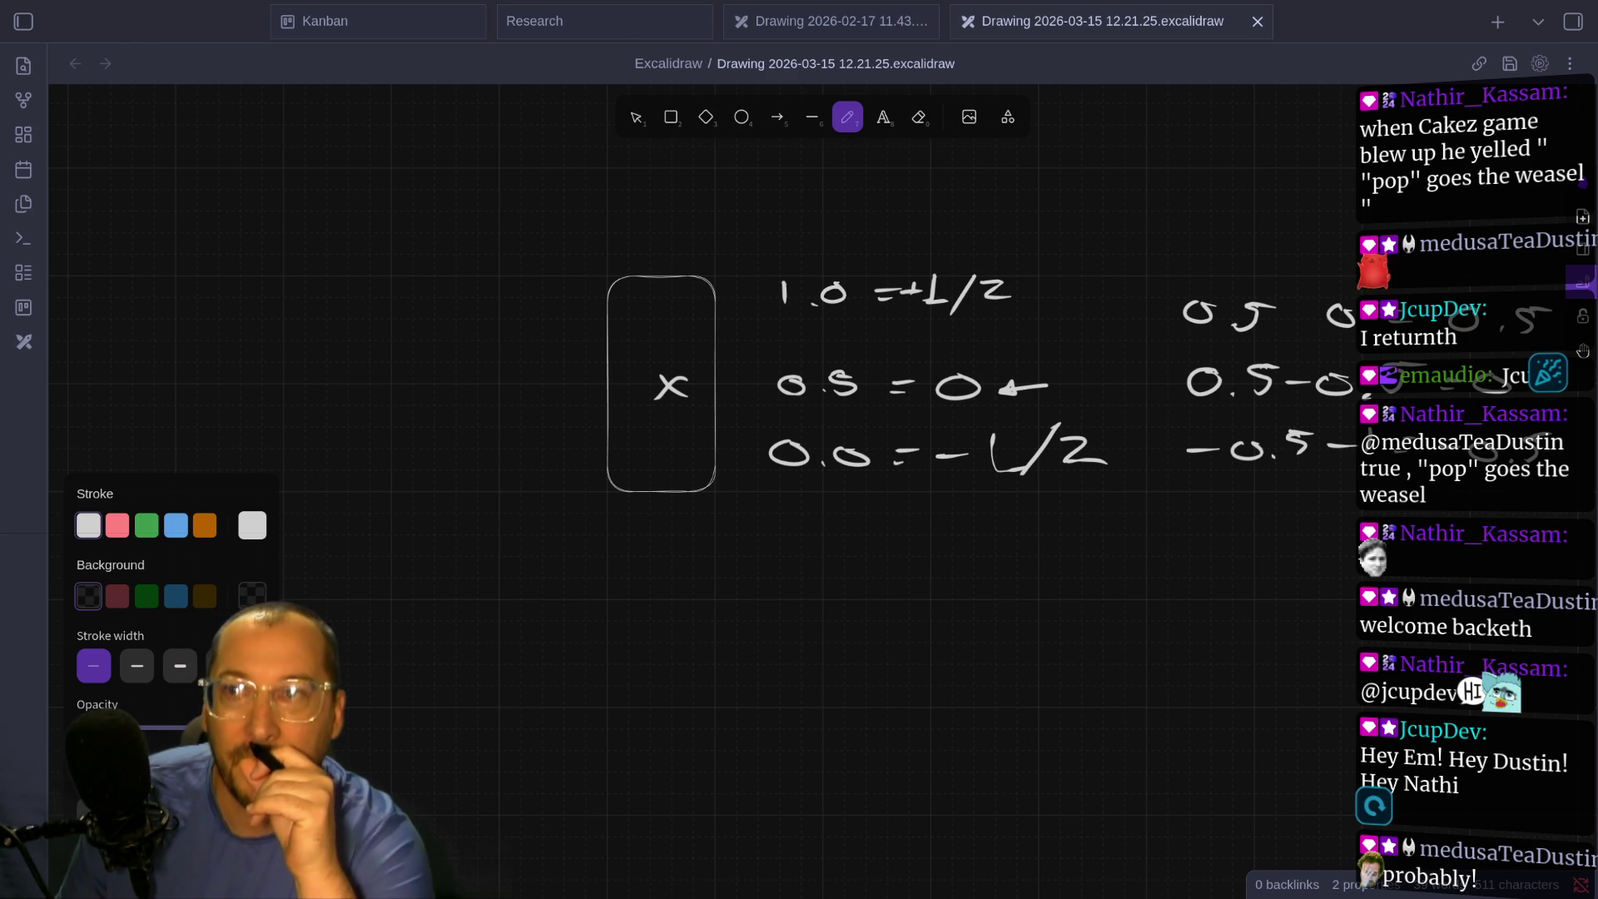
key(super+1)
- Browse through _refresh and the file-loading code, settling back on line 161
key(n)
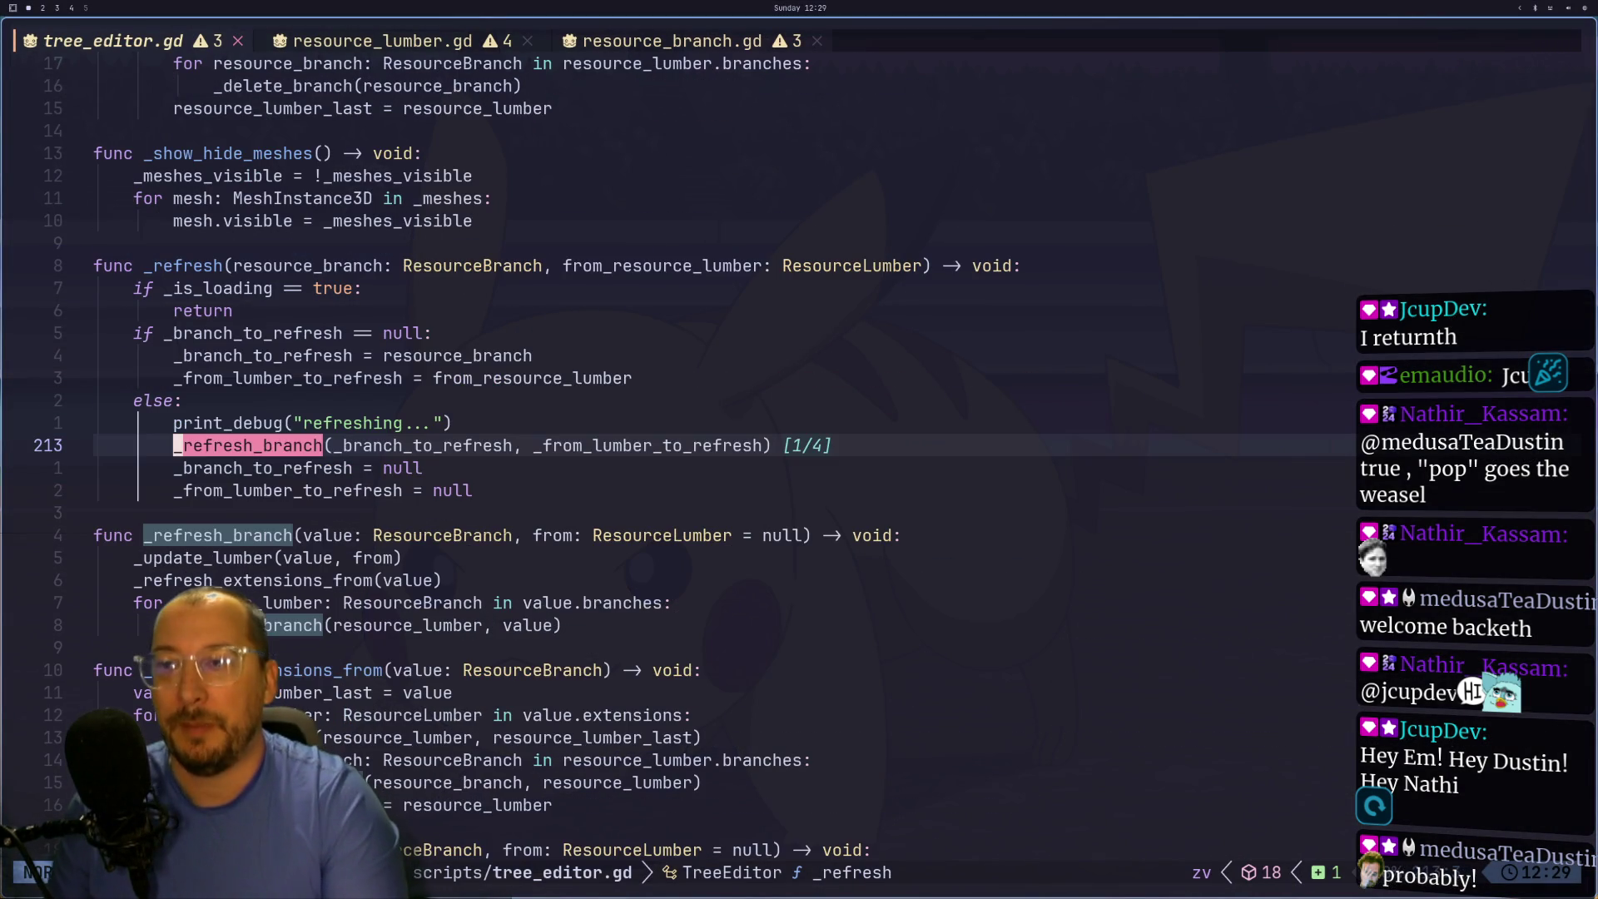
key(Escape)
key(shift+h)
key(shift+h)
key(shift+h)
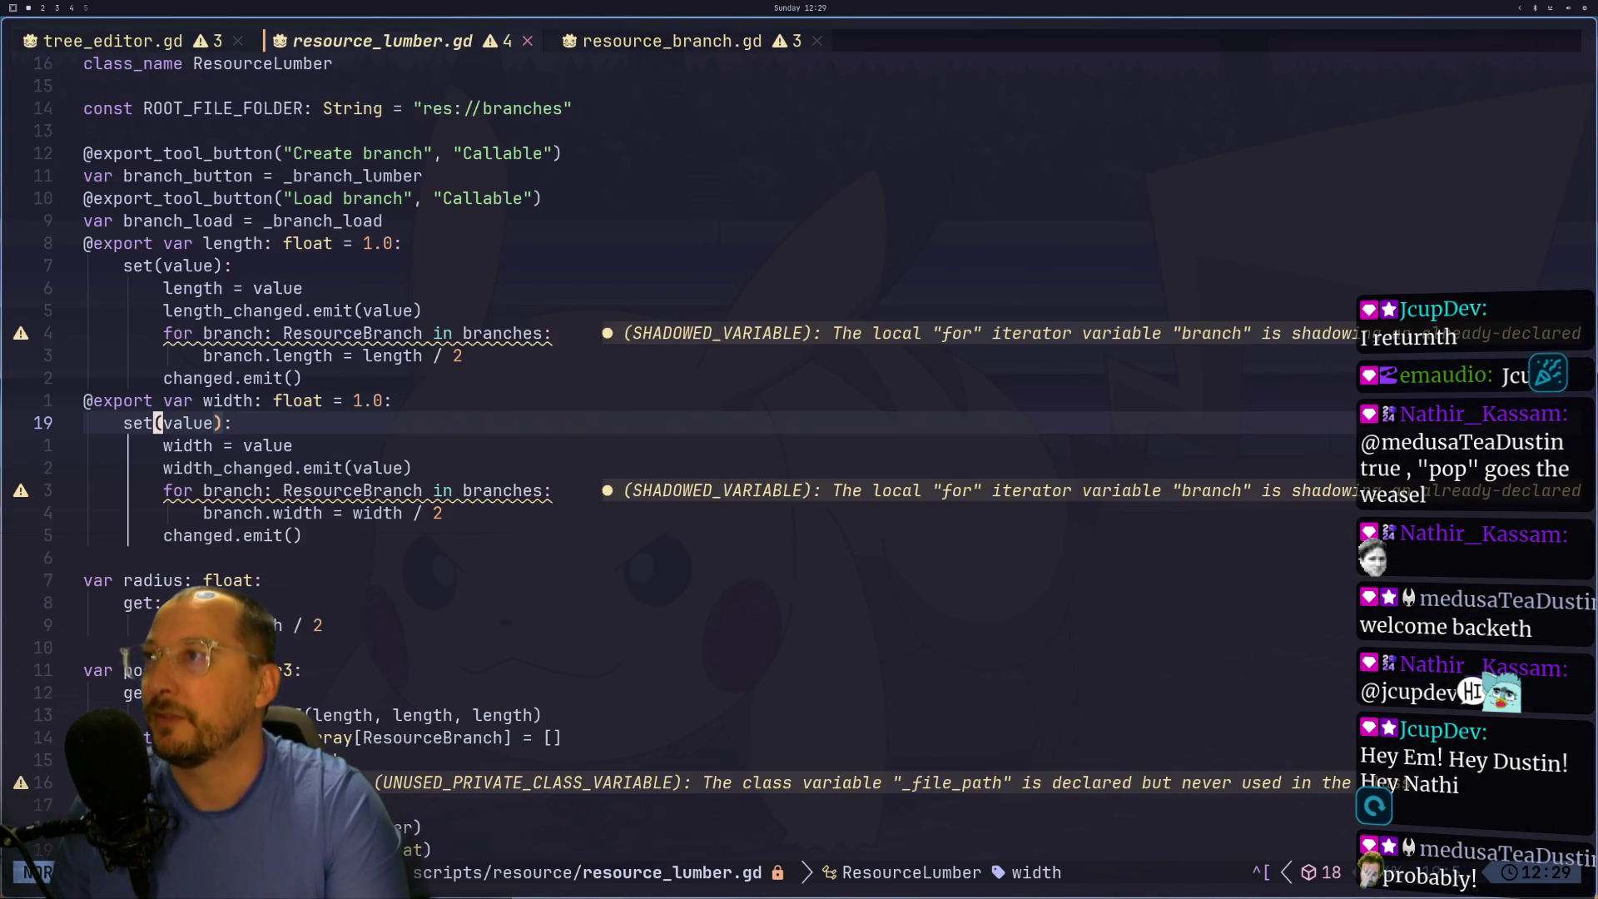
key(j)
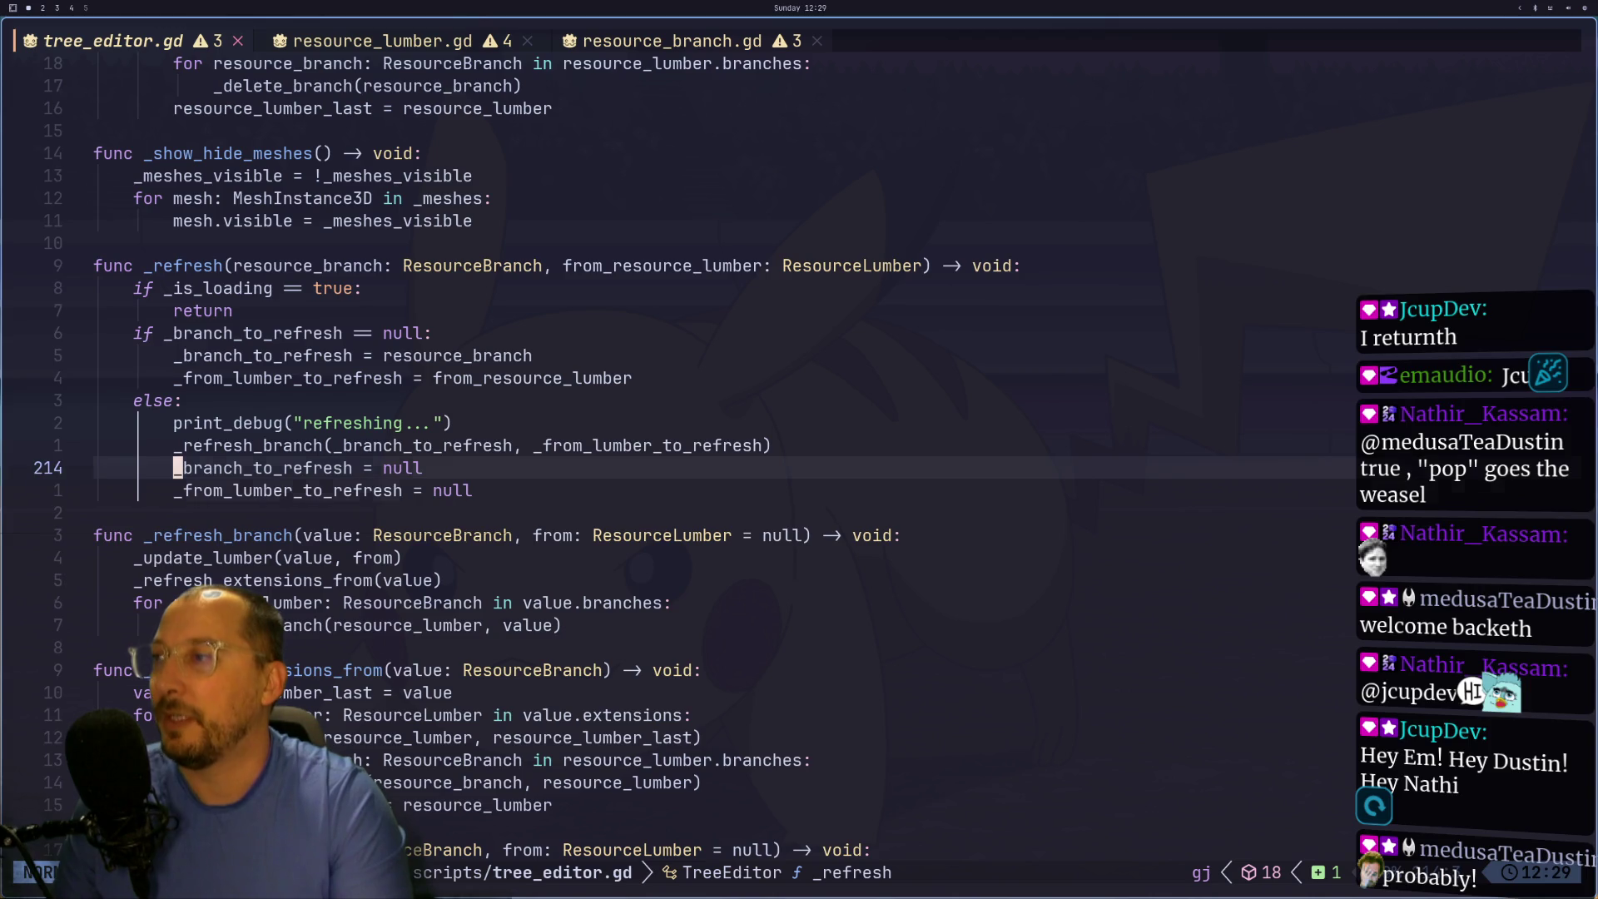
key(j)
key(j)
key(j)
key(j)
key(j)
key(j)
key(k)
key(k)
key(k)
key(k)
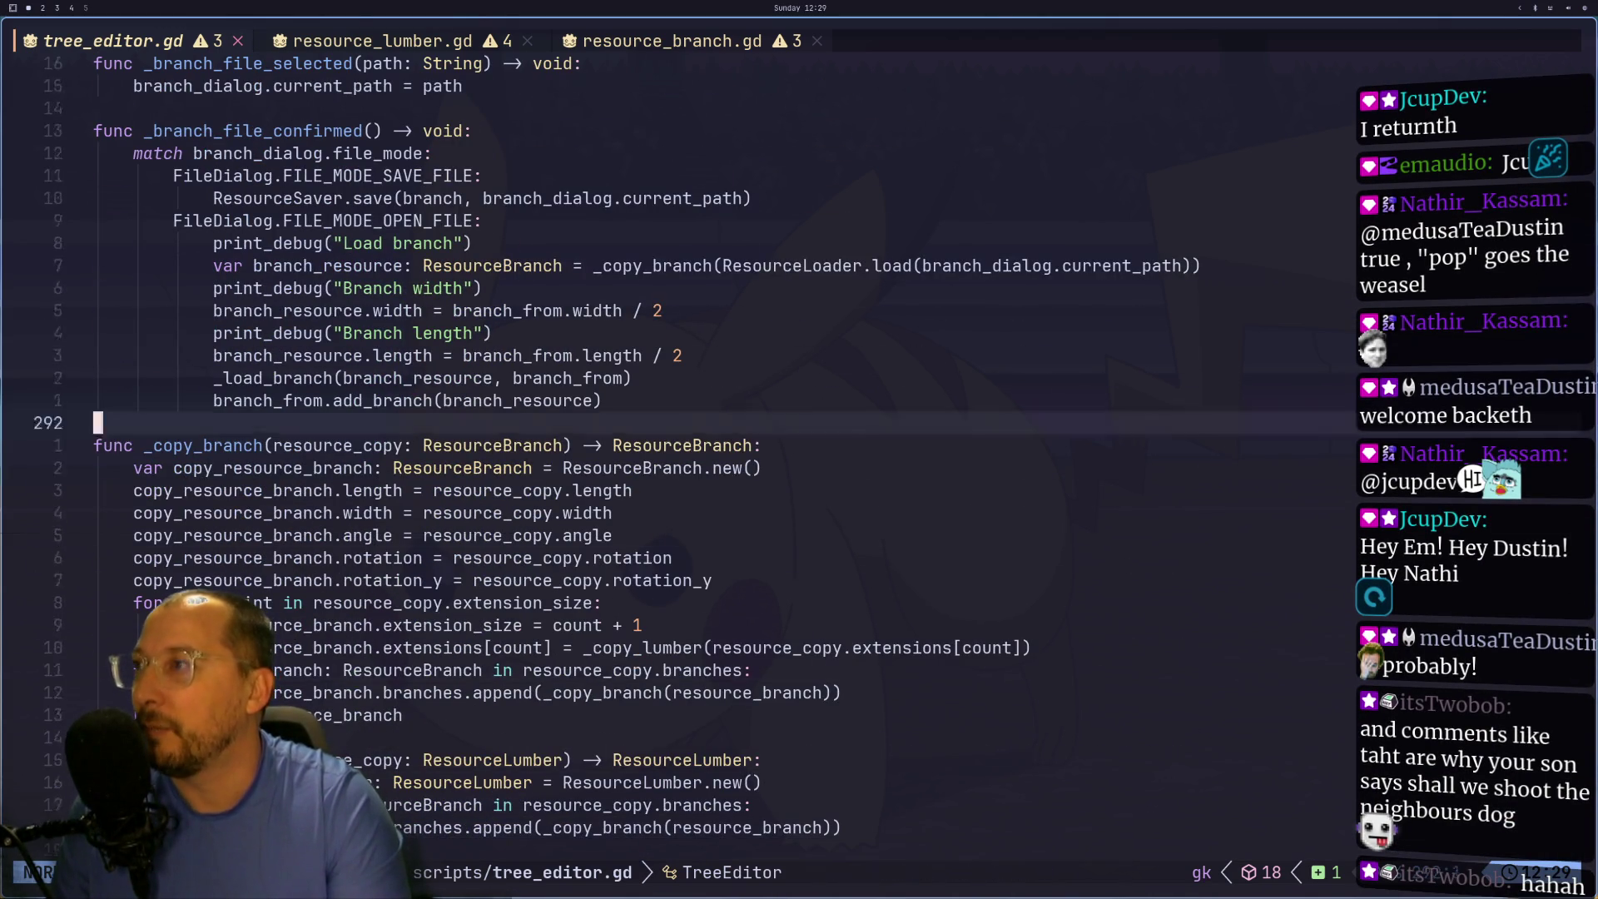
key(k)
key(k)
key(k)
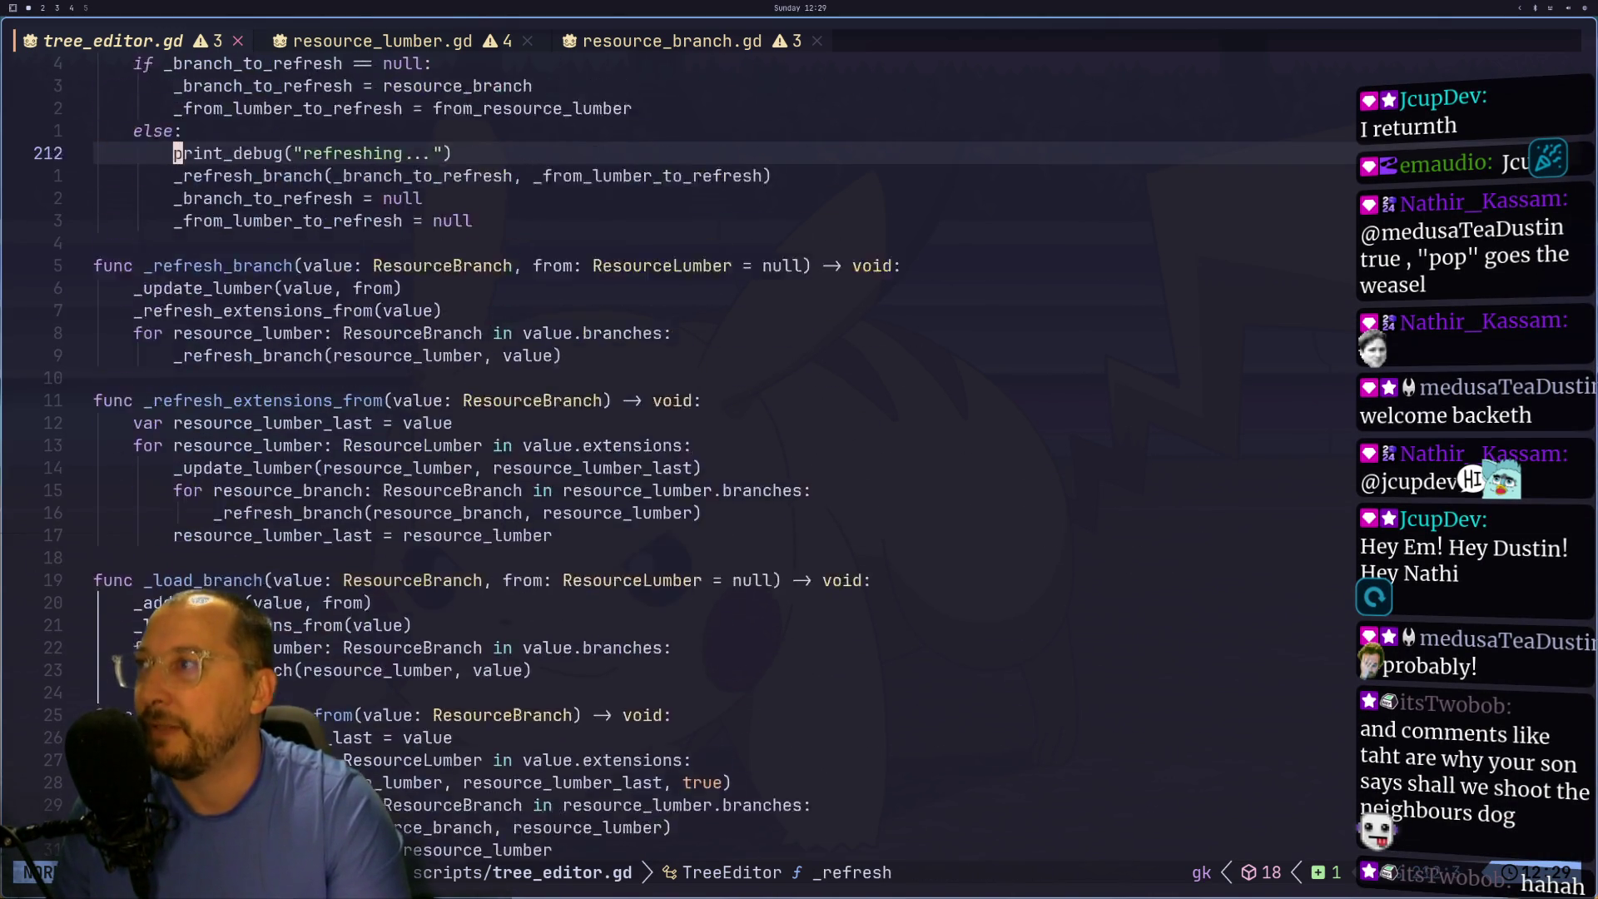
key(k)
key(k)
key(k)
key(j)
key(j)
key(j)
key(k)
key(k)
key(k)
key(k)
key(k)
key(k)
key(j)
key(j)
key(j)
- Change line 161's factor to (-0.5 - resource_lumber.height) and save the script
key(w)
key(w)
key(w)
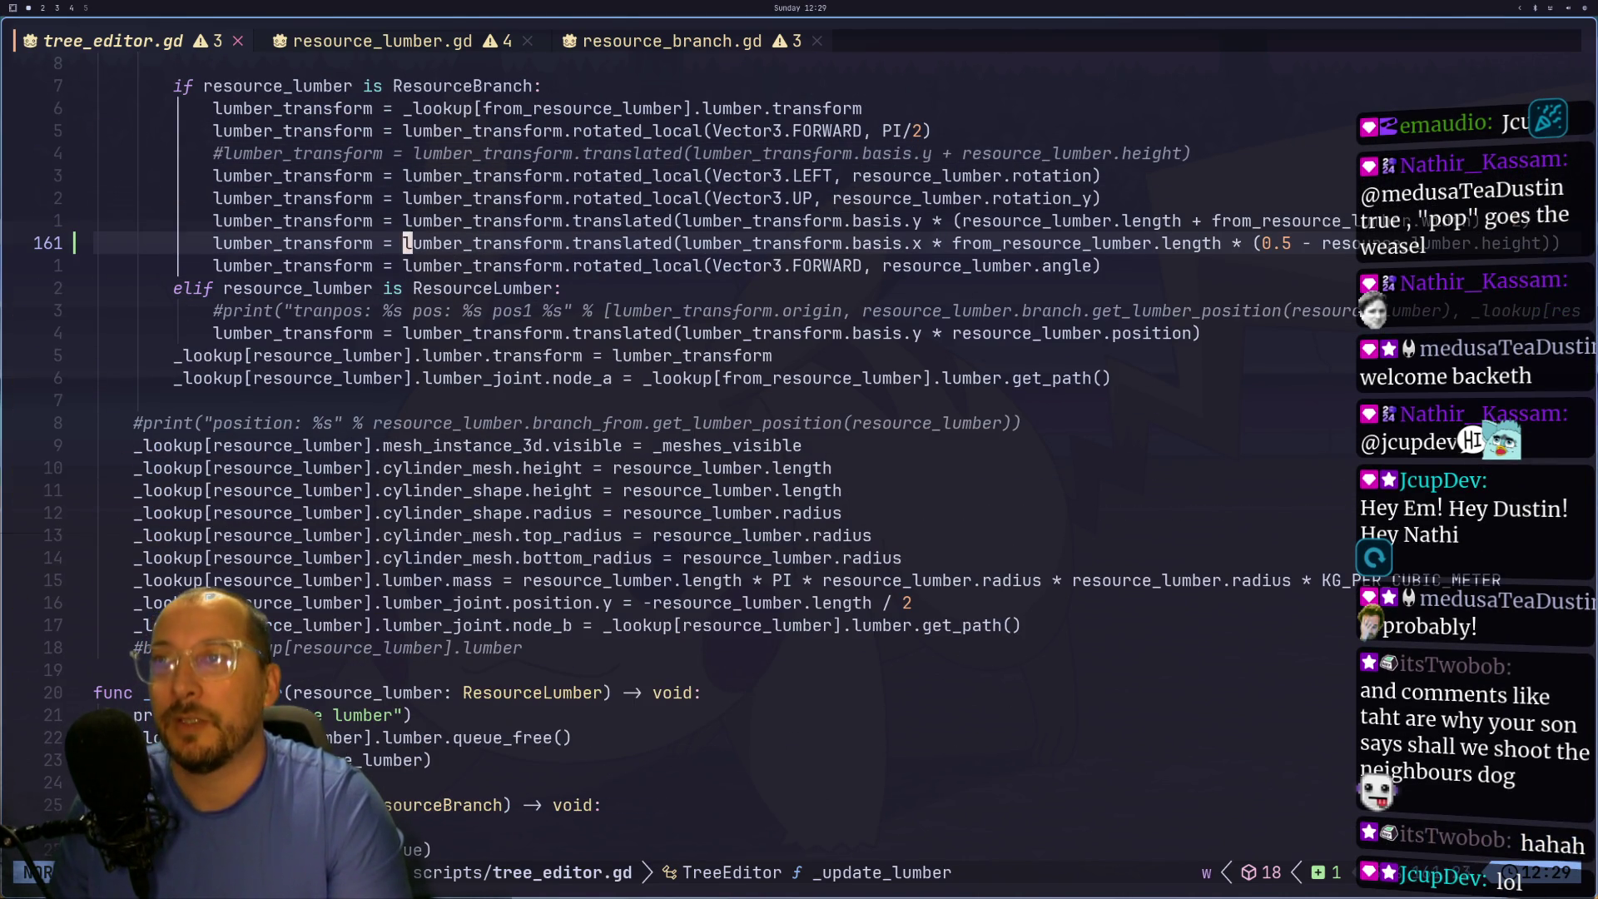
key(w)
key(w)
key(w)
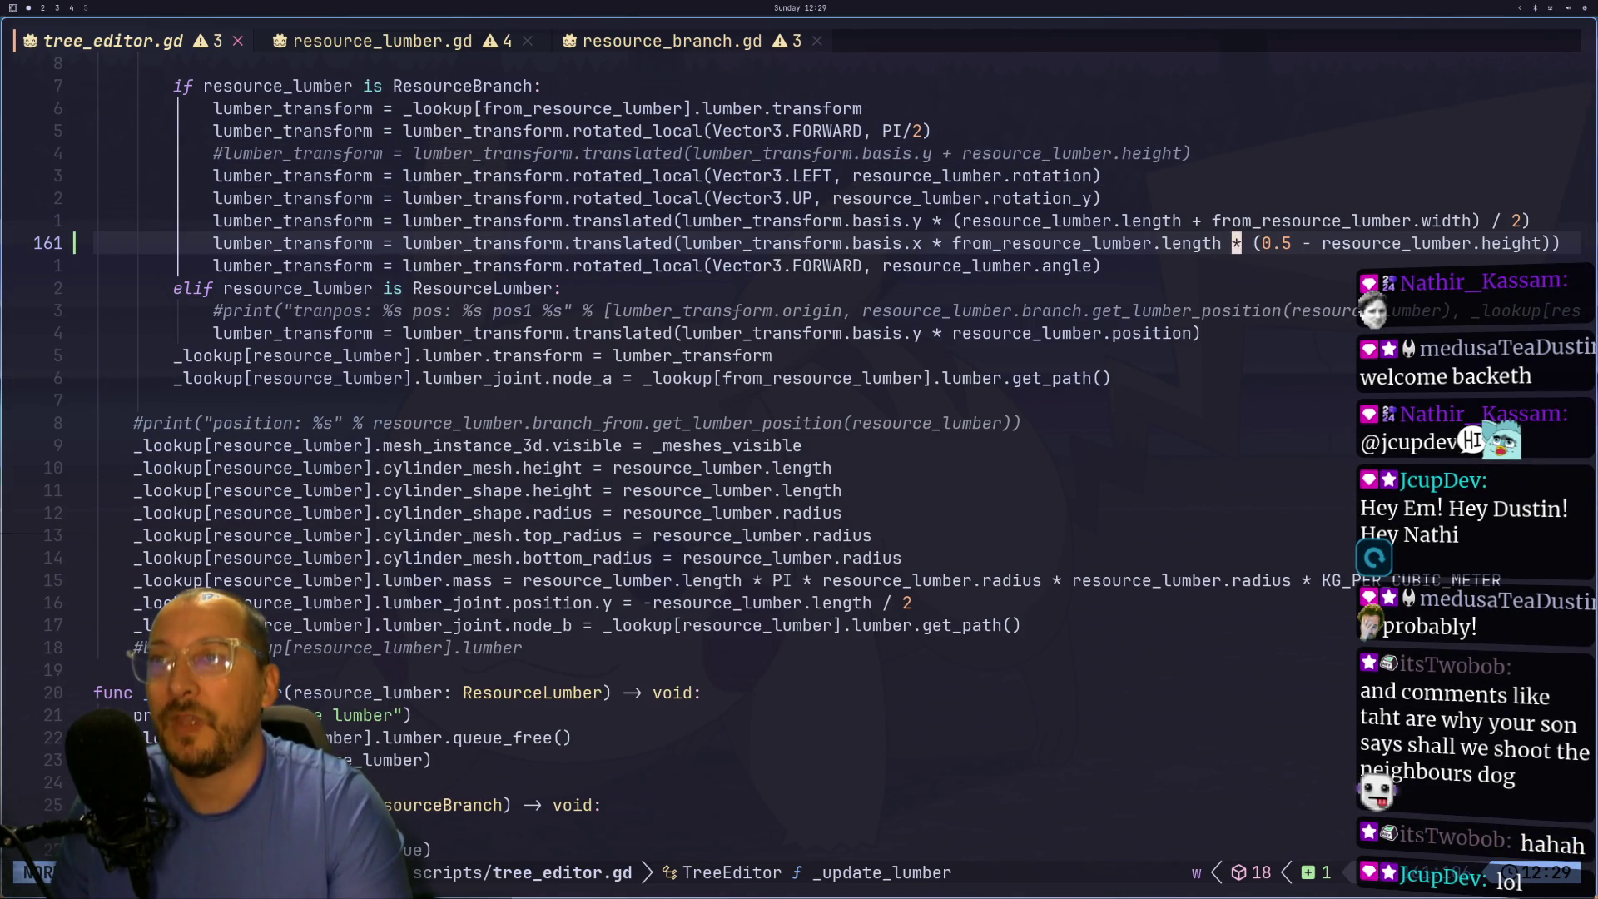
text(a-)
key(Escape)
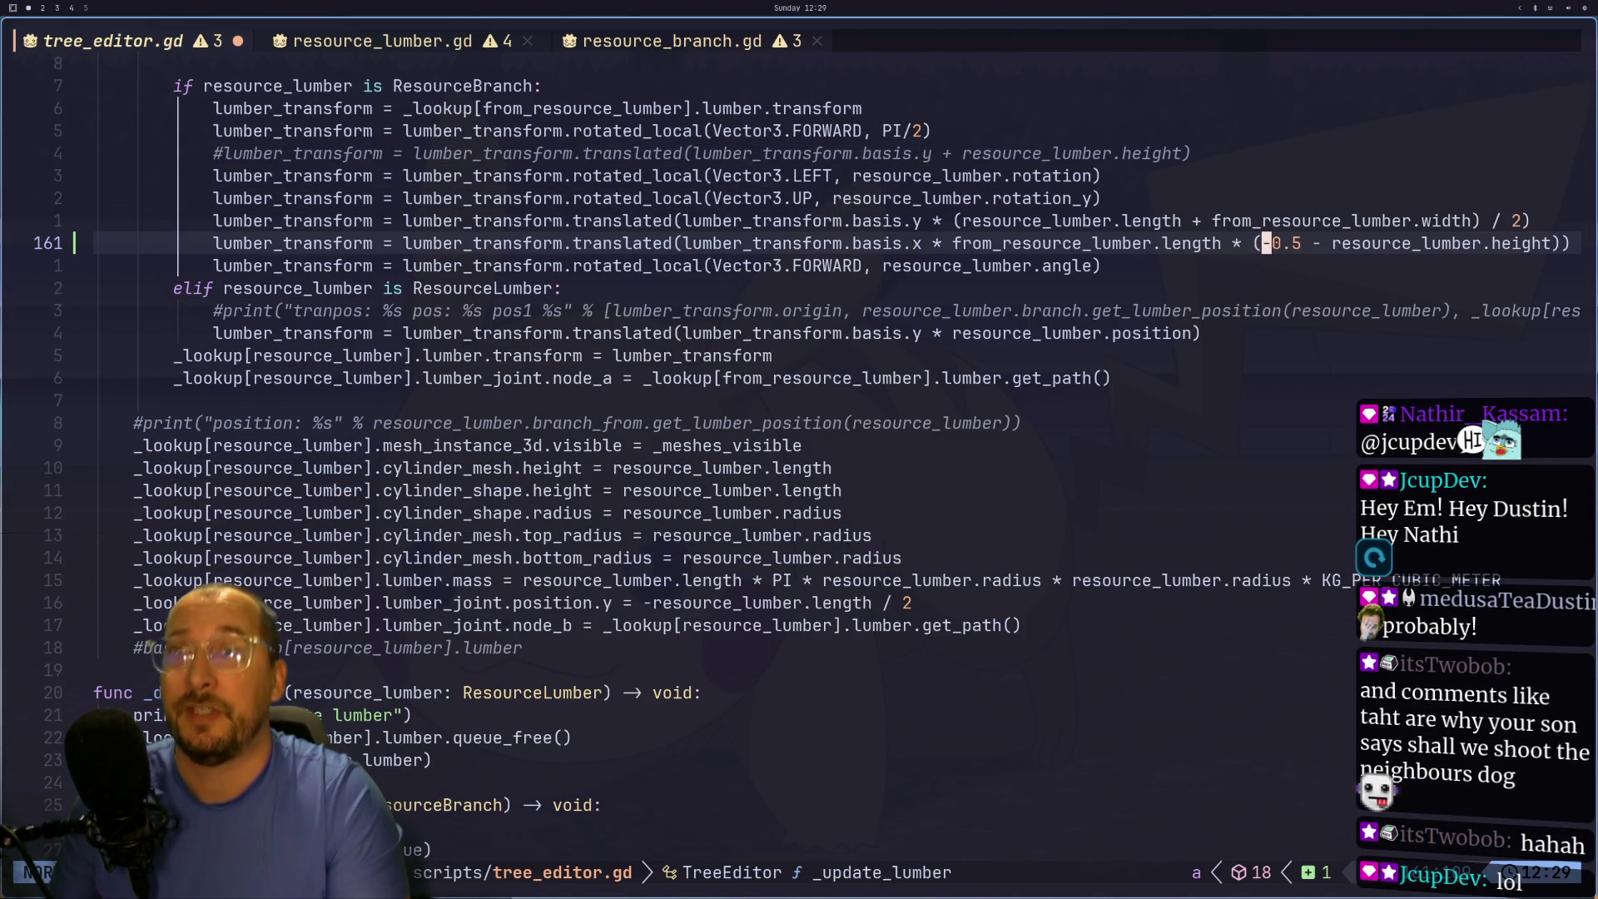
text(:w)
key(Return)
key(super+2)
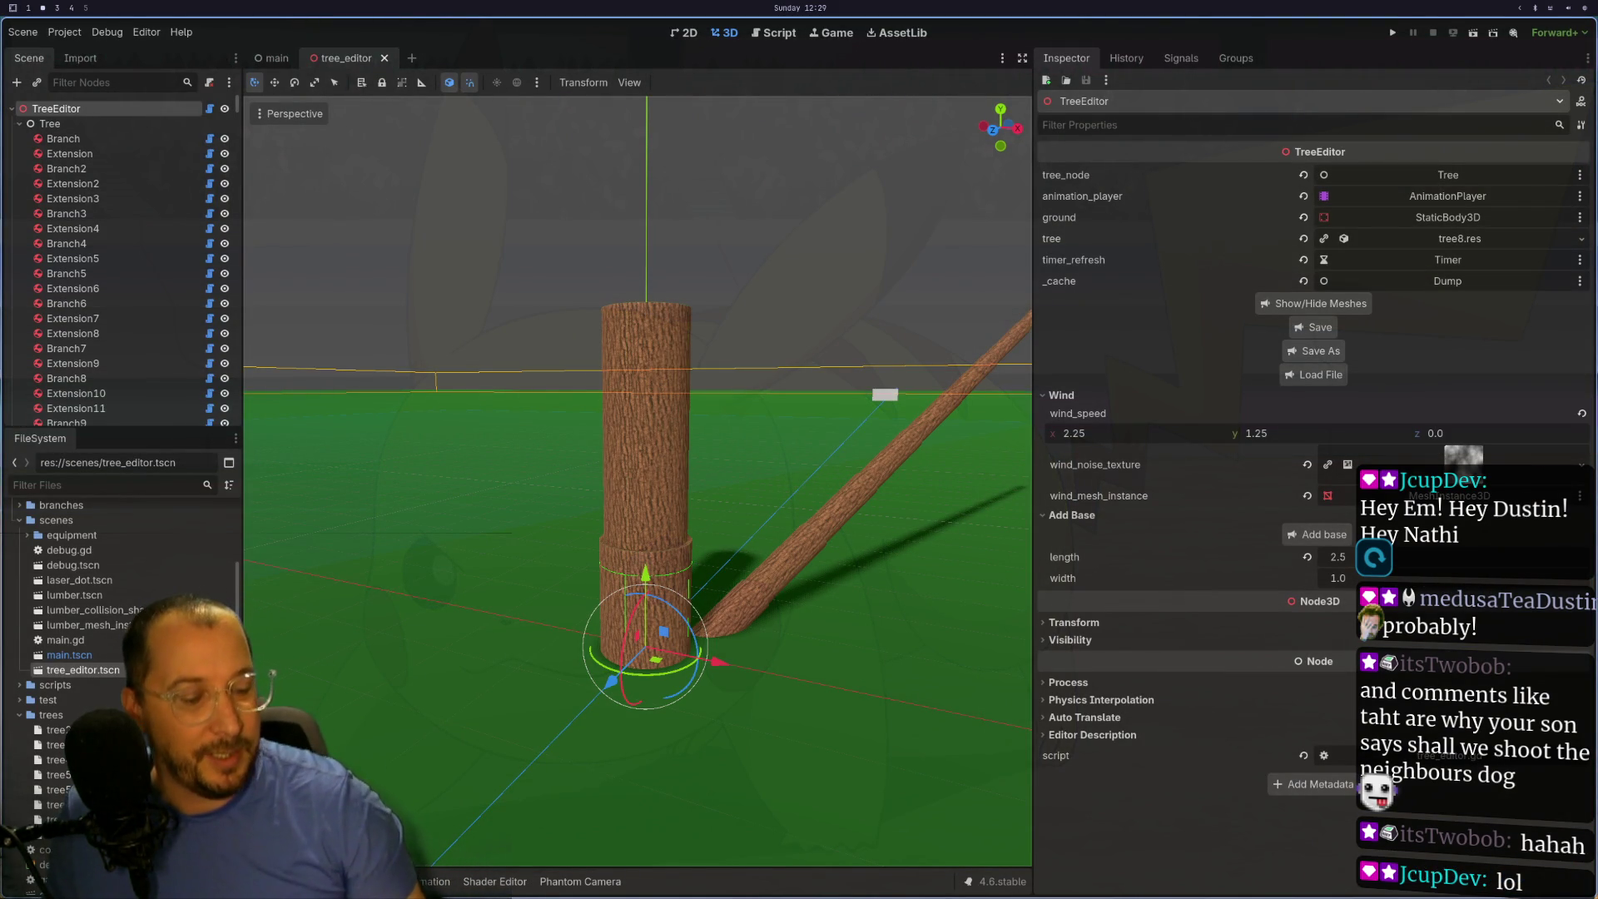
- Glance at the offset sketch and tree_editor.gd, then return to the Godot tree editor
key(super+3)
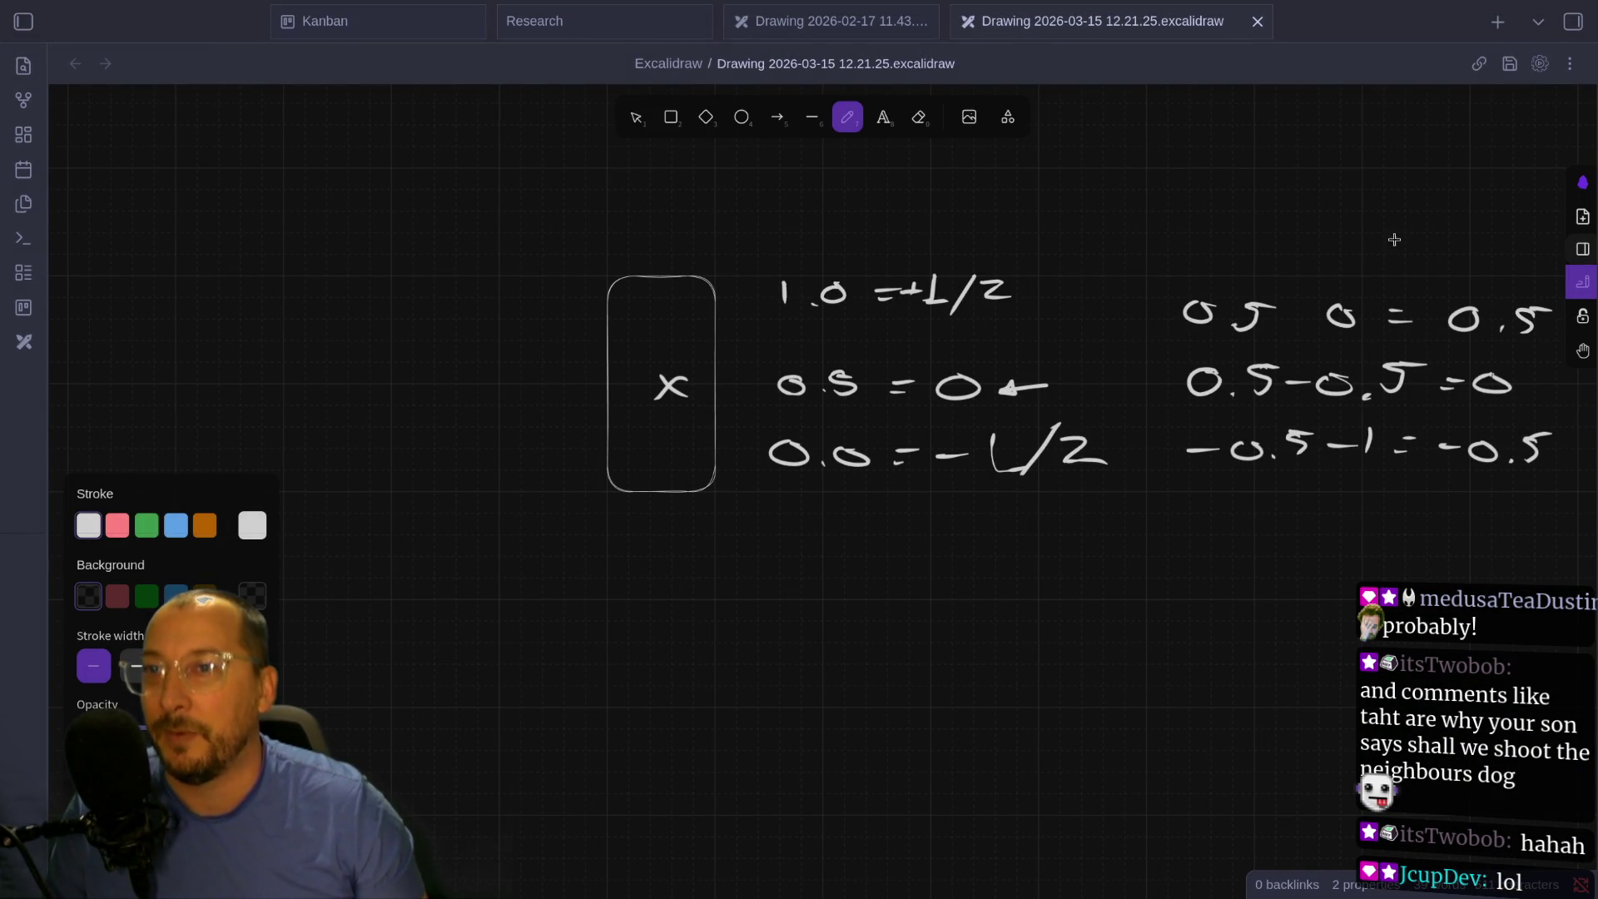
key(super+1)
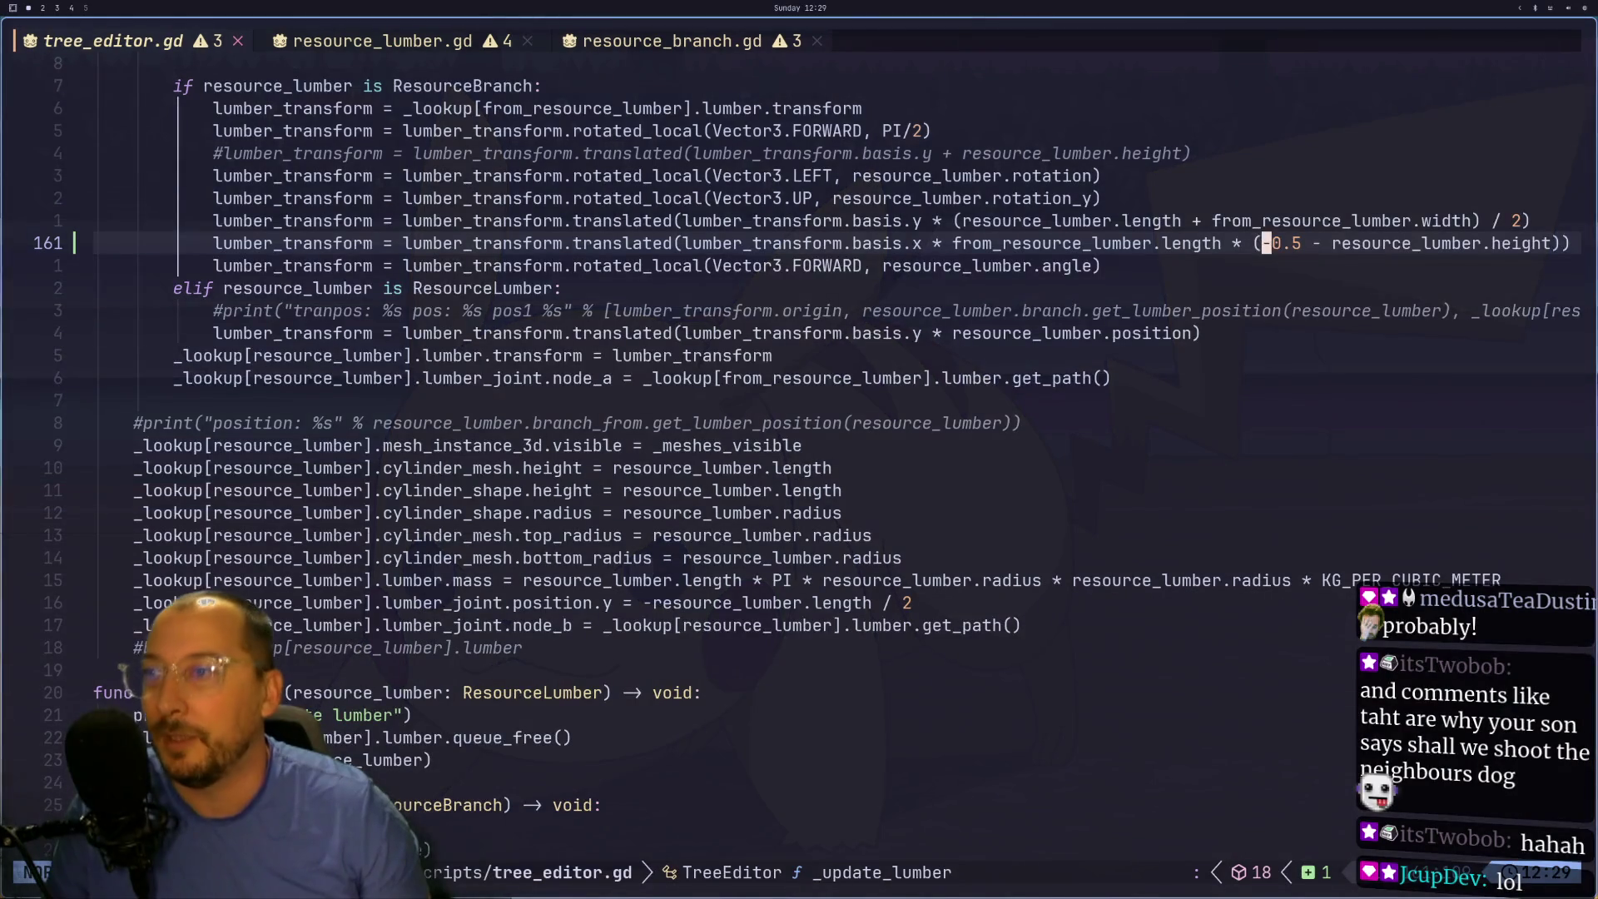
key(super+3)
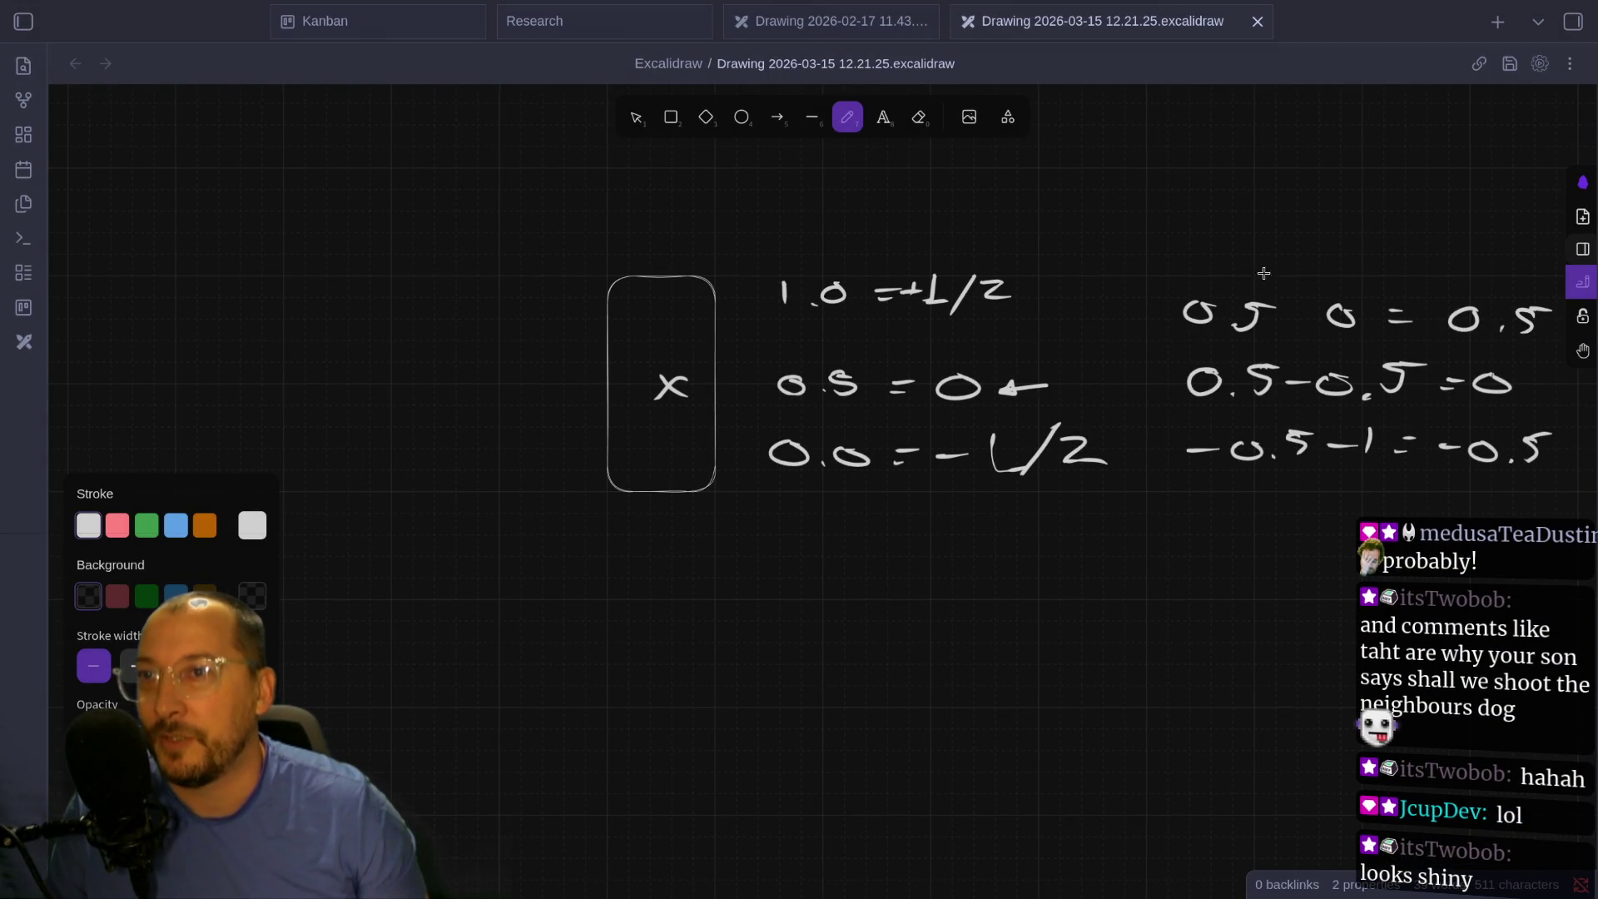
key(super+1)
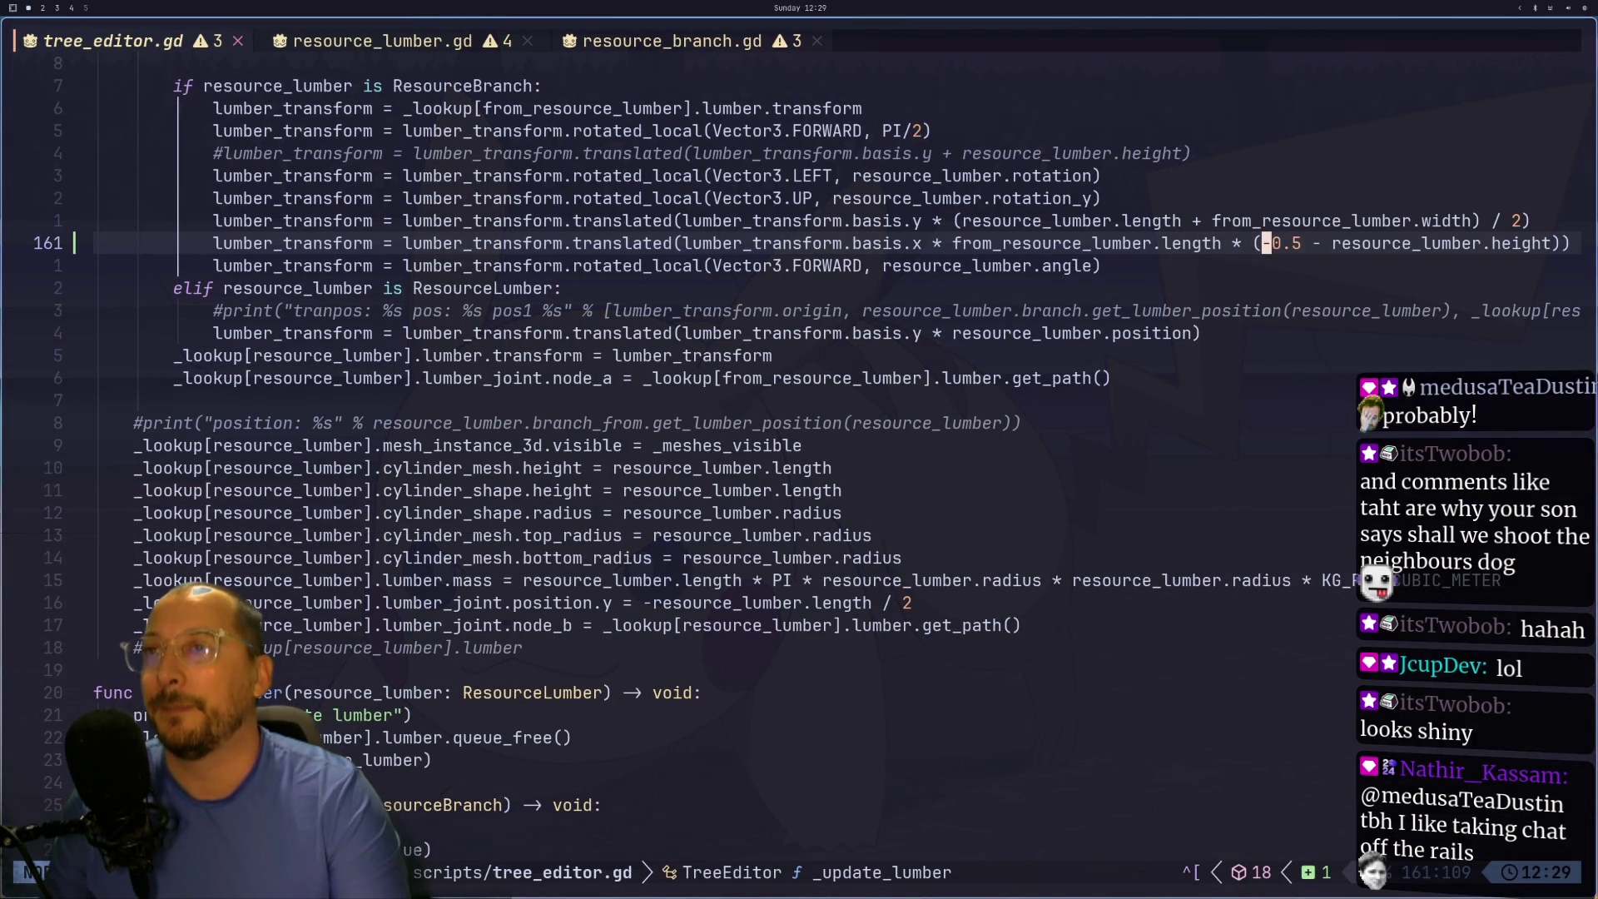
key(super+2)
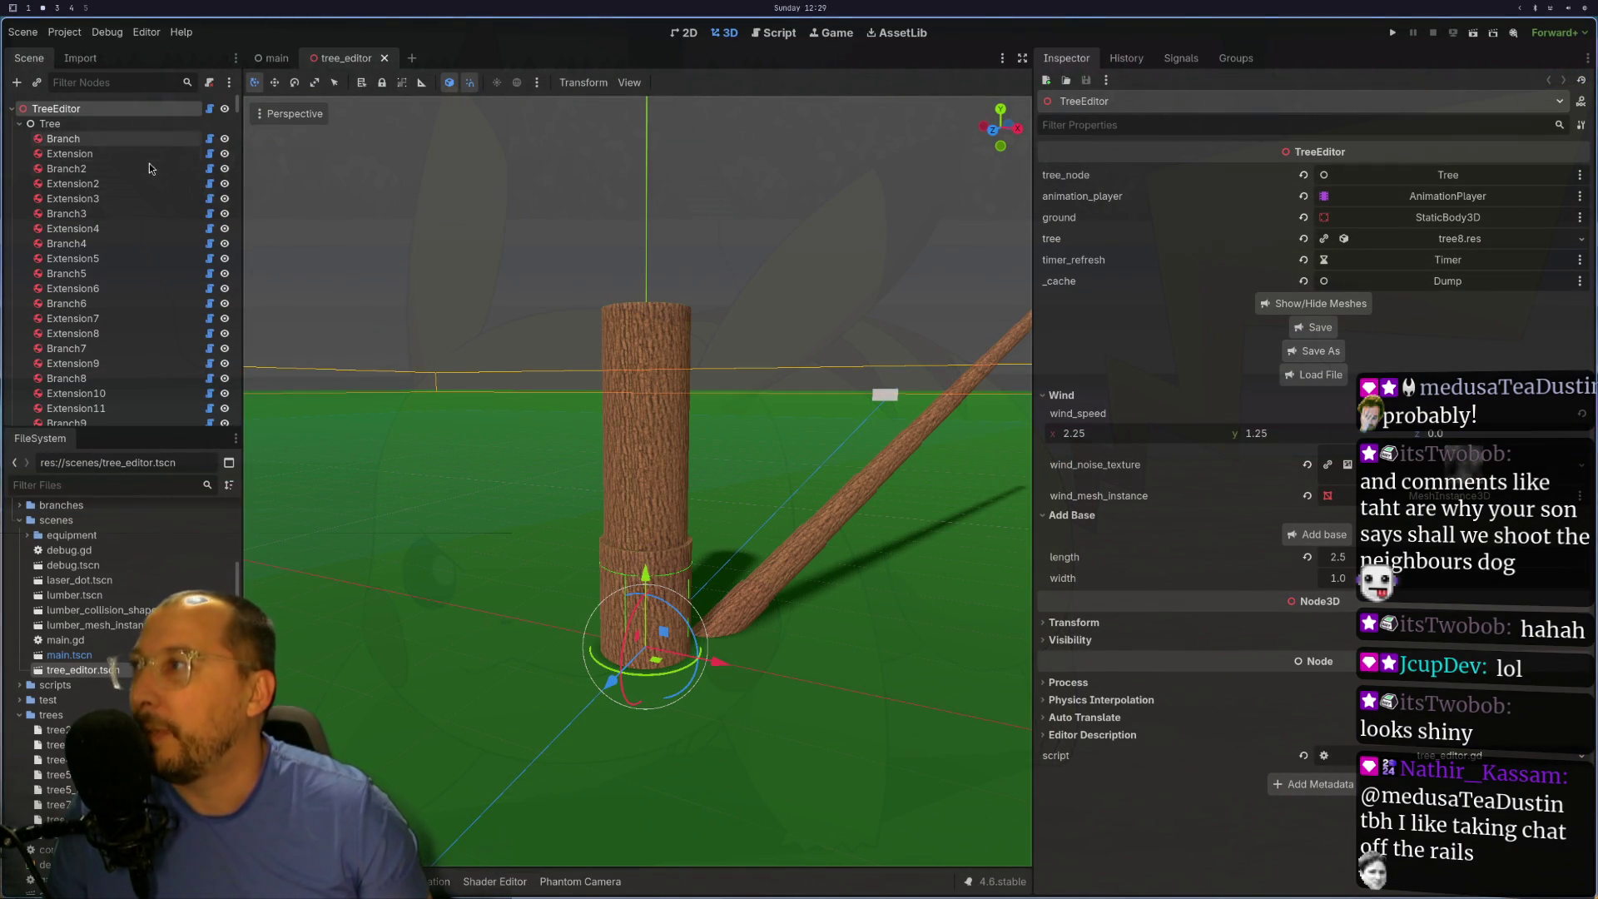
- Select Branch2 beside the trunk, orbiting the view to reach it
click(764, 594)
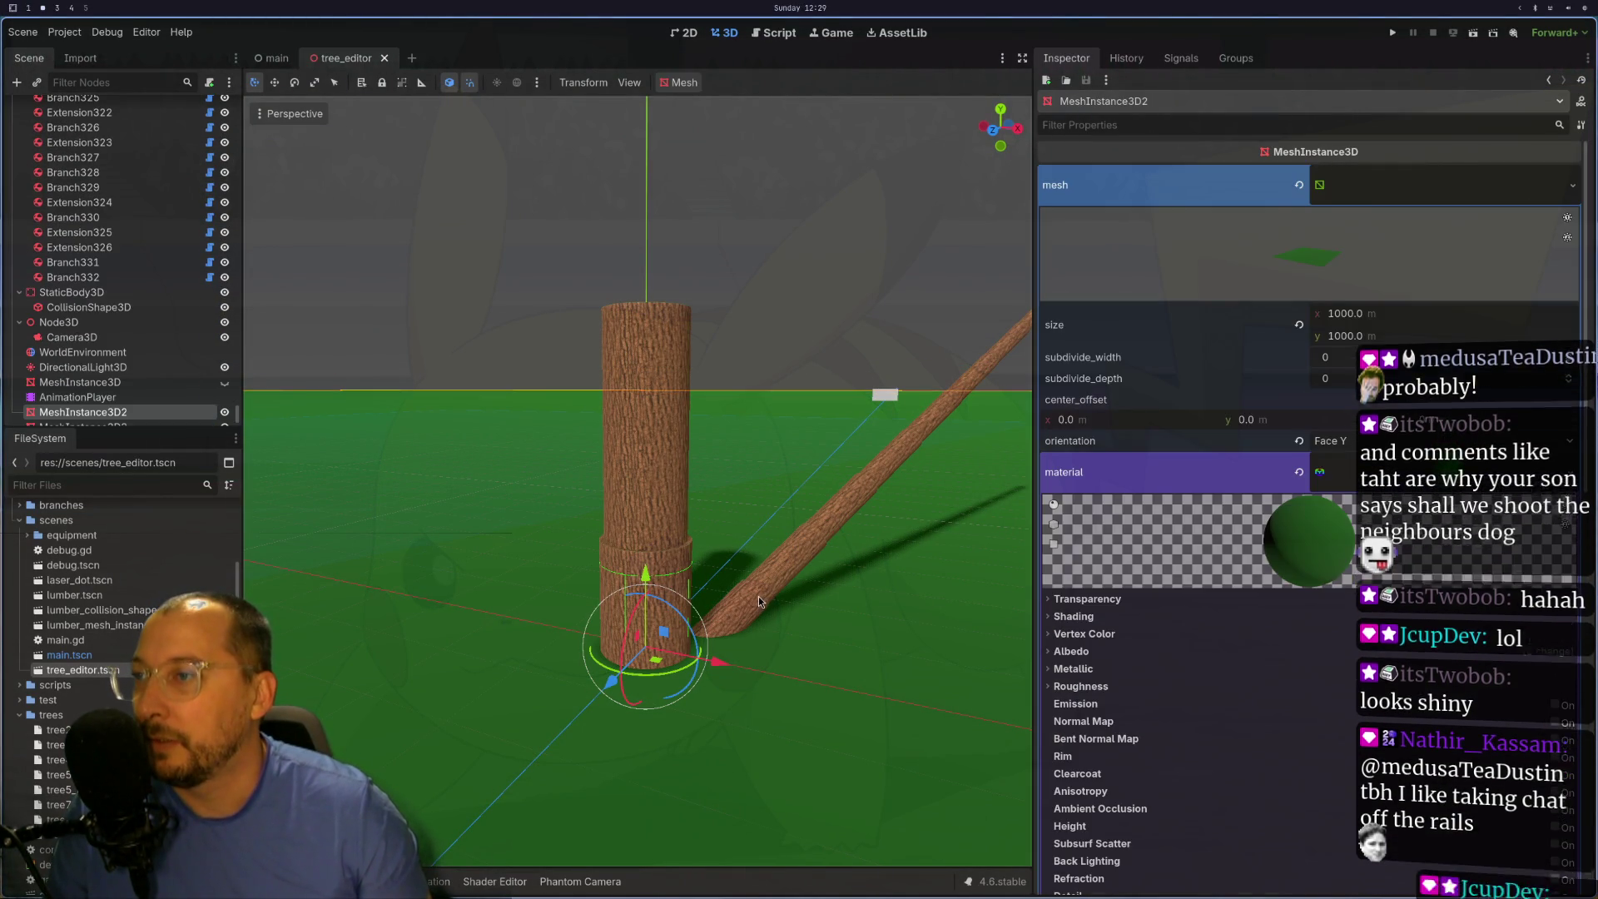
click(699, 628)
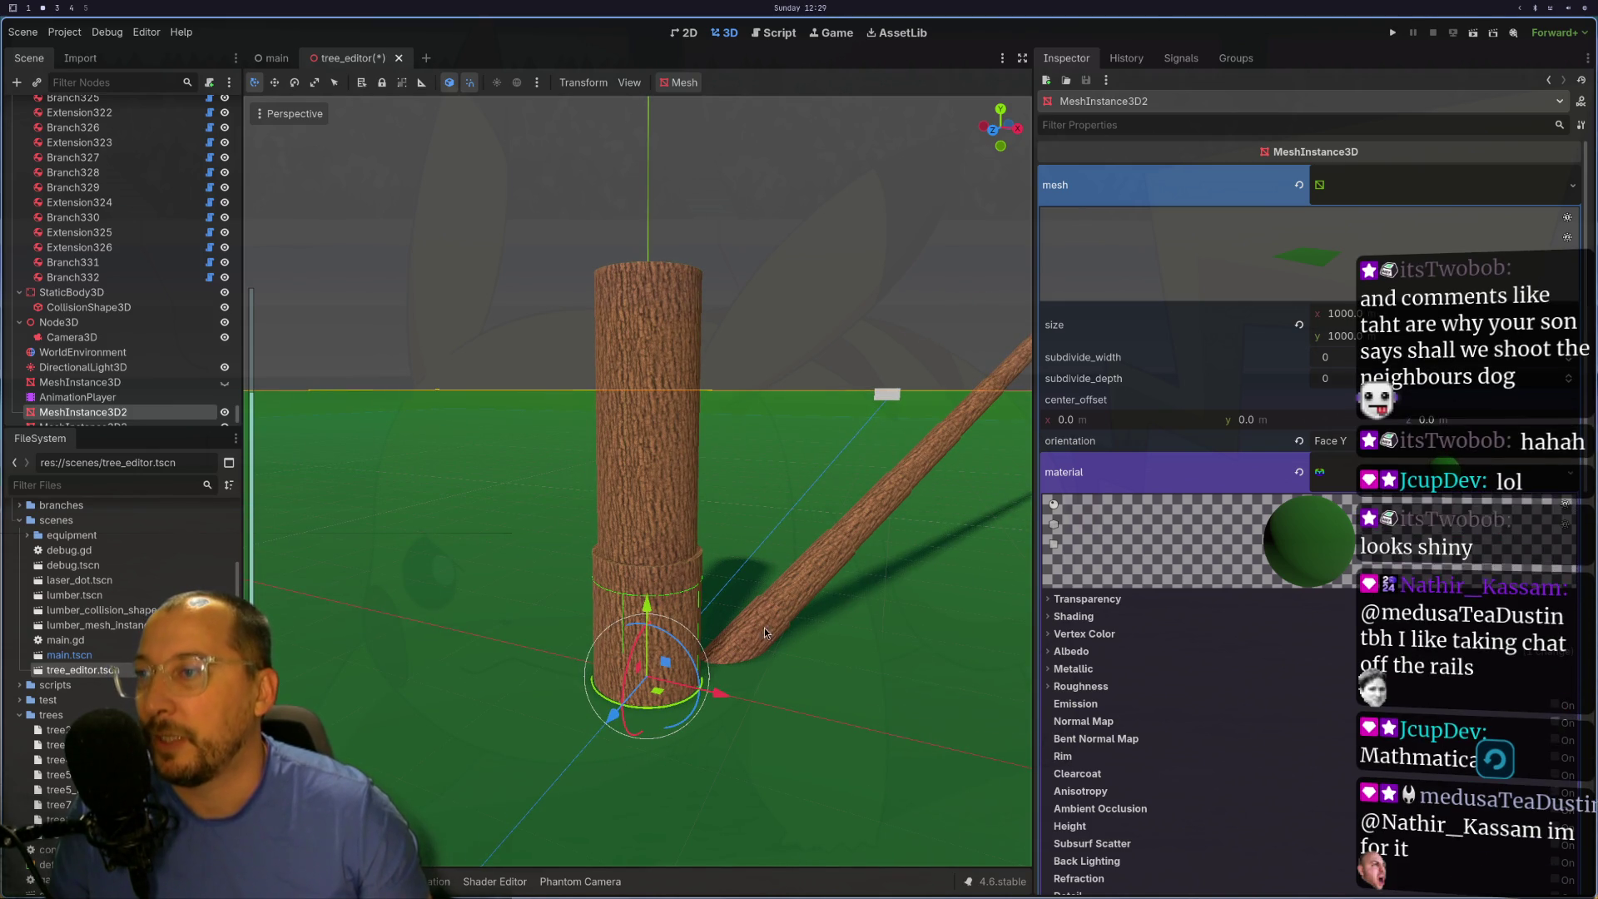
click(765, 632)
click(753, 637)
mouse_move(749, 653)
mouse_down()
mouse_move(697, 514)
mouse_move(724, 628)
mouse_up()
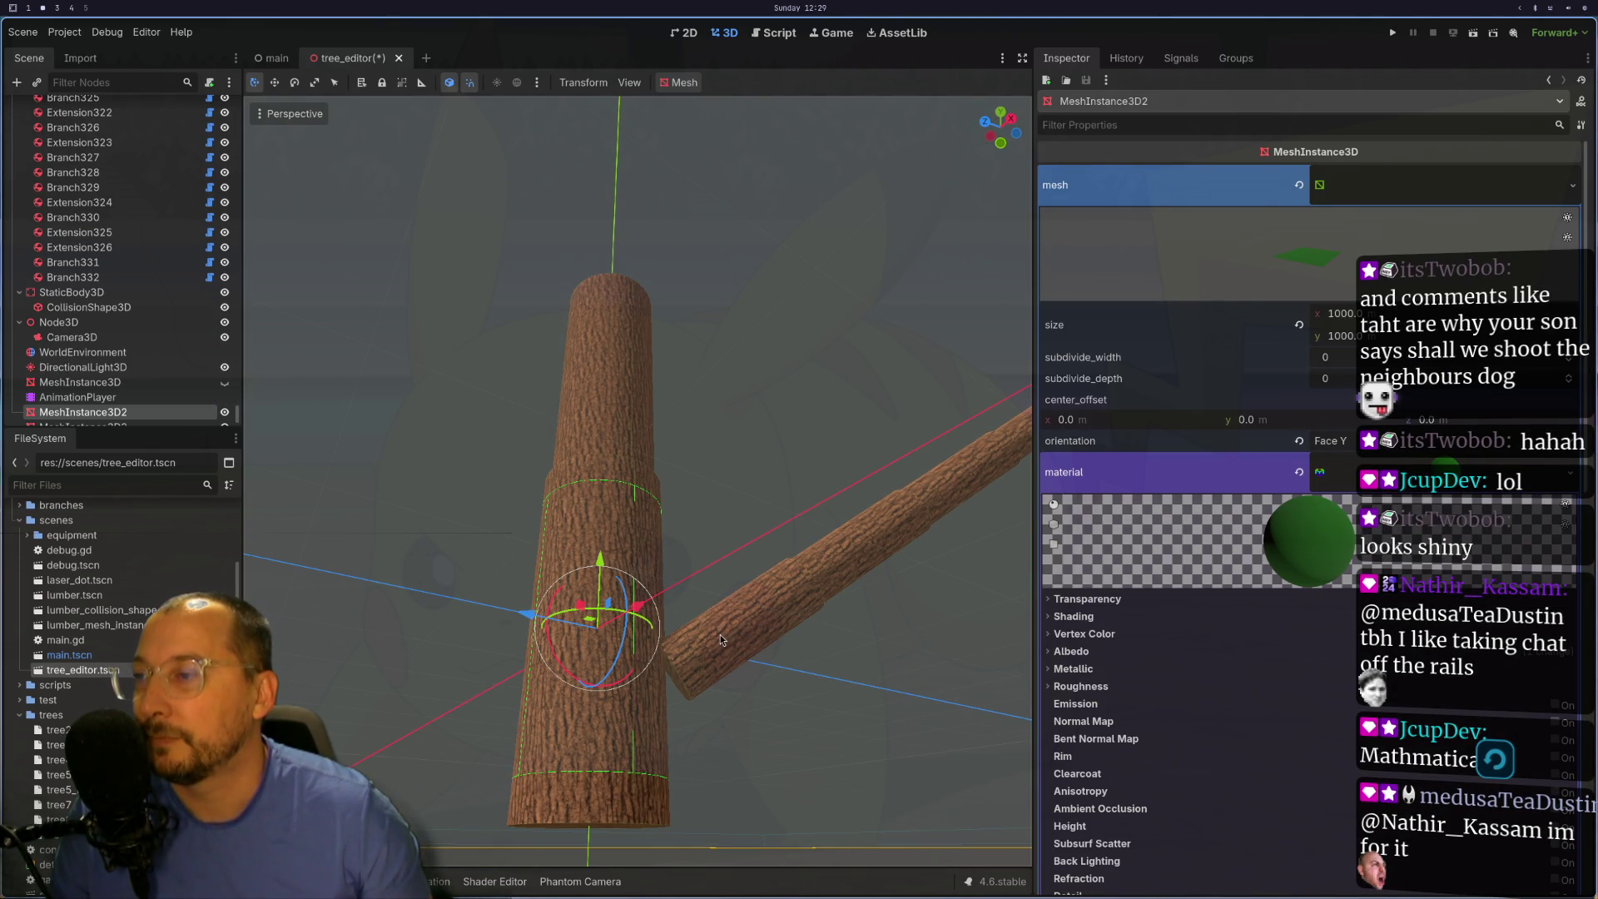
click(725, 645)
drag(893, 553, 1538, 218)
- Set Branch2's height to 0.5 and inspect where the branch sits against the trunk
click(1467, 199)
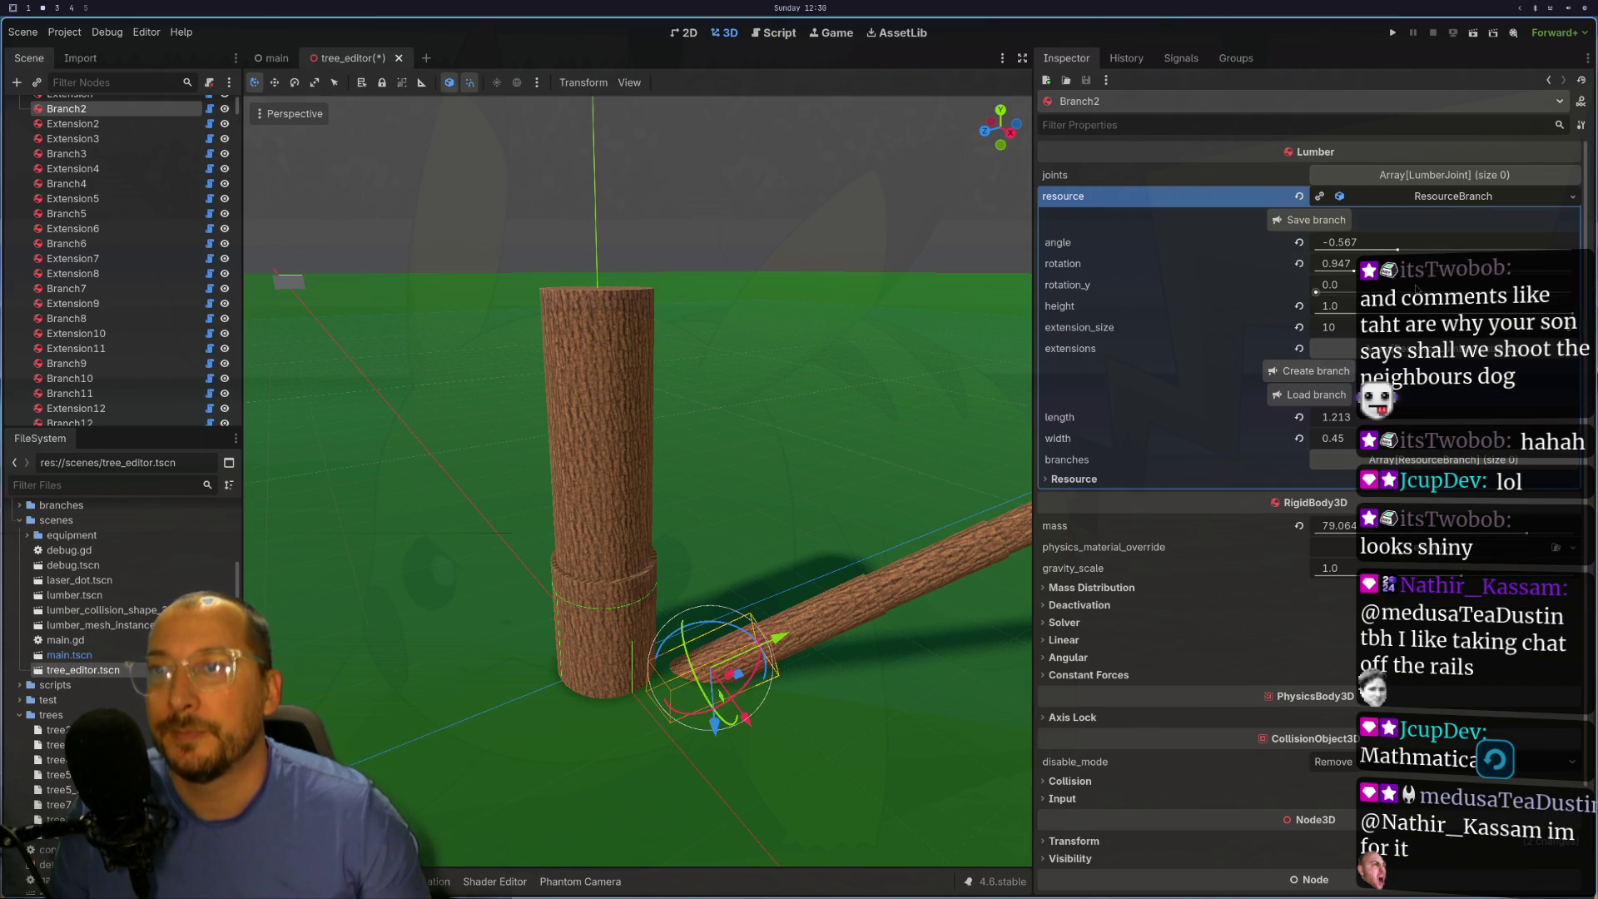
click(1332, 305)
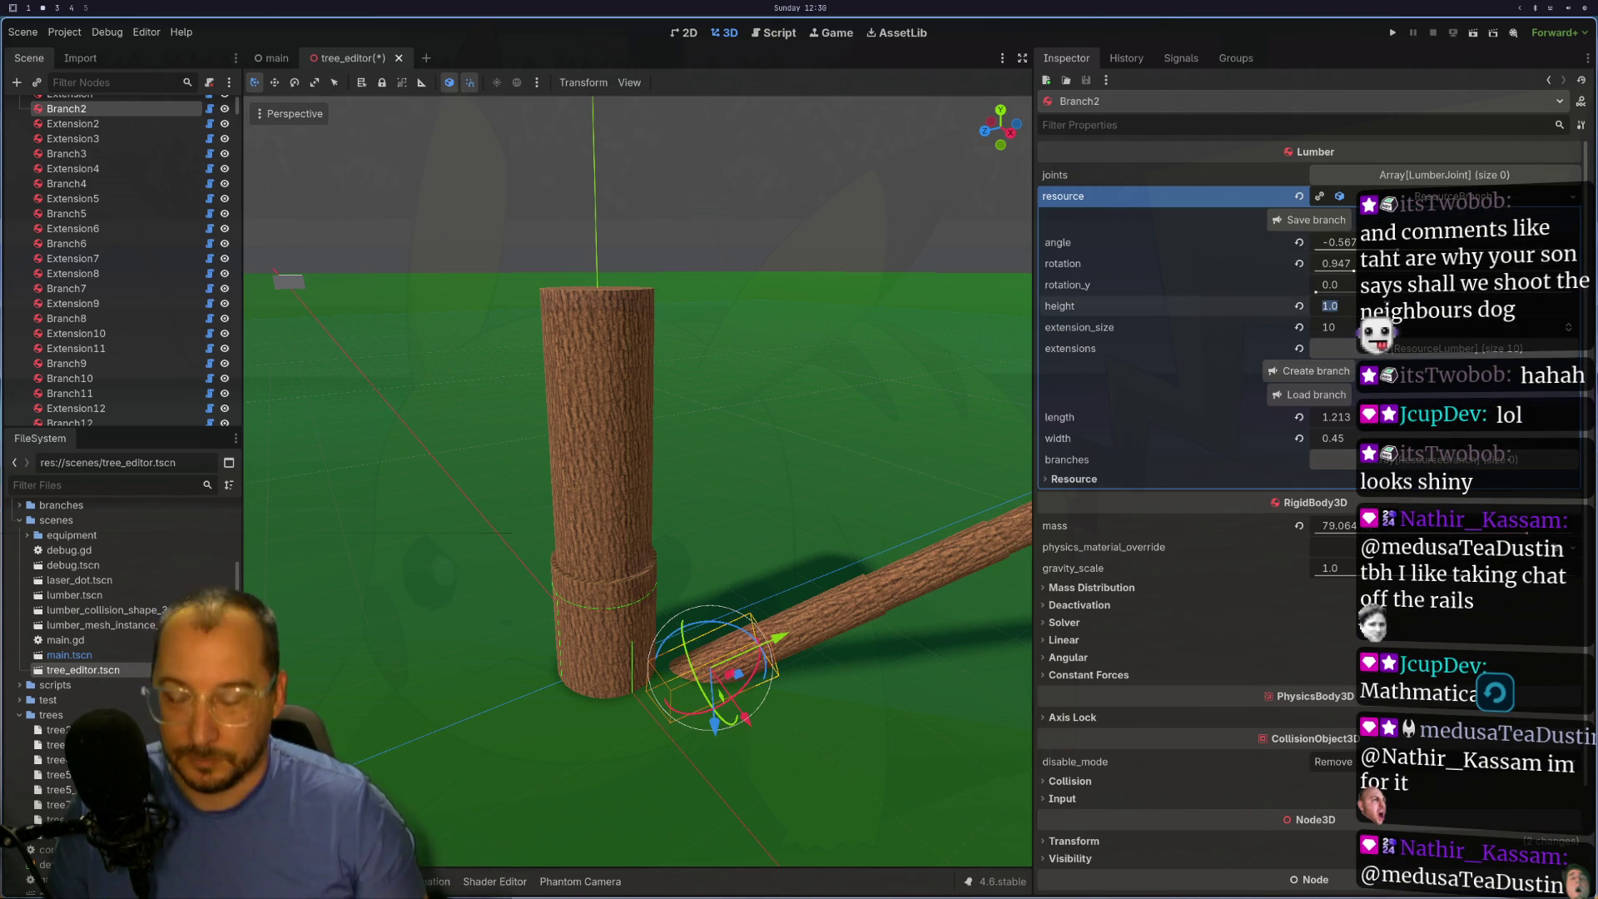
text(0.5)
key(Tab)
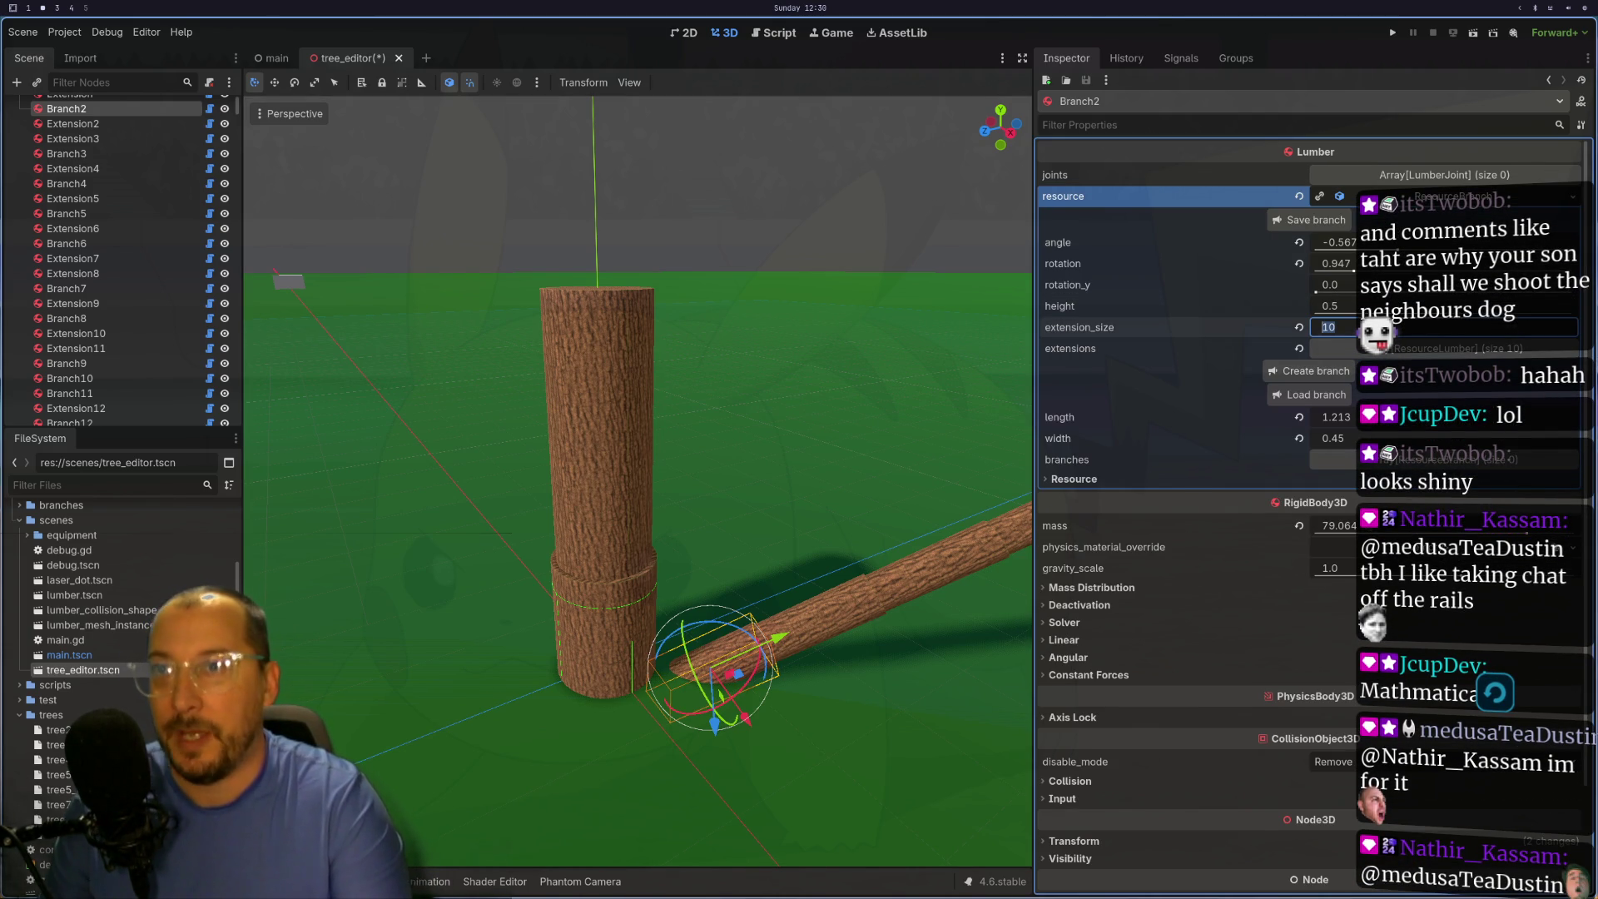
click(791, 301)
scroll(616, 381, down, 2)
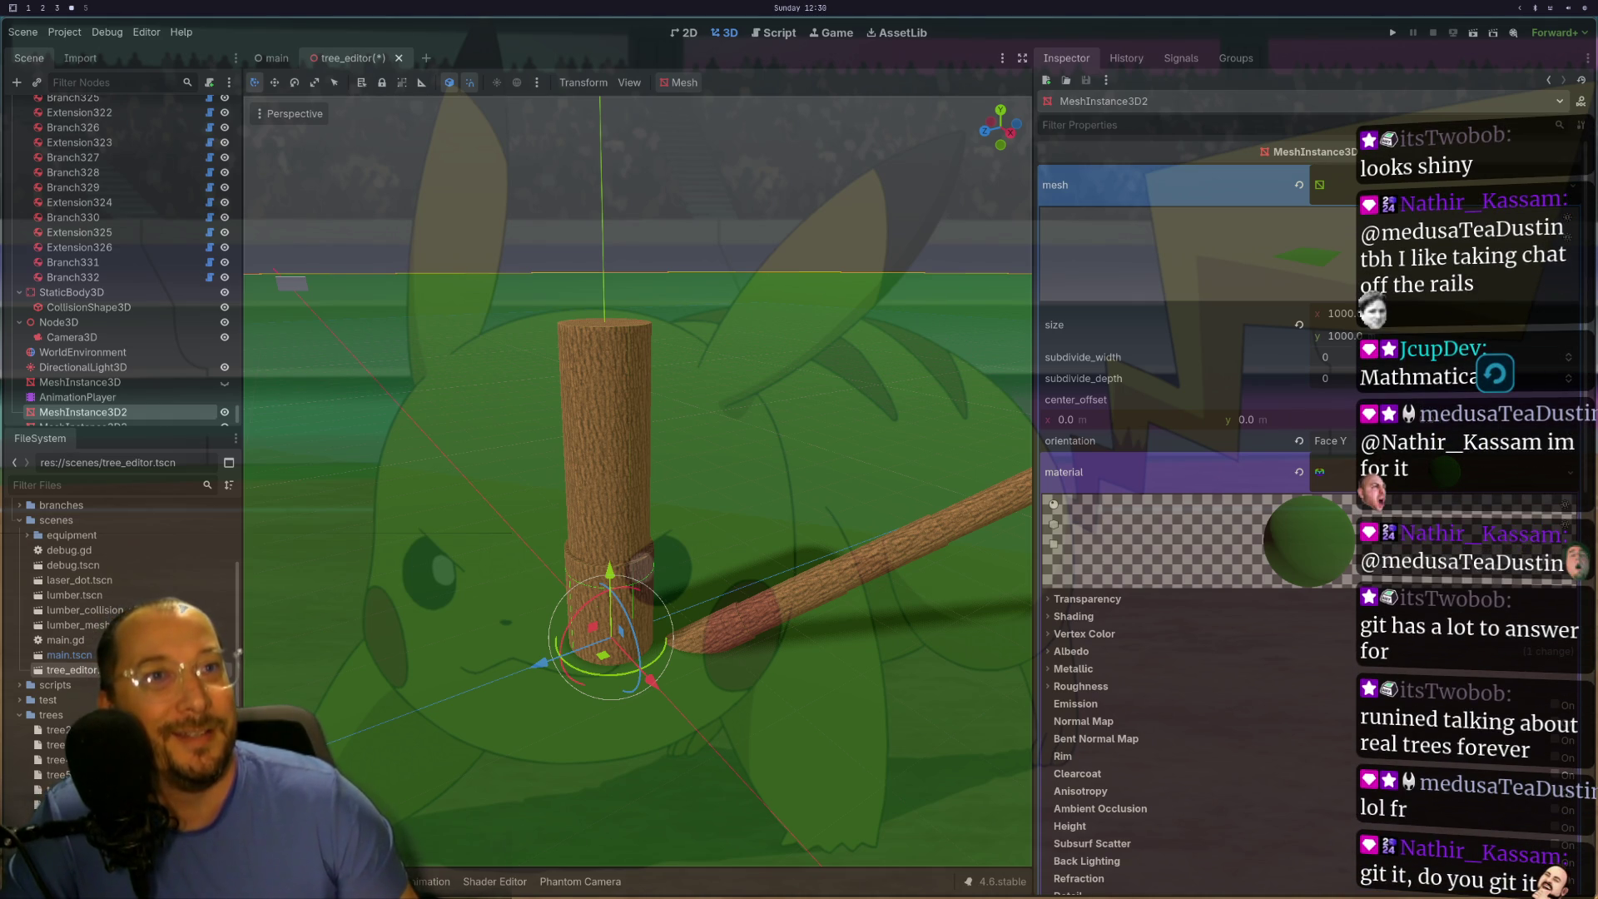
mouse_move(723, 538)
mouse_down()
mouse_move(676, 391)
mouse_move(624, 392)
mouse_up()
click(600, 403)
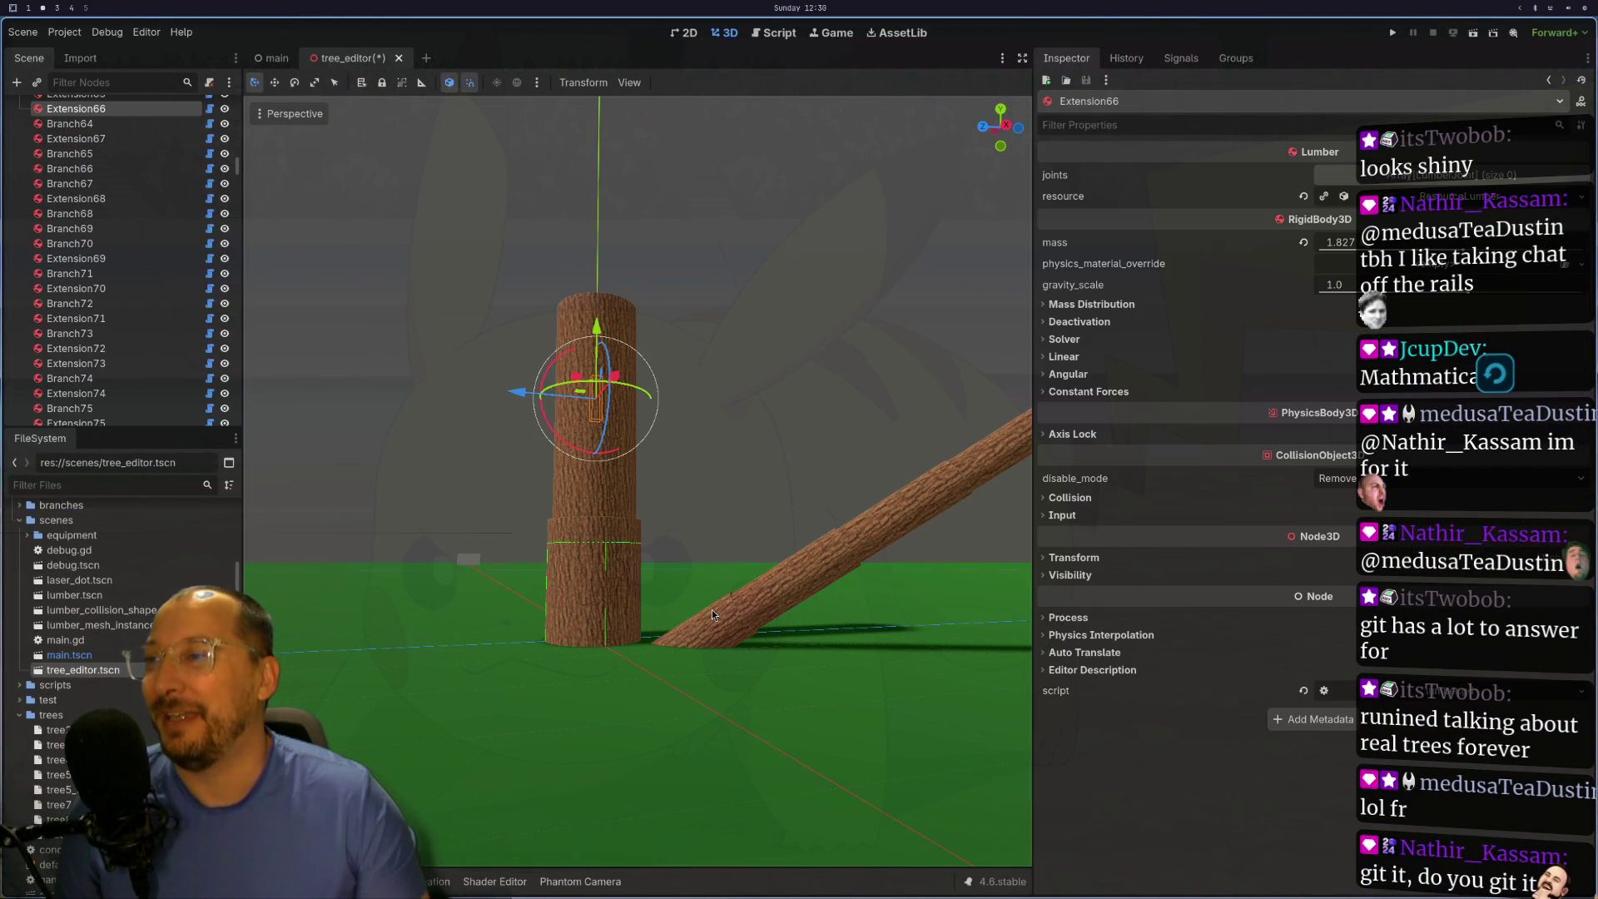
mouse_move(543, 323)
mouse_down()
mouse_move(724, 321)
mouse_move(725, 433)
mouse_move(726, 401)
mouse_up()
- Close tree_editor without saving, reopen tree_editor.tscn, and open the Load File dialog
scroll(726, 401, up, 3)
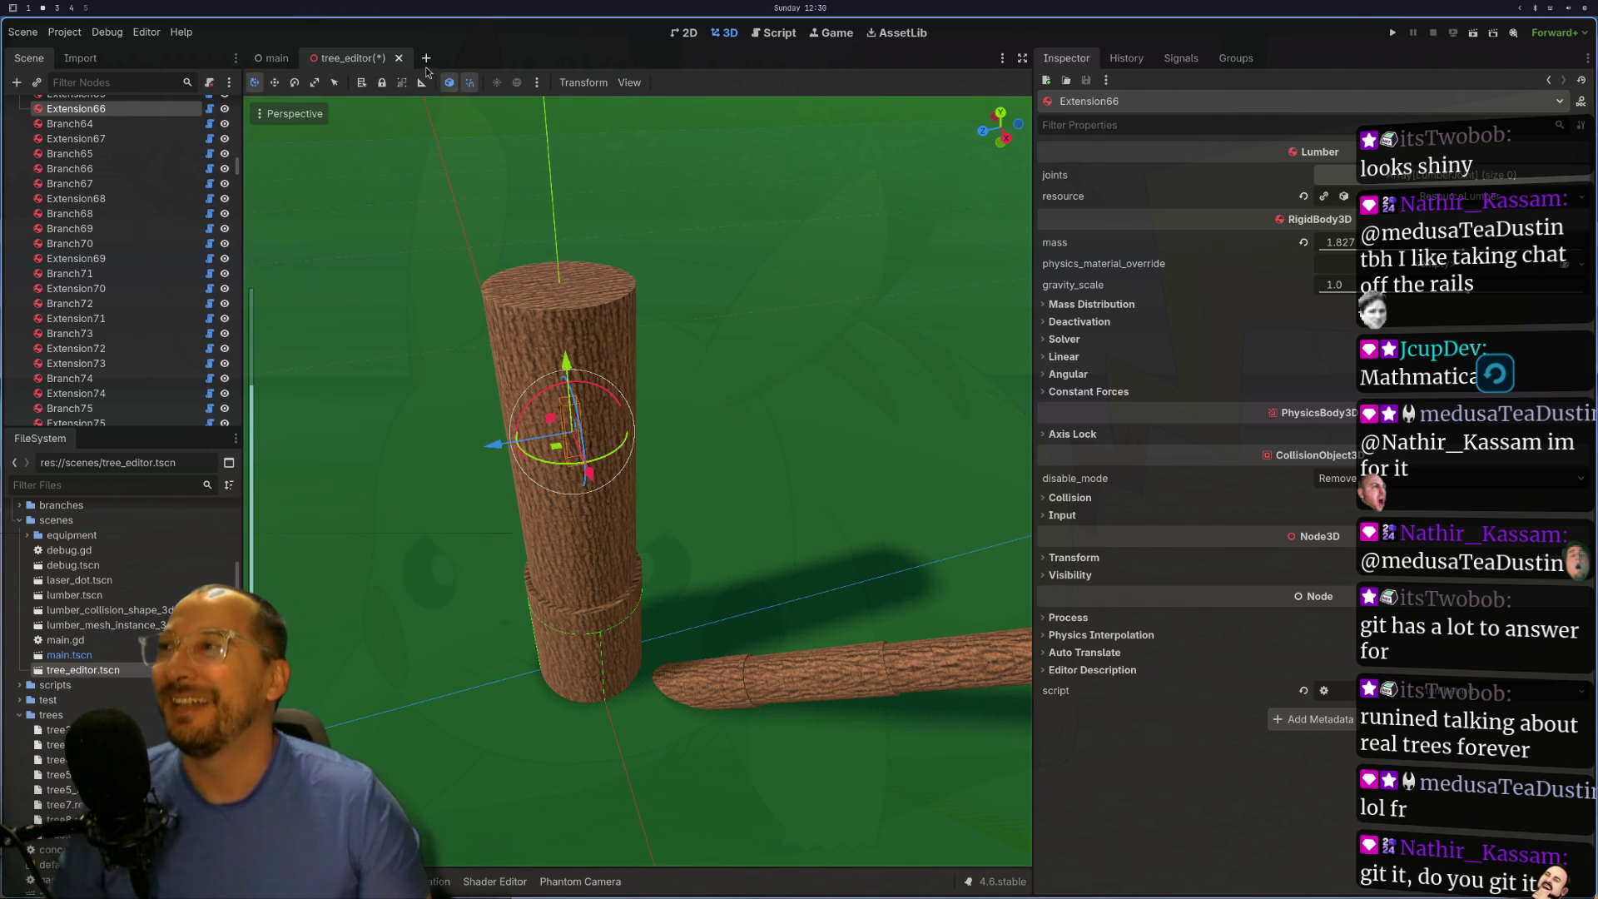
key(super+1)
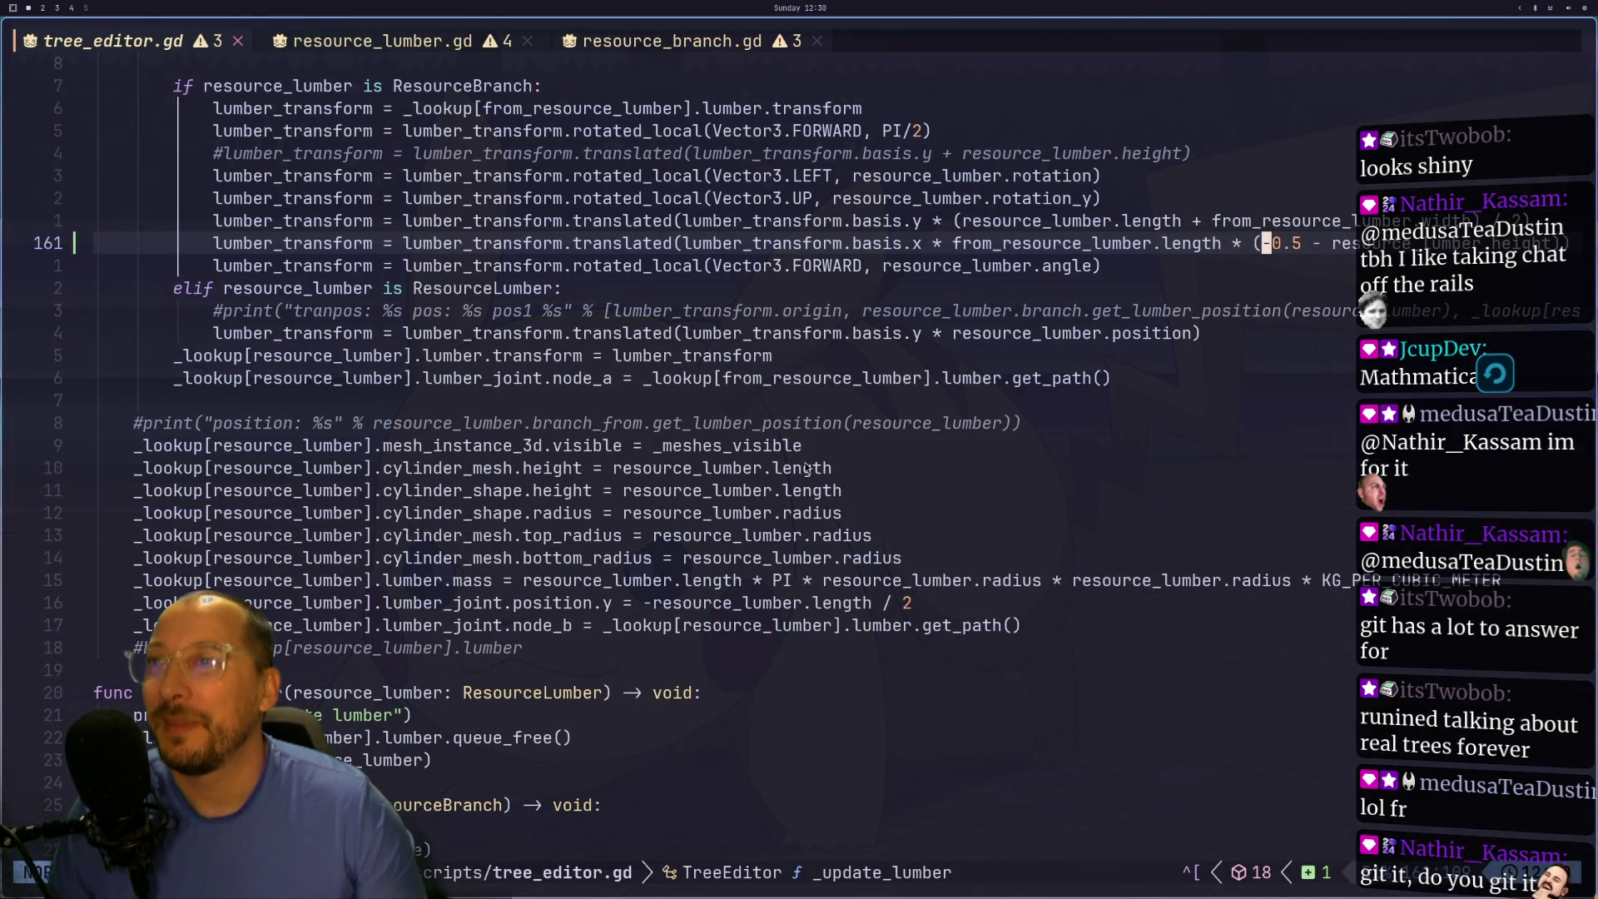
key(super+2)
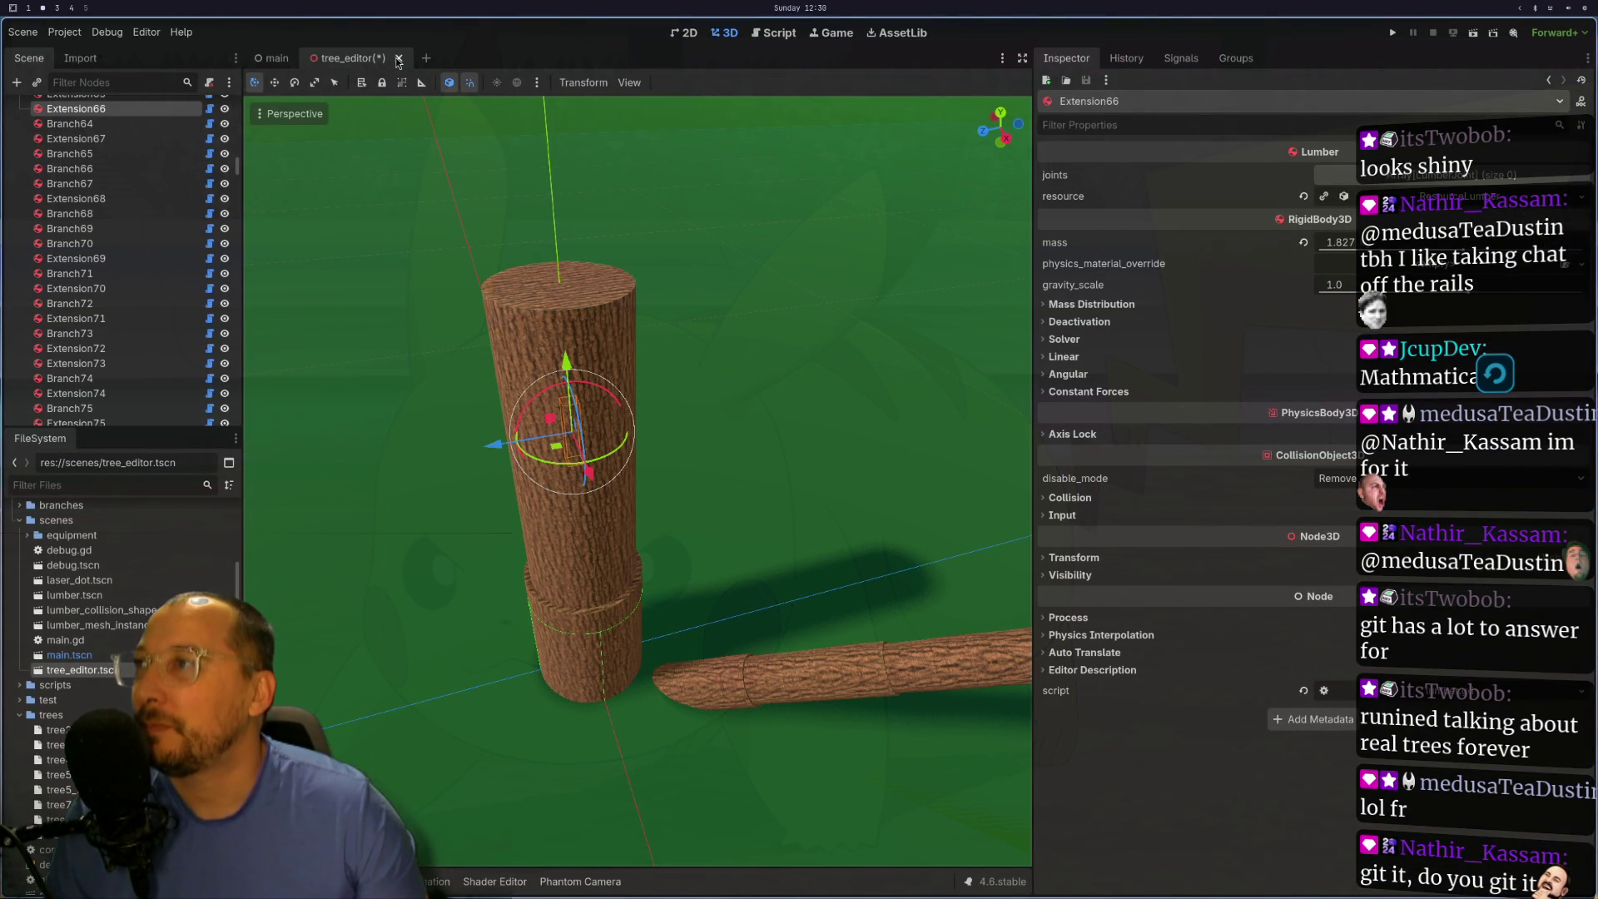
click(398, 59)
click(714, 496)
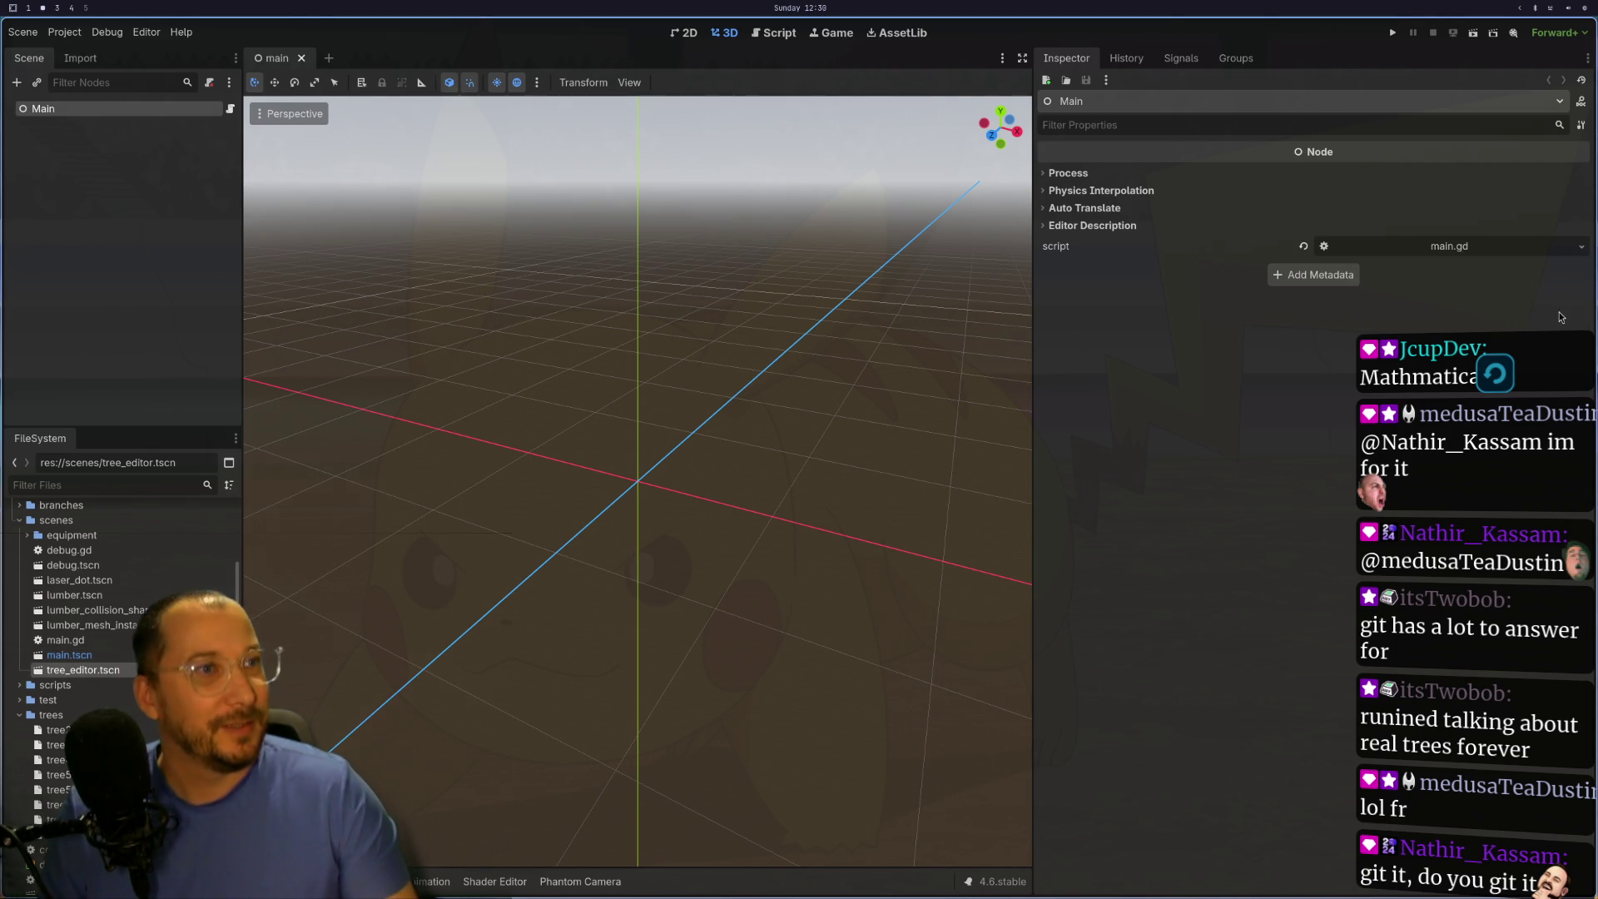
key(super+4)
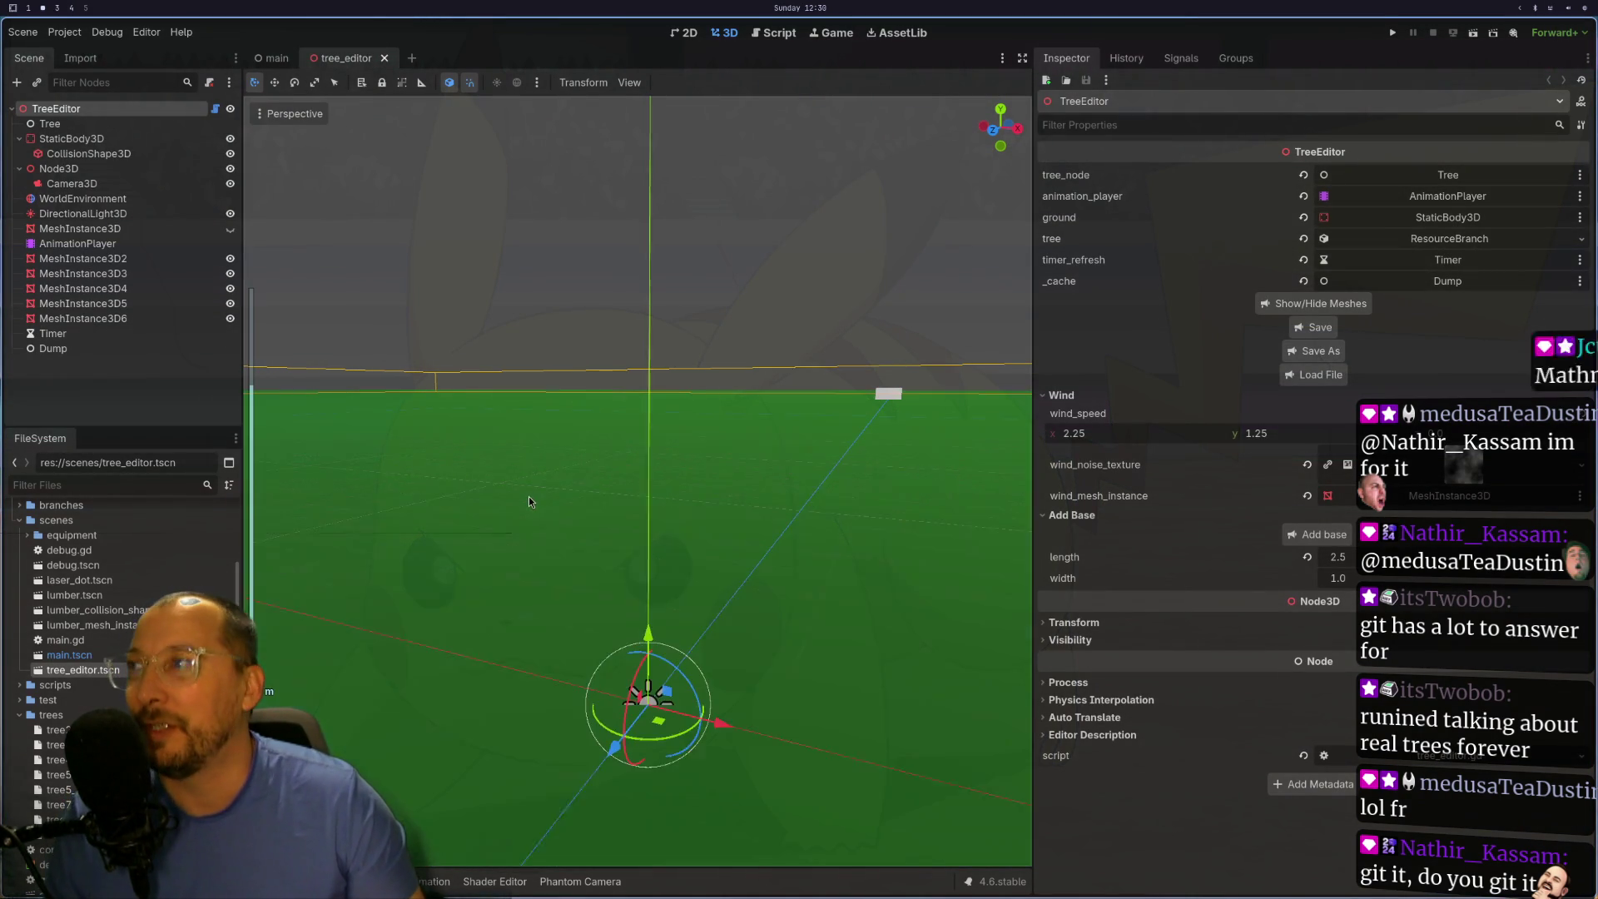
click(1332, 376)
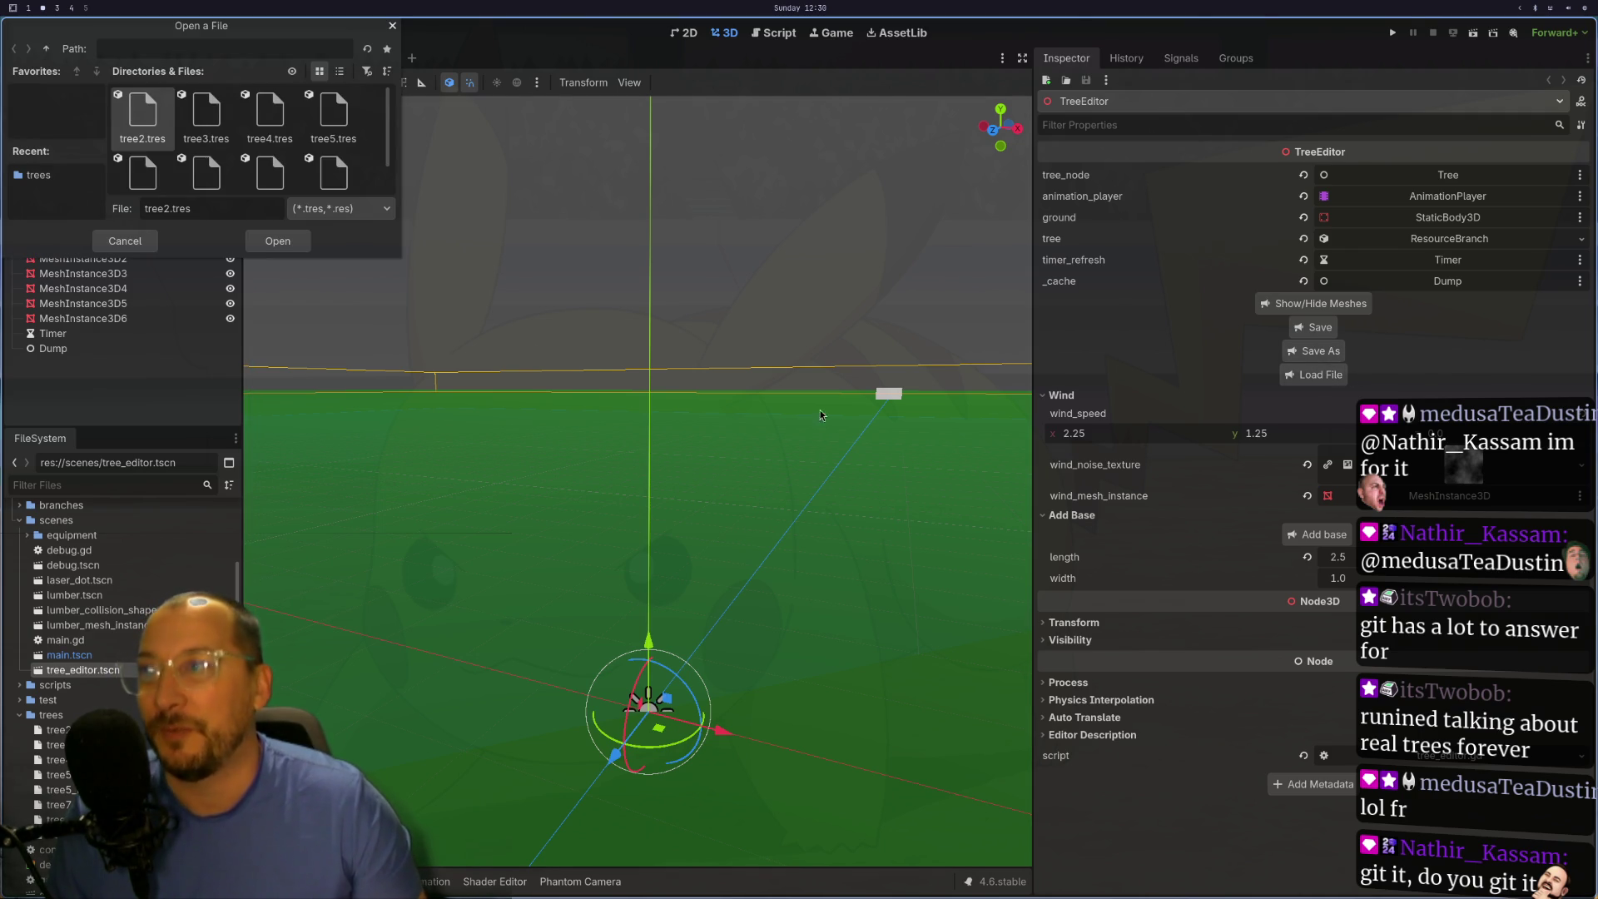
- Pick tree8.res in the Open a File dialog and load it
scroll(287, 146, down, 1)
click(287, 145)
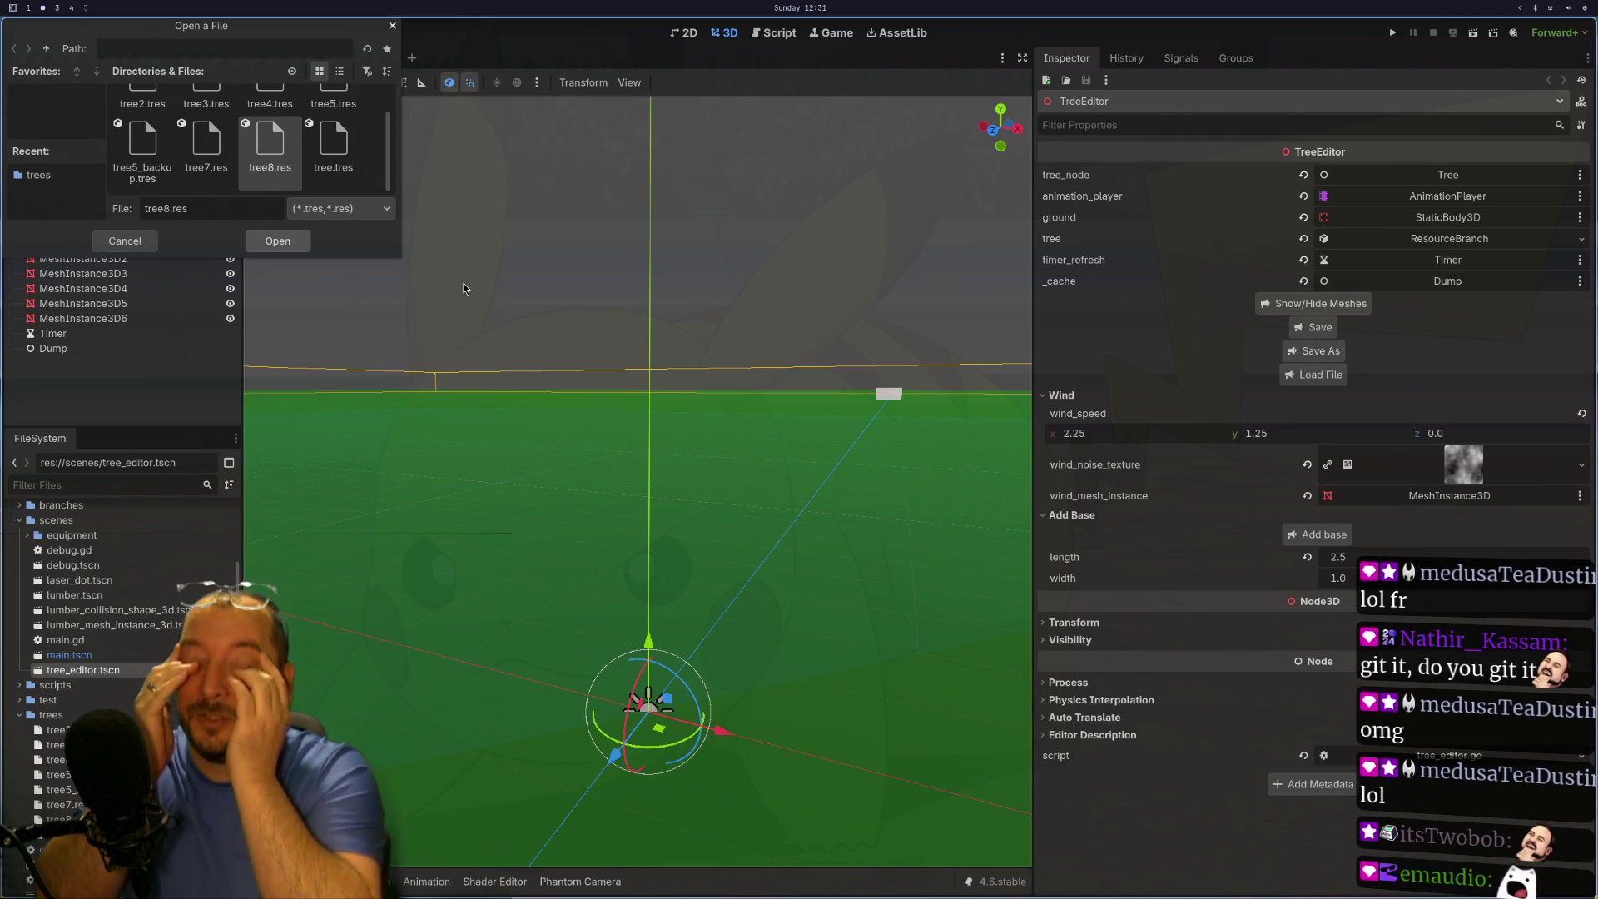
key(Return)
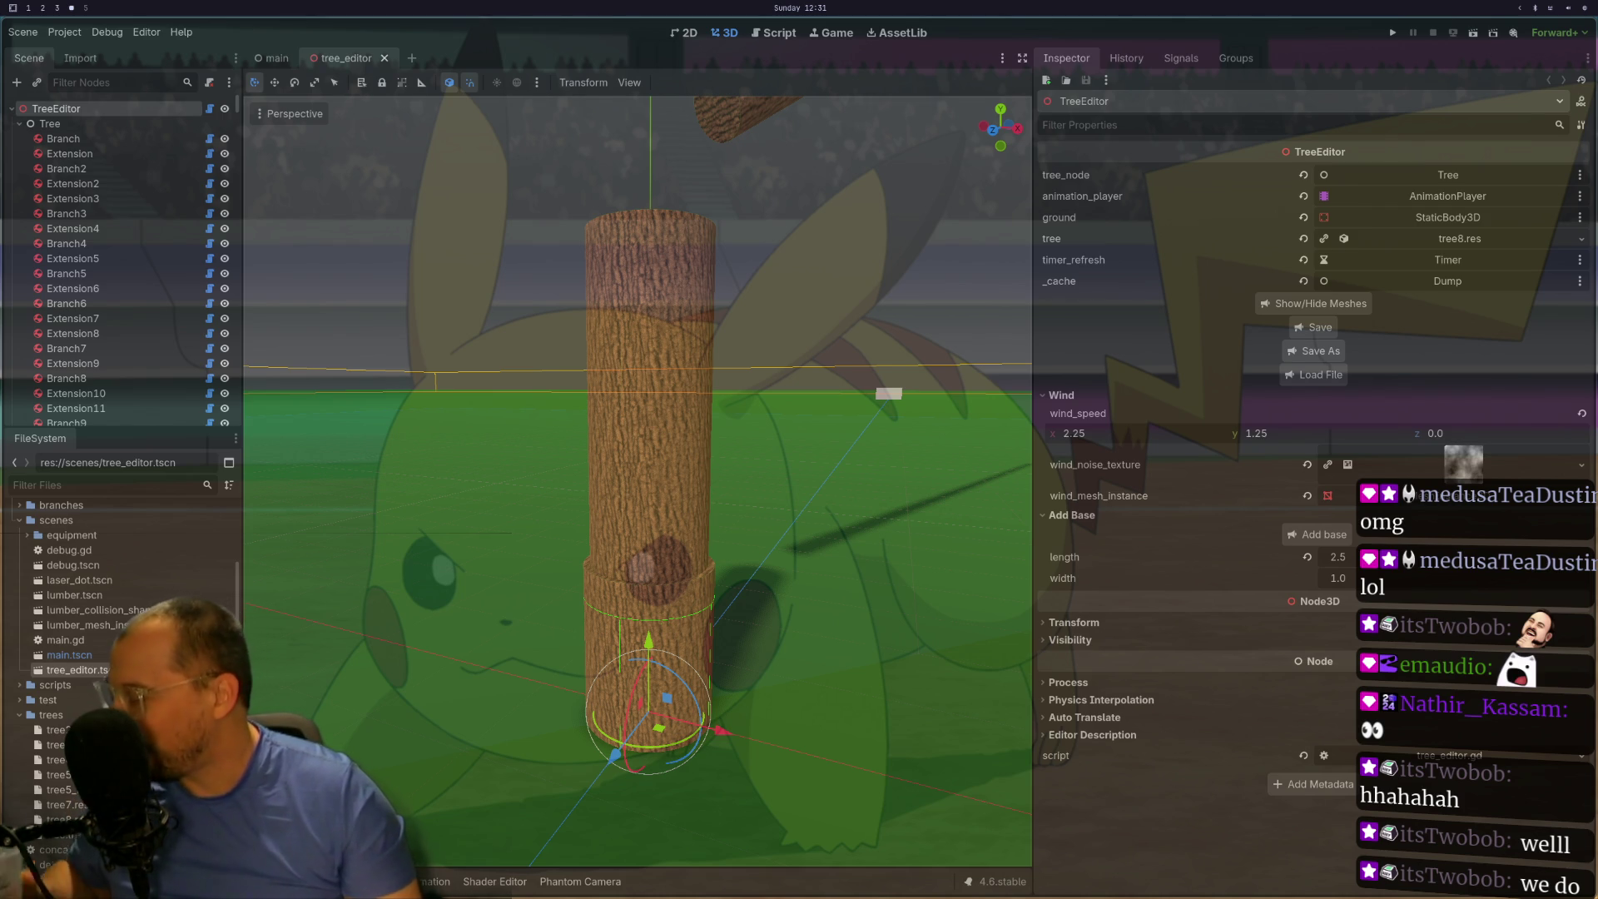
scroll(845, 238, down, 3)
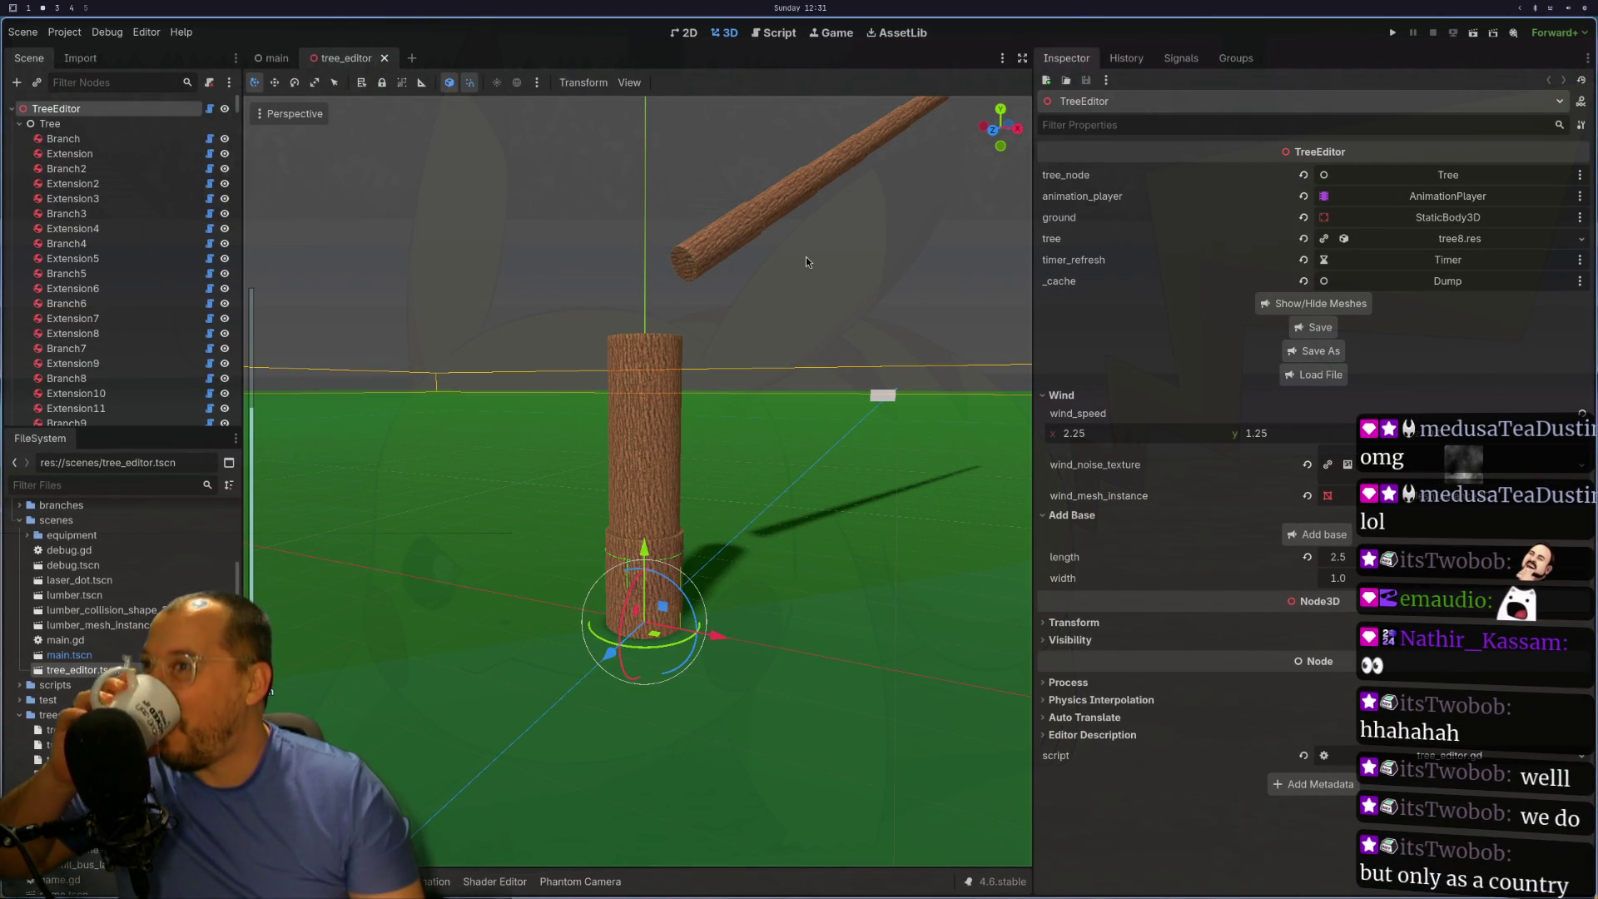
scroll(822, 257, down, 3)
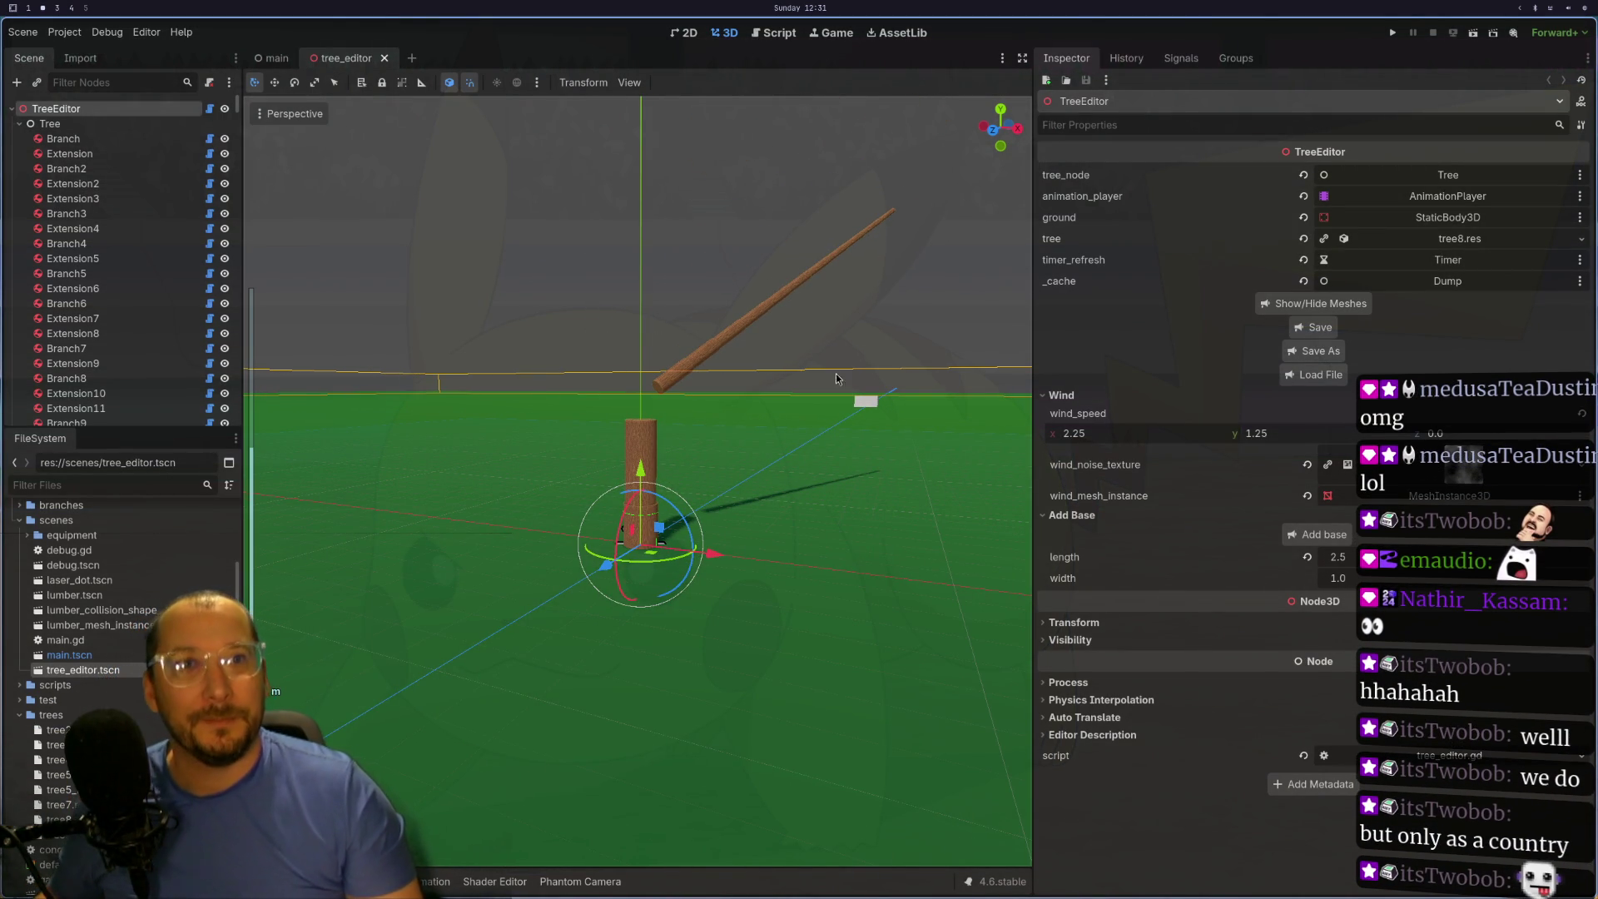
scroll(804, 374, up, 3)
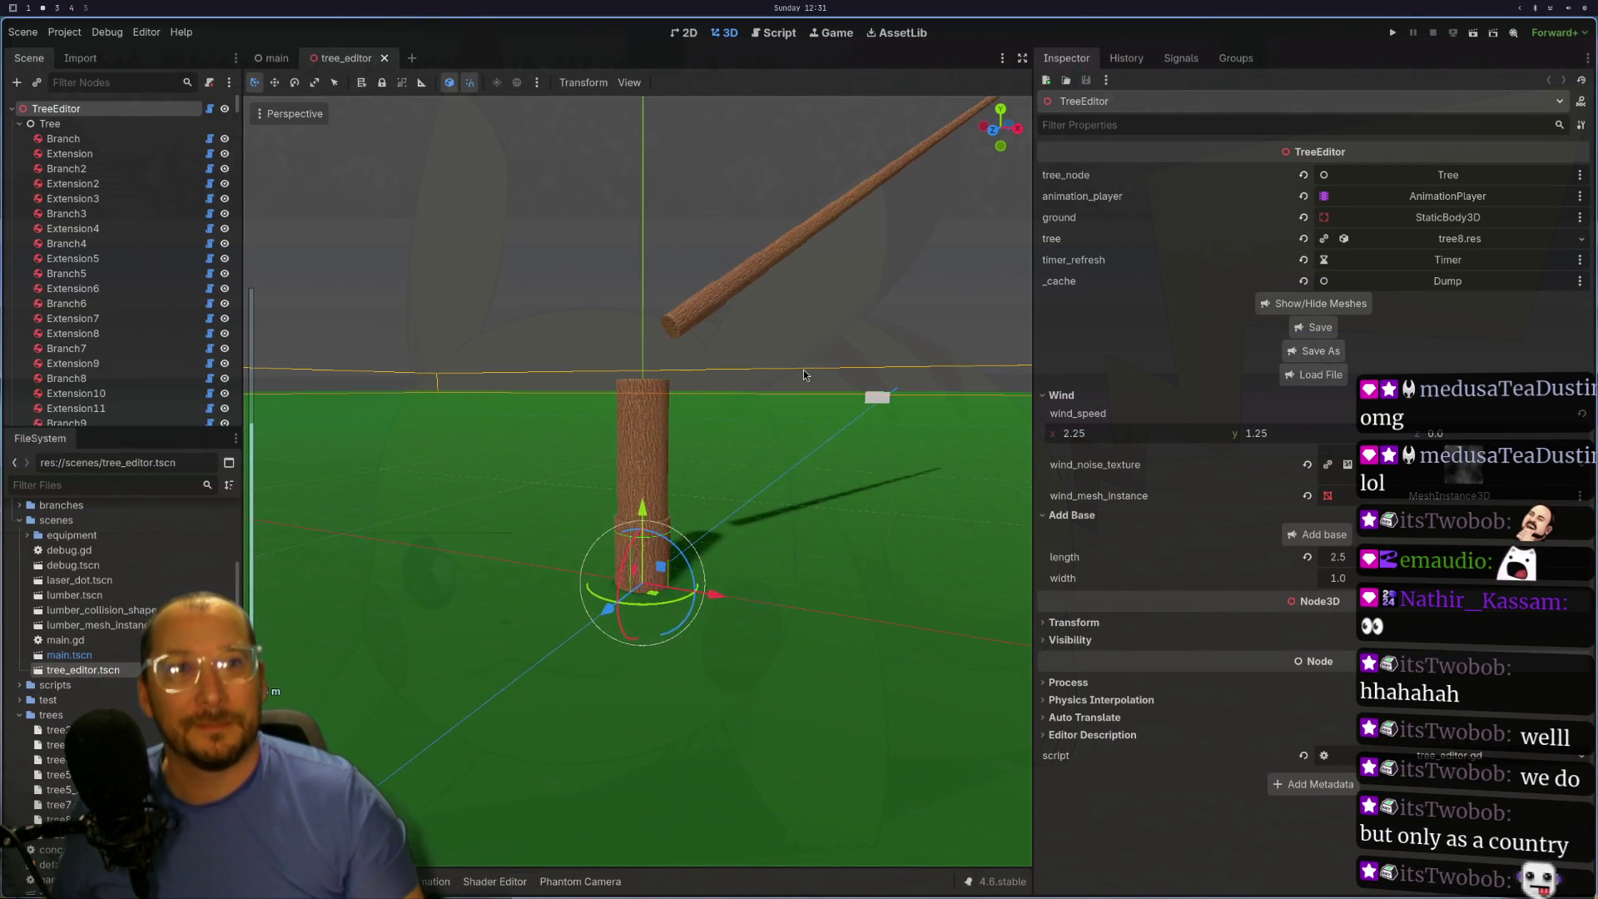
scroll(804, 374, up, 3)
scroll(809, 368, down, 3)
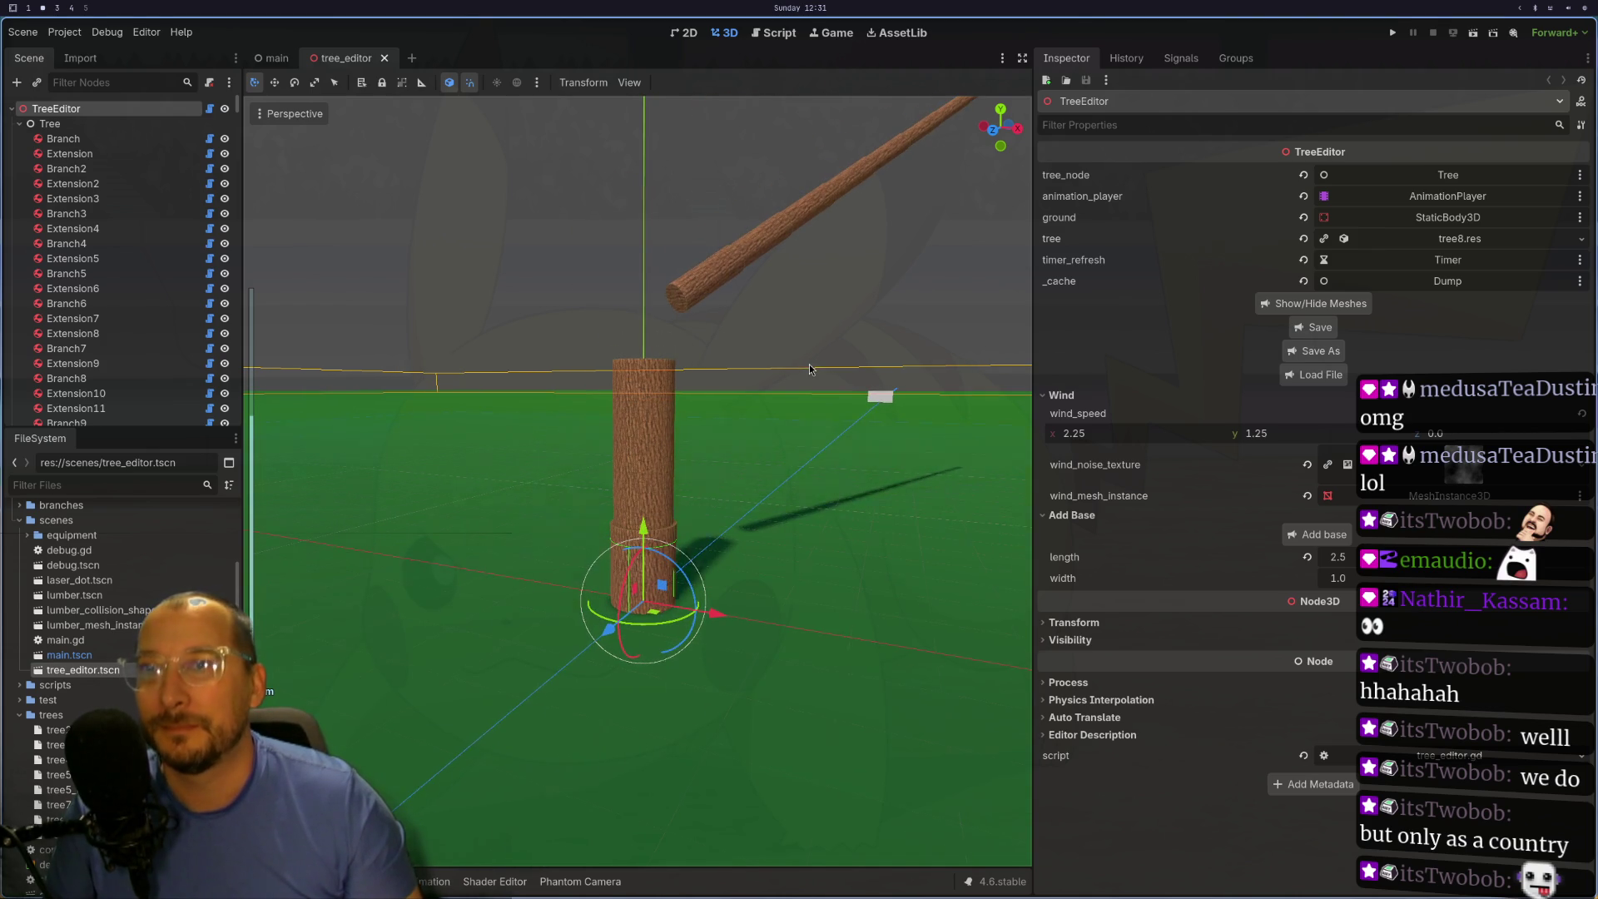
click(691, 262)
click(702, 273)
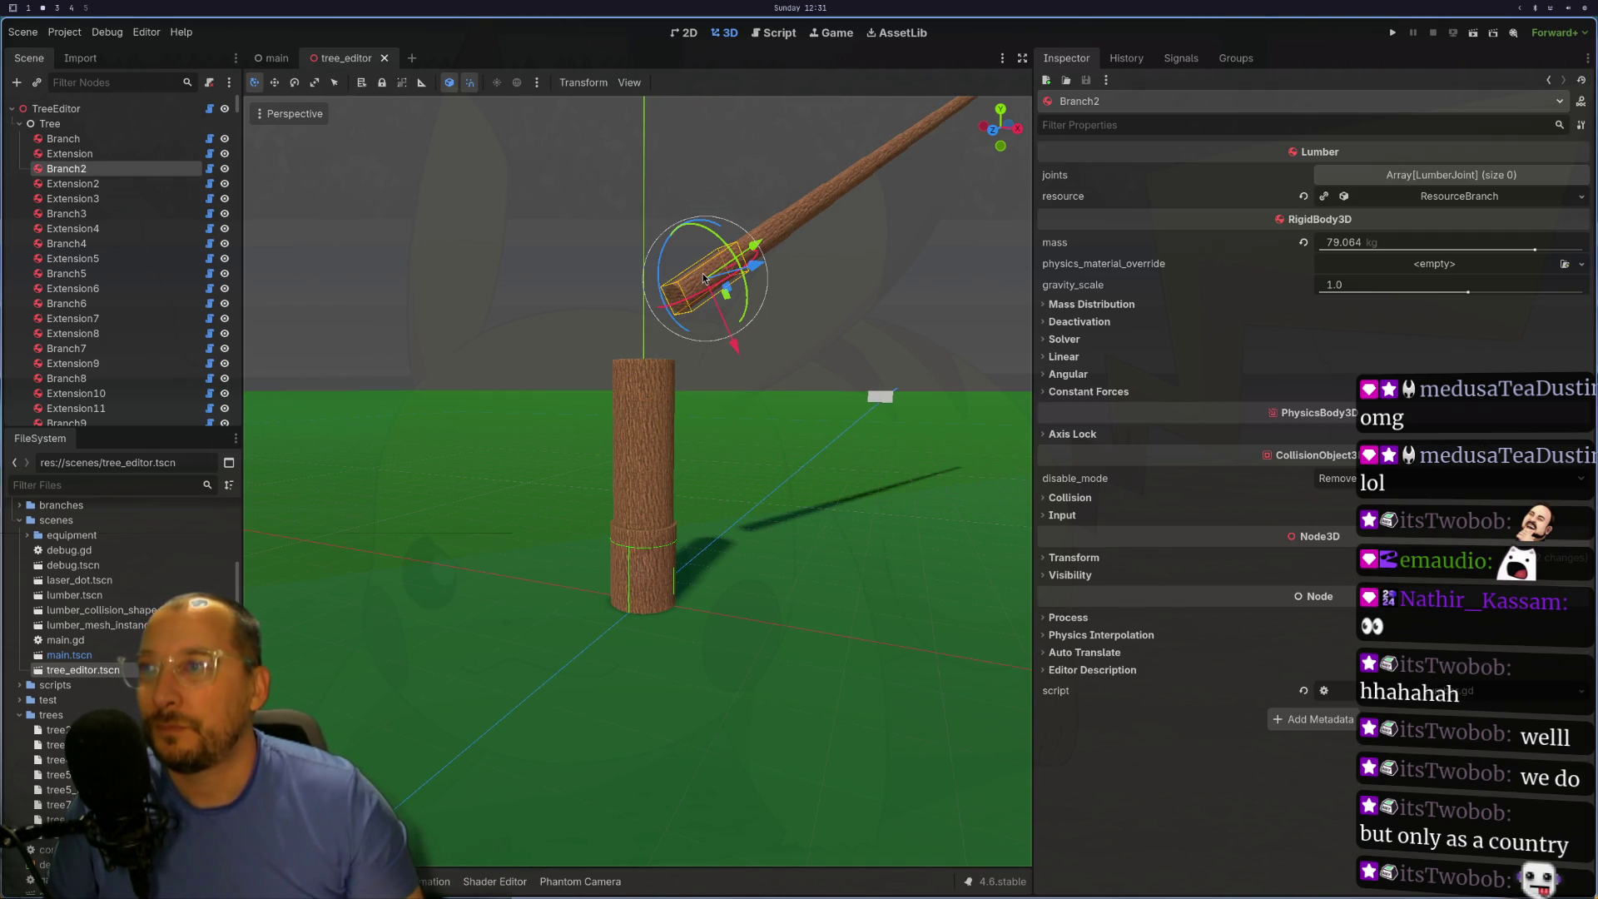
key(super+1)
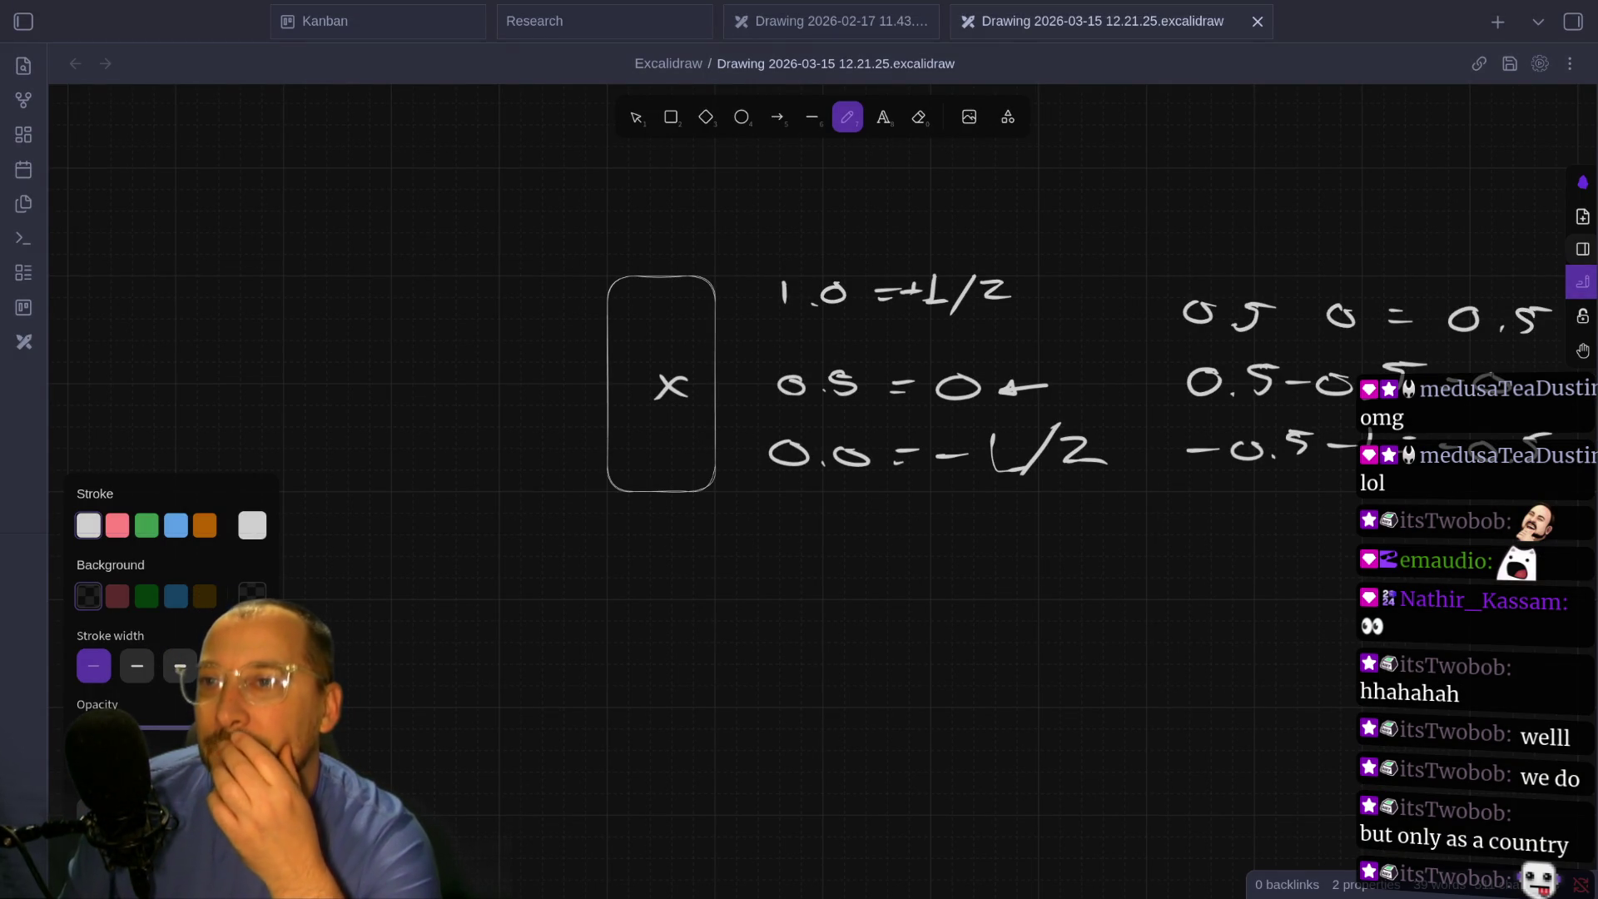
key(super+4)
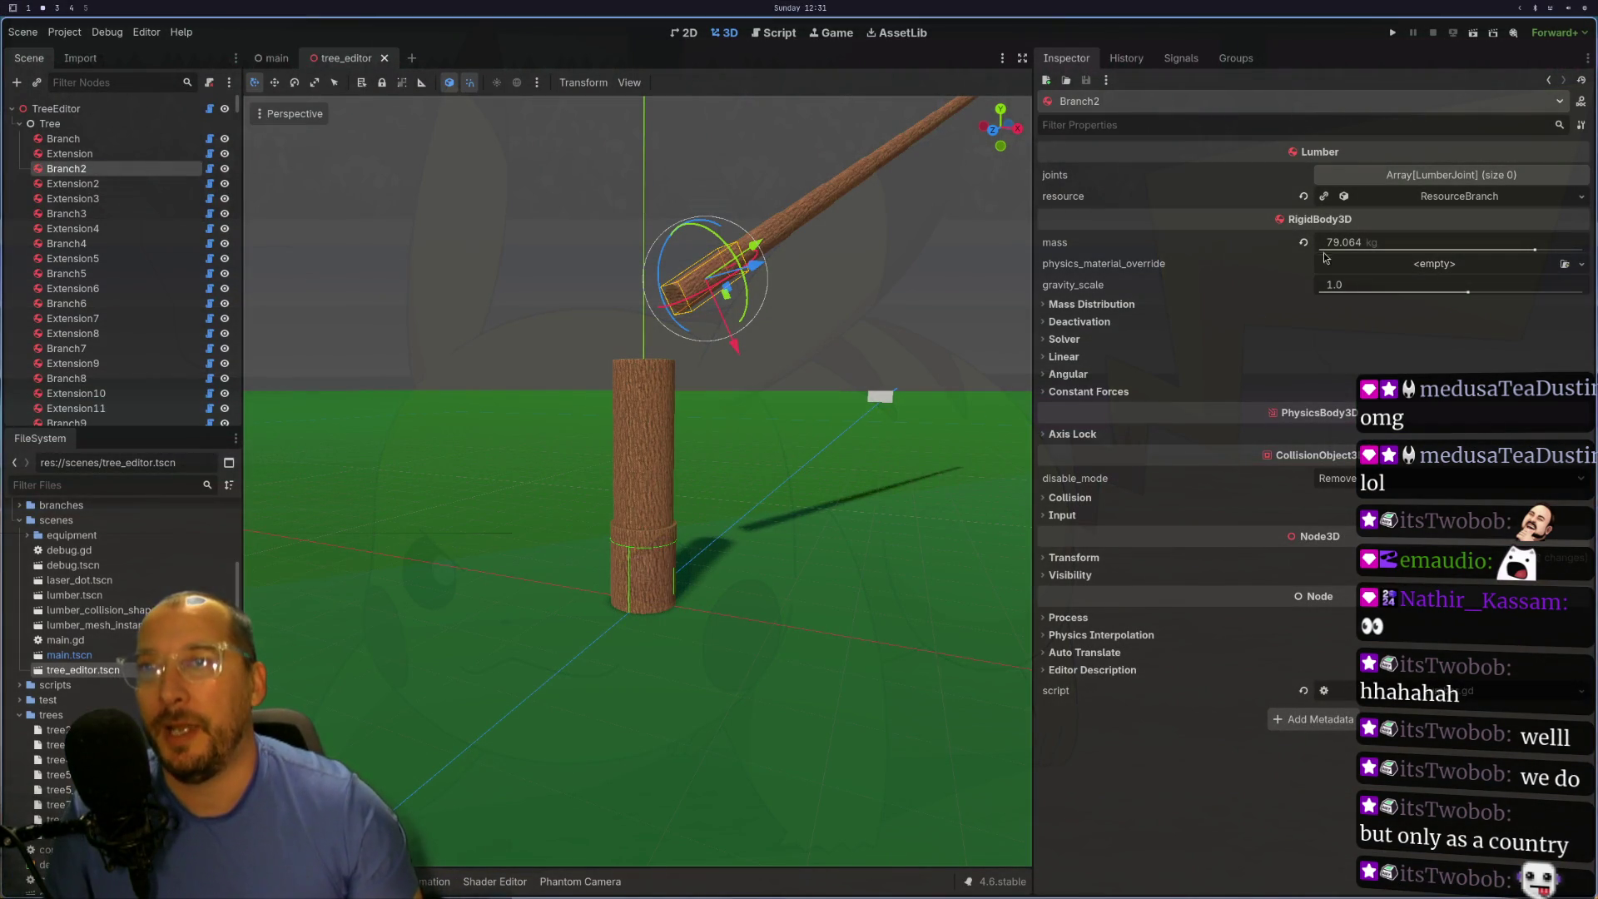
- Set Branch2's height to 1 in the Inspector
click(1392, 199)
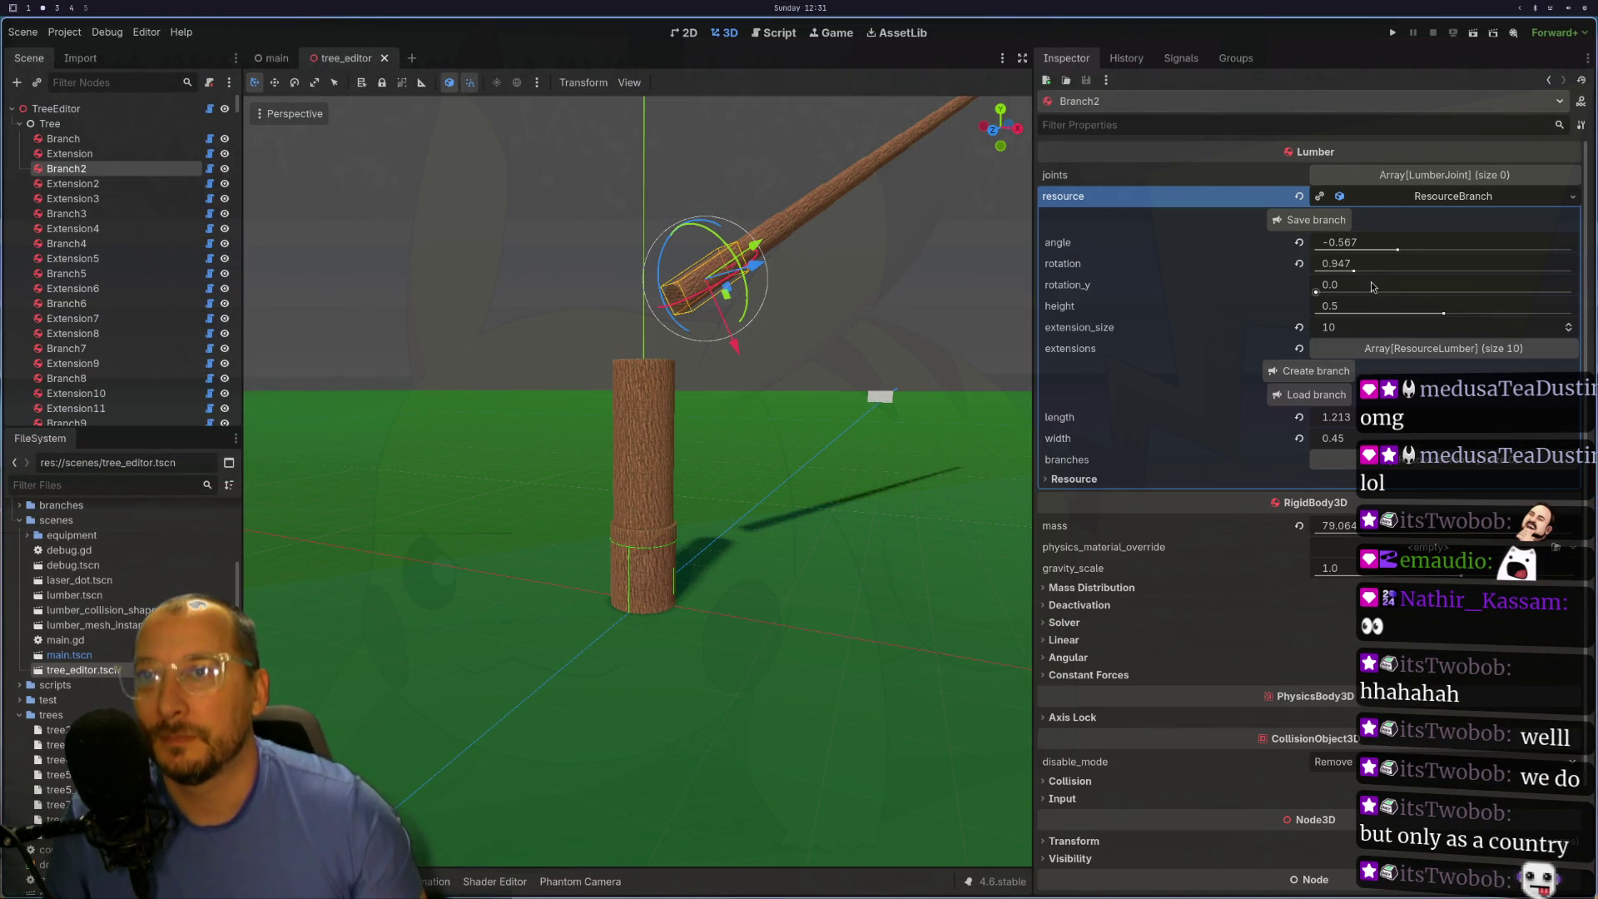
click(1366, 307)
text(1)
key(Return)
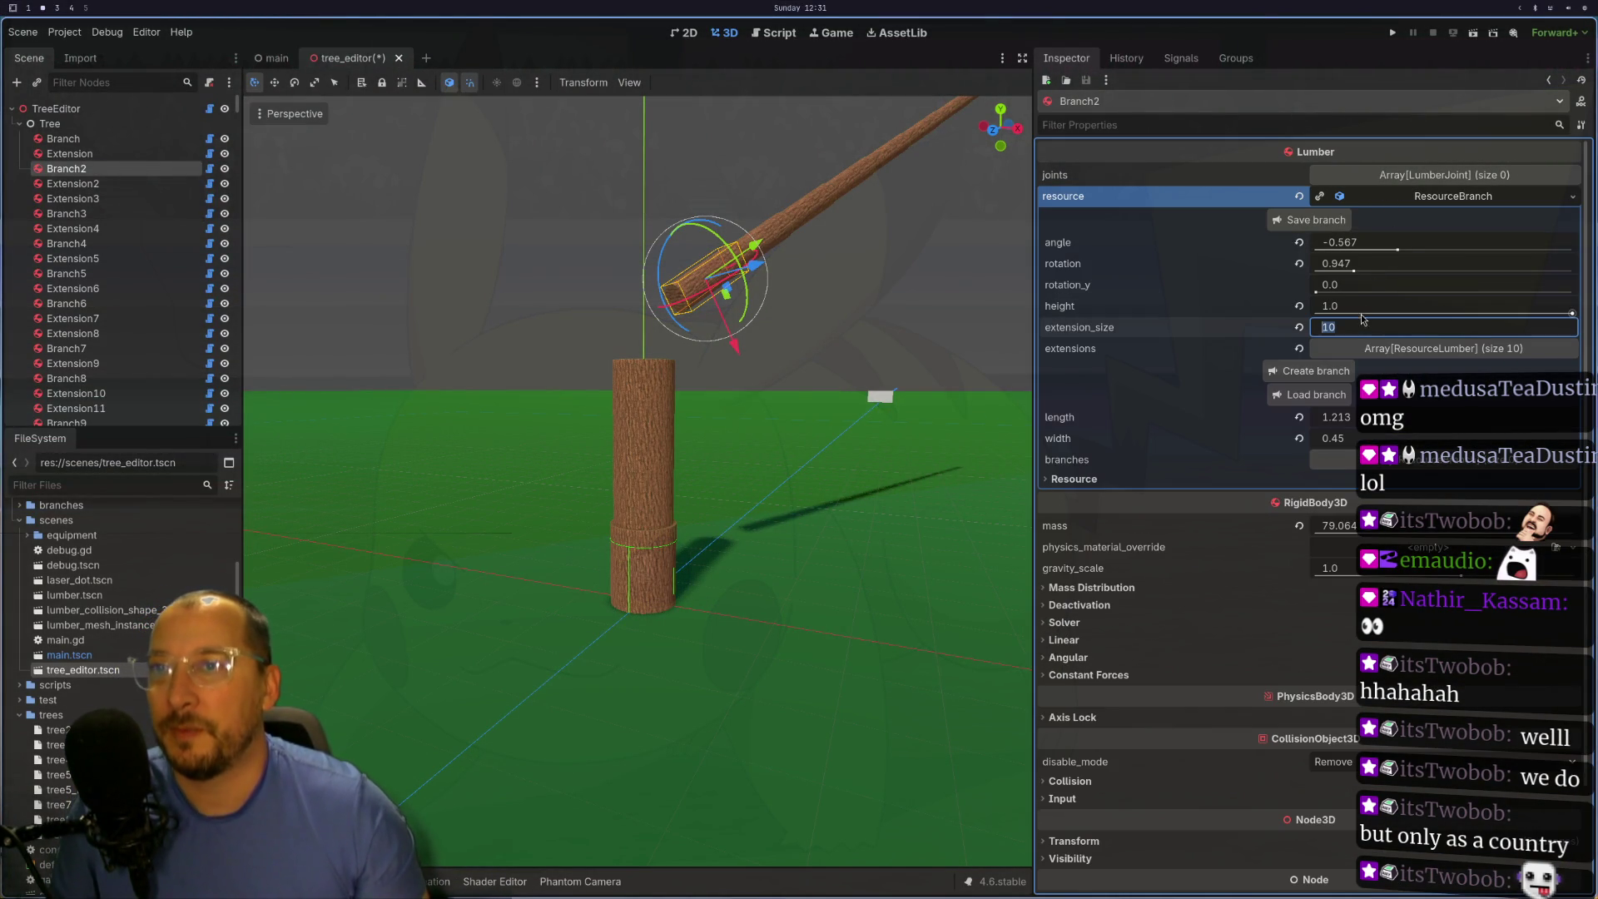
click(1362, 285)
click(667, 449)
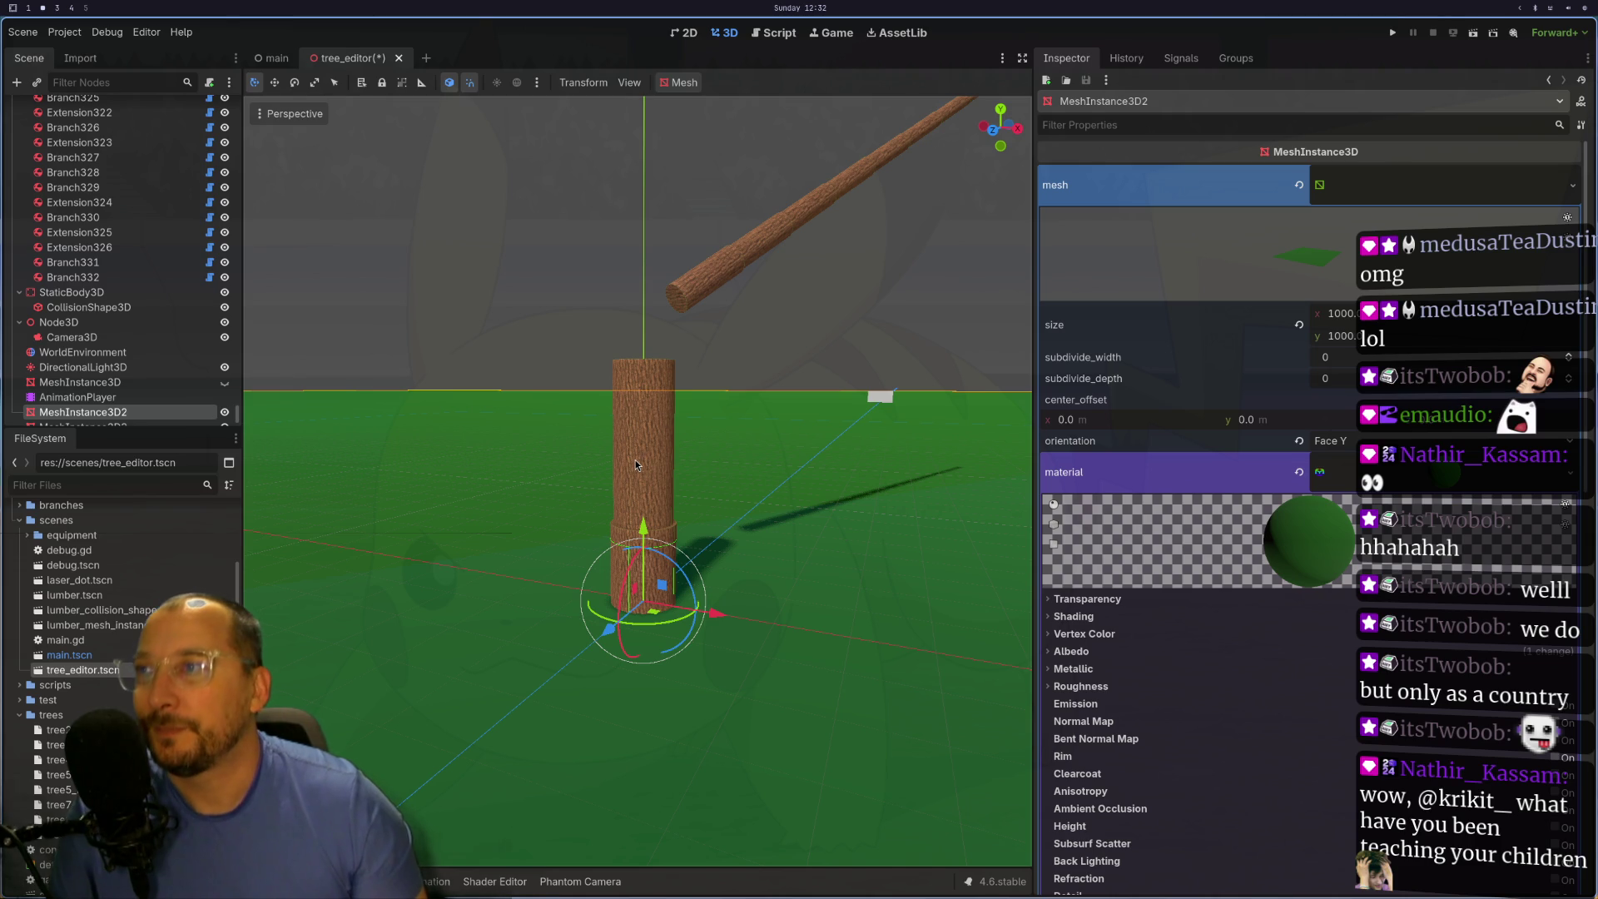
- Reselect Branch2 and begin entering 0.5 as its height
click(636, 459)
click(702, 298)
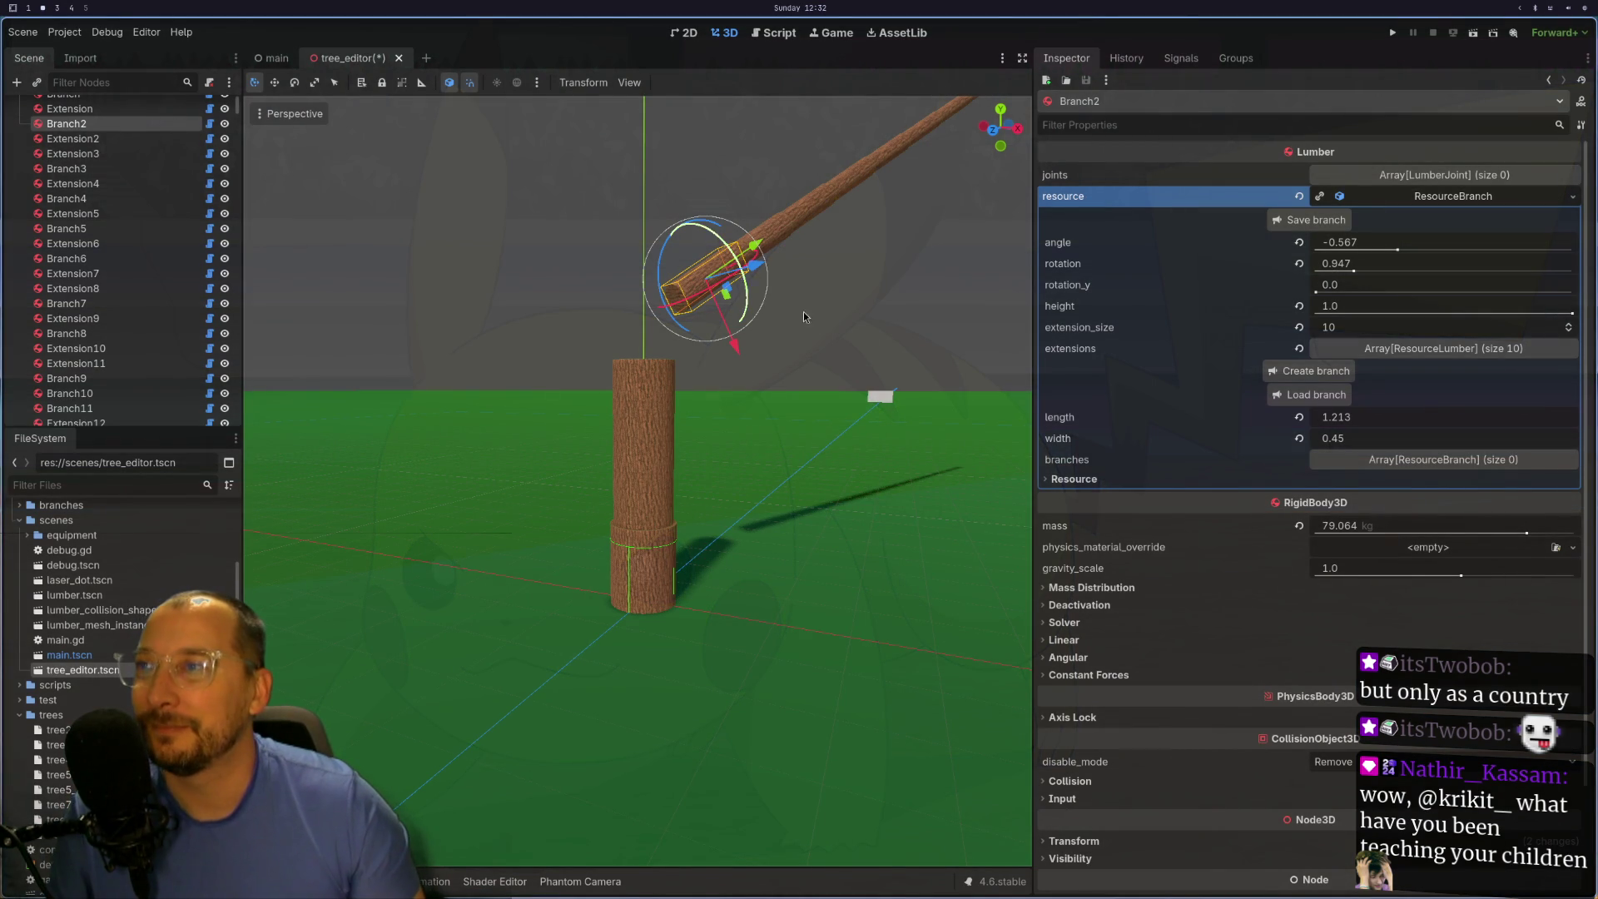
click(1382, 306)
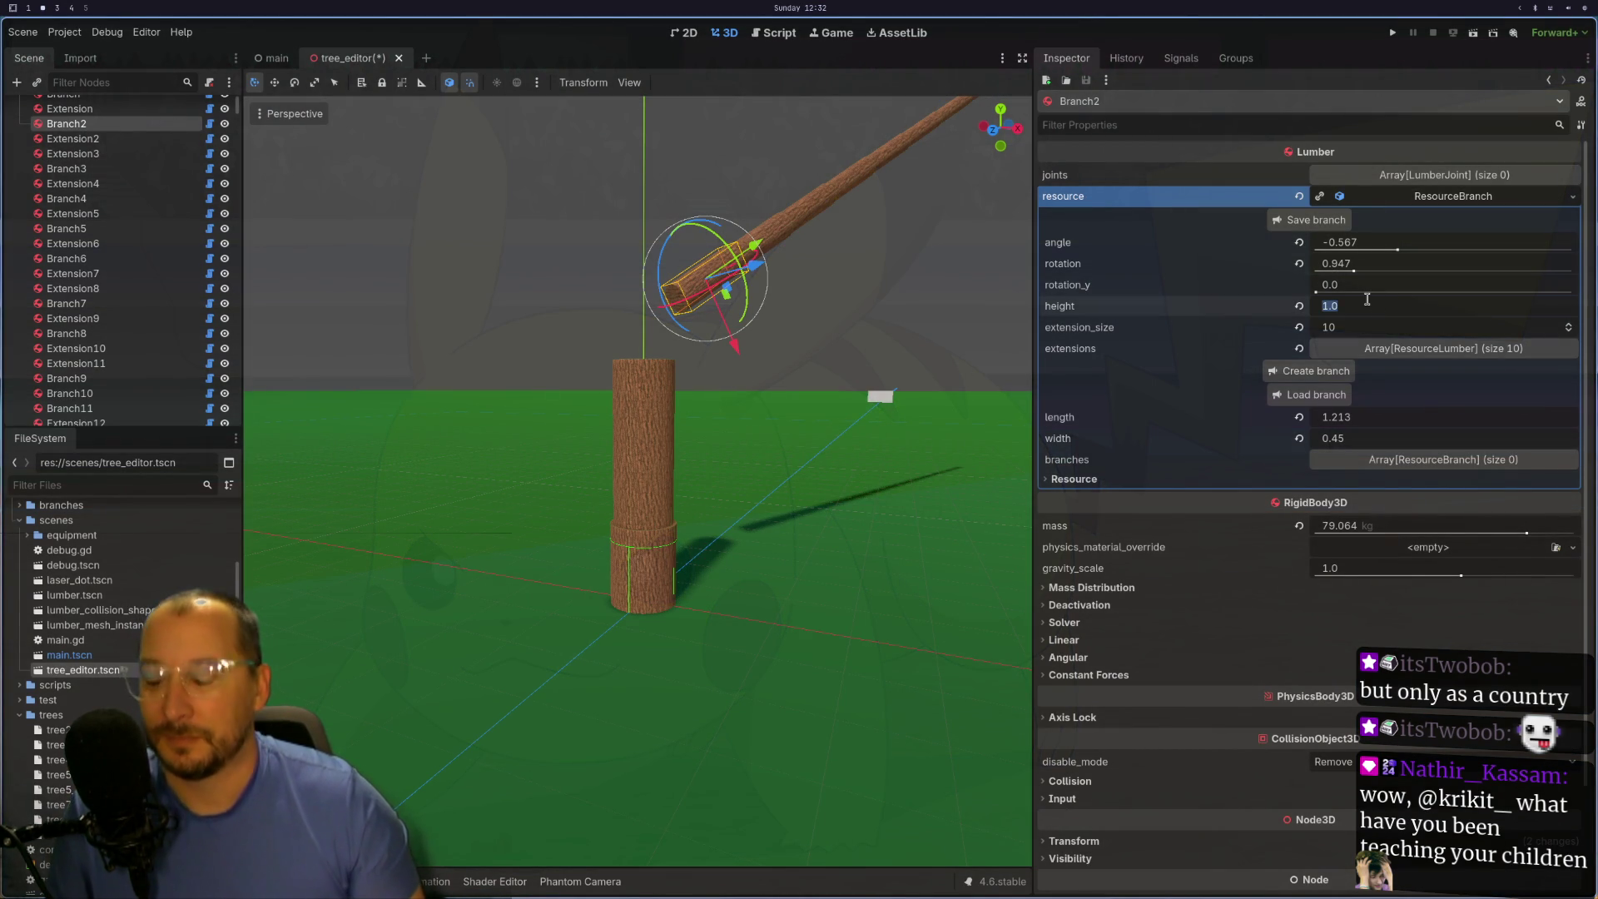
text(0.5)
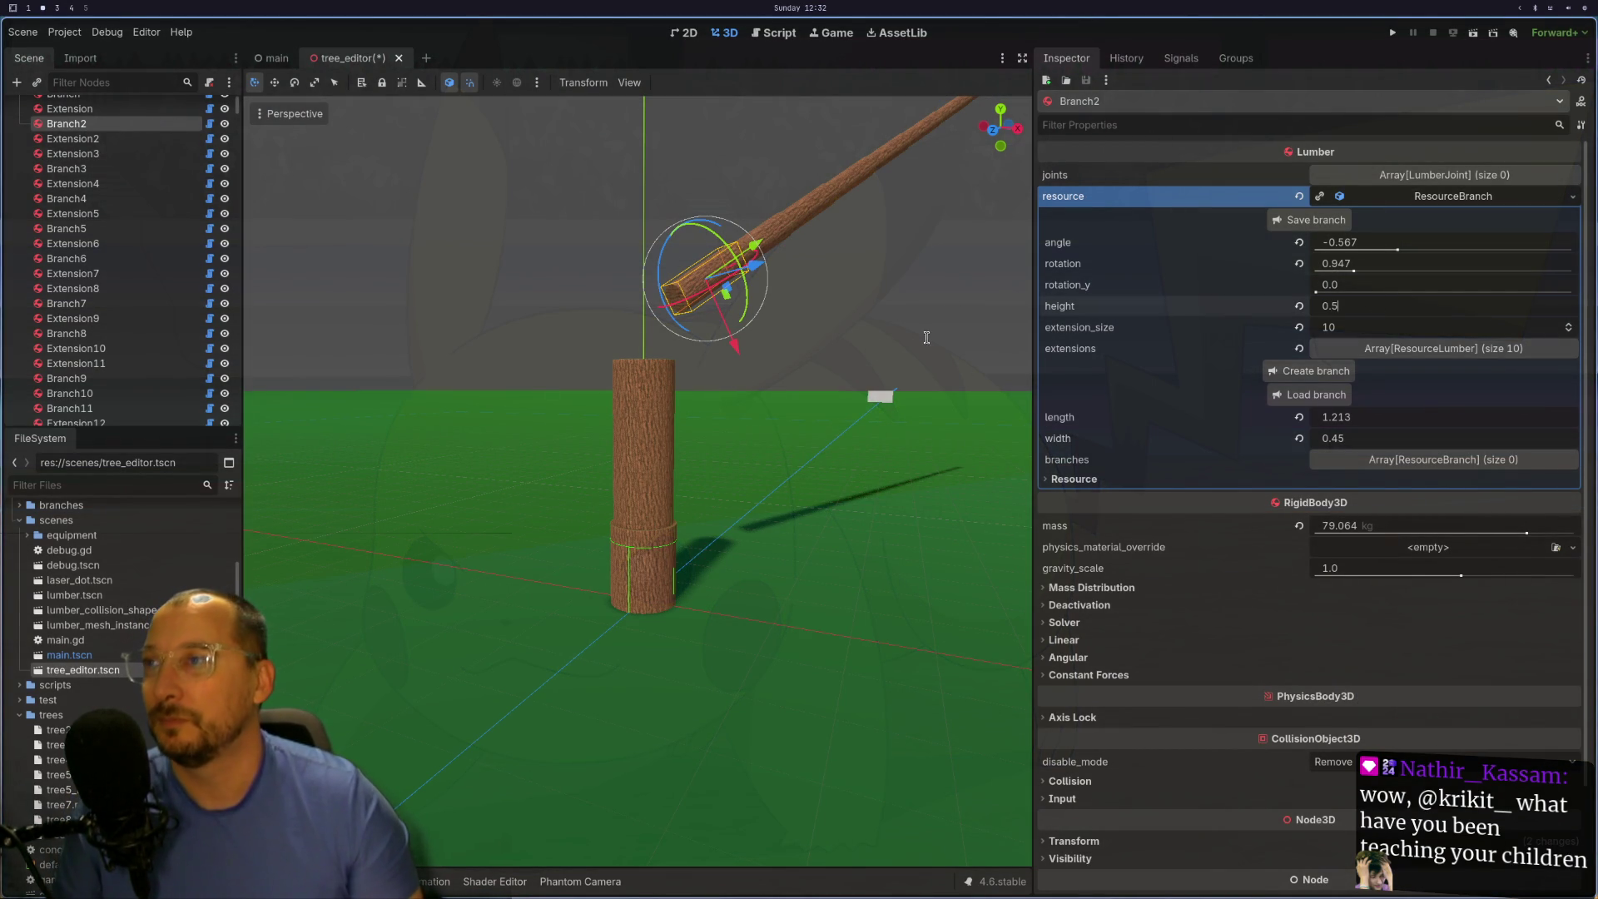
key(super+1)
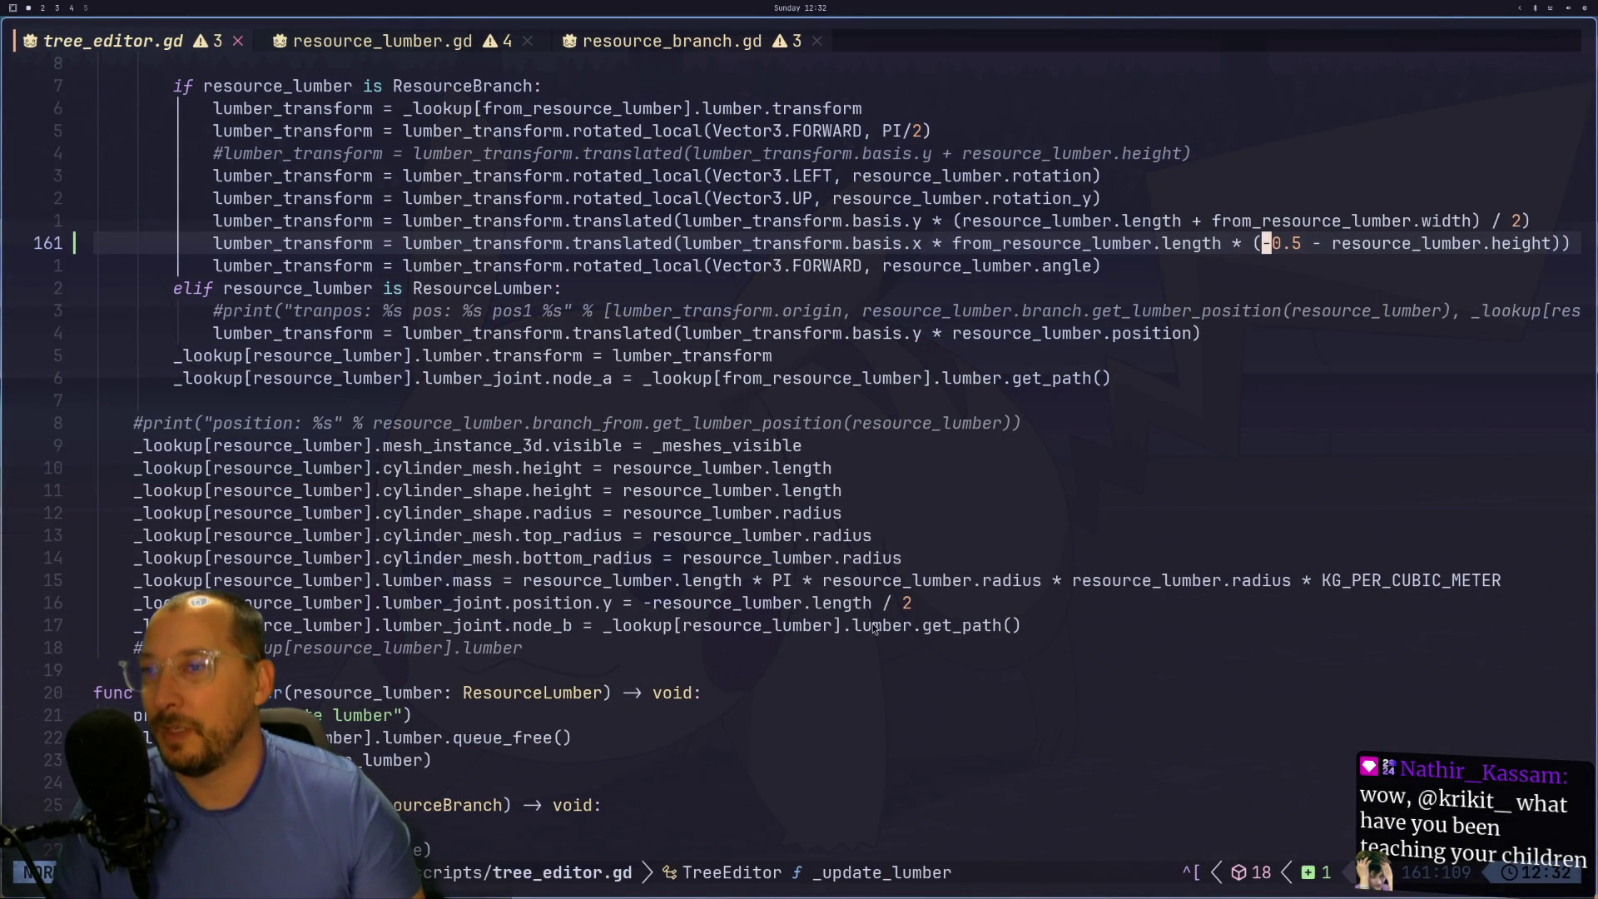
- Move to line 161 and visually select its offset expression
click(1246, 273)
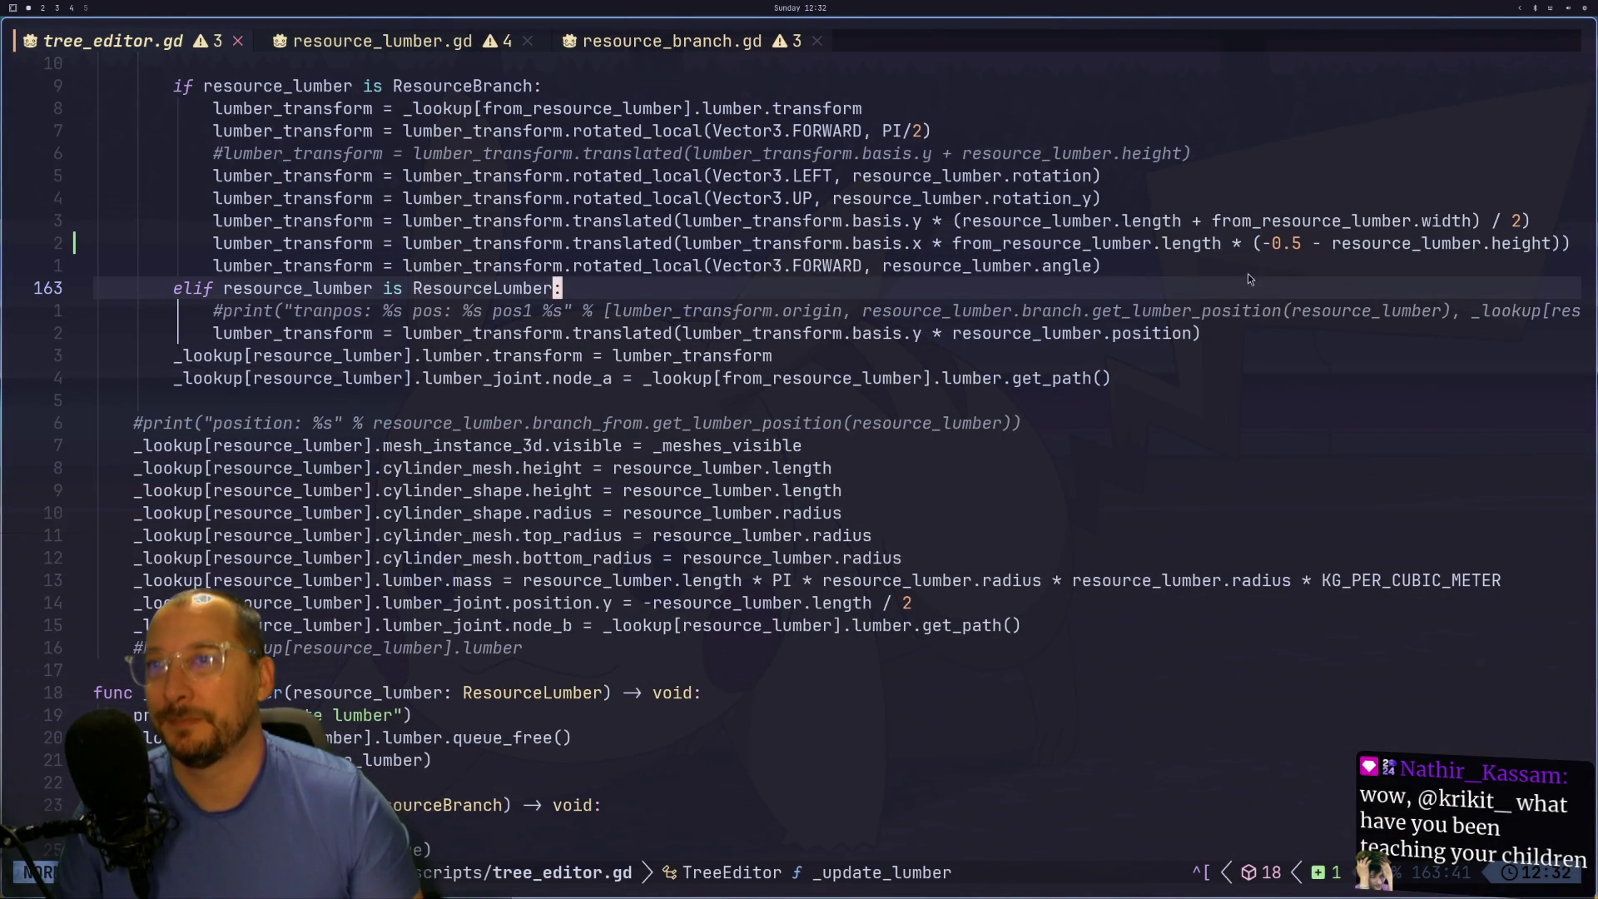
click(1141, 222)
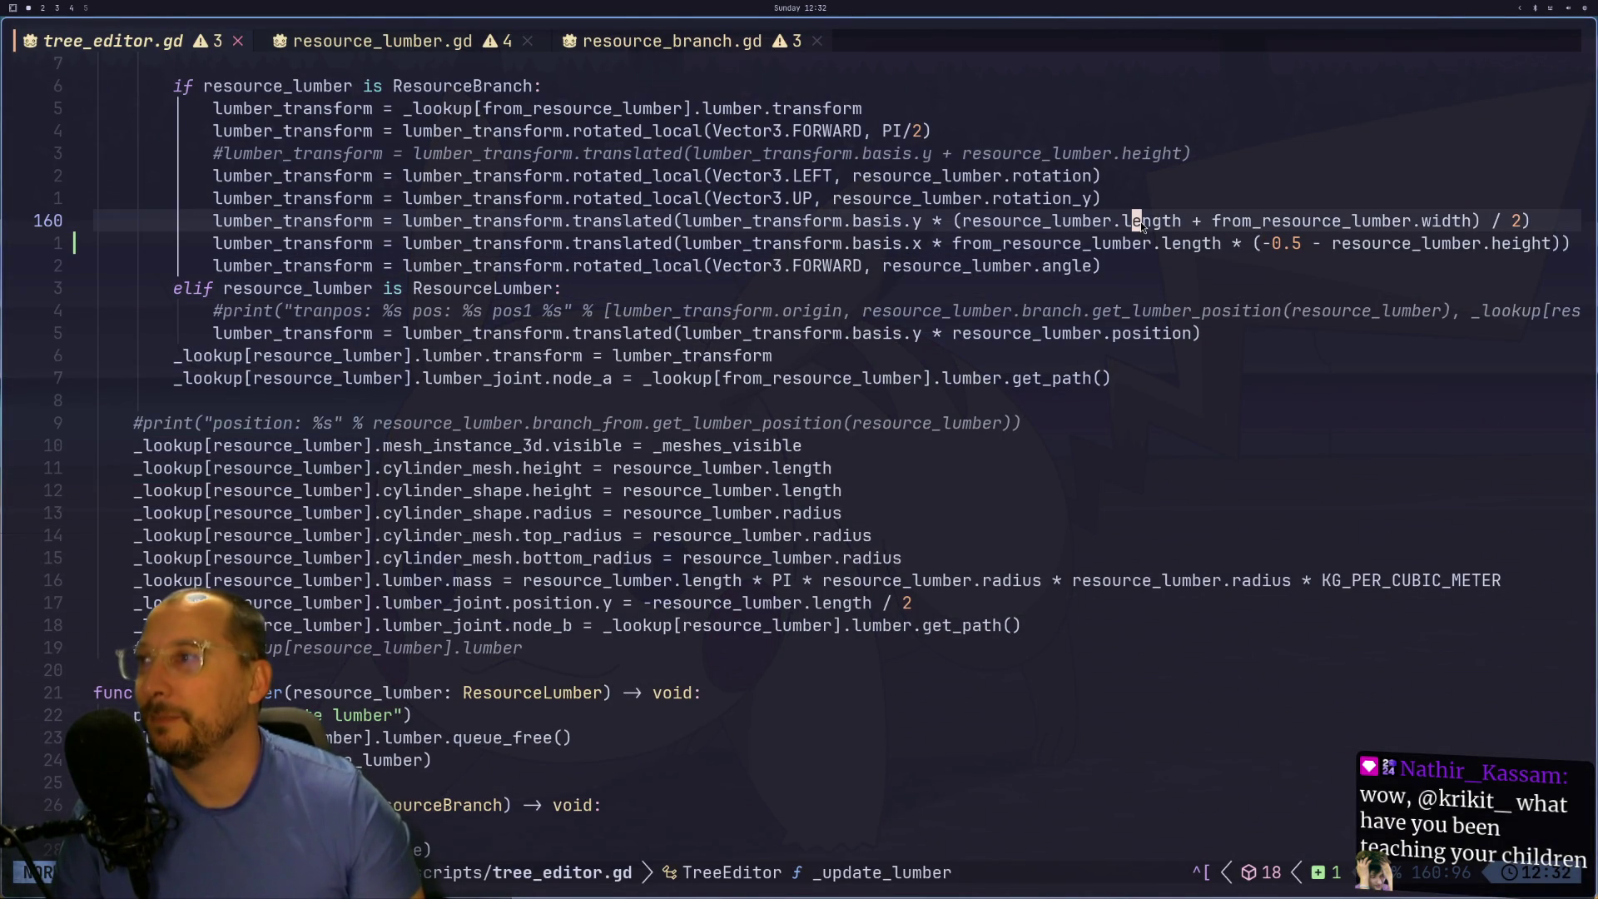
key(j)
key(h)
key(h)
key(h)
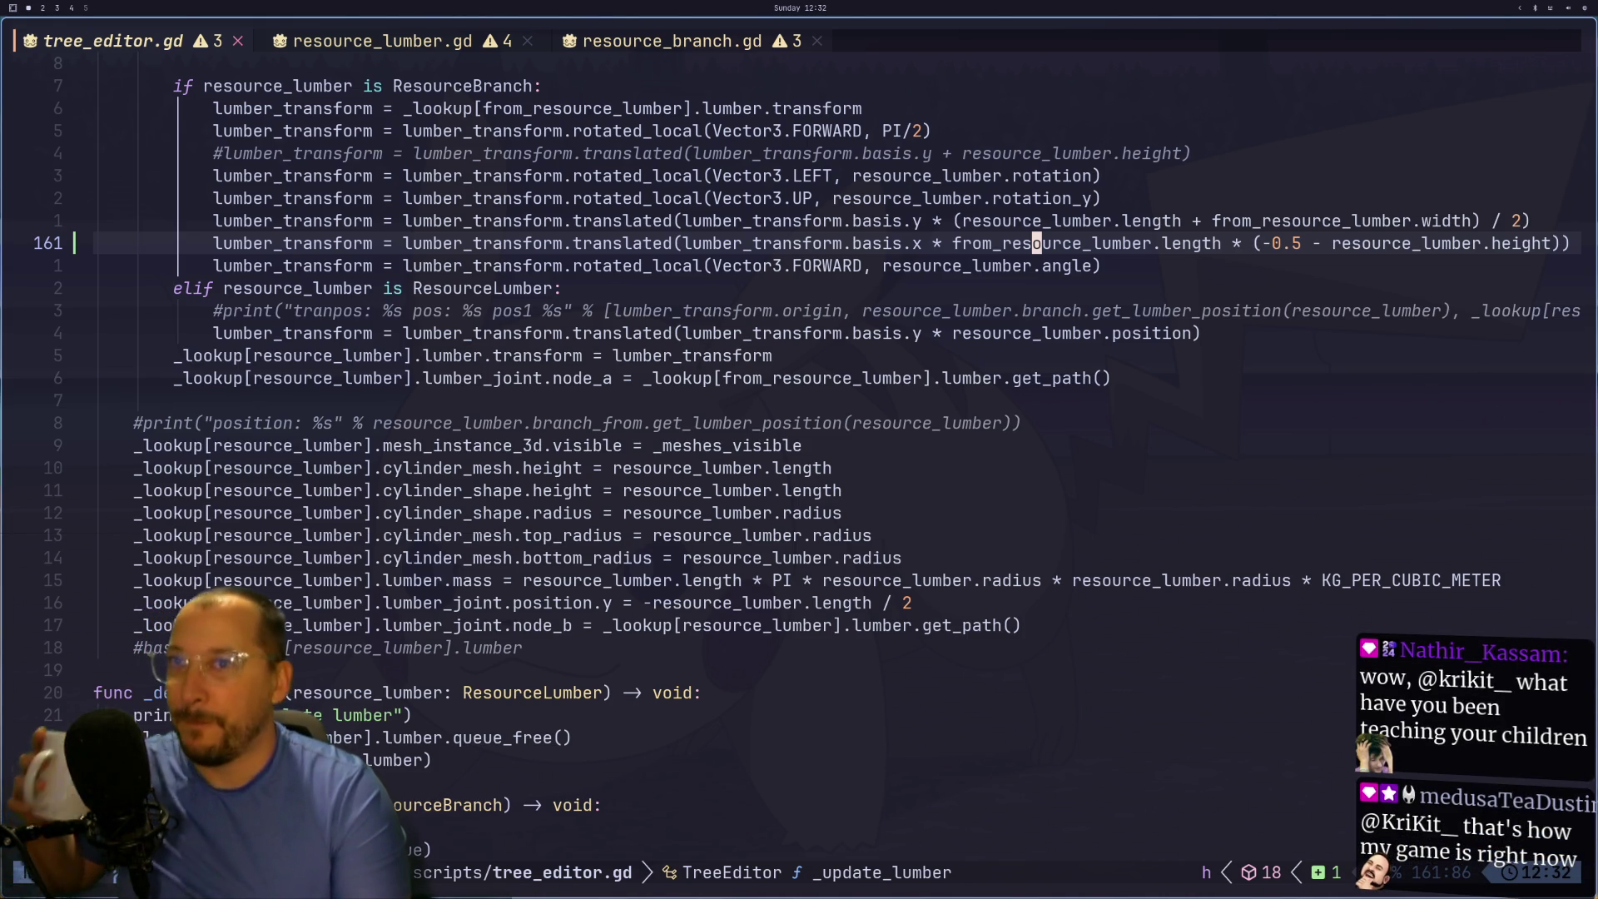
key(h)
key(h)
key(h)
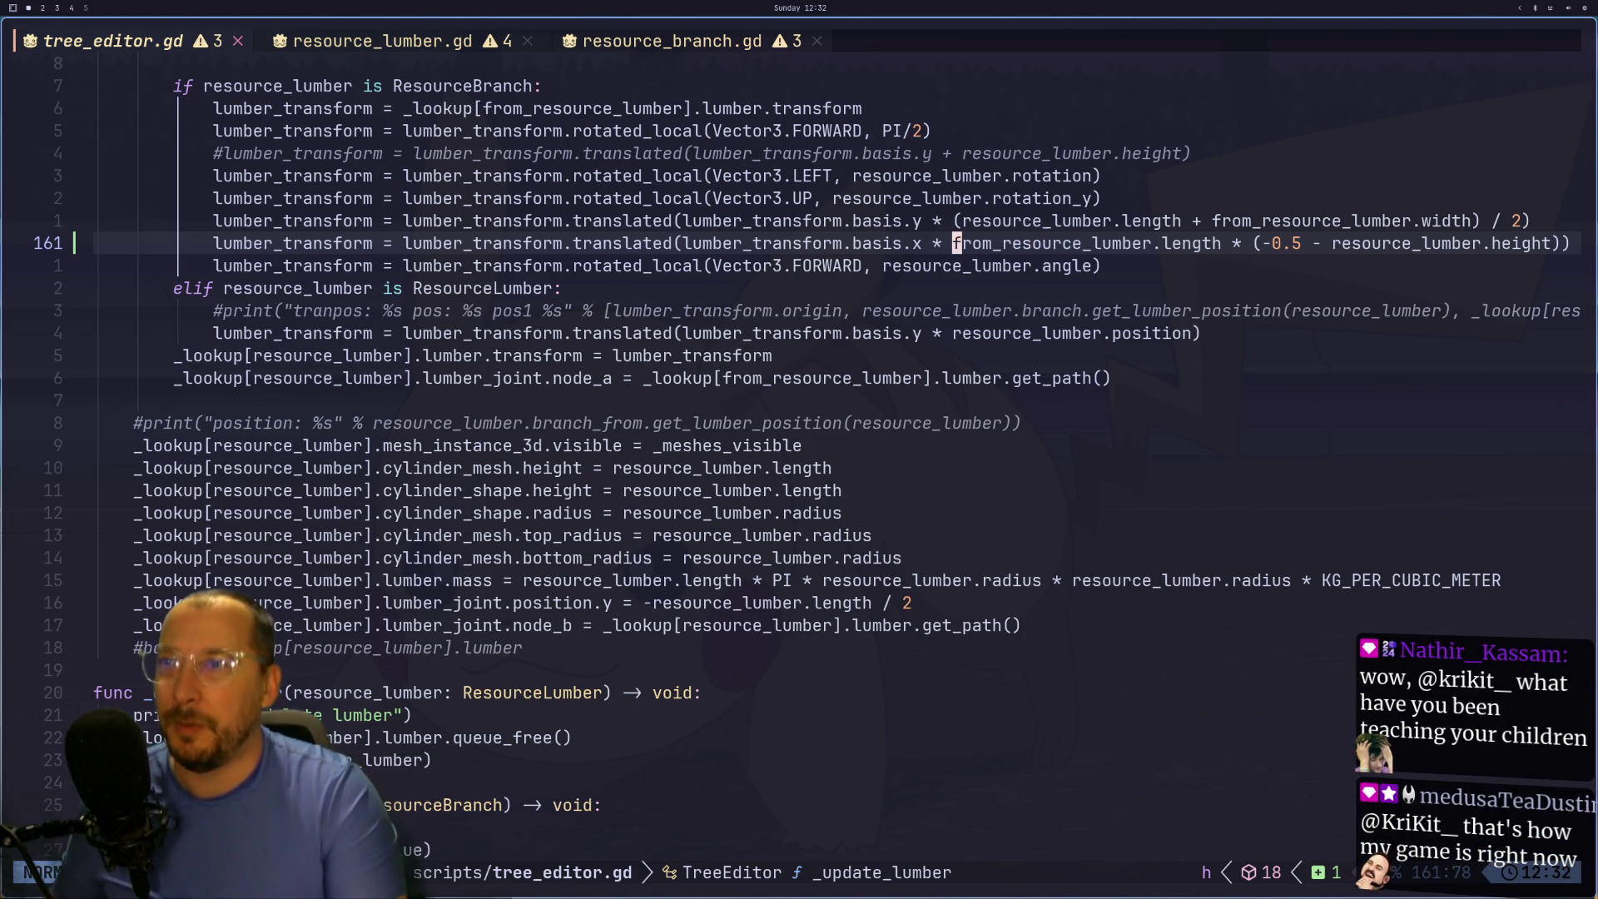
key(v)
key(l)
key(l)
key(l)
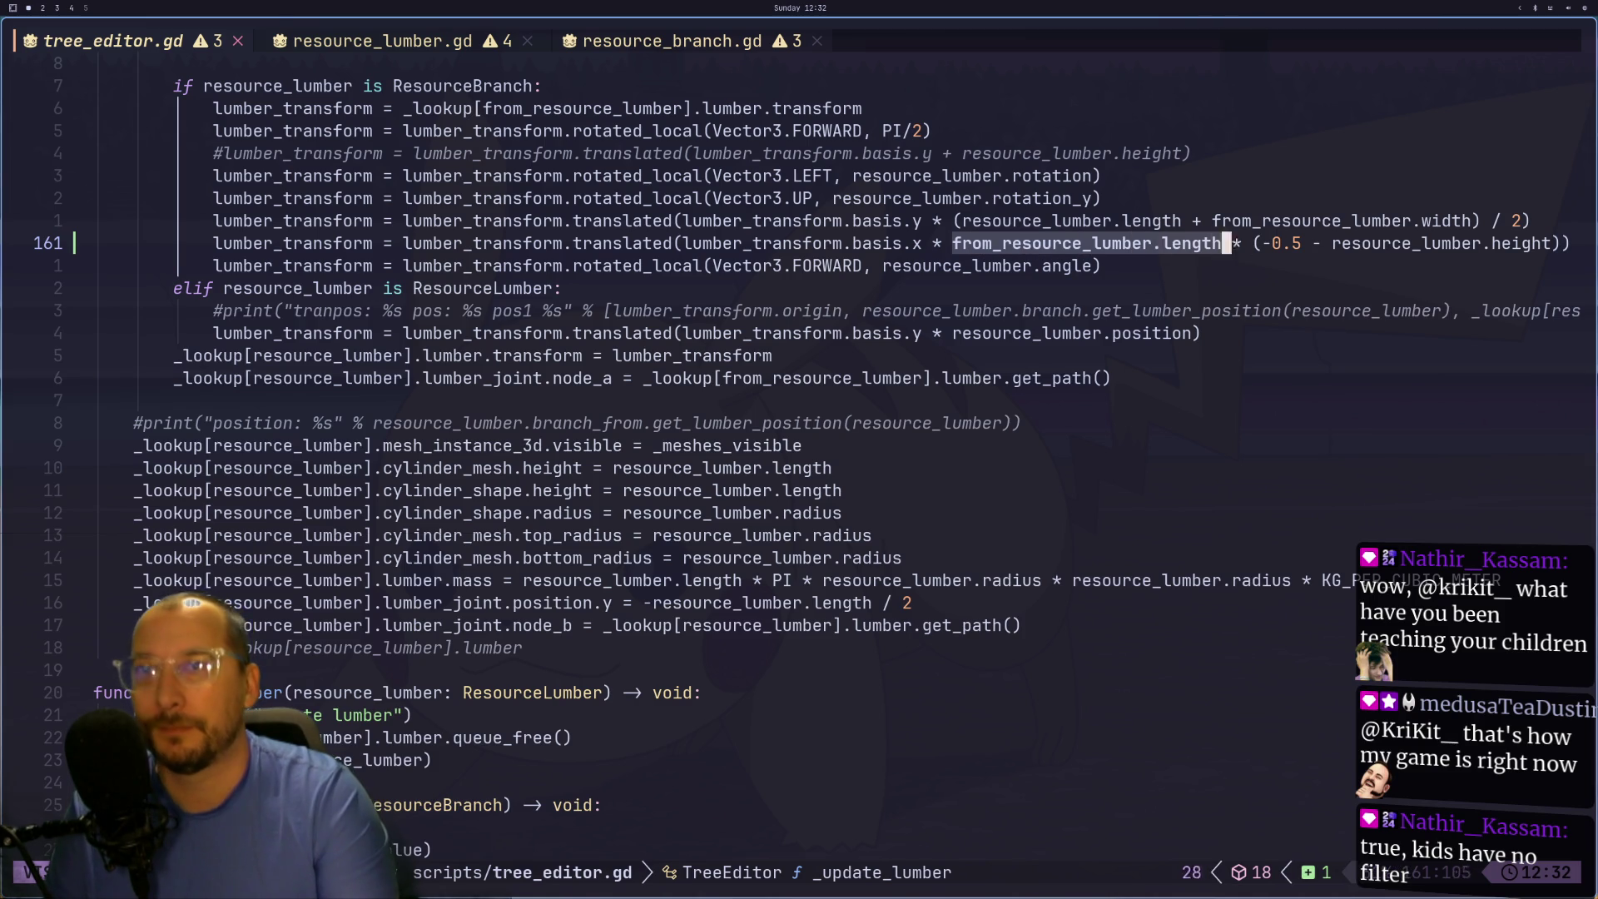
key(l)
key(l)
key(l)
- Copy it into a new print_debug("result %s, length %s" % [offset expression]) line
text(ykoprint_de)
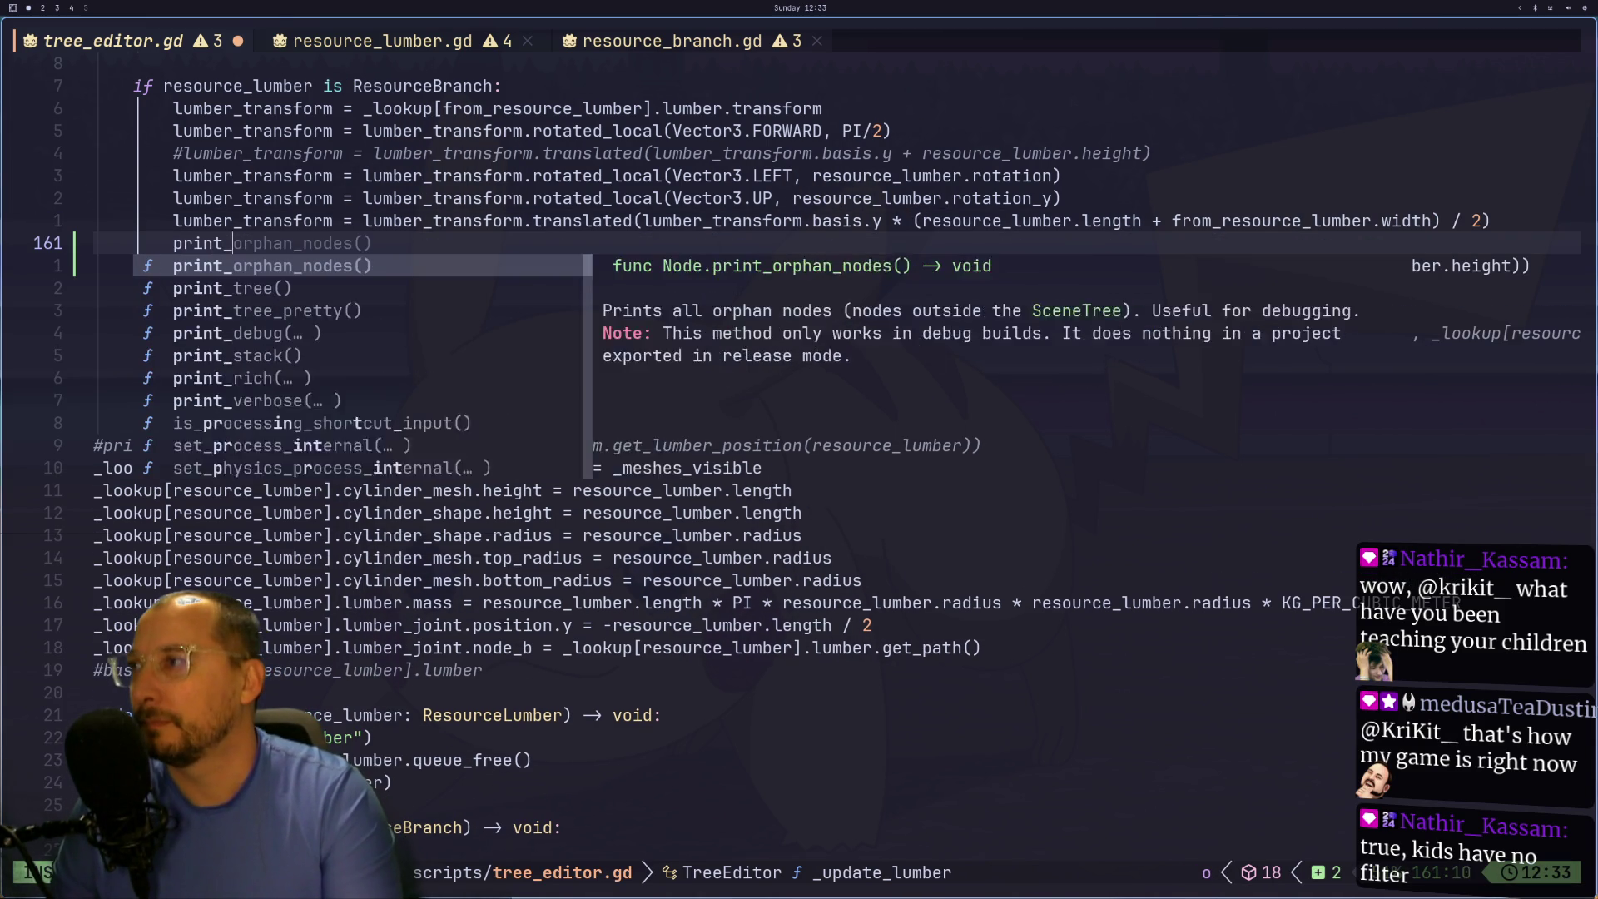
key(Return)
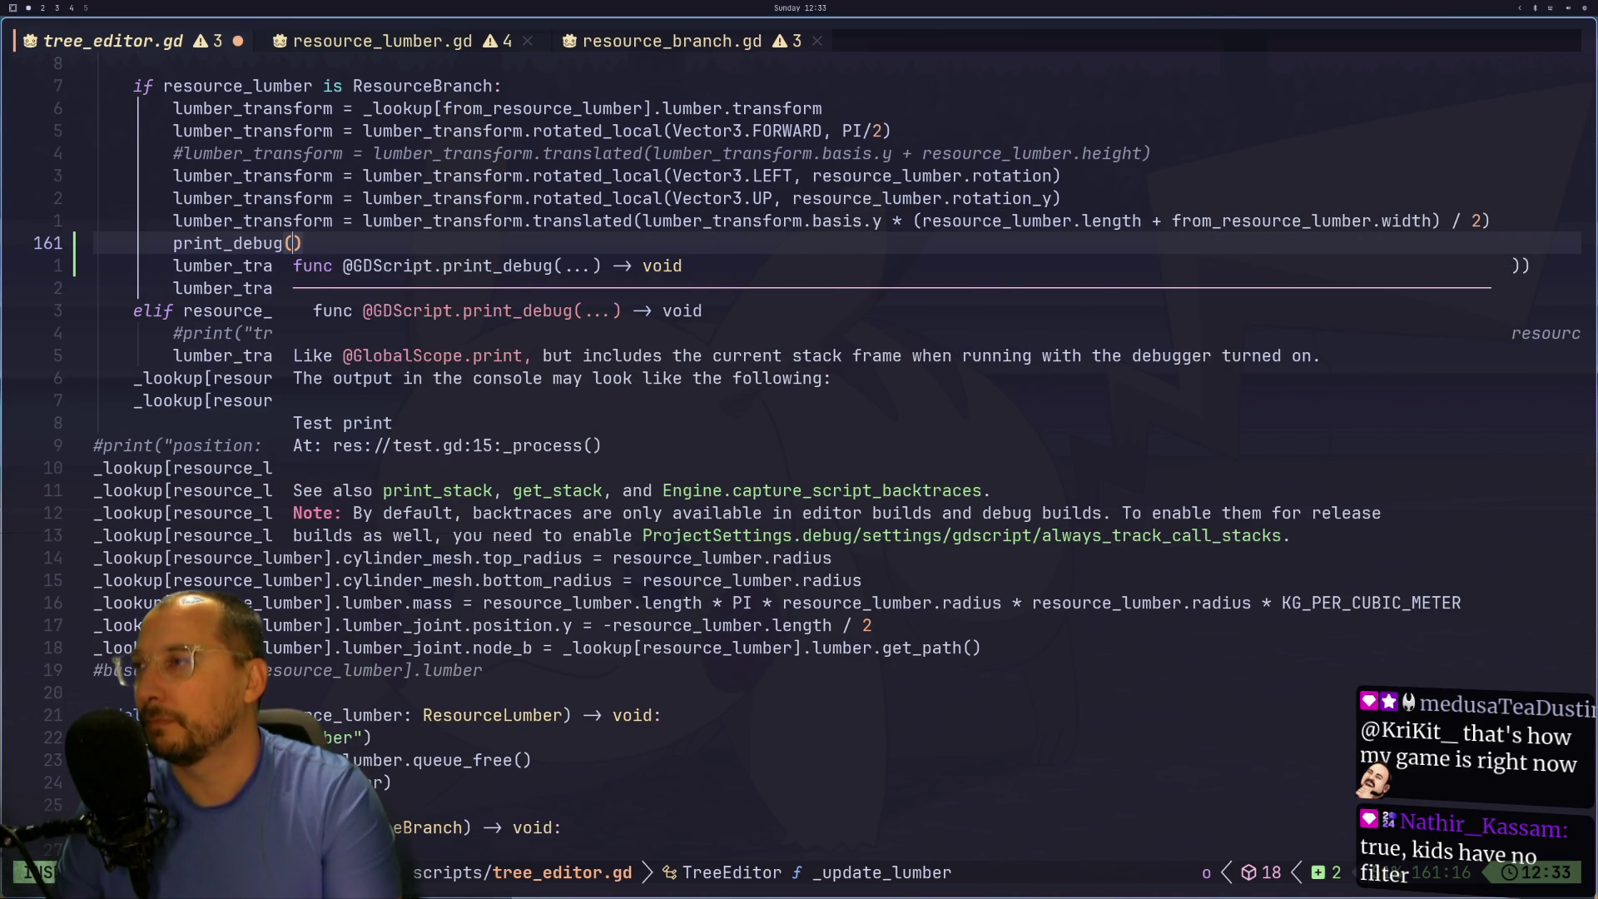
text(")
text(result %s)
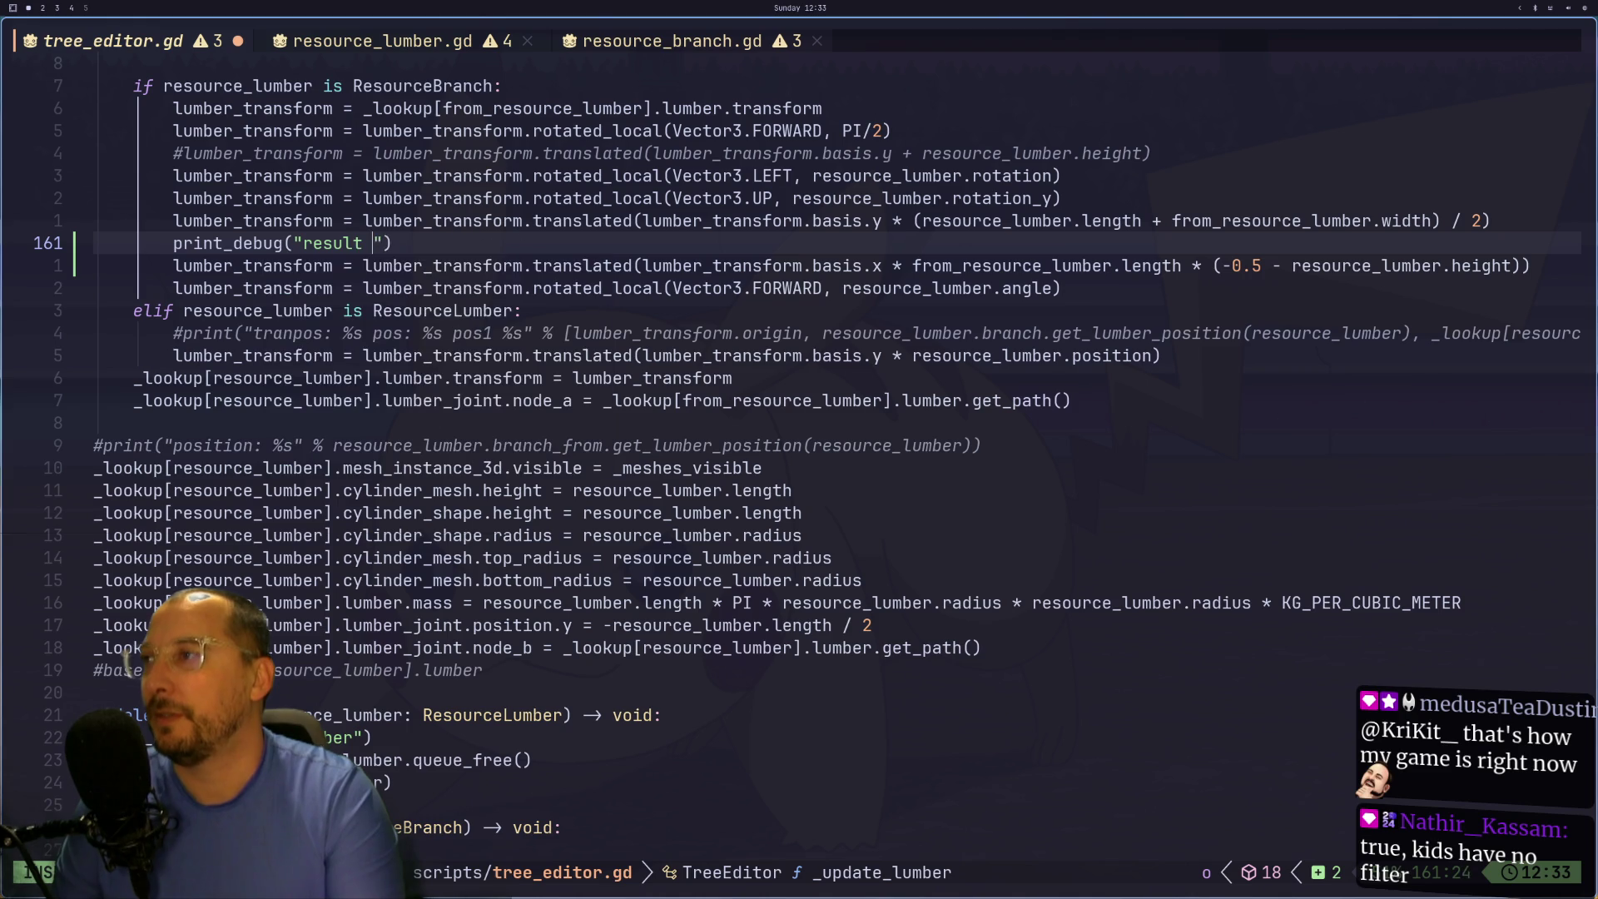
text(, )
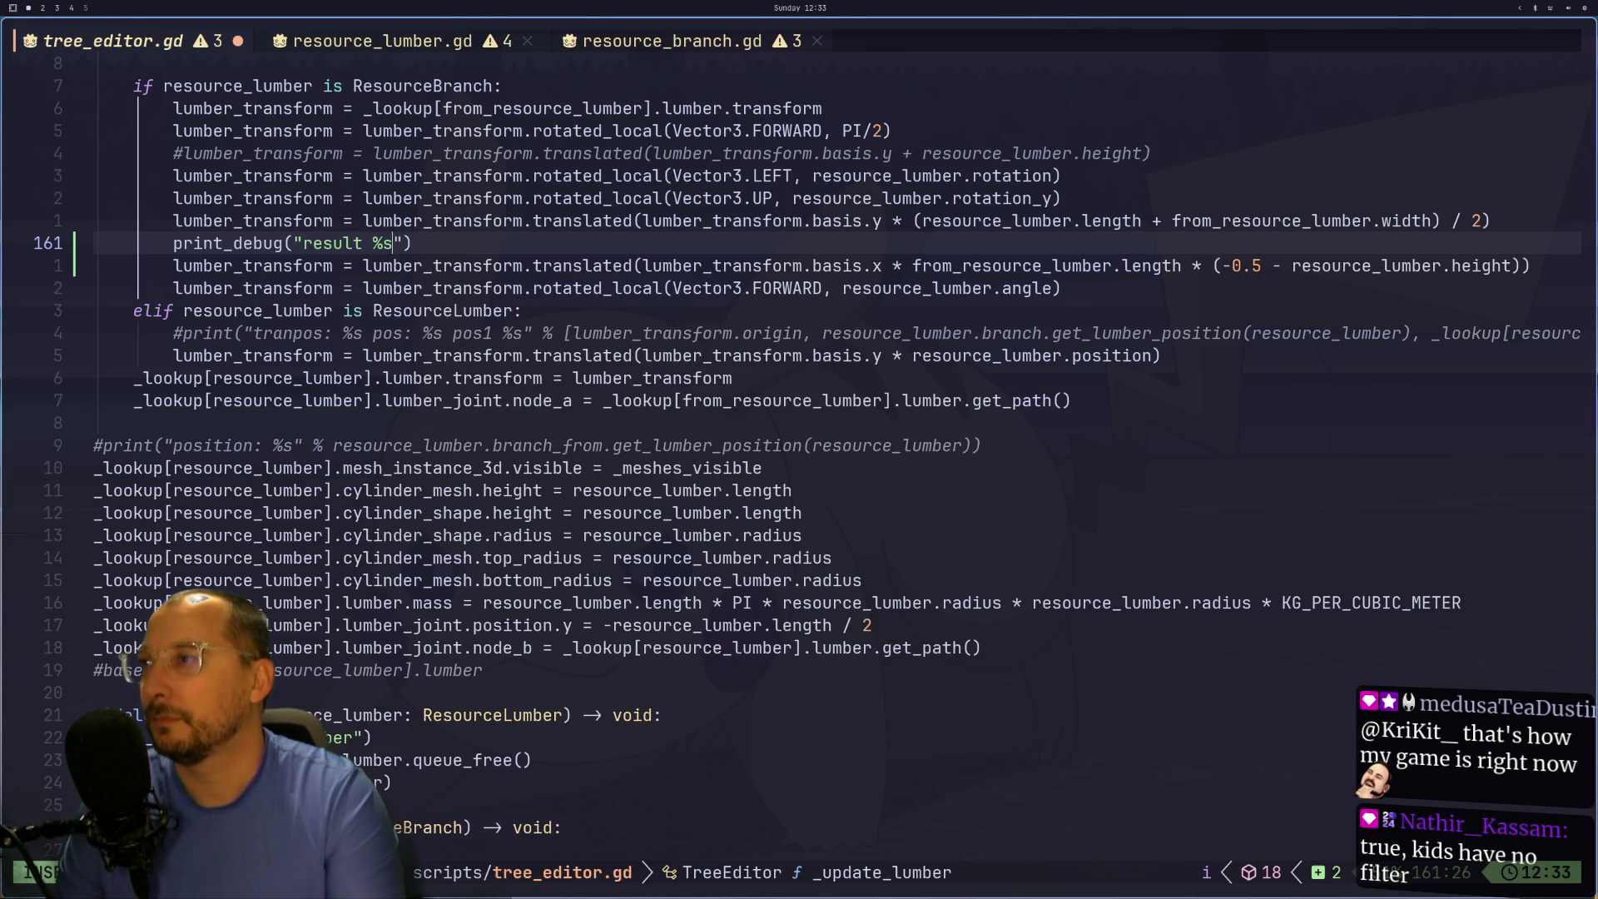
text(length %s)
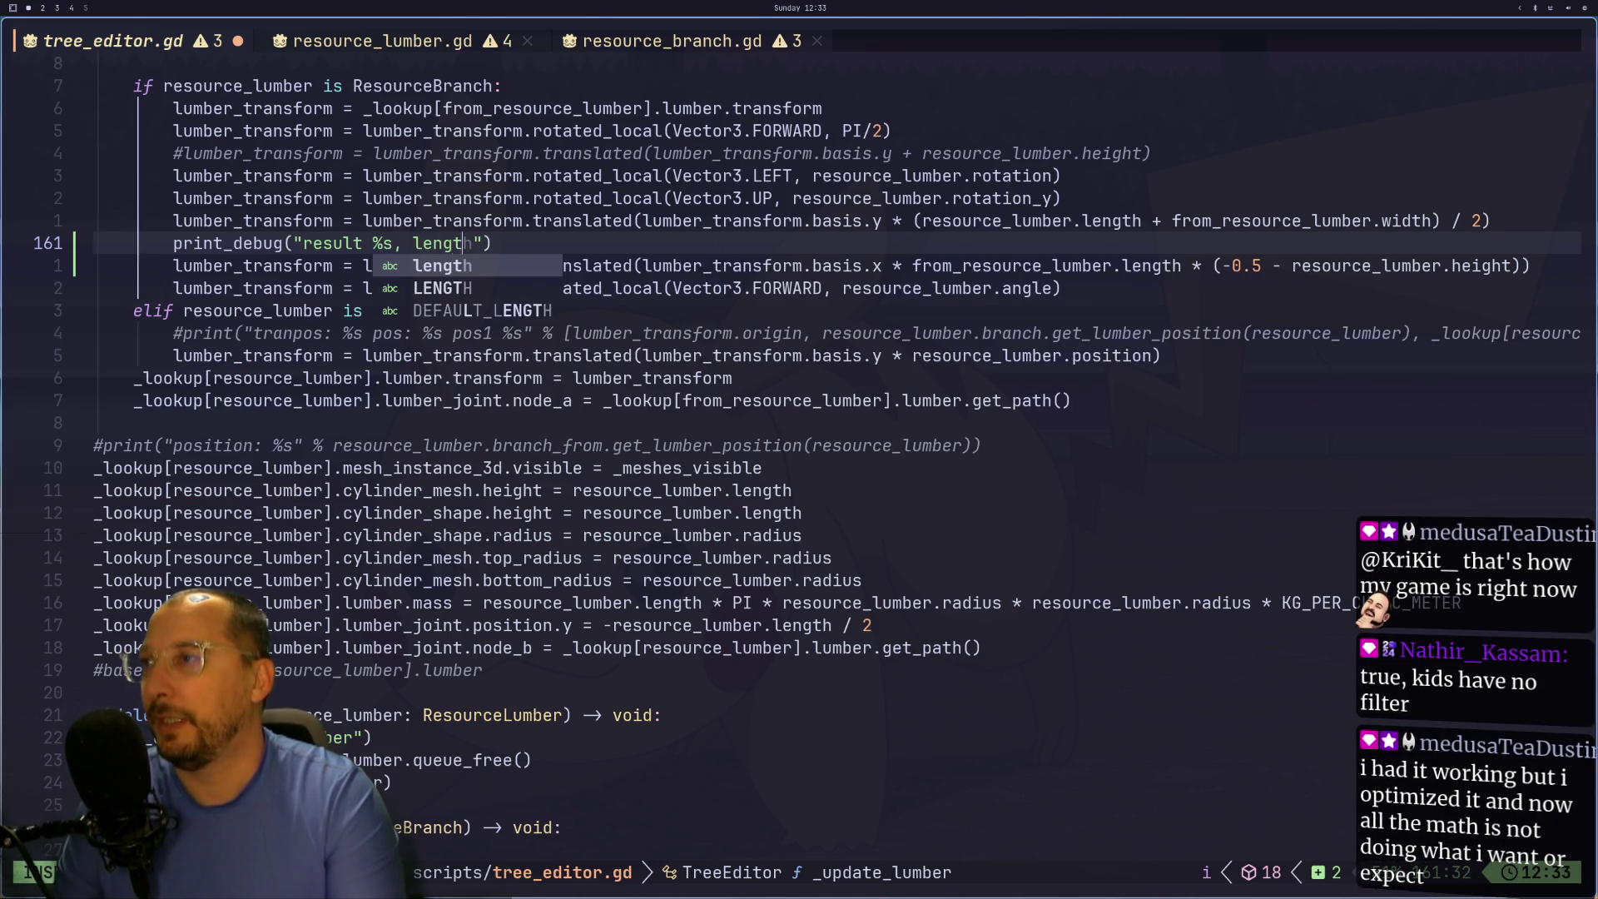
key(Escape)
text(a" % [)
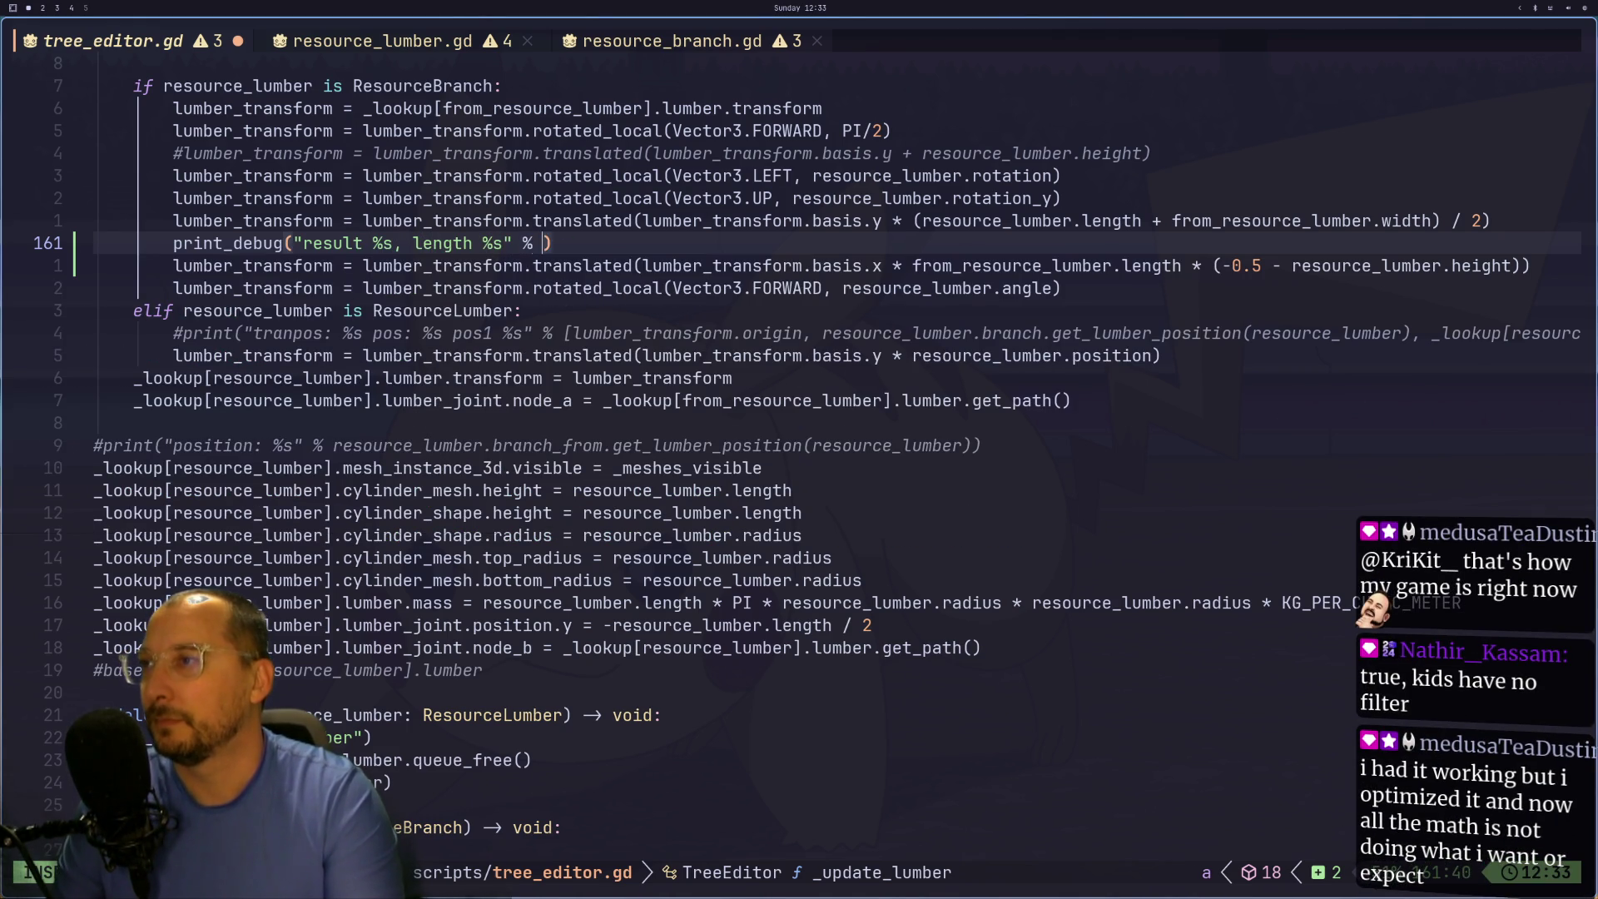
key(Escape)
text(p)
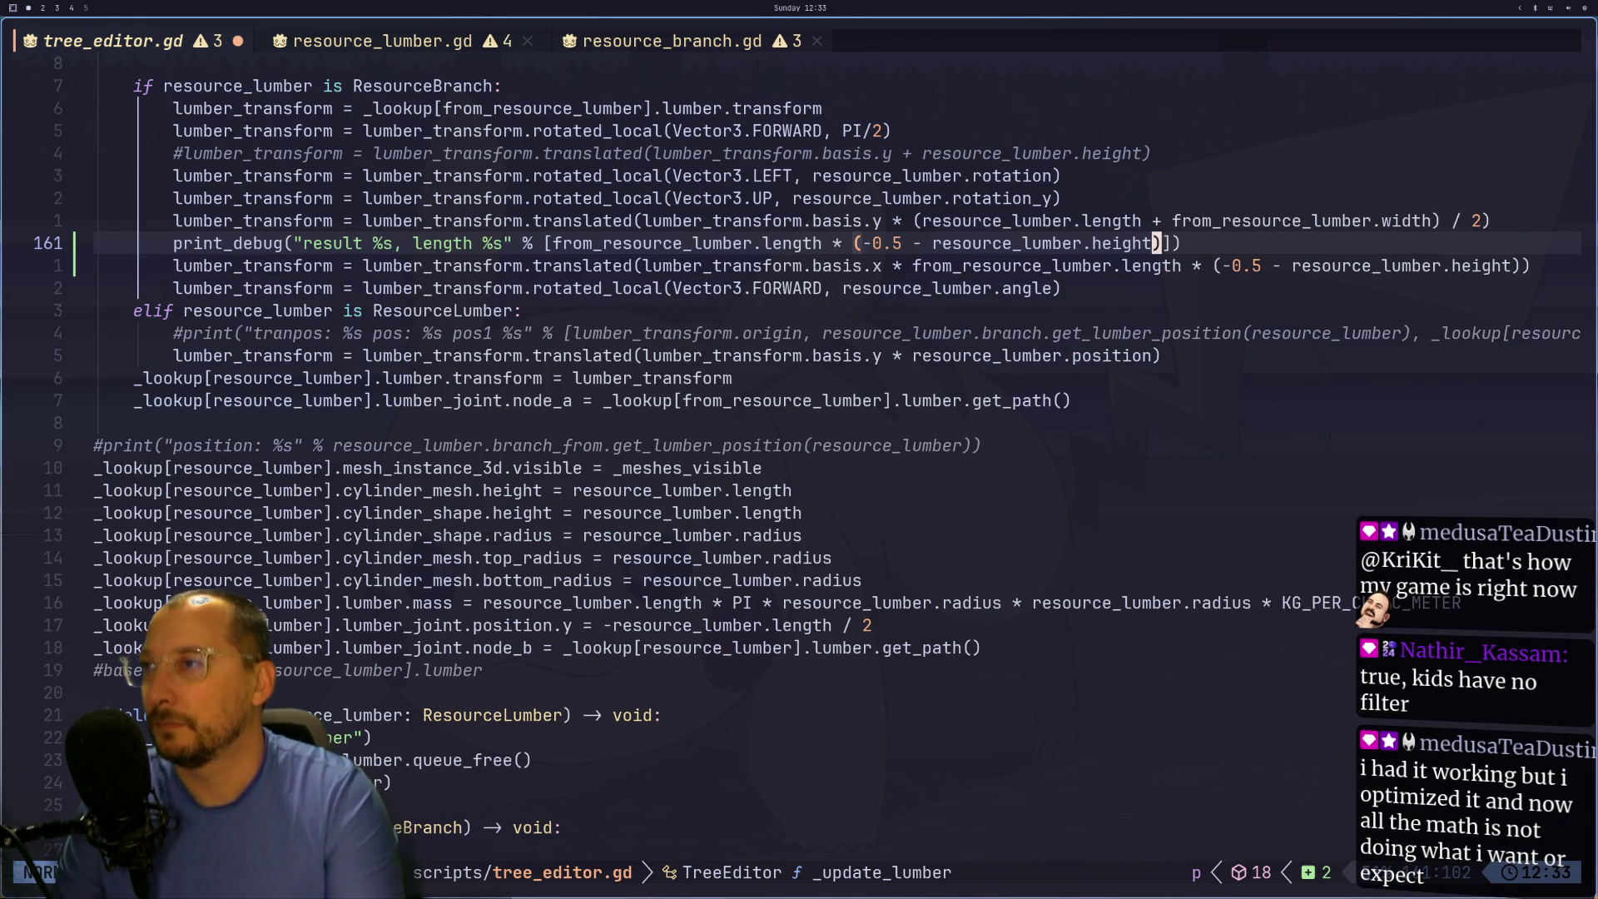
text(a,)
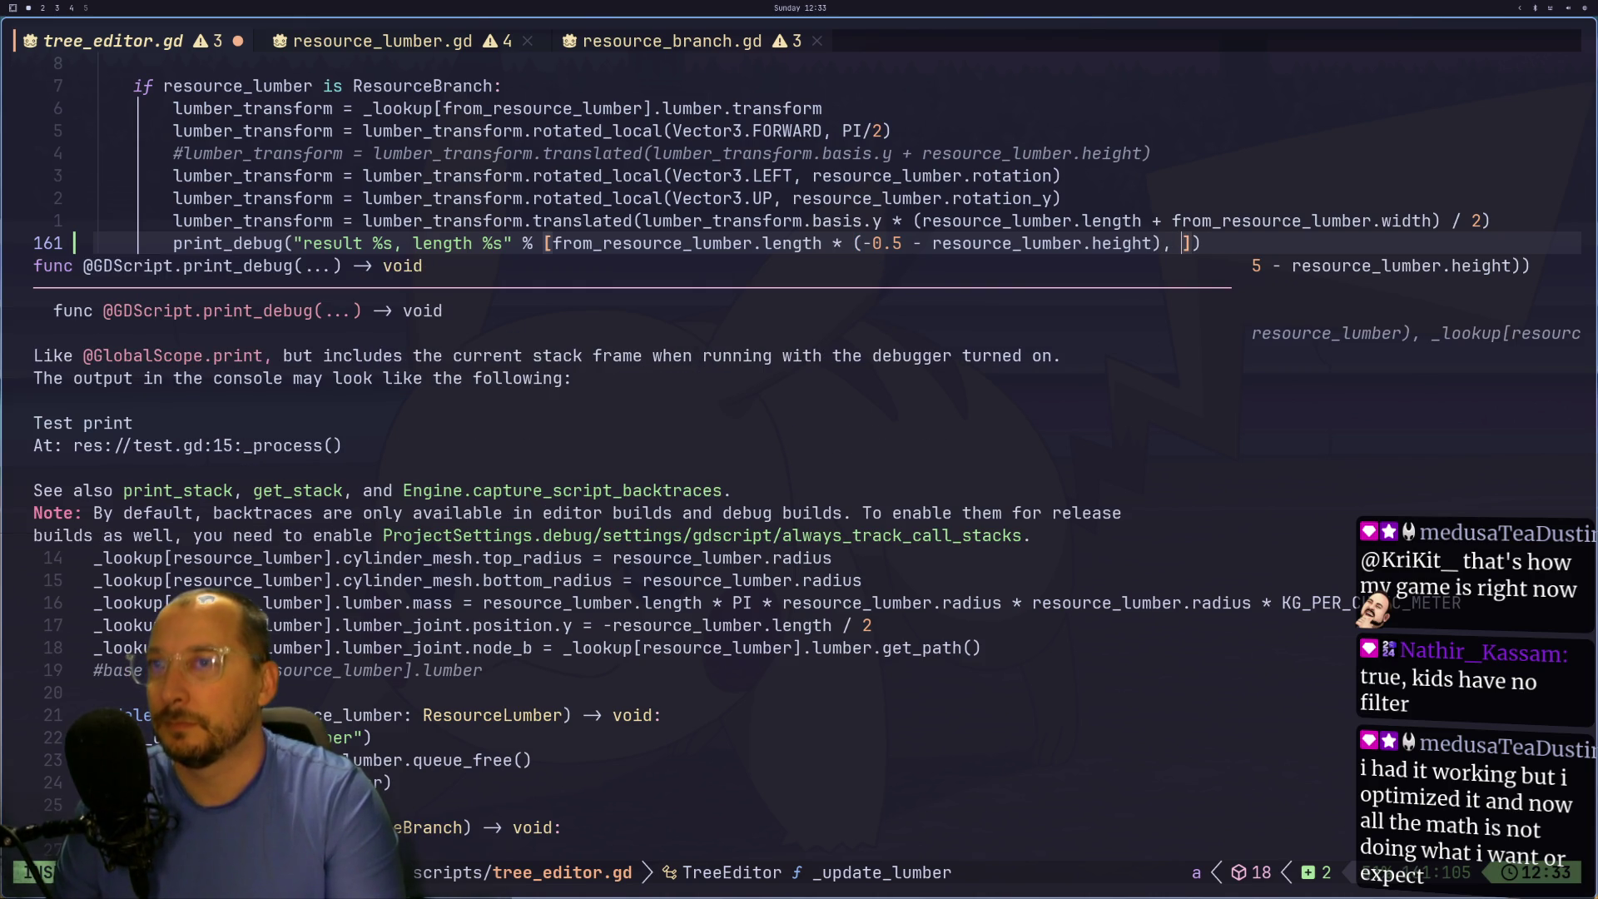
key(Escape)
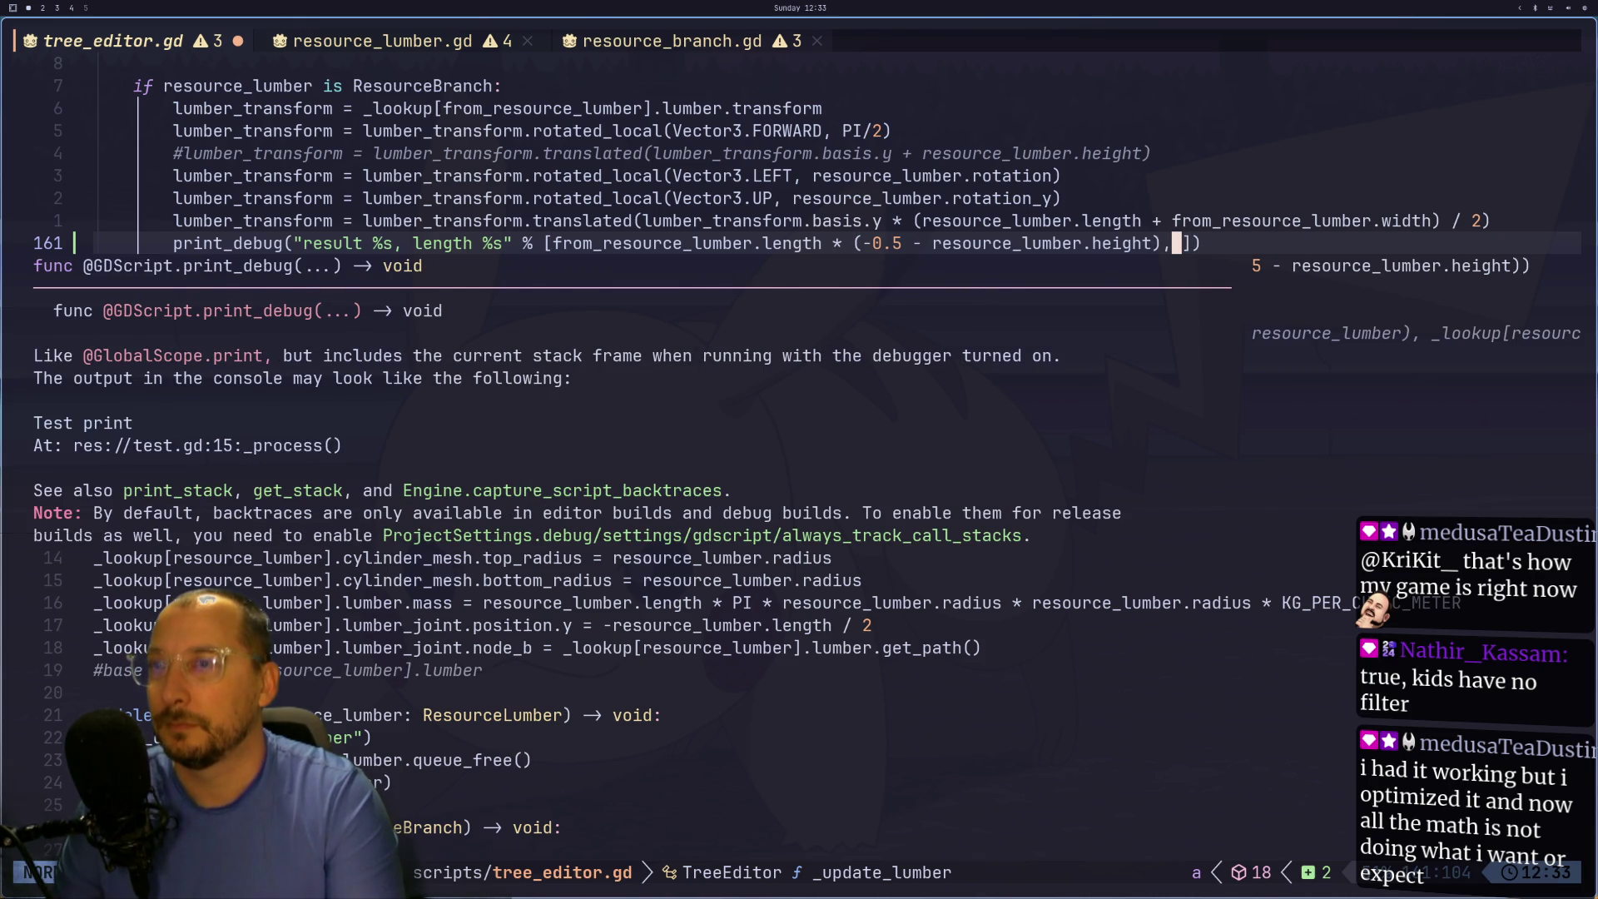
- Add from_resource_lumber.length as the second printed value and save the script
key(h)
key(h)
key(h)
key(F)
key([)
key(%)
key(%)
key(v)
key(l)
key(l)
key(l)
key(l)
key(y)
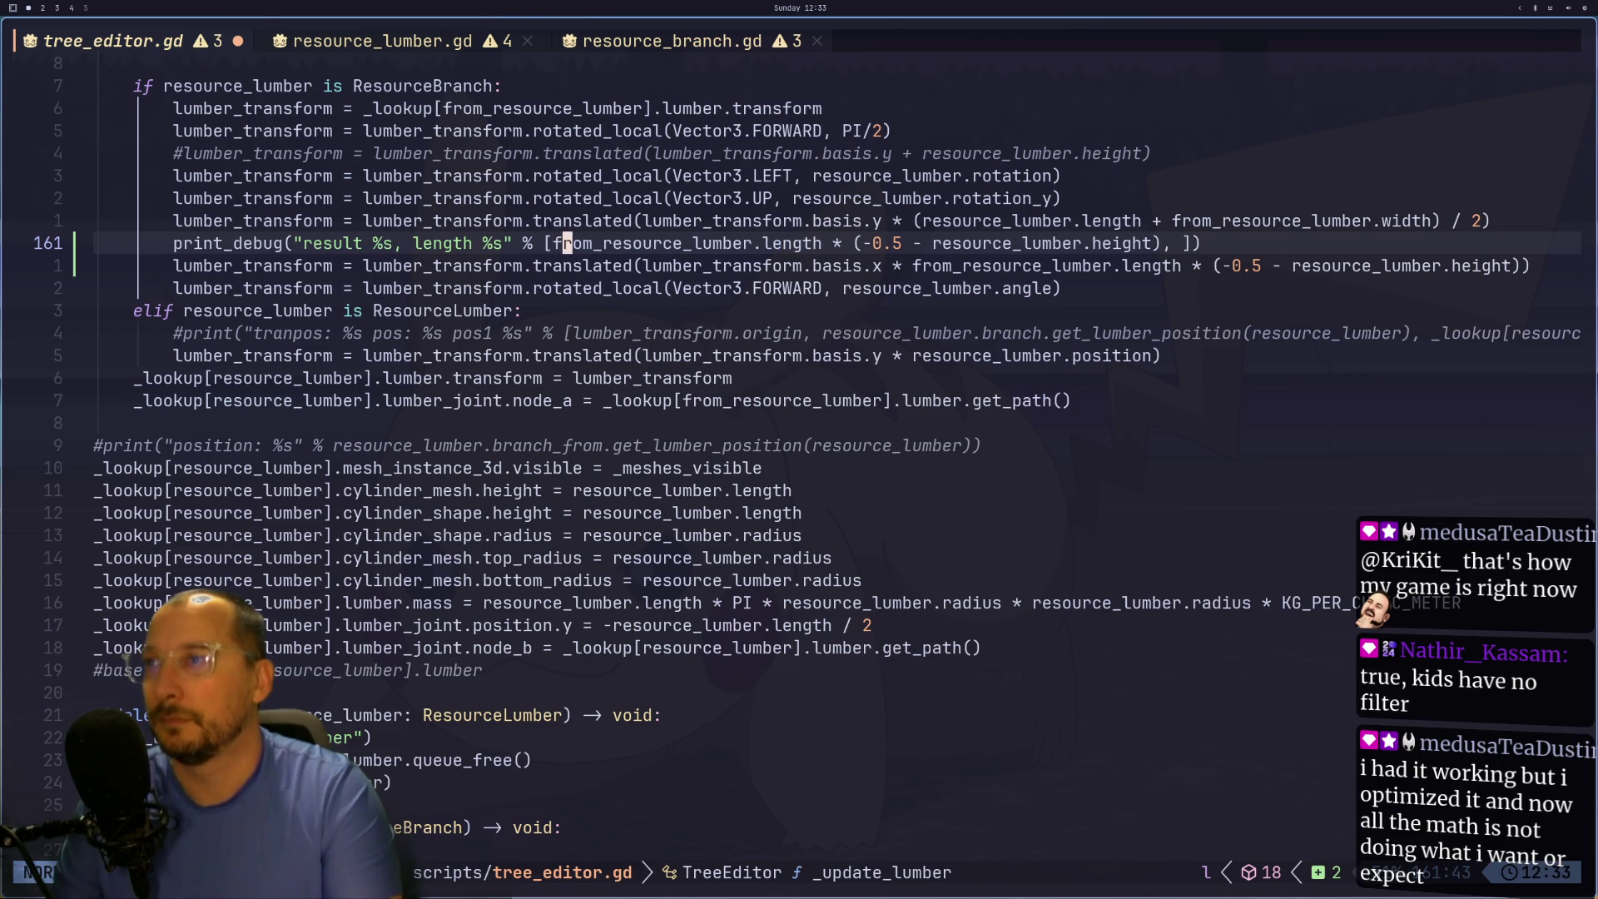
key(l)
key(l)
key(l)
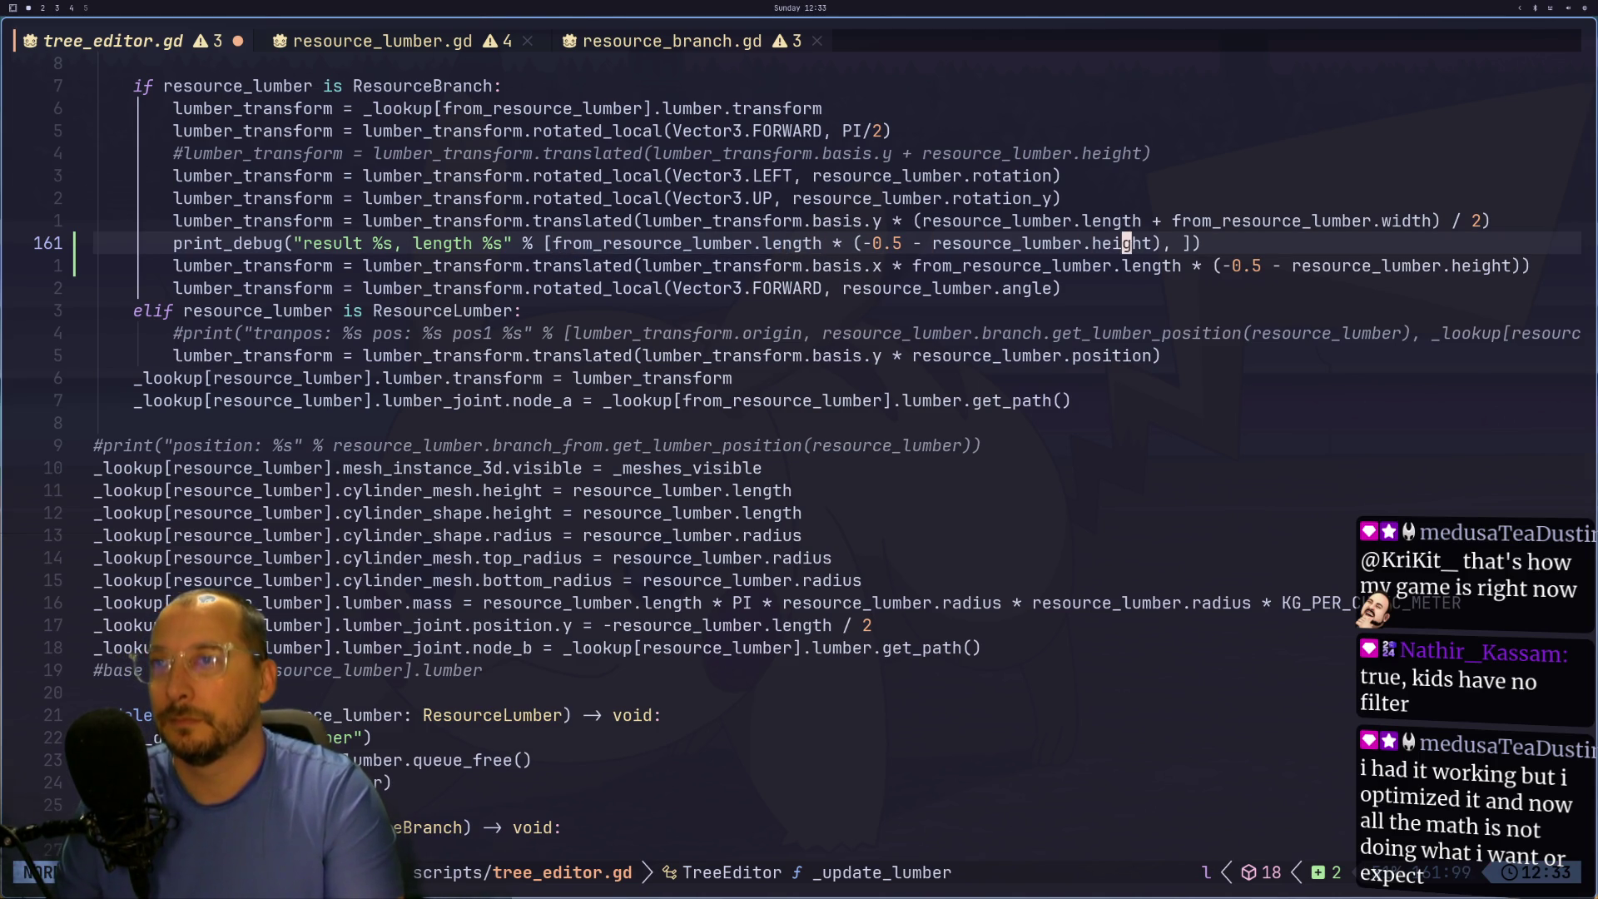
key(l)
key(l)
text(p:w)
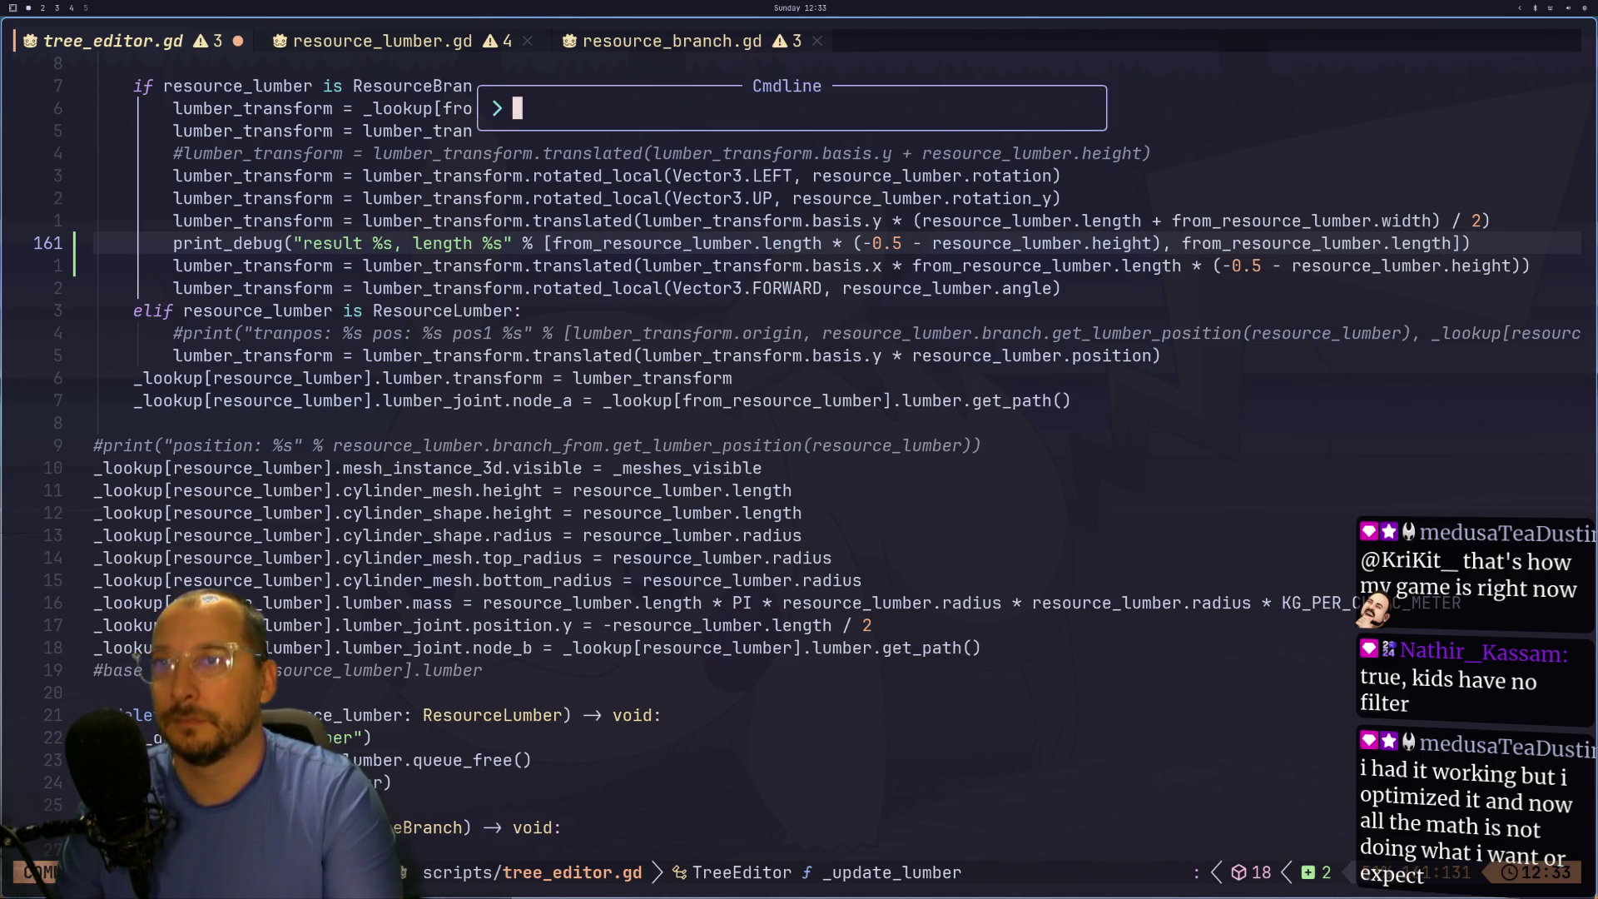
key(Return)
- Back in Godot, apply the value and clear the output log
key(super+2)
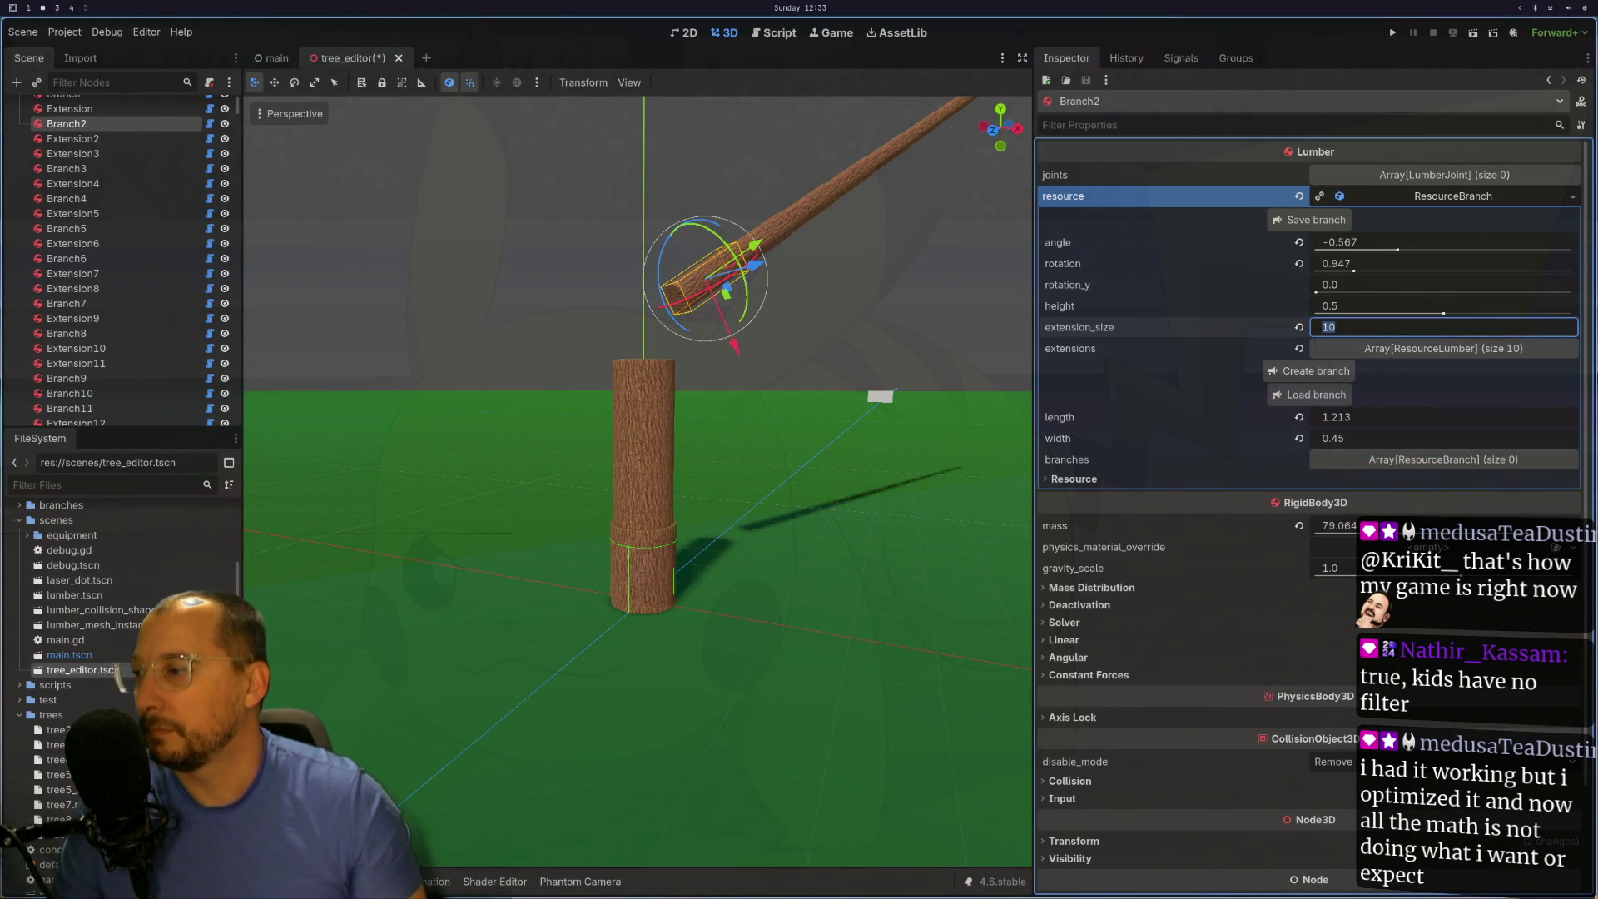
key(Return)
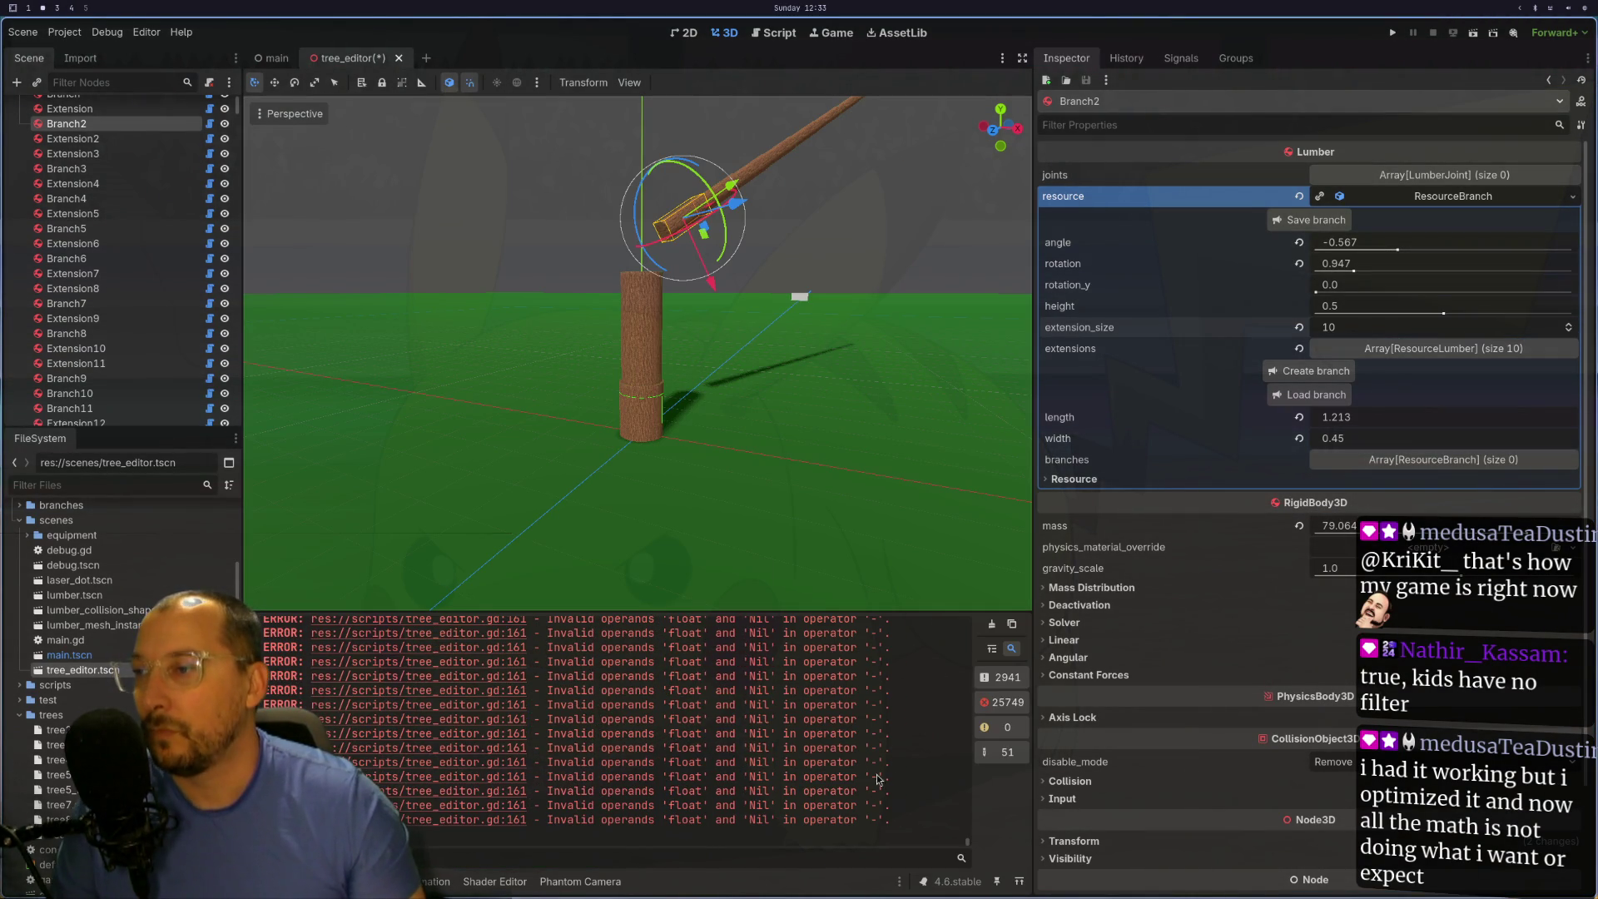
click(993, 625)
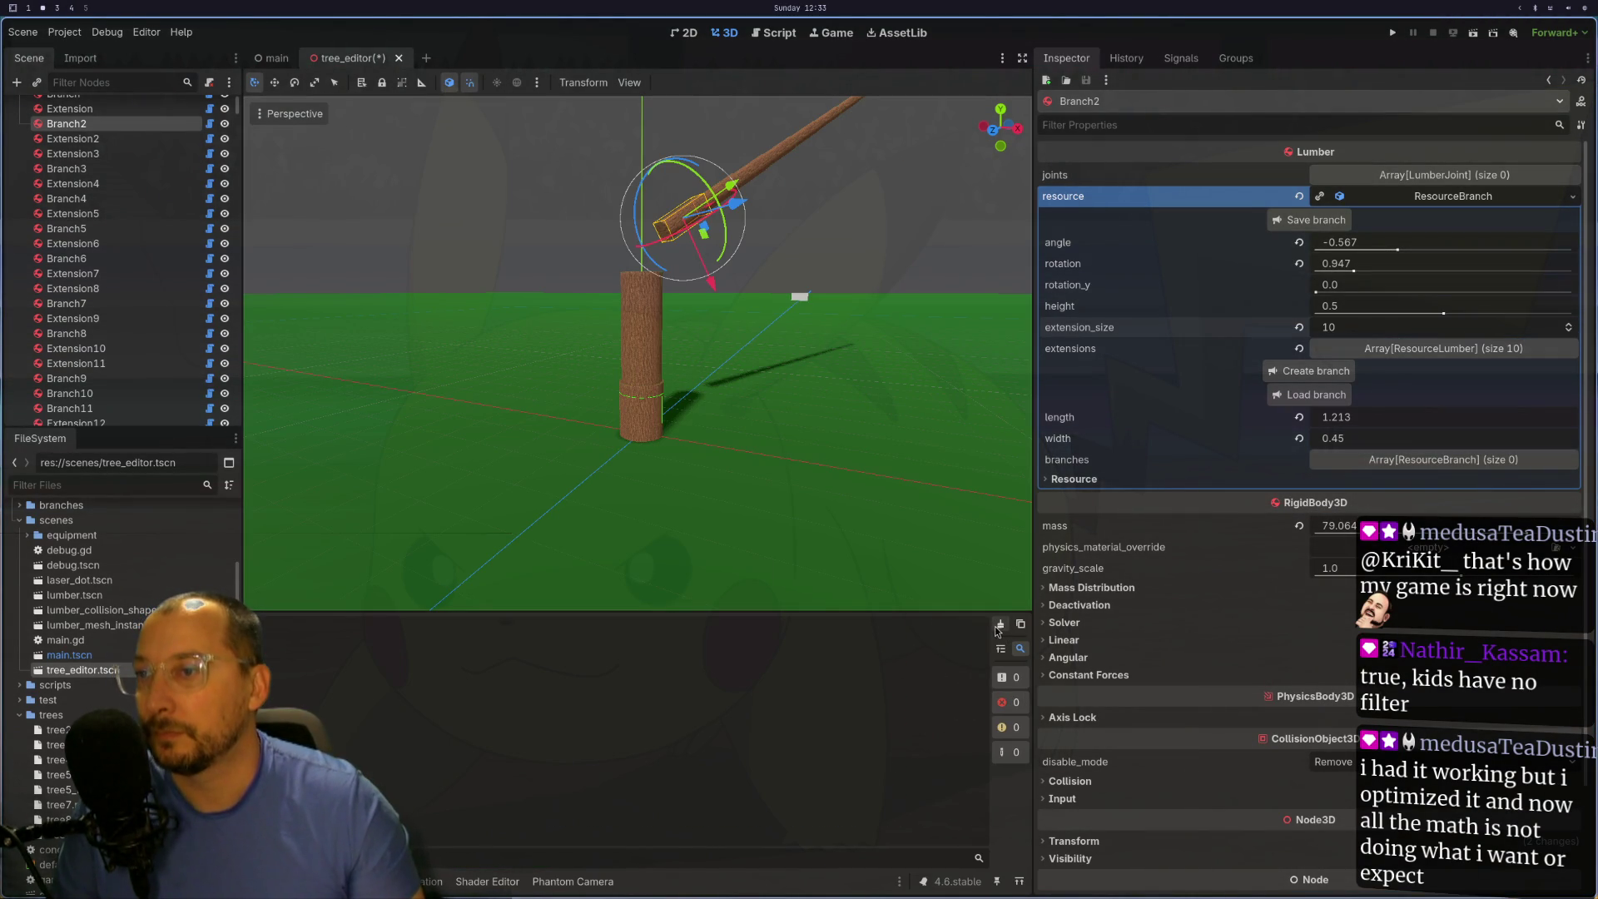
- Reset Branch2's height to 1 in the Inspector, then return to tree_editor.gd in Neovim
click(1404, 306)
text(1)
key(Tab)
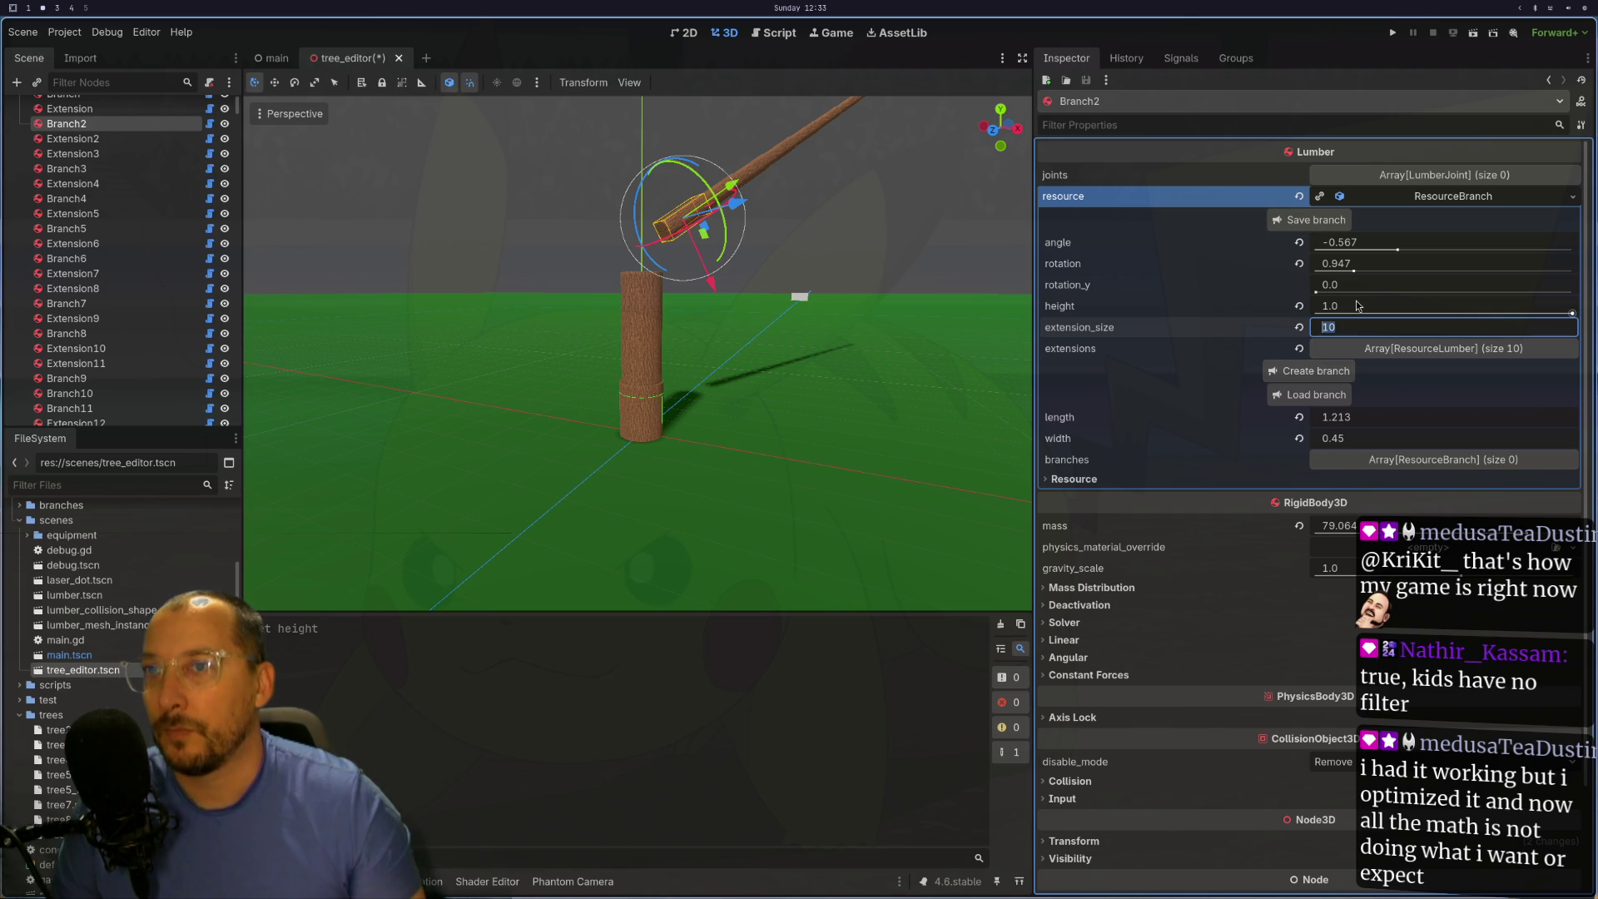
key(super+1)
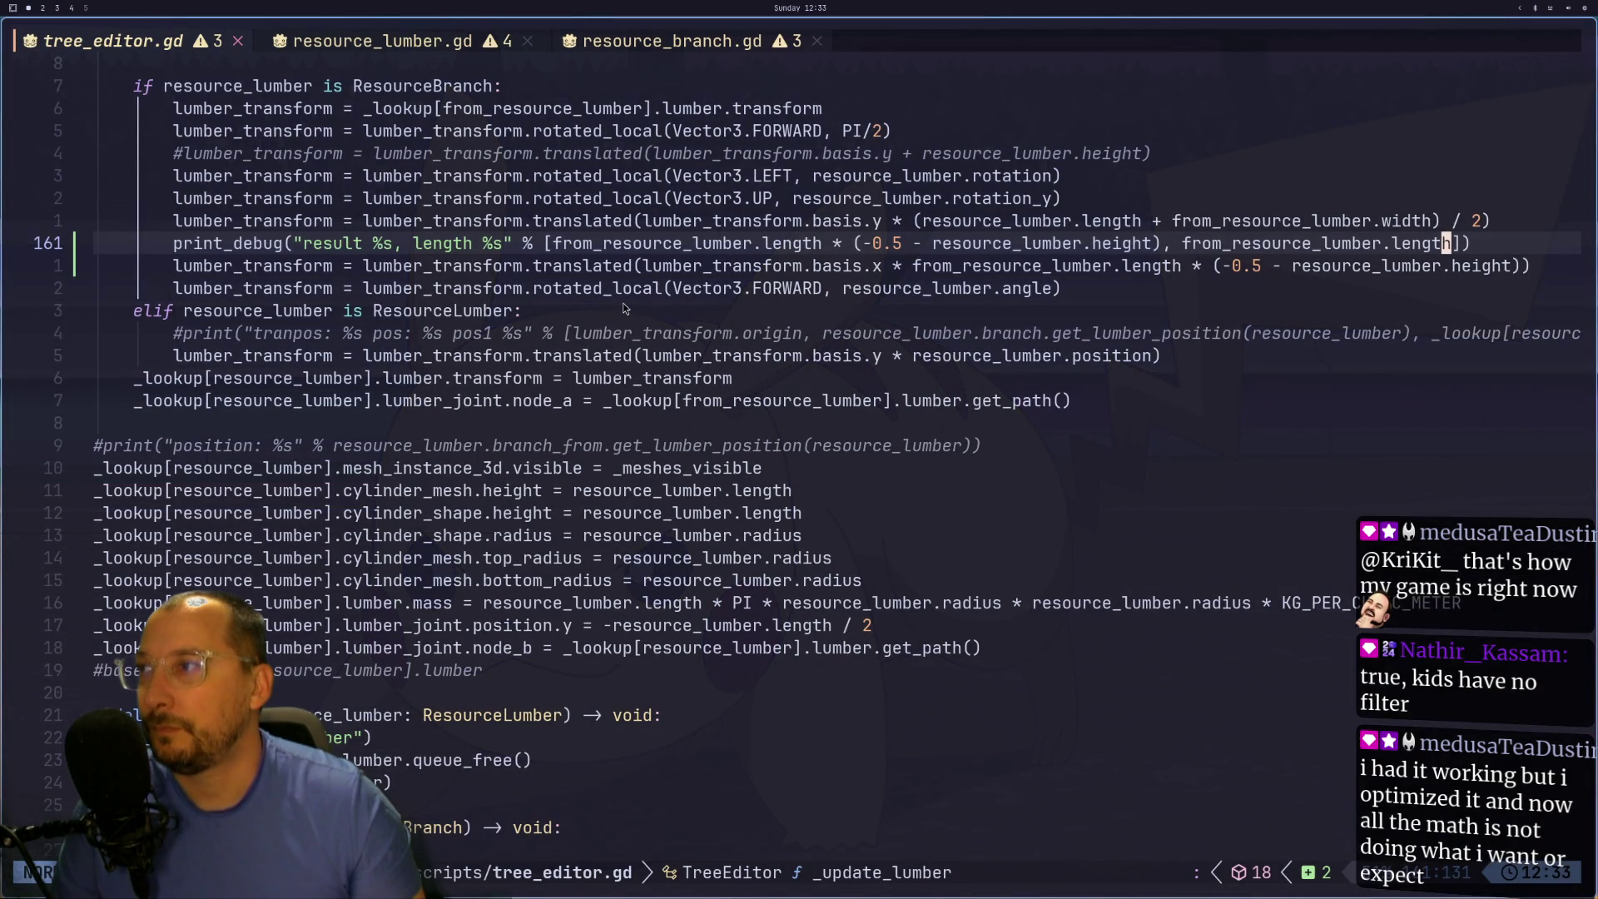
- Review the branch angle rotation and transform lines around line 163 of tree_editor.gd
click(668, 288)
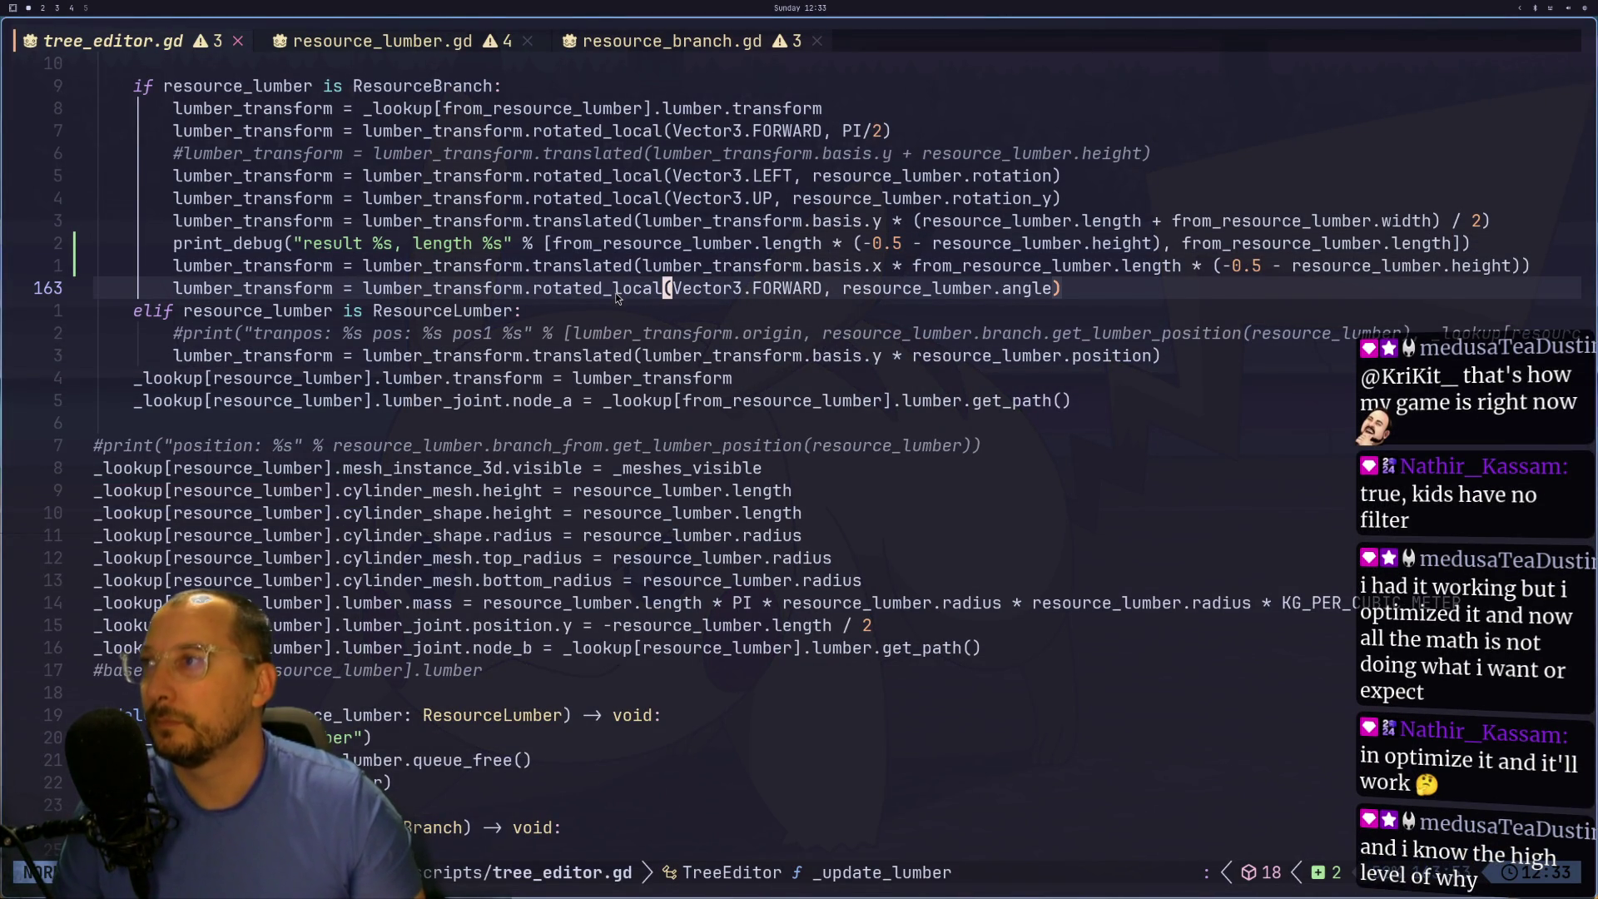
scroll(616, 293, up, 1)
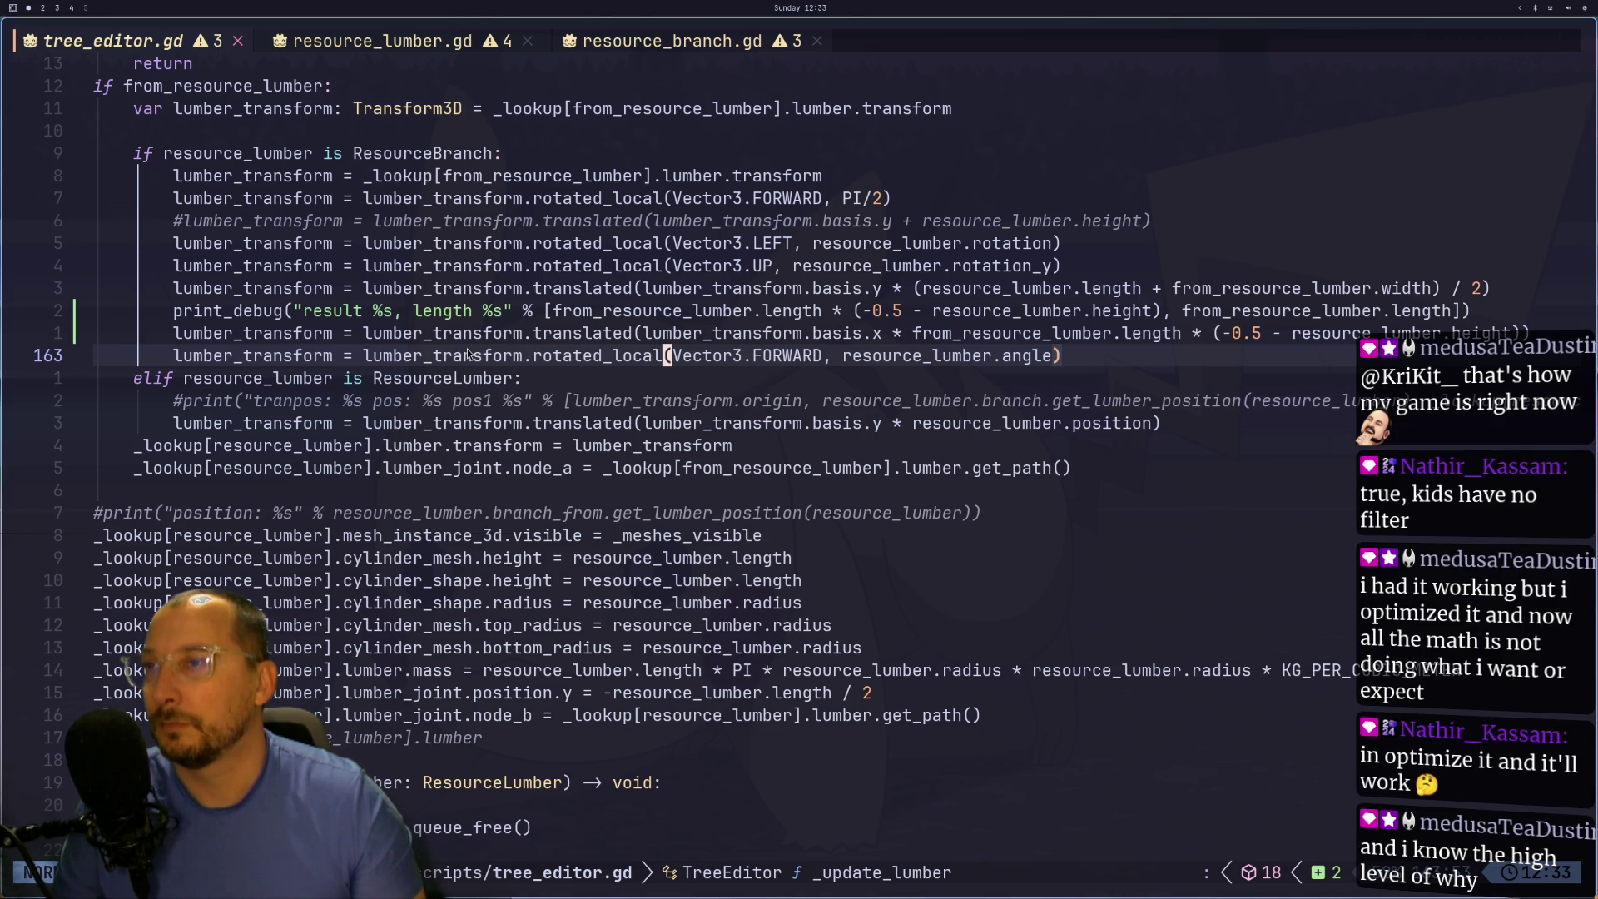
key(super+2)
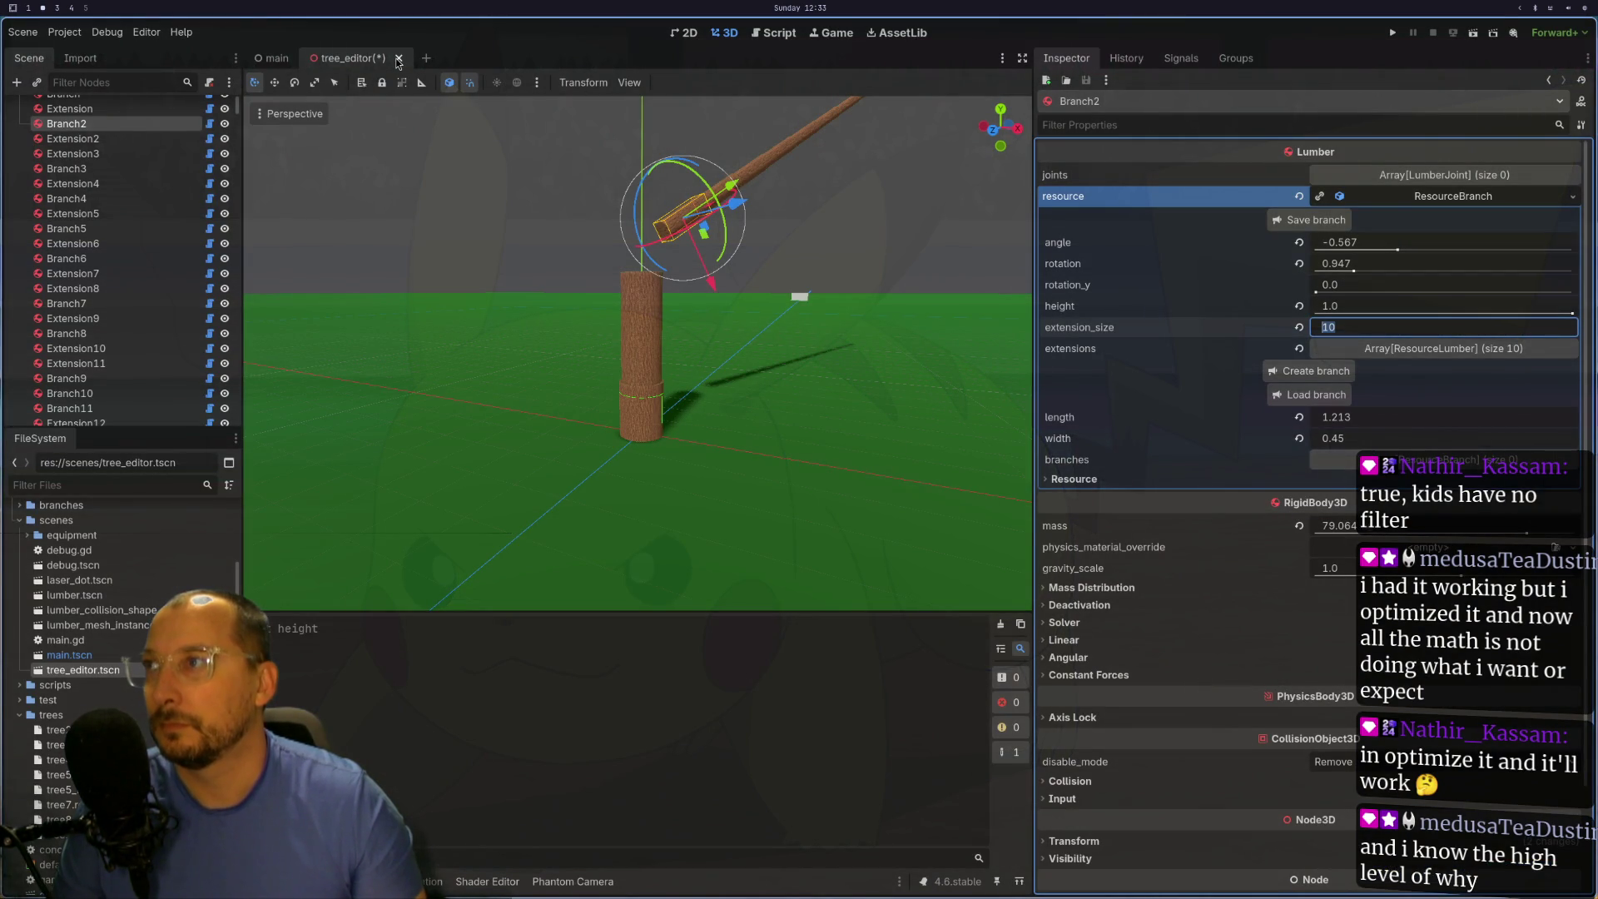
- Close tree_editor without saving, reopen tree_editor.tscn, and load a saved tree .tres file
click(398, 58)
click(703, 493)
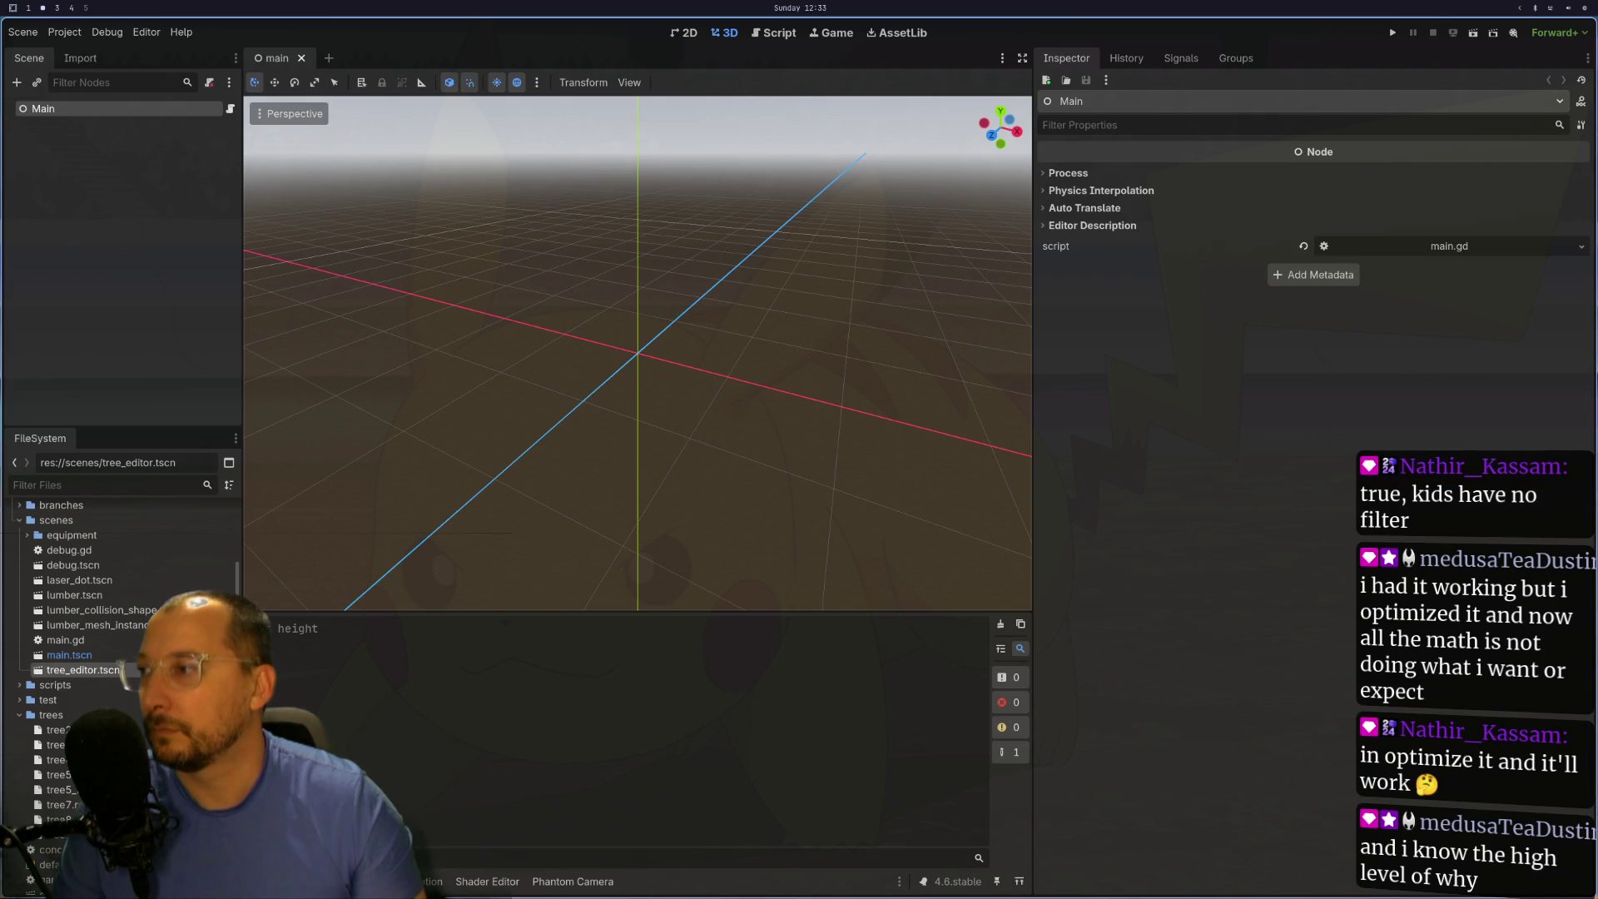
double_click(121, 671)
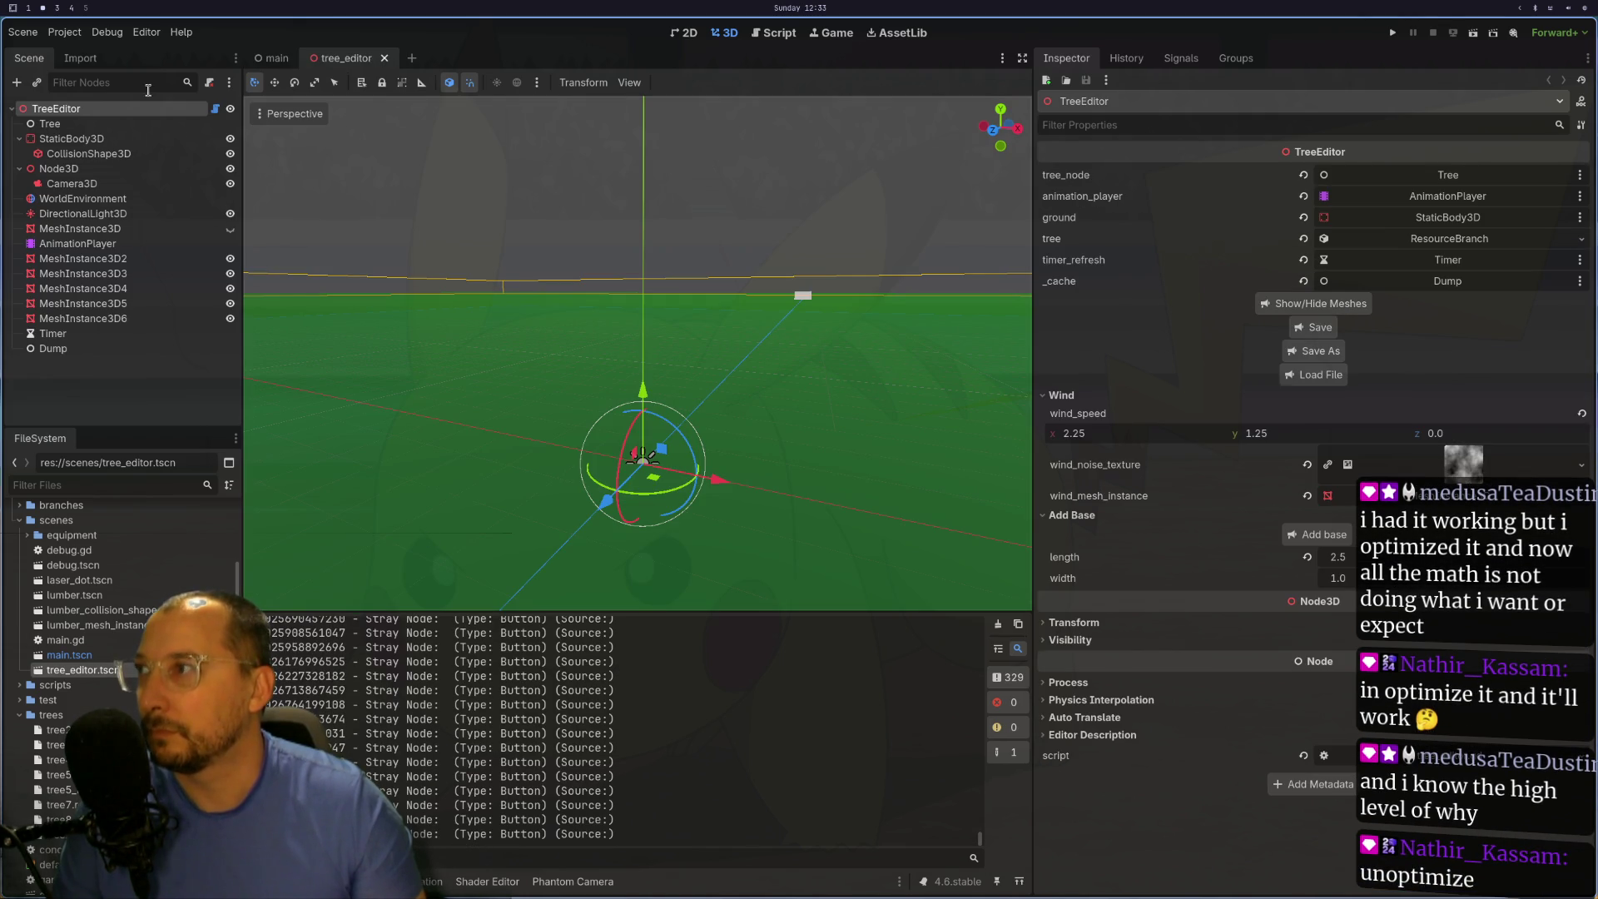
click(1313, 374)
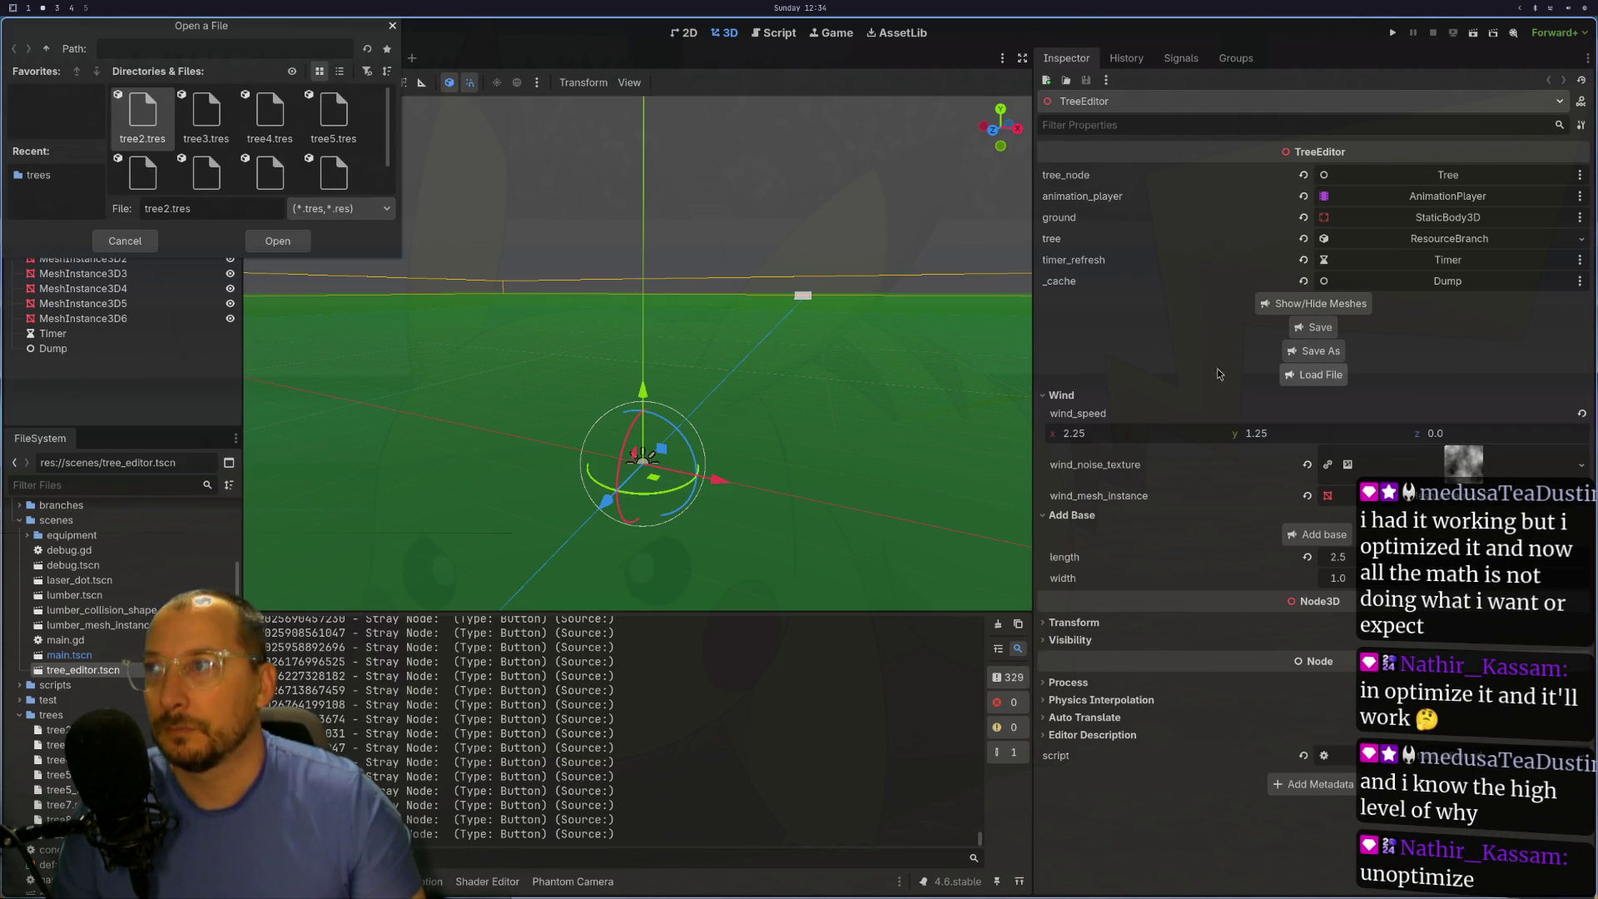
double_click(302, 173)
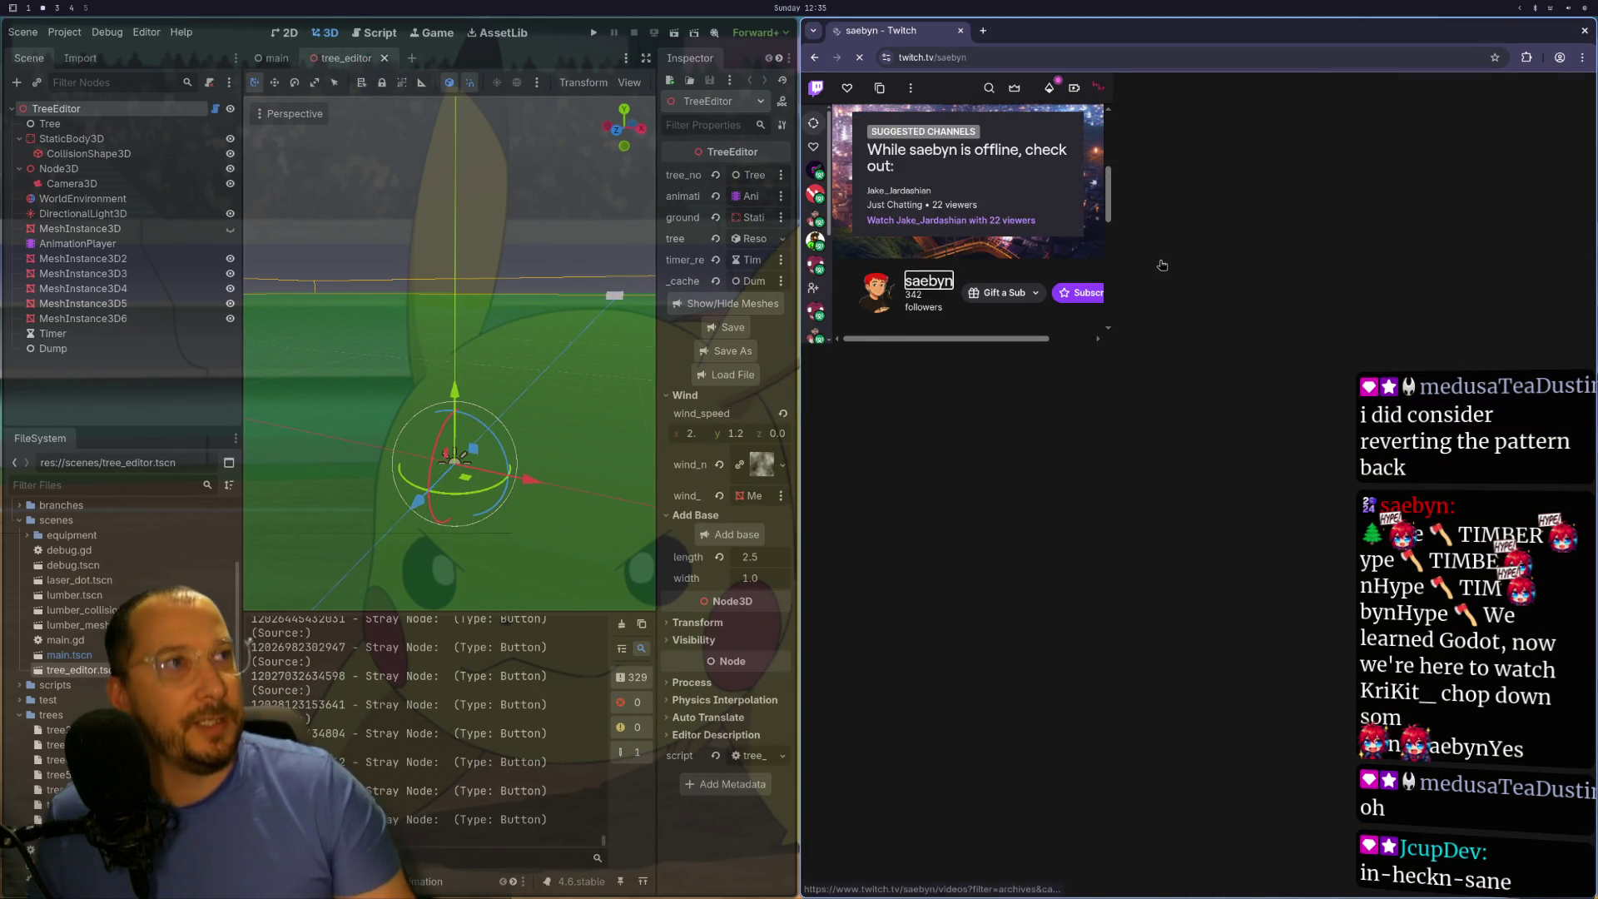
- Open the channel's newest broadcast, 'Learning game dev with godot', from Videos and play it fullscreen
scroll(1261, 276, up, 3)
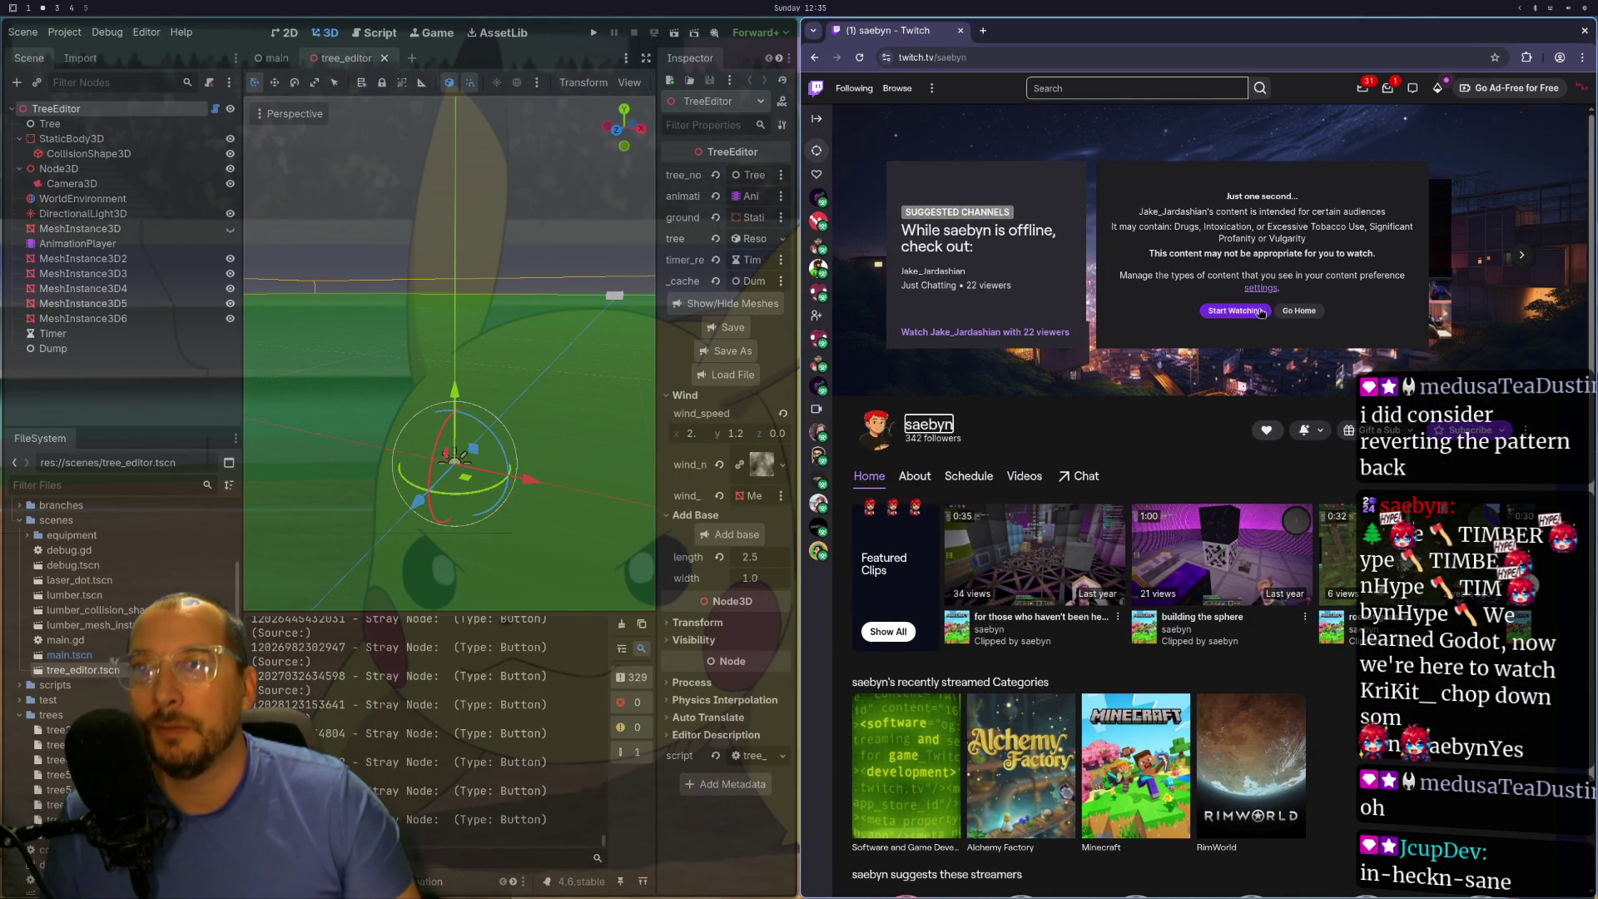
click(1025, 476)
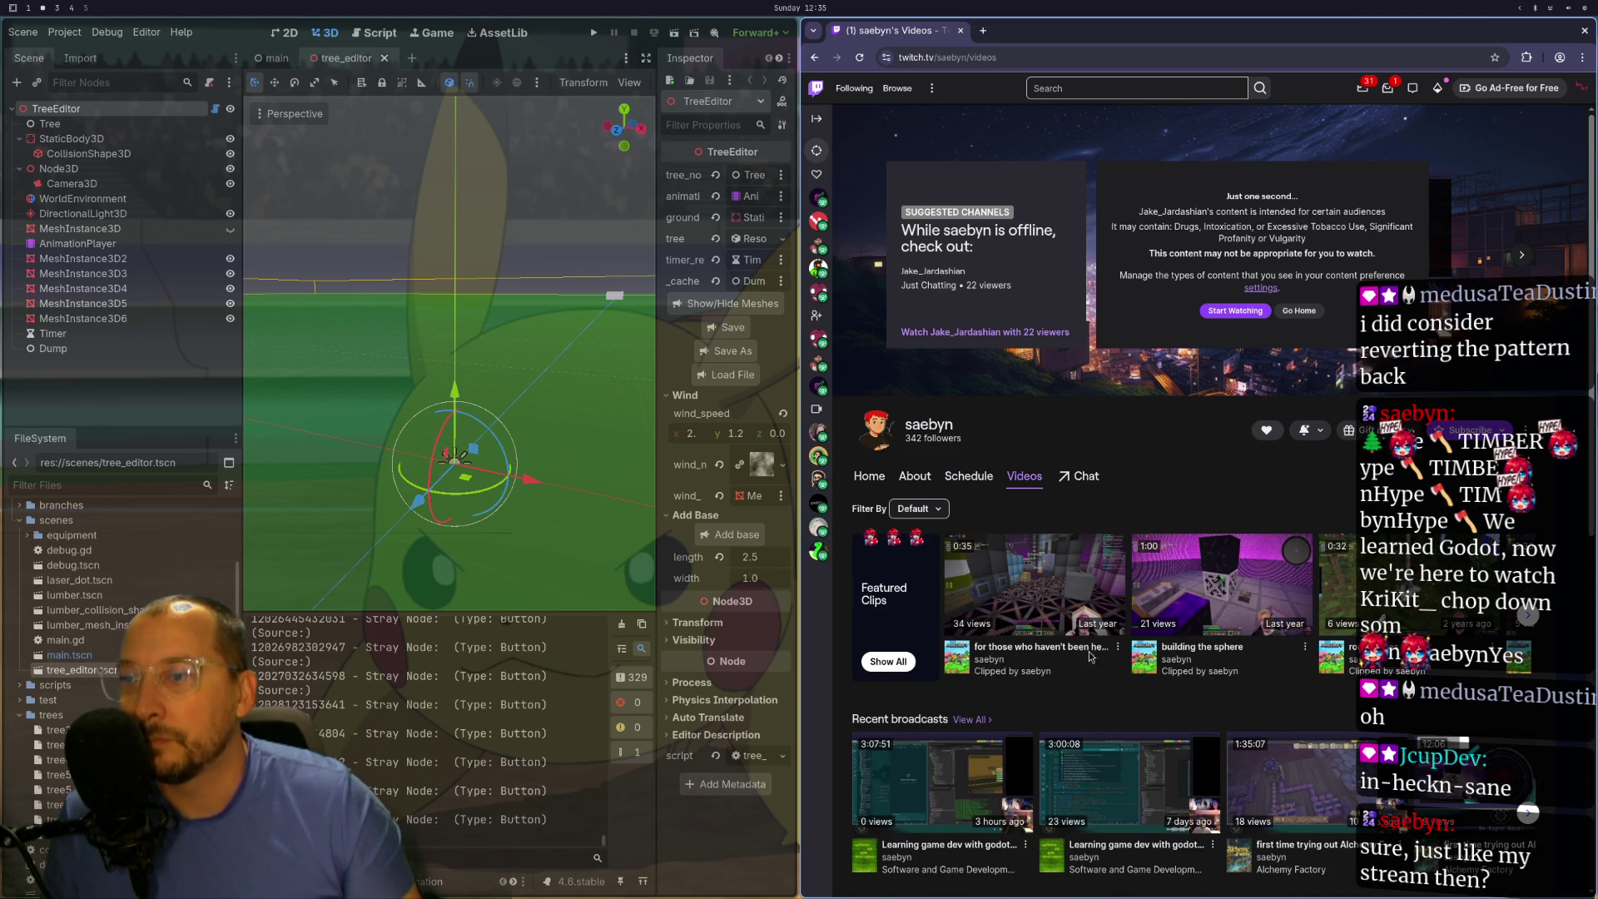
scroll(1060, 702, down, 1)
click(969, 737)
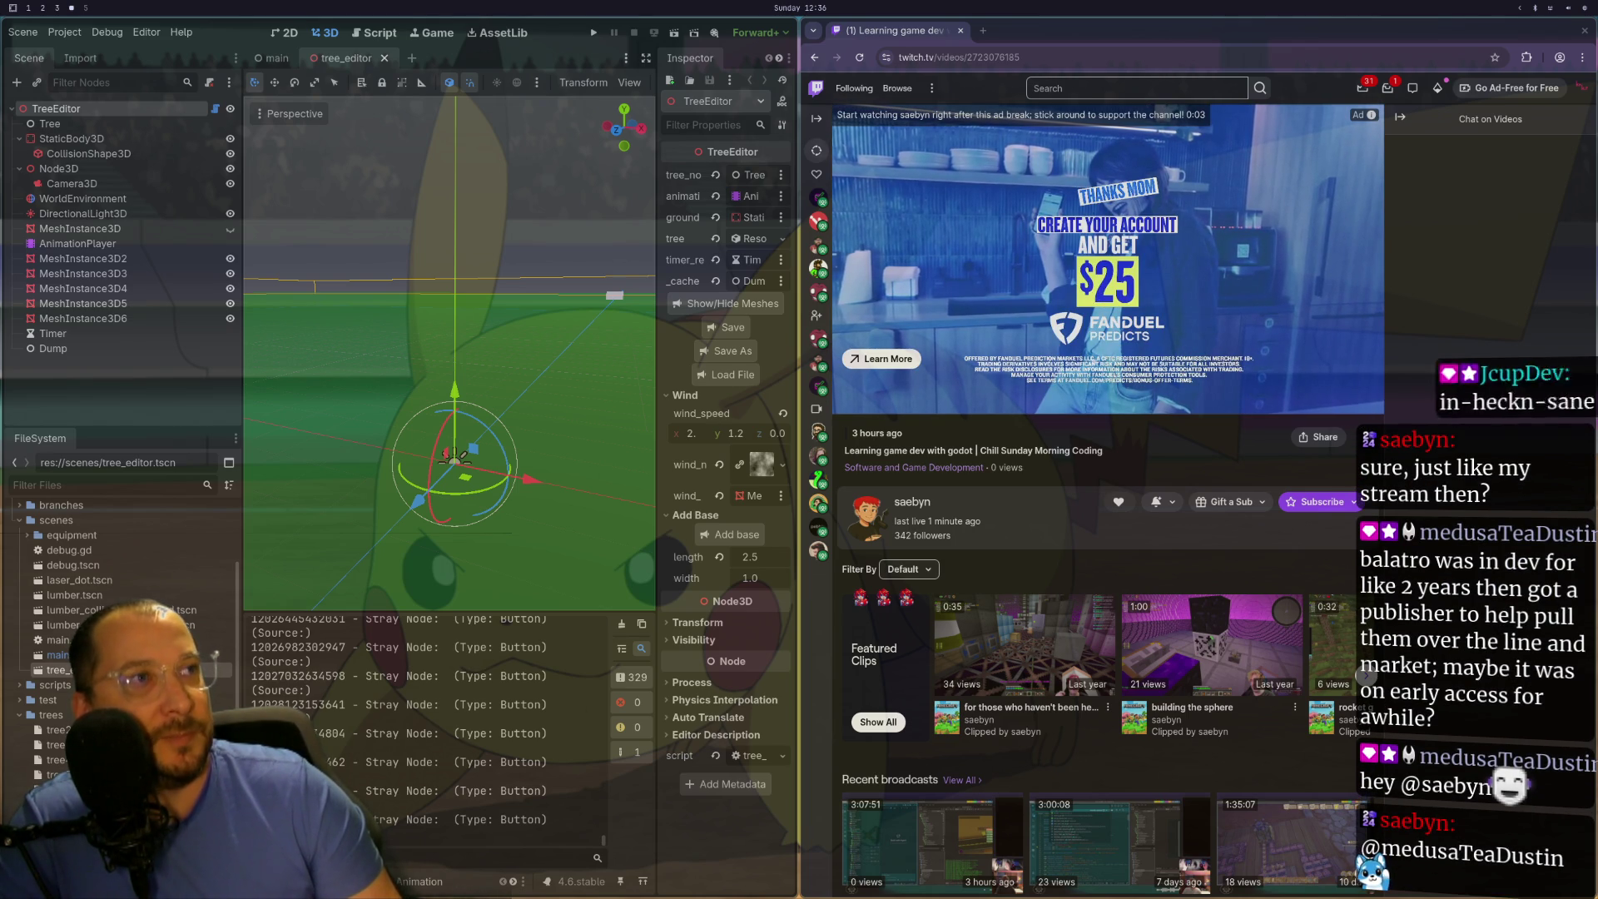
mouse_move(1078, 286)
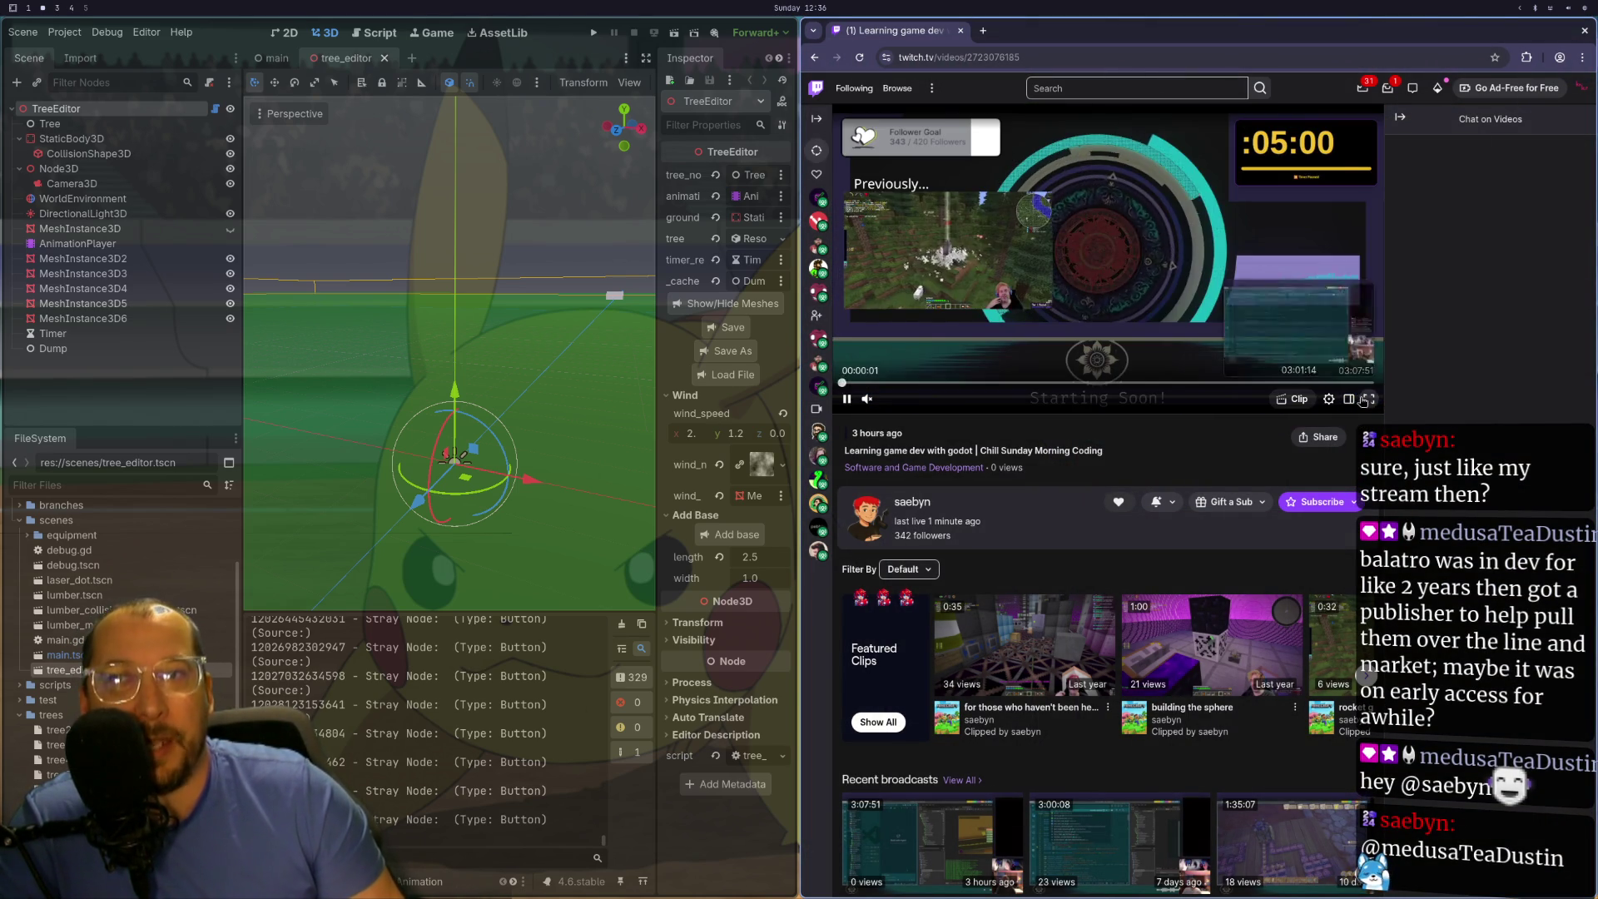
click(1368, 399)
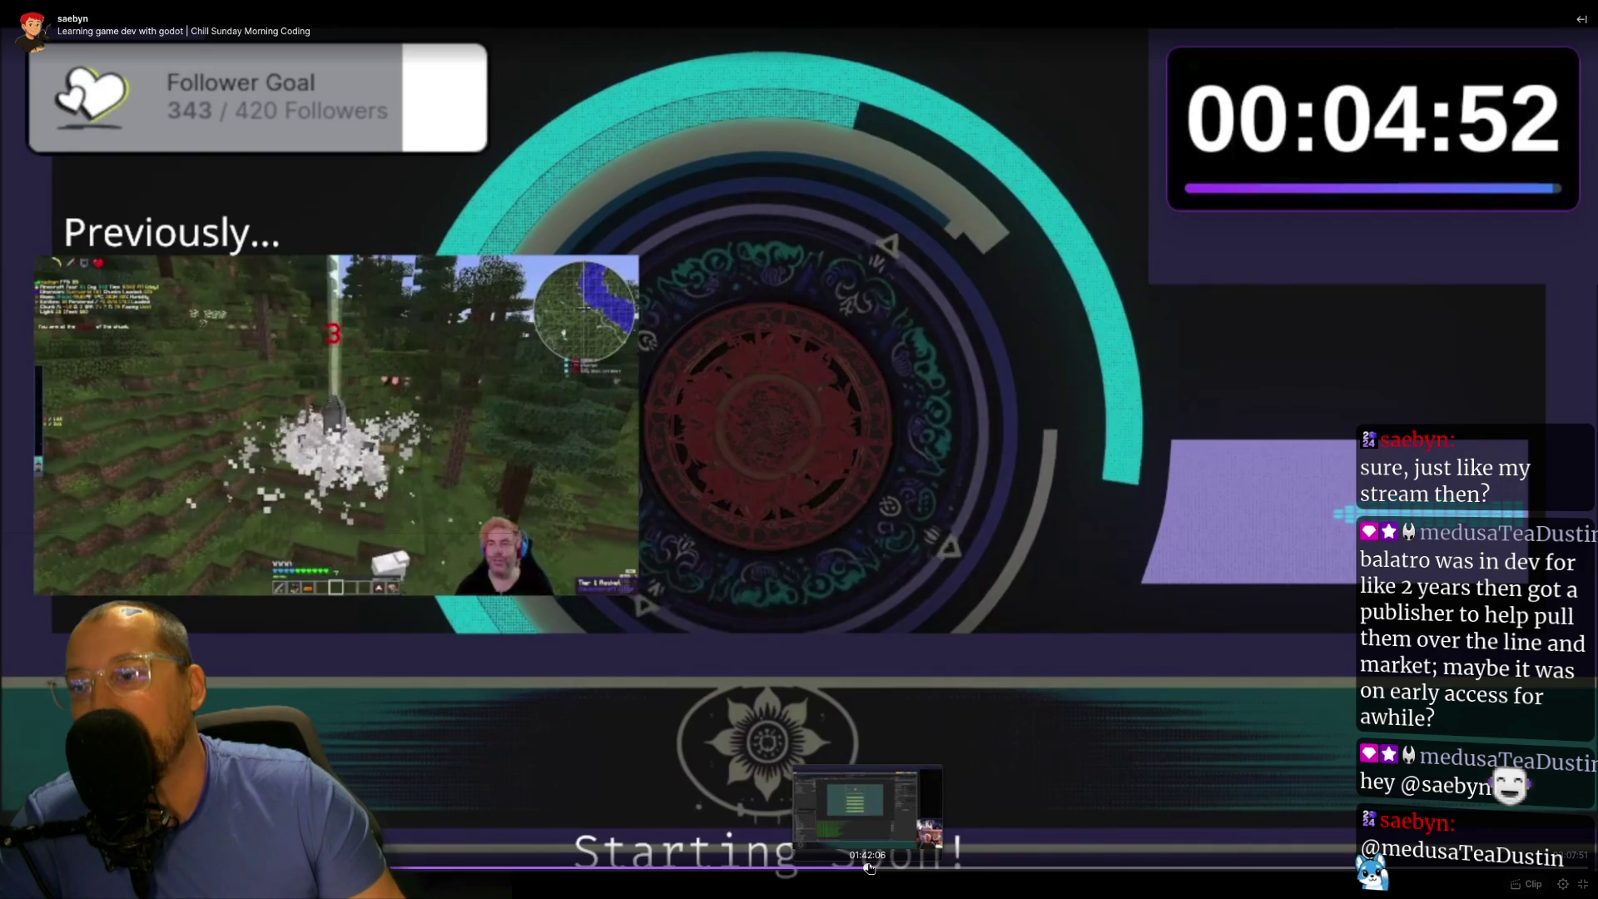
- Scrub the broadcast replay across its sections, settling near 1:40 where the Godot editor appears
click(868, 867)
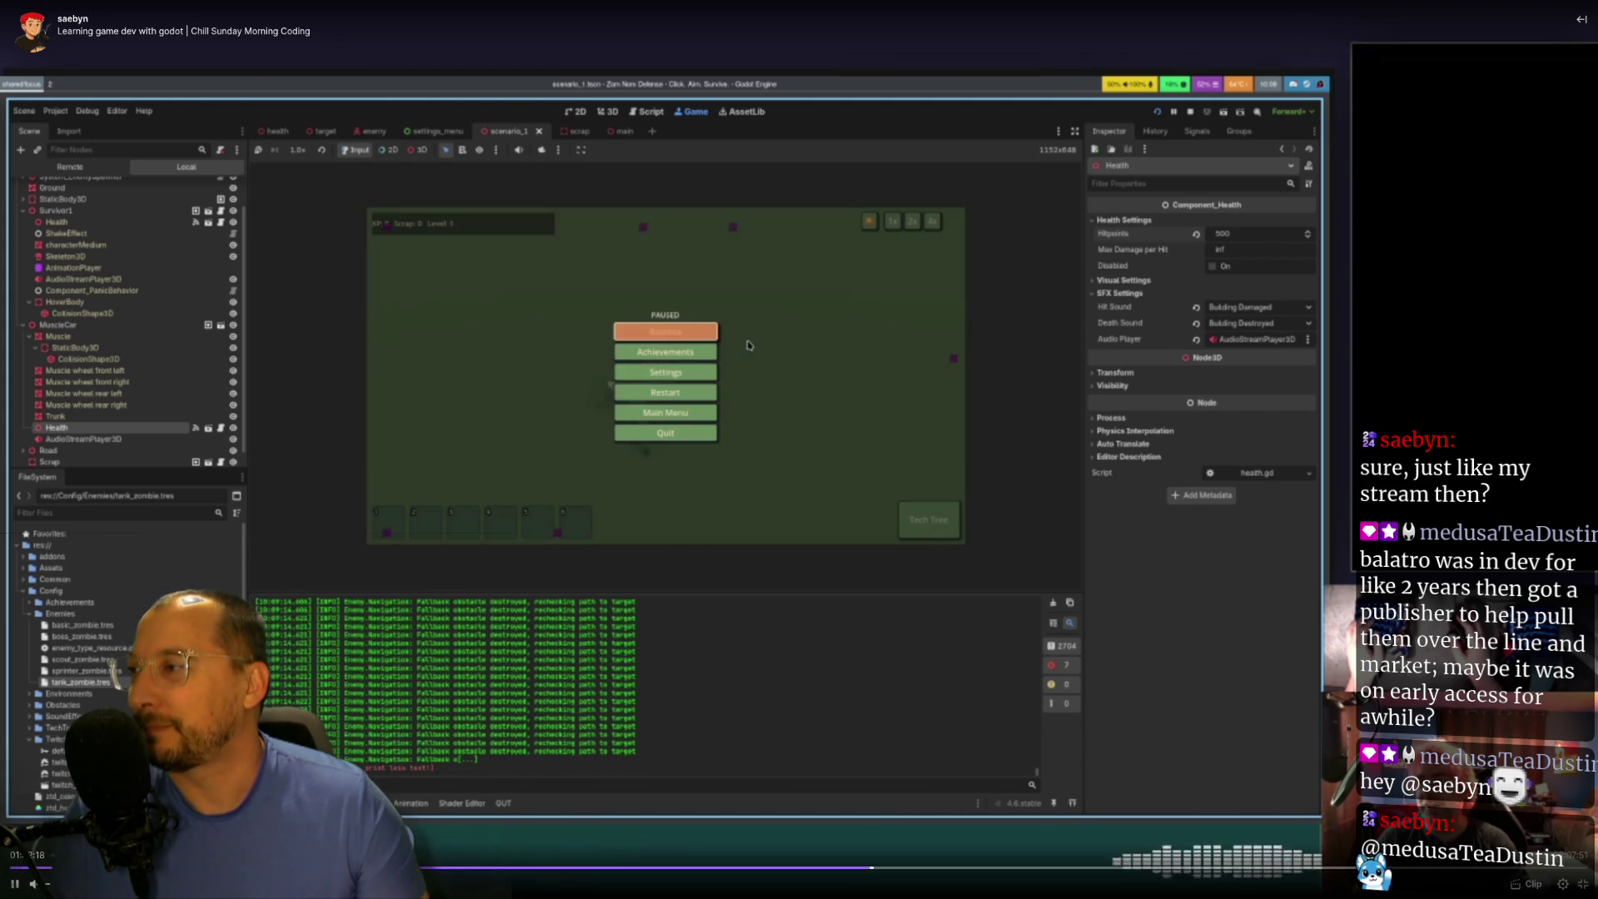
click(1142, 881)
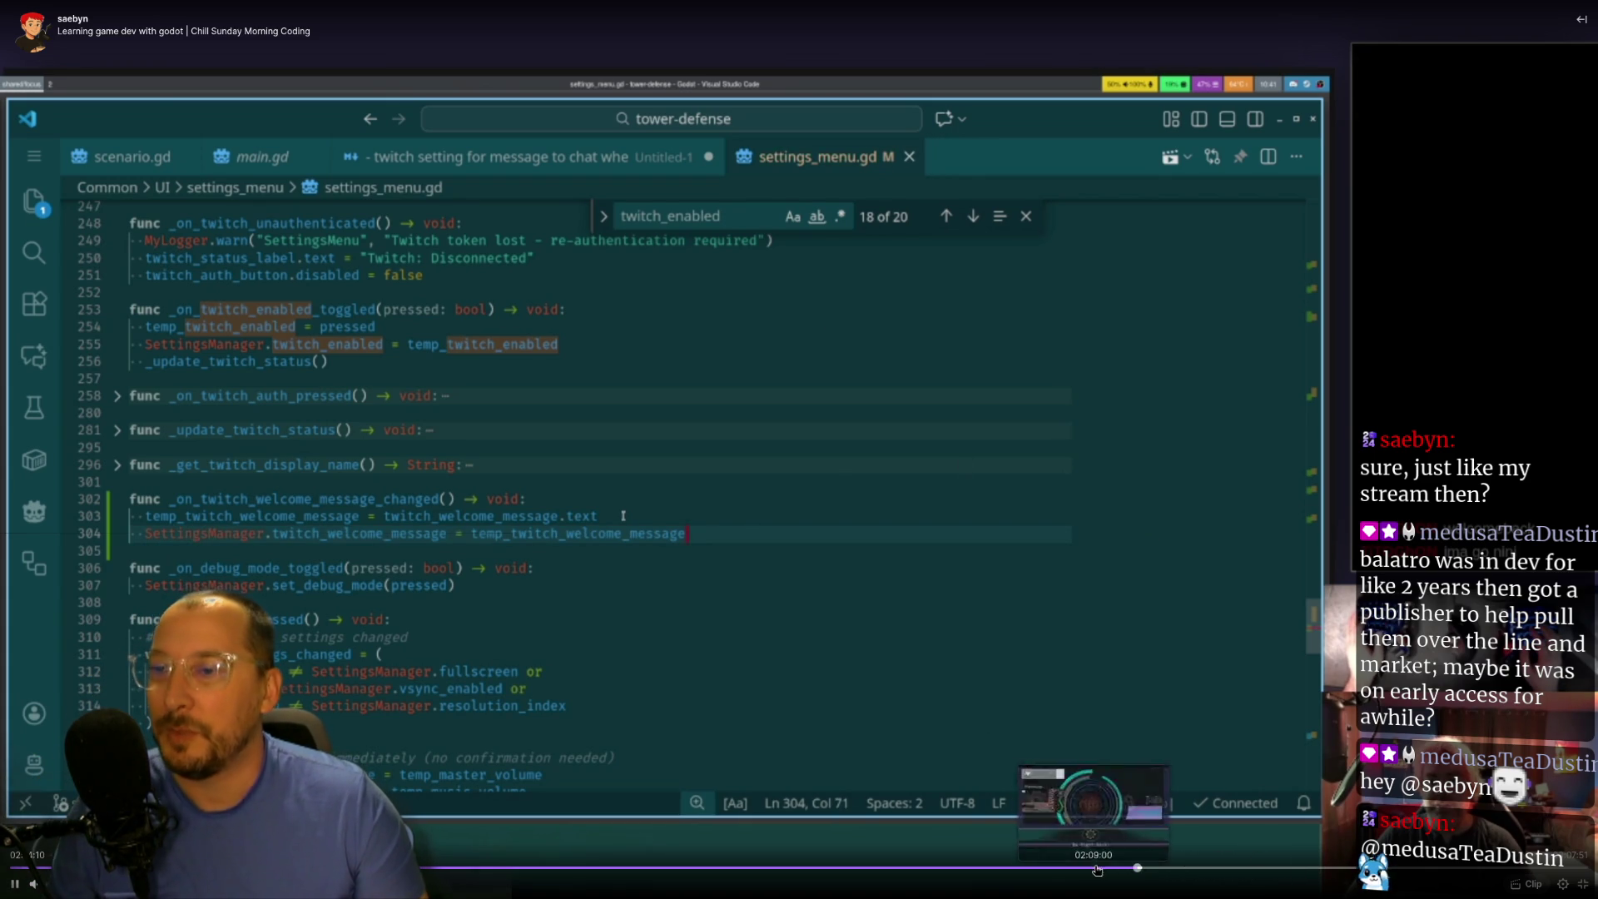
key(Escape)
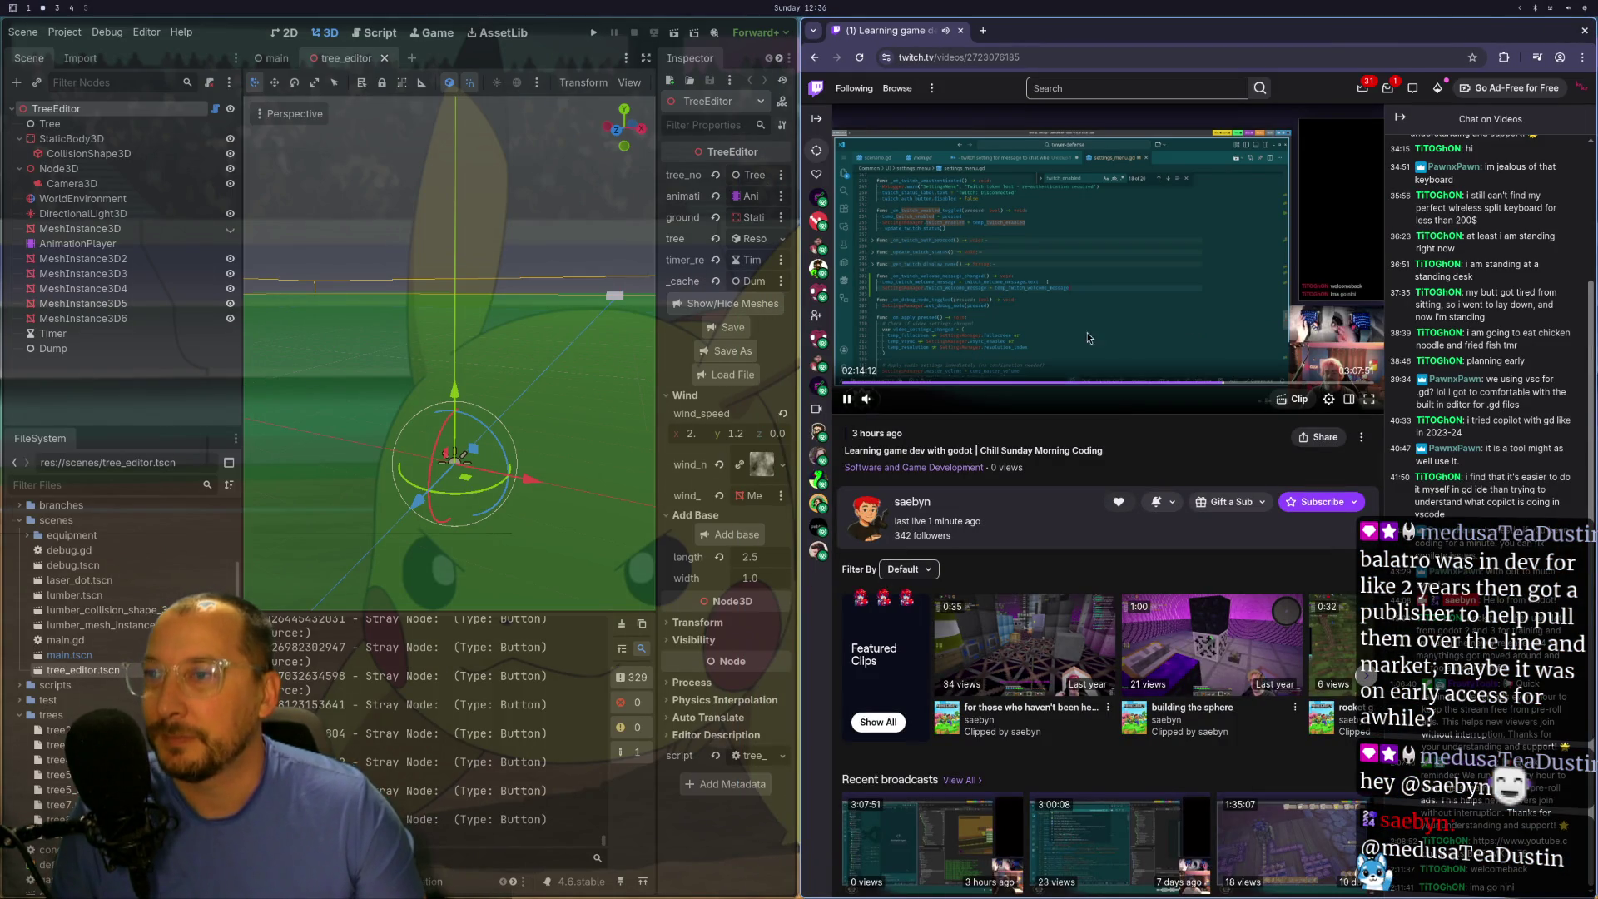
double_click(1061, 218)
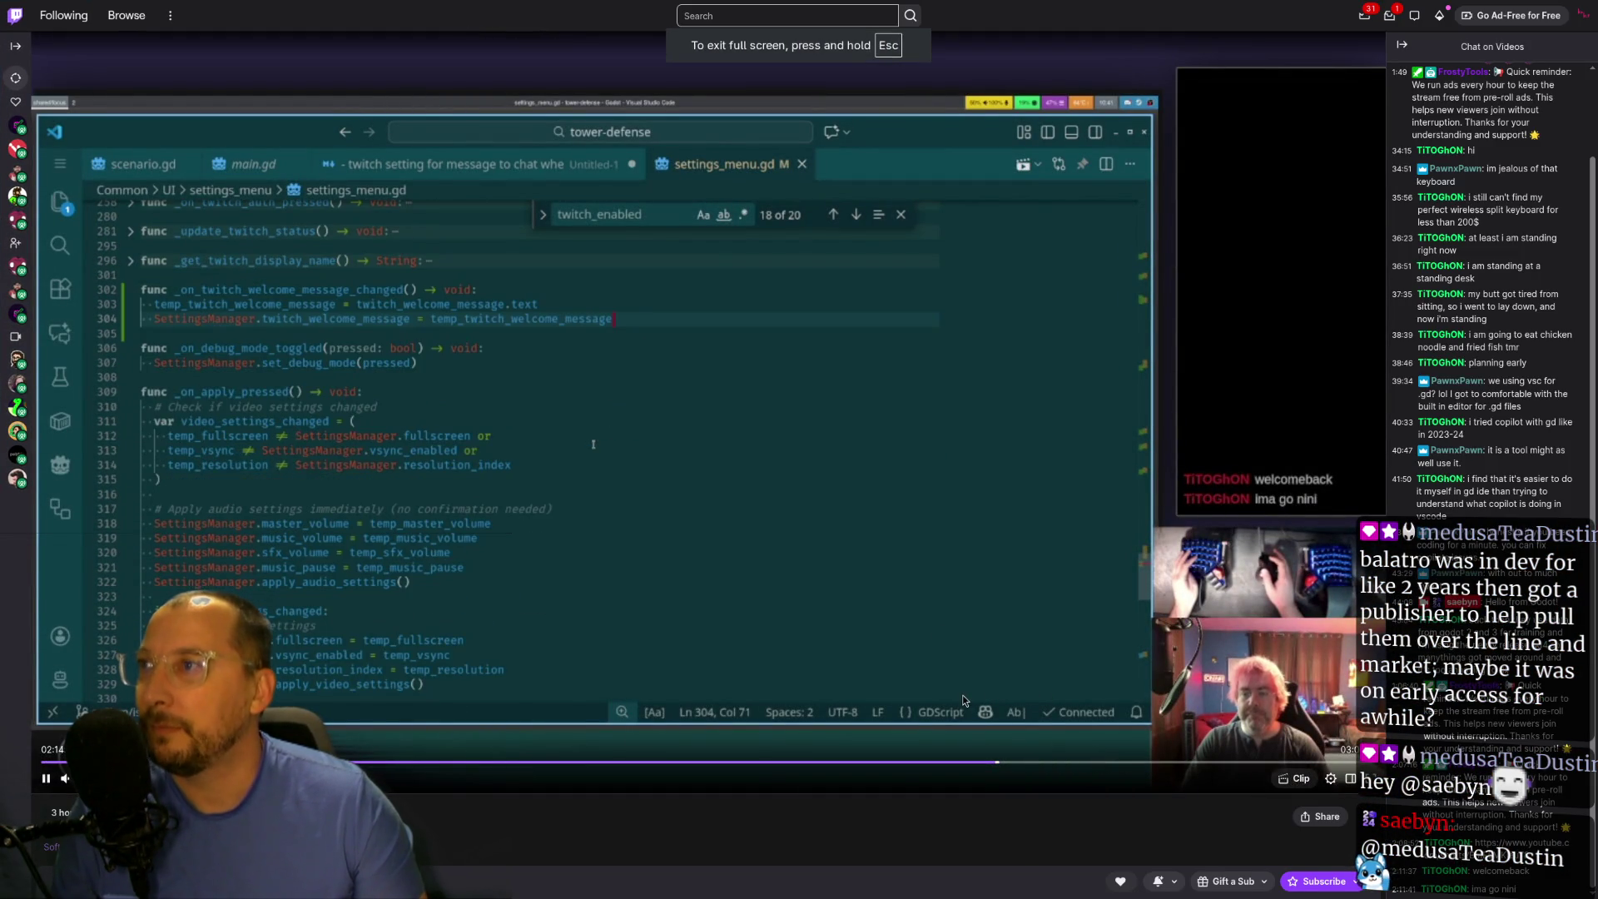
click(1071, 761)
click(784, 761)
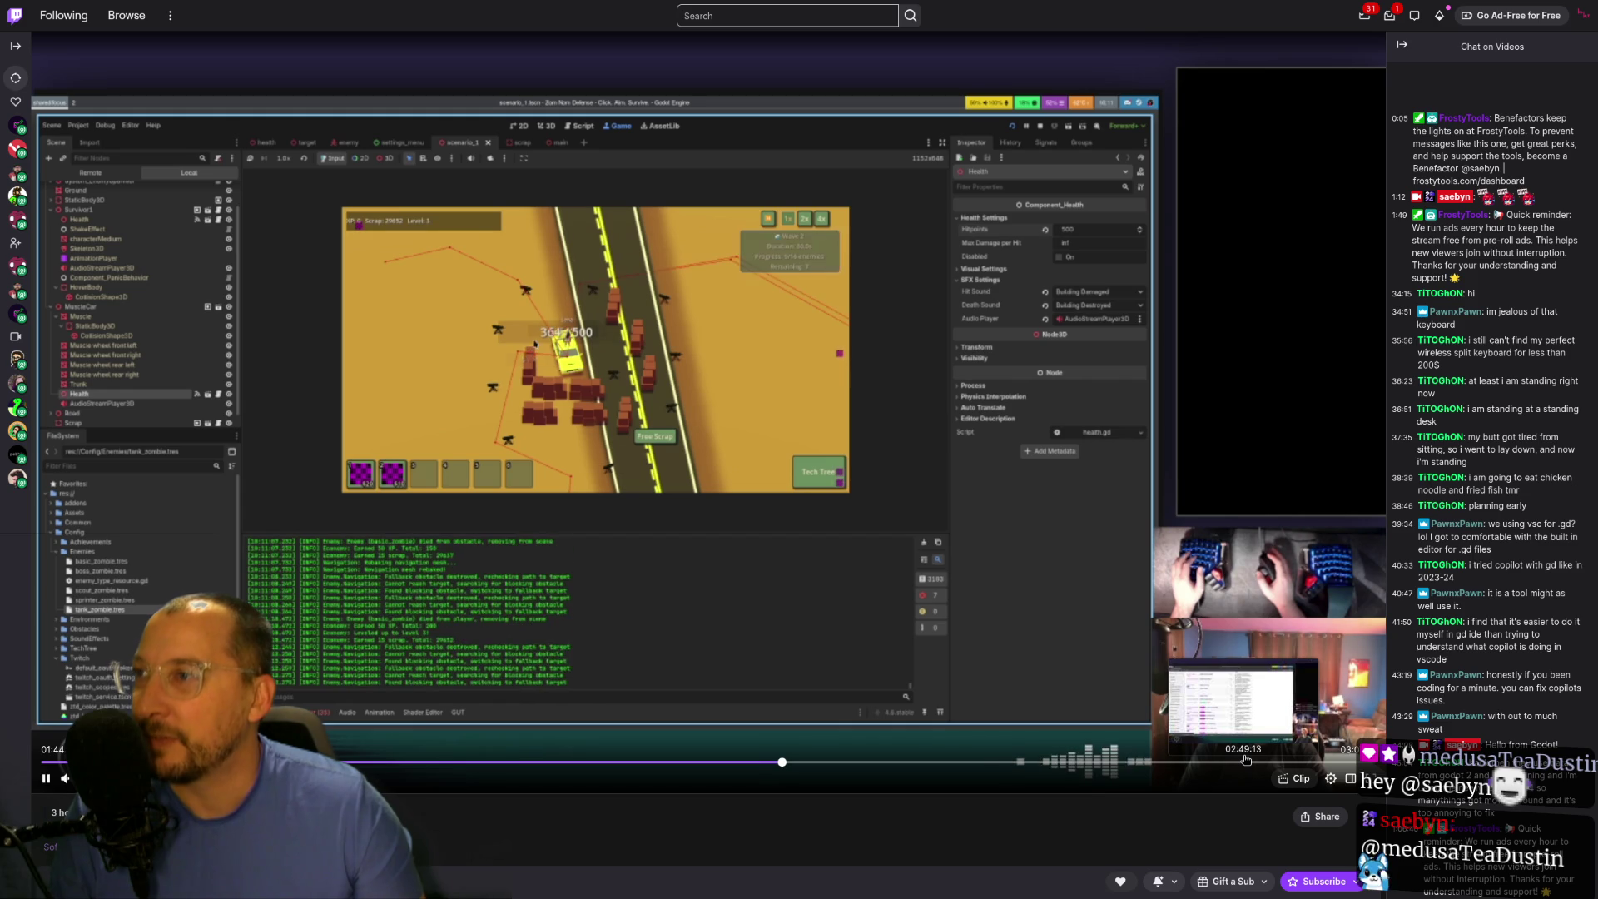
click(1246, 759)
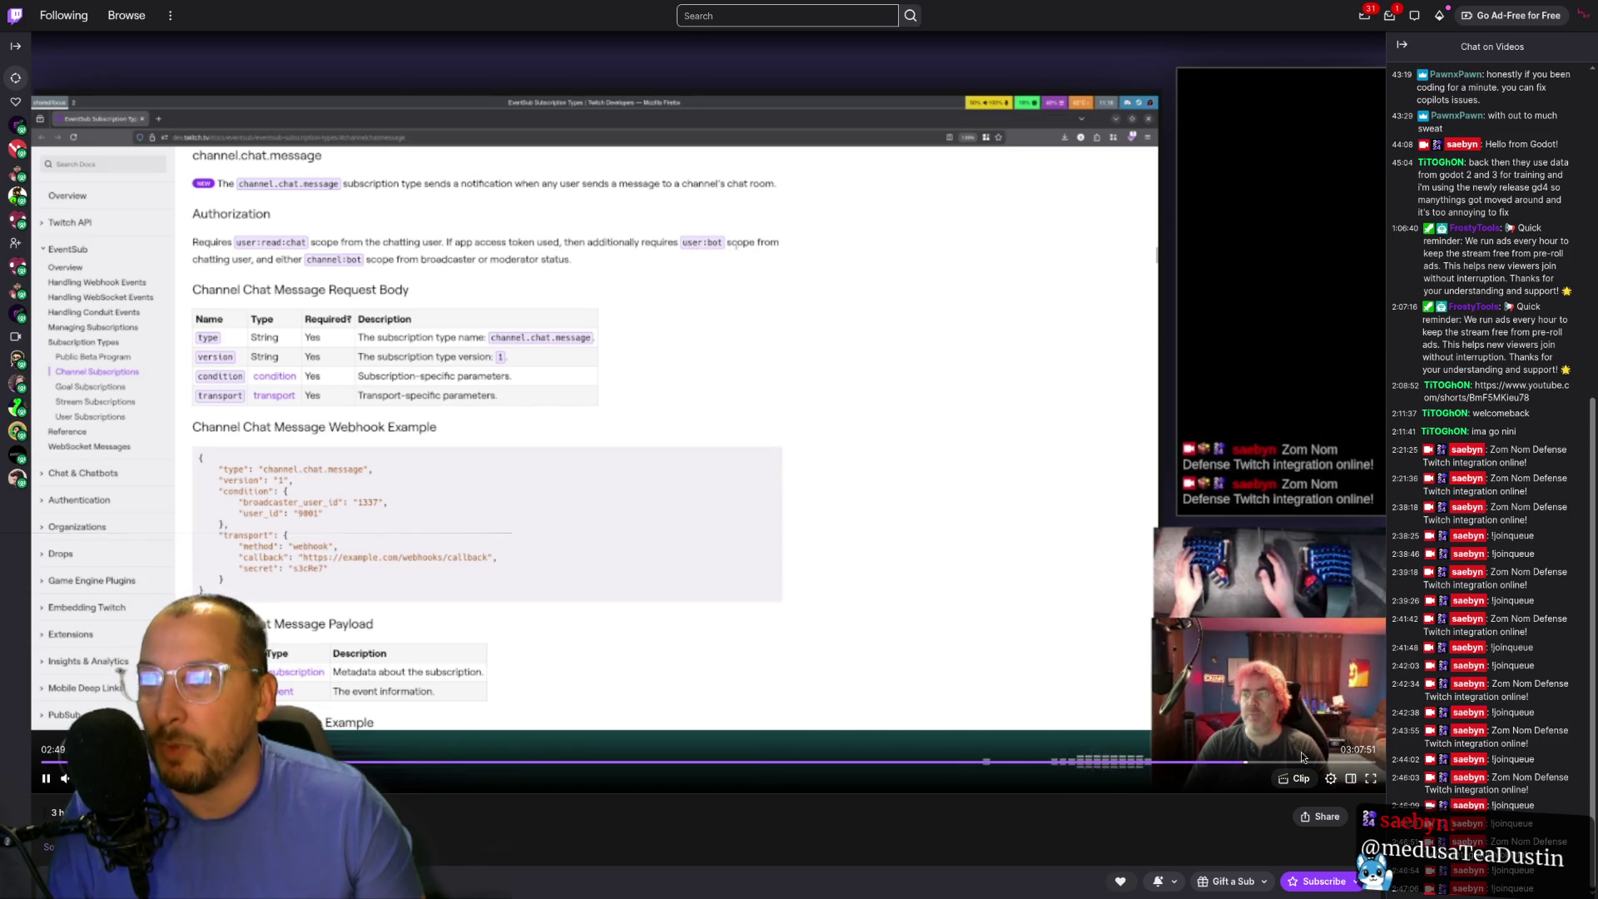
click(758, 760)
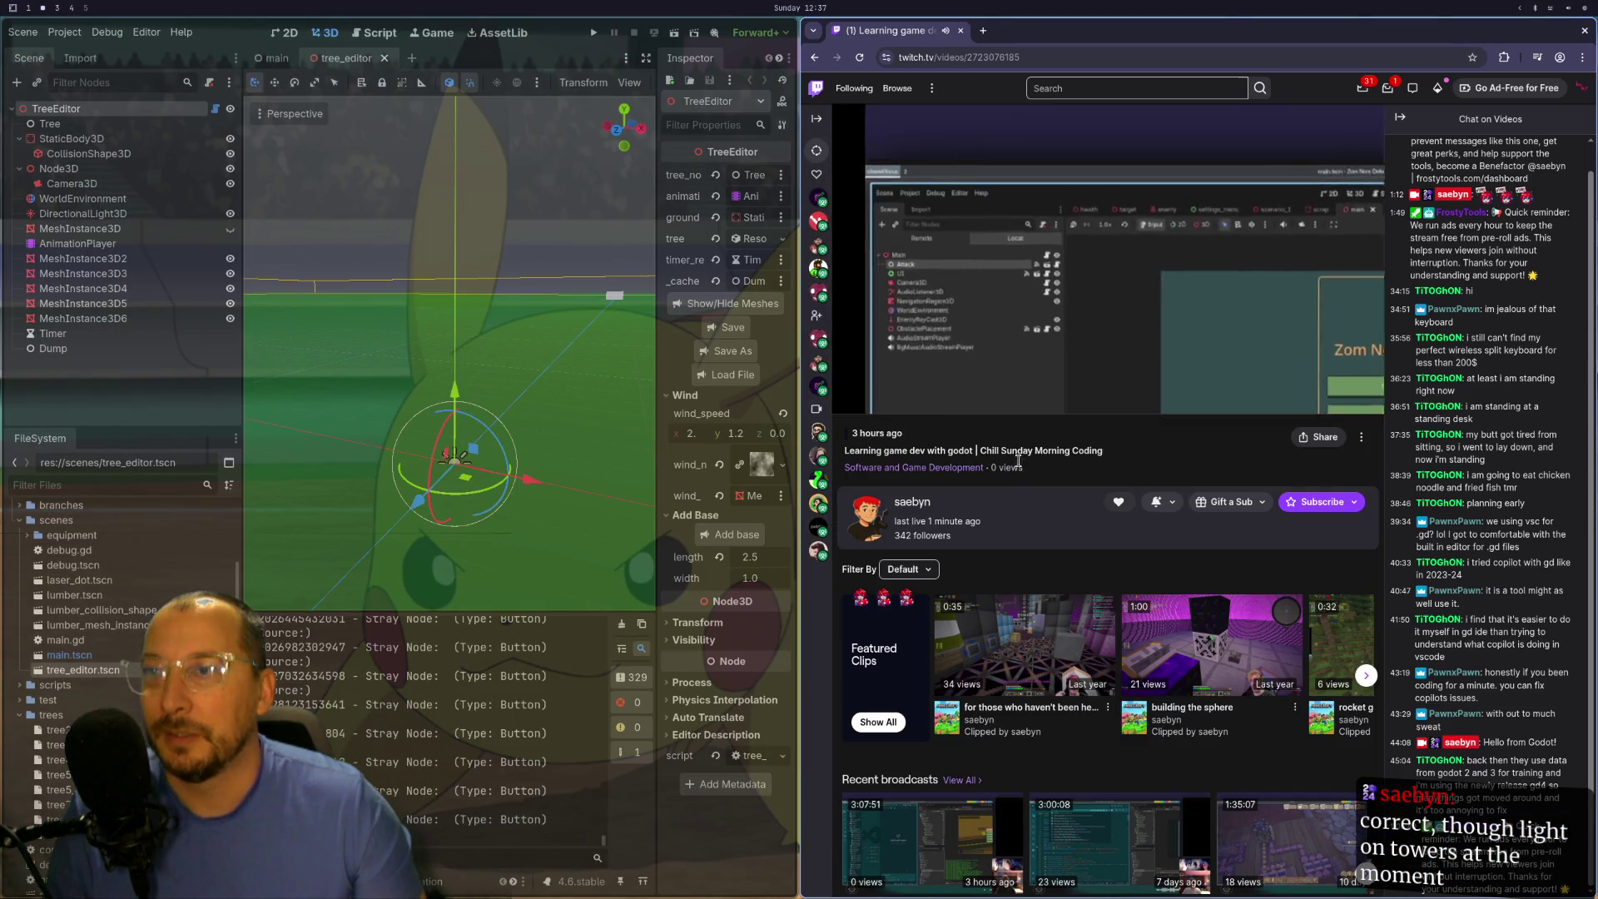
- Close the broadcast browser and glance between Godot, Neovim and the Excalidraw math notes
key(super+shift+q)
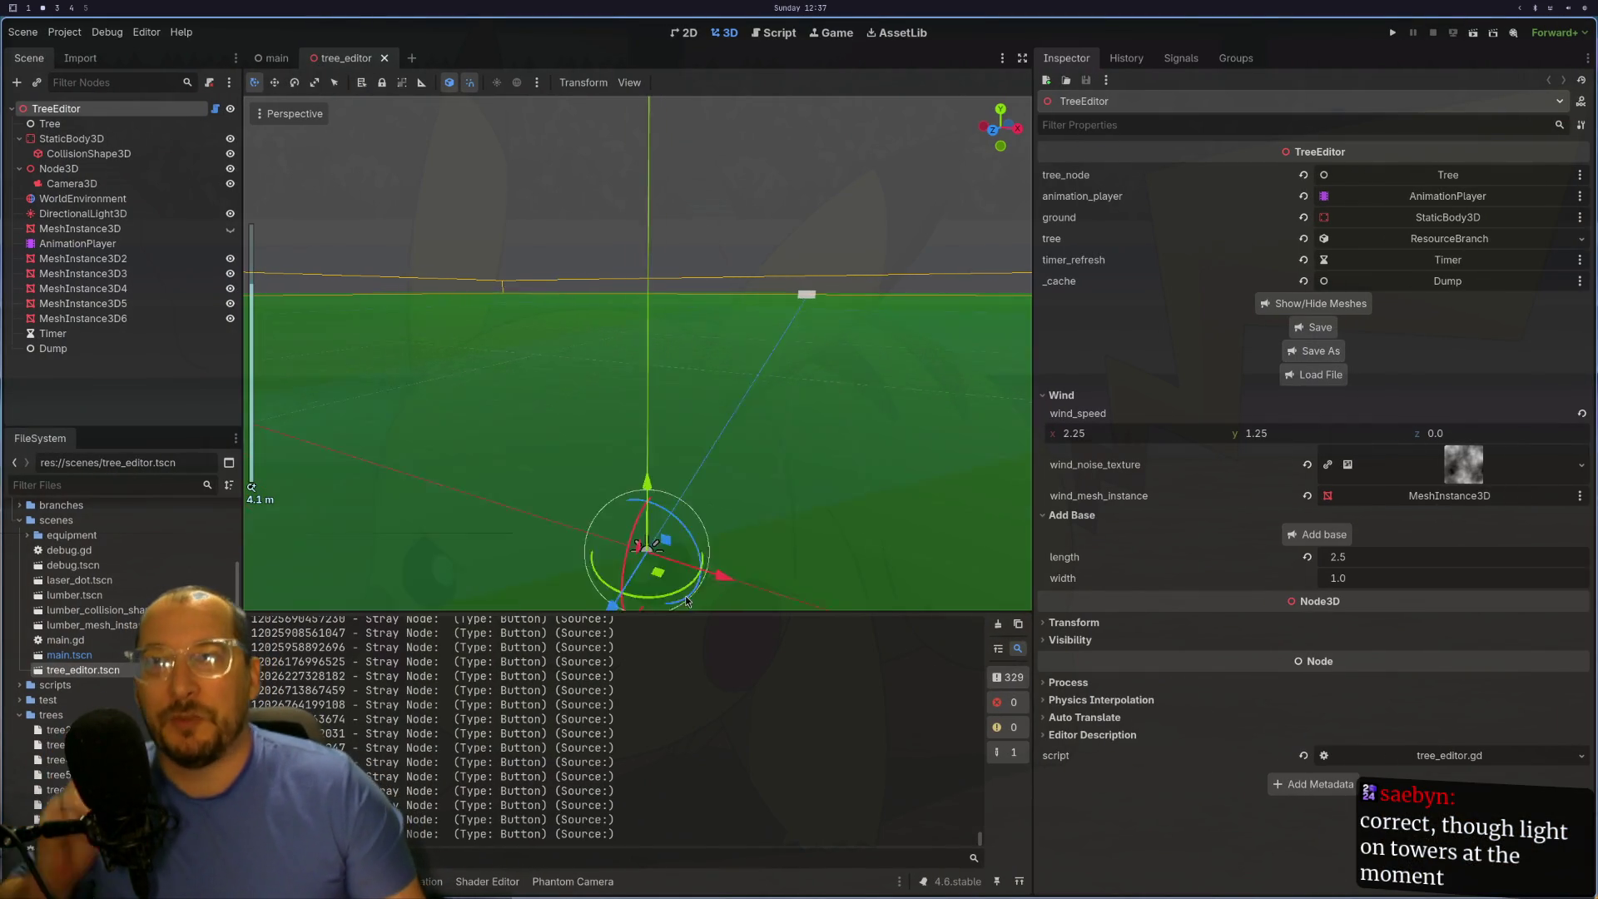
key(super+1)
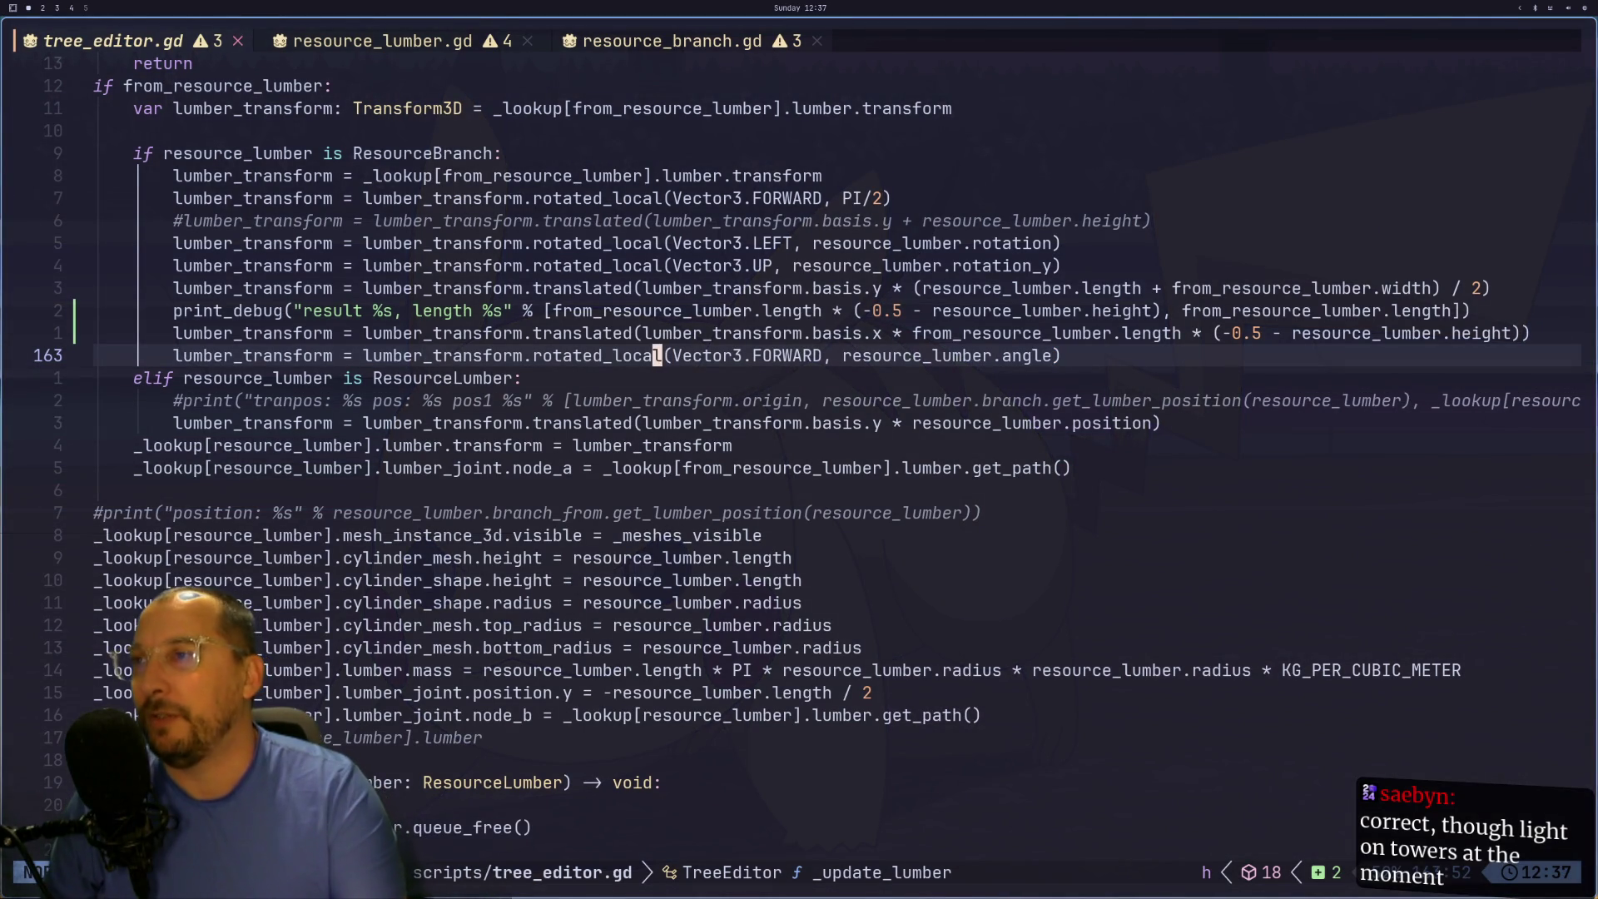
key(super+2)
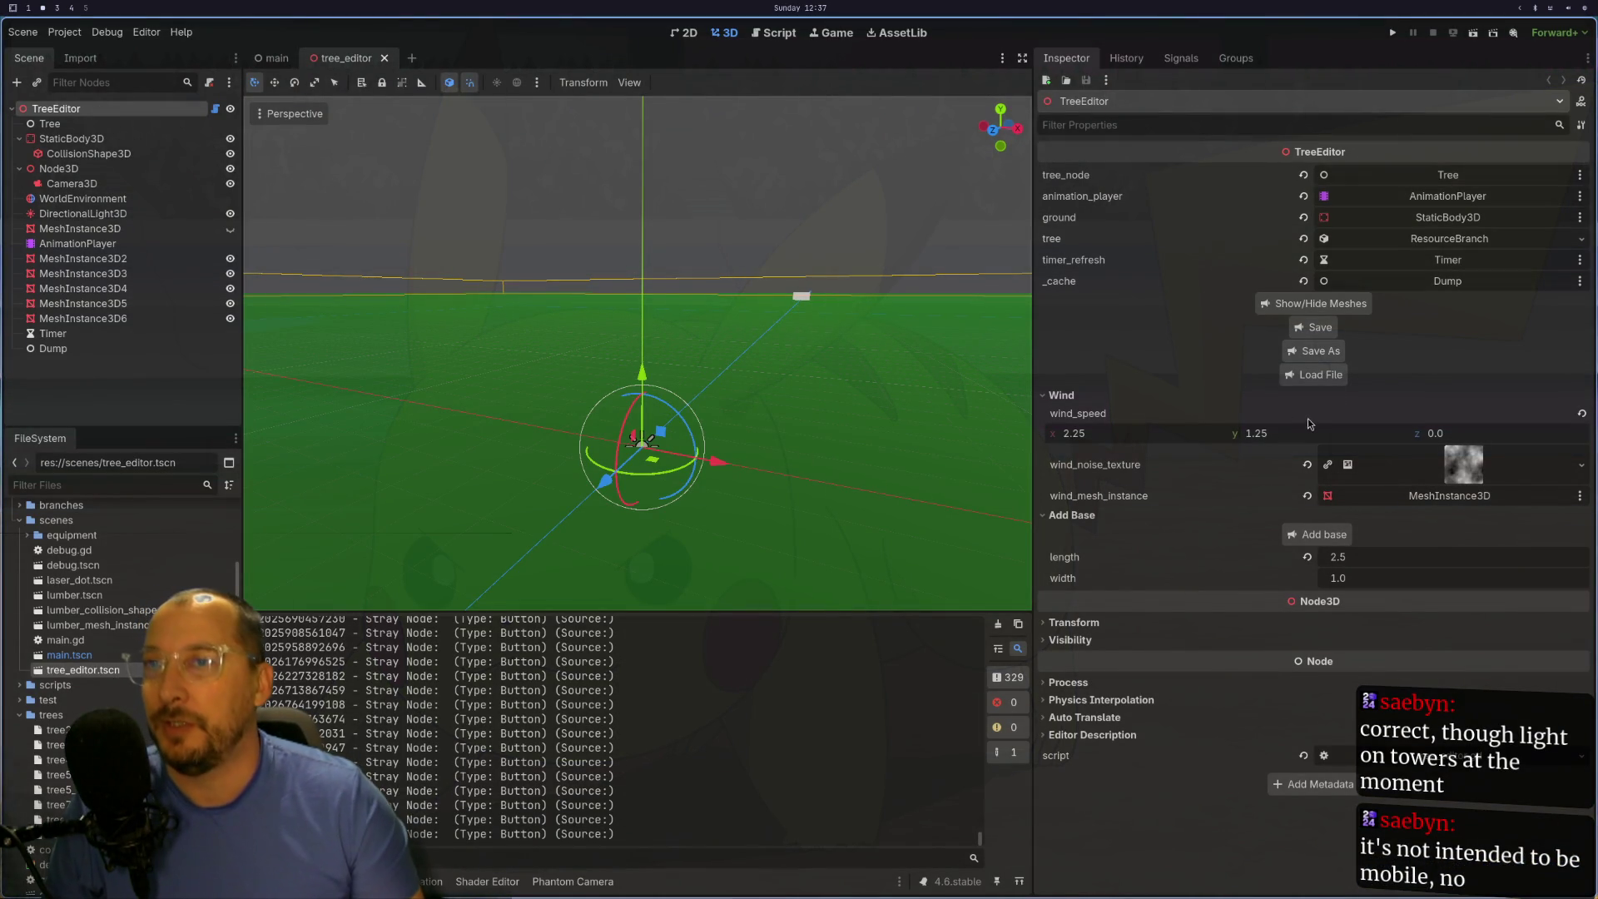
key(super+3)
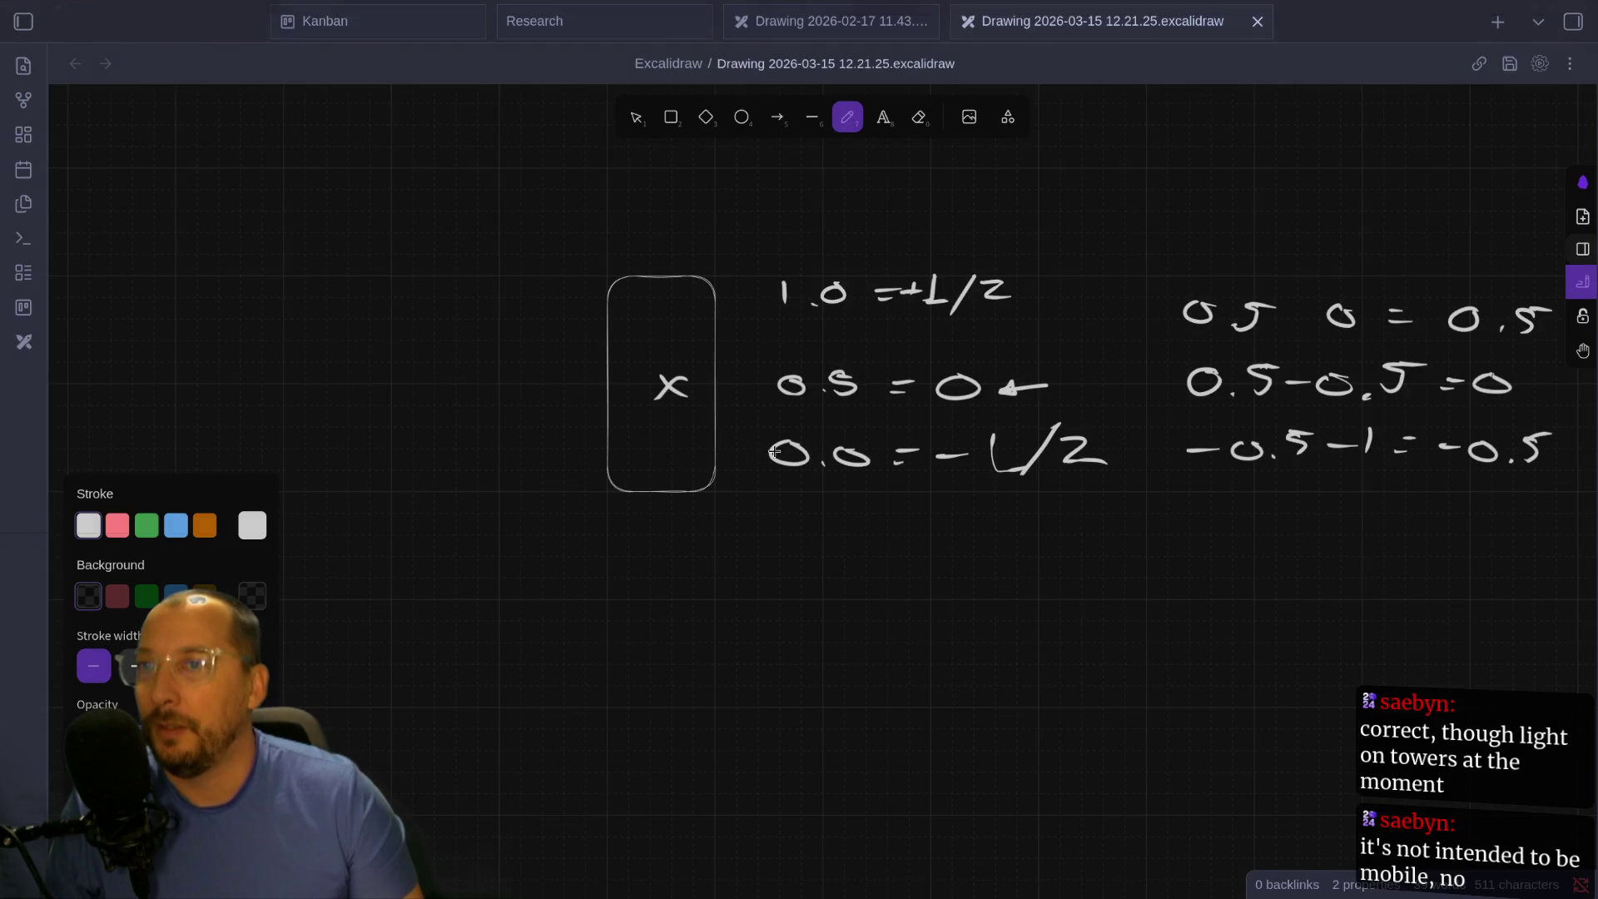
key(super+2)
key(super+3)
key(super+2)
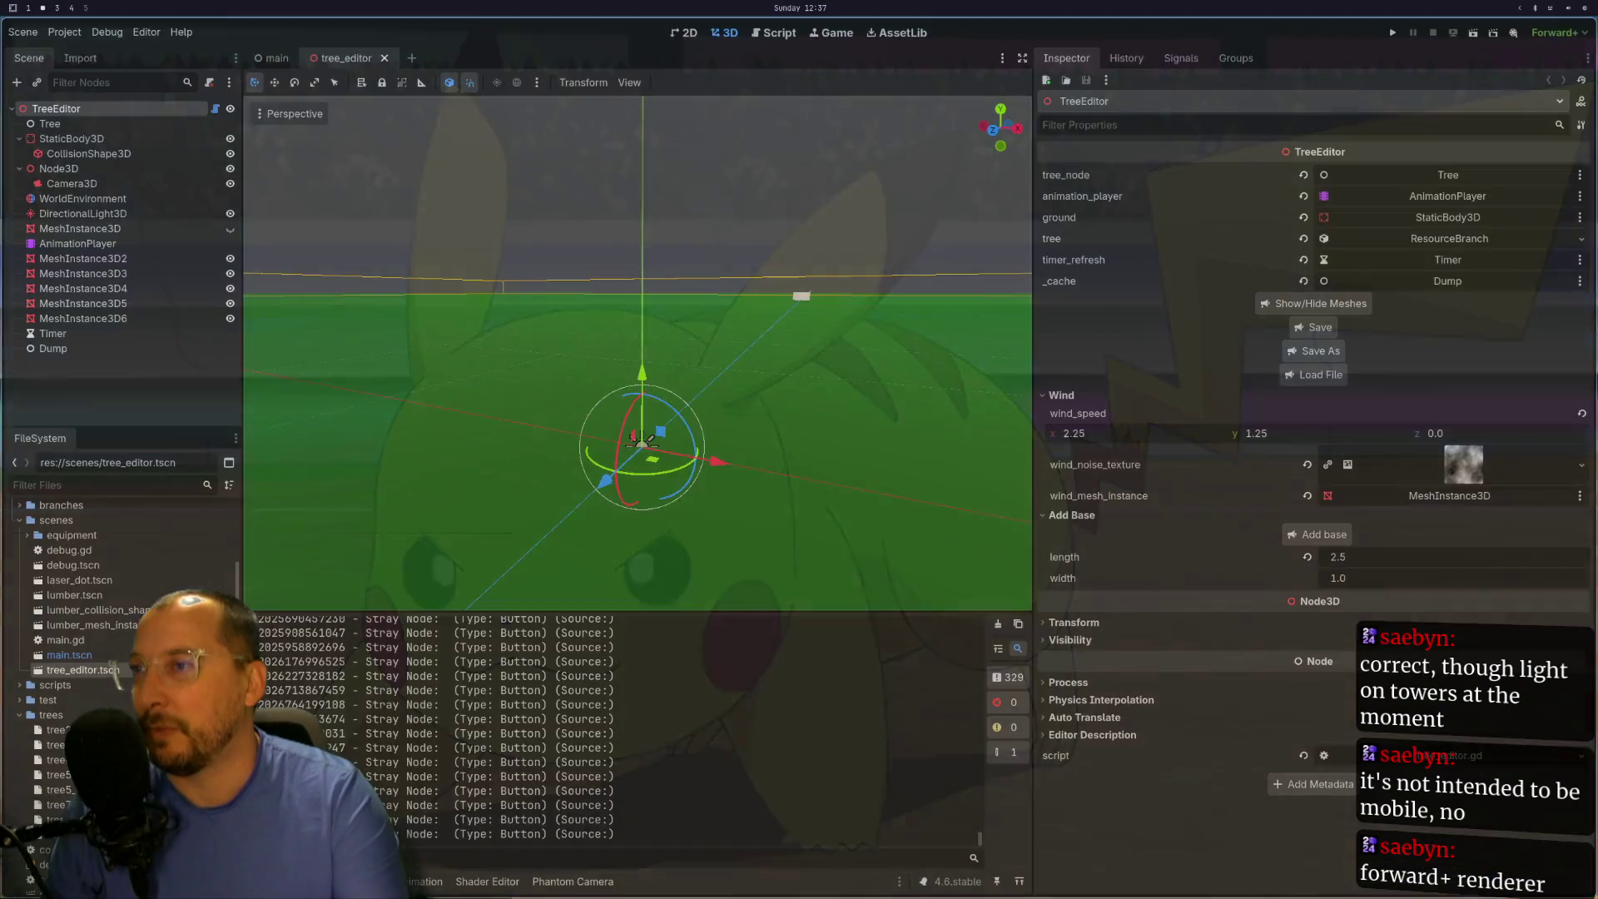
key(super+1)
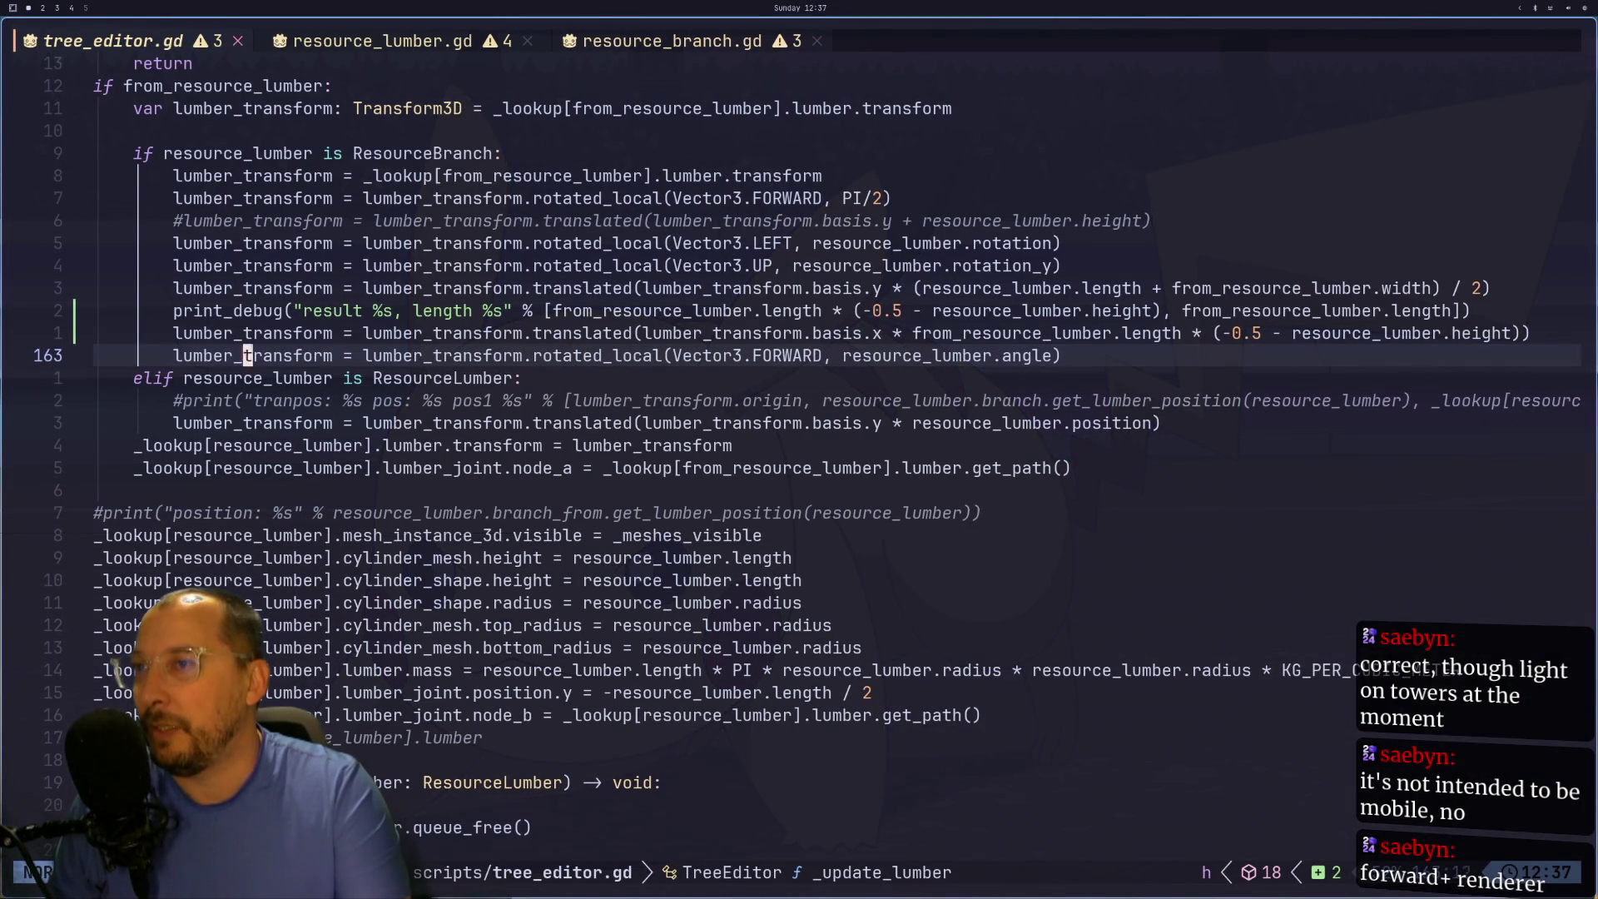
- Comment out line 162's height-based basis.x offset translation in tree_editor.gd
key(k)
key(k)
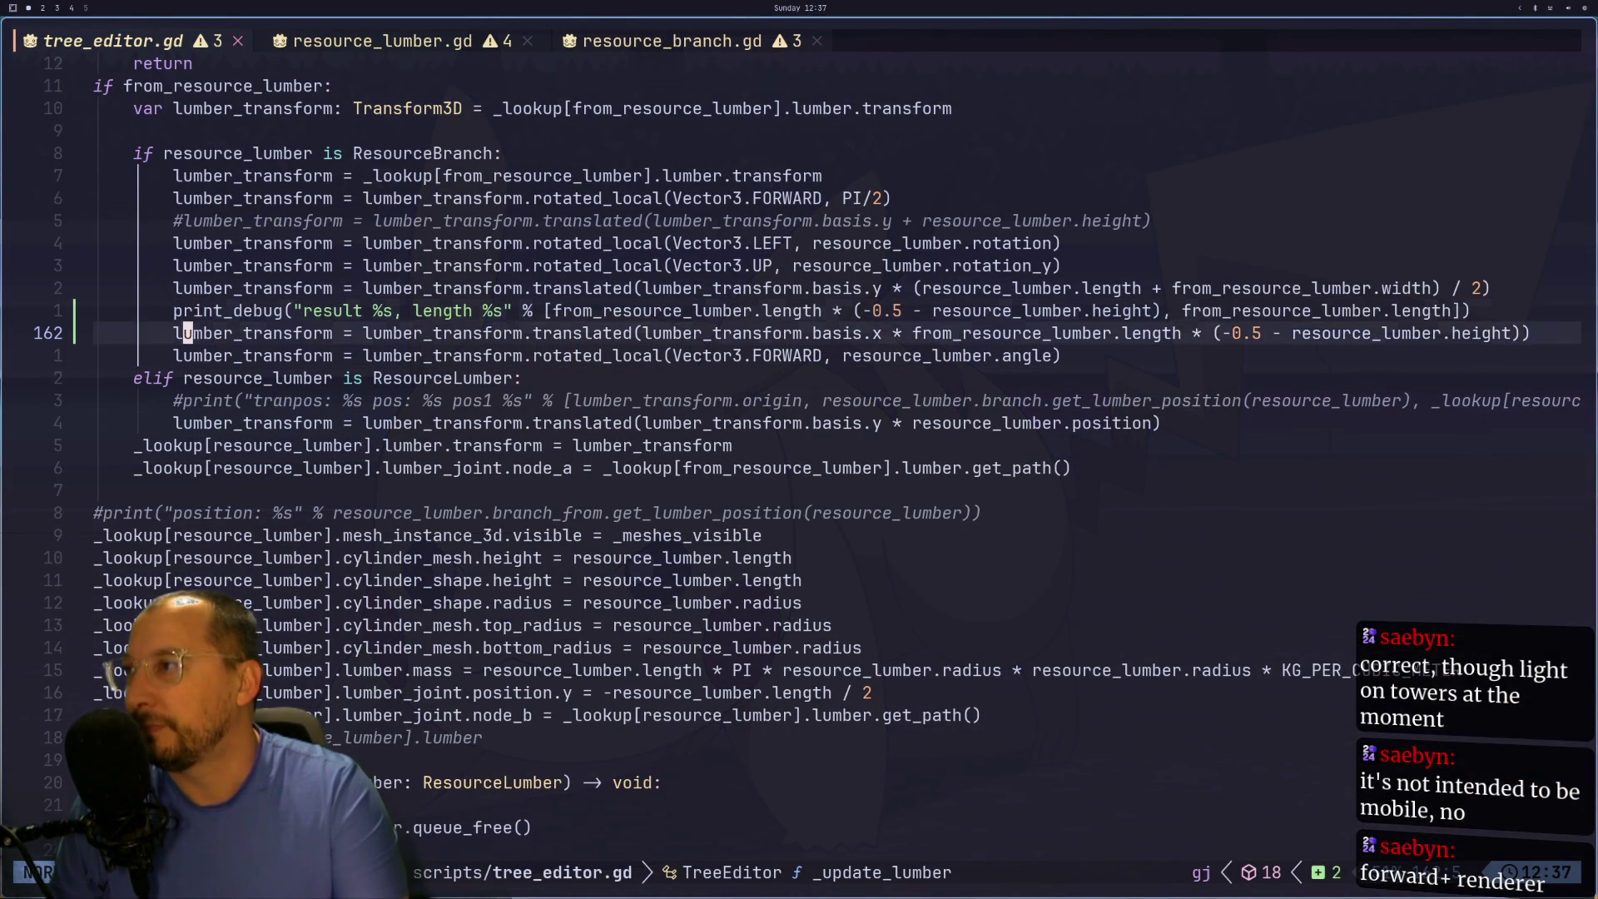
key(j)
key(0)
key(i)
key(asciicircum)
key(g)
key(c)
key(c)
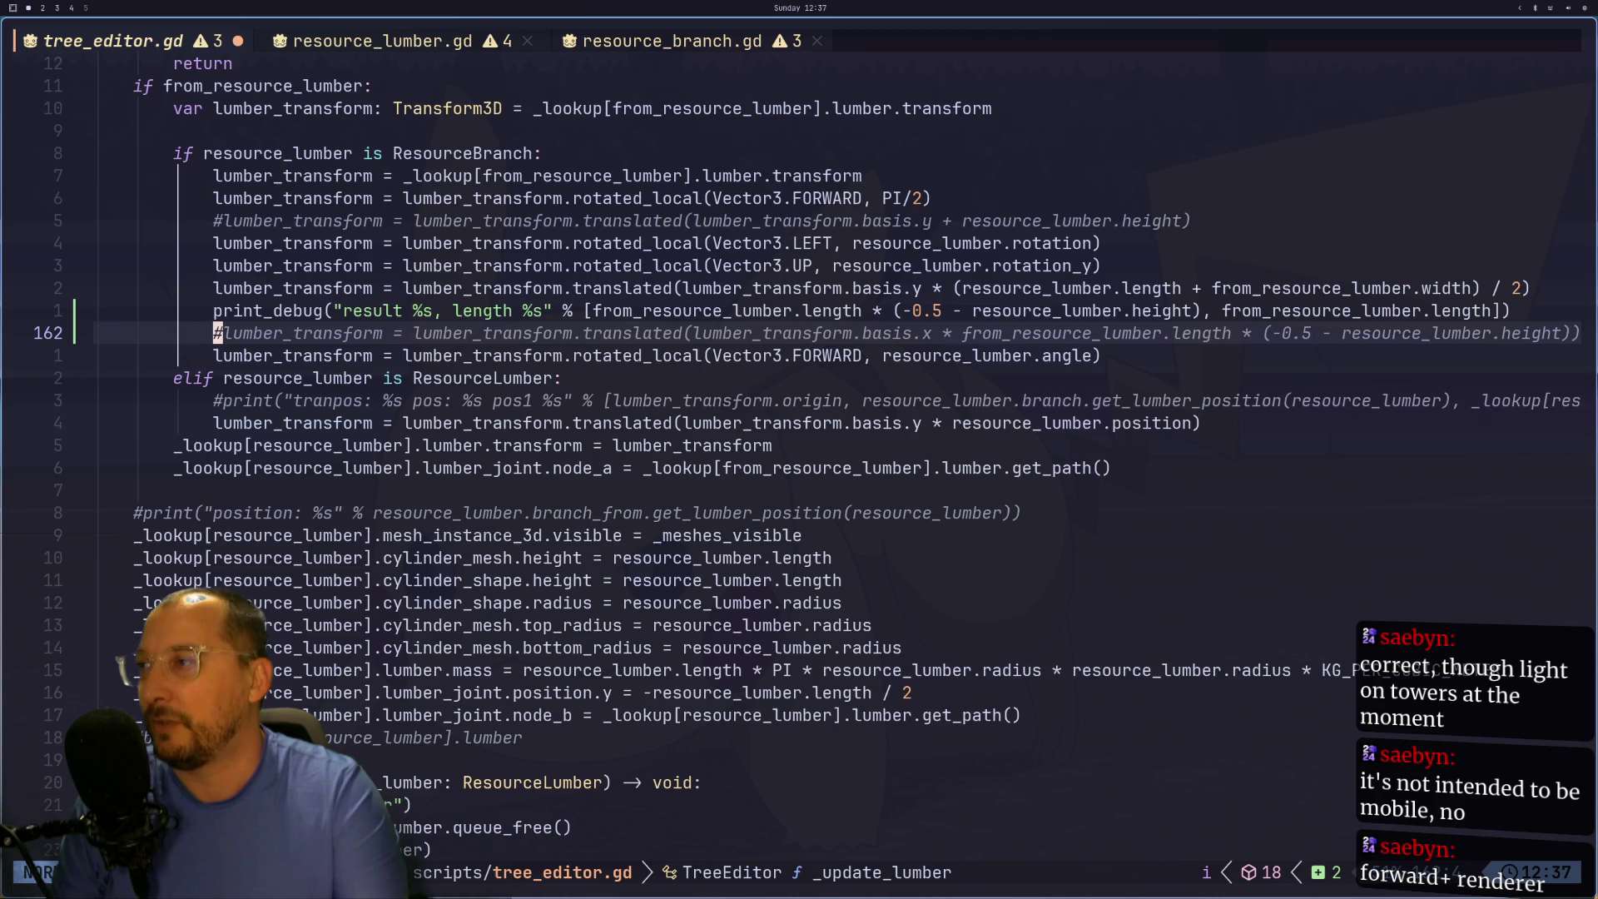
key(colon)
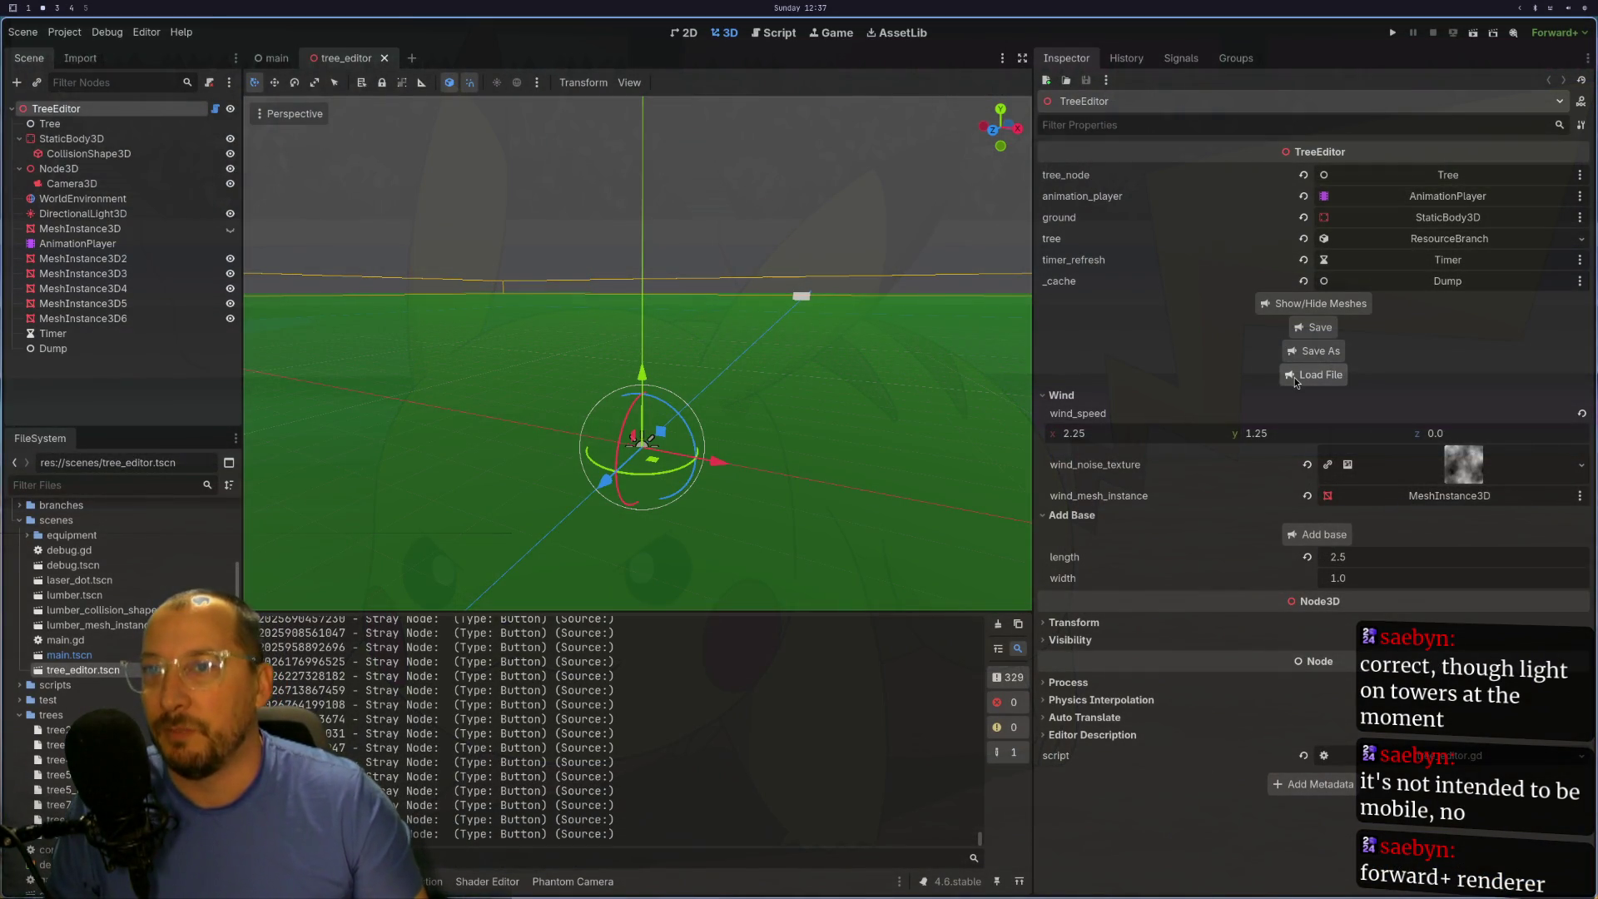
- Load the tree7 tree file into the tree editor and scroll over the result
click(1295, 379)
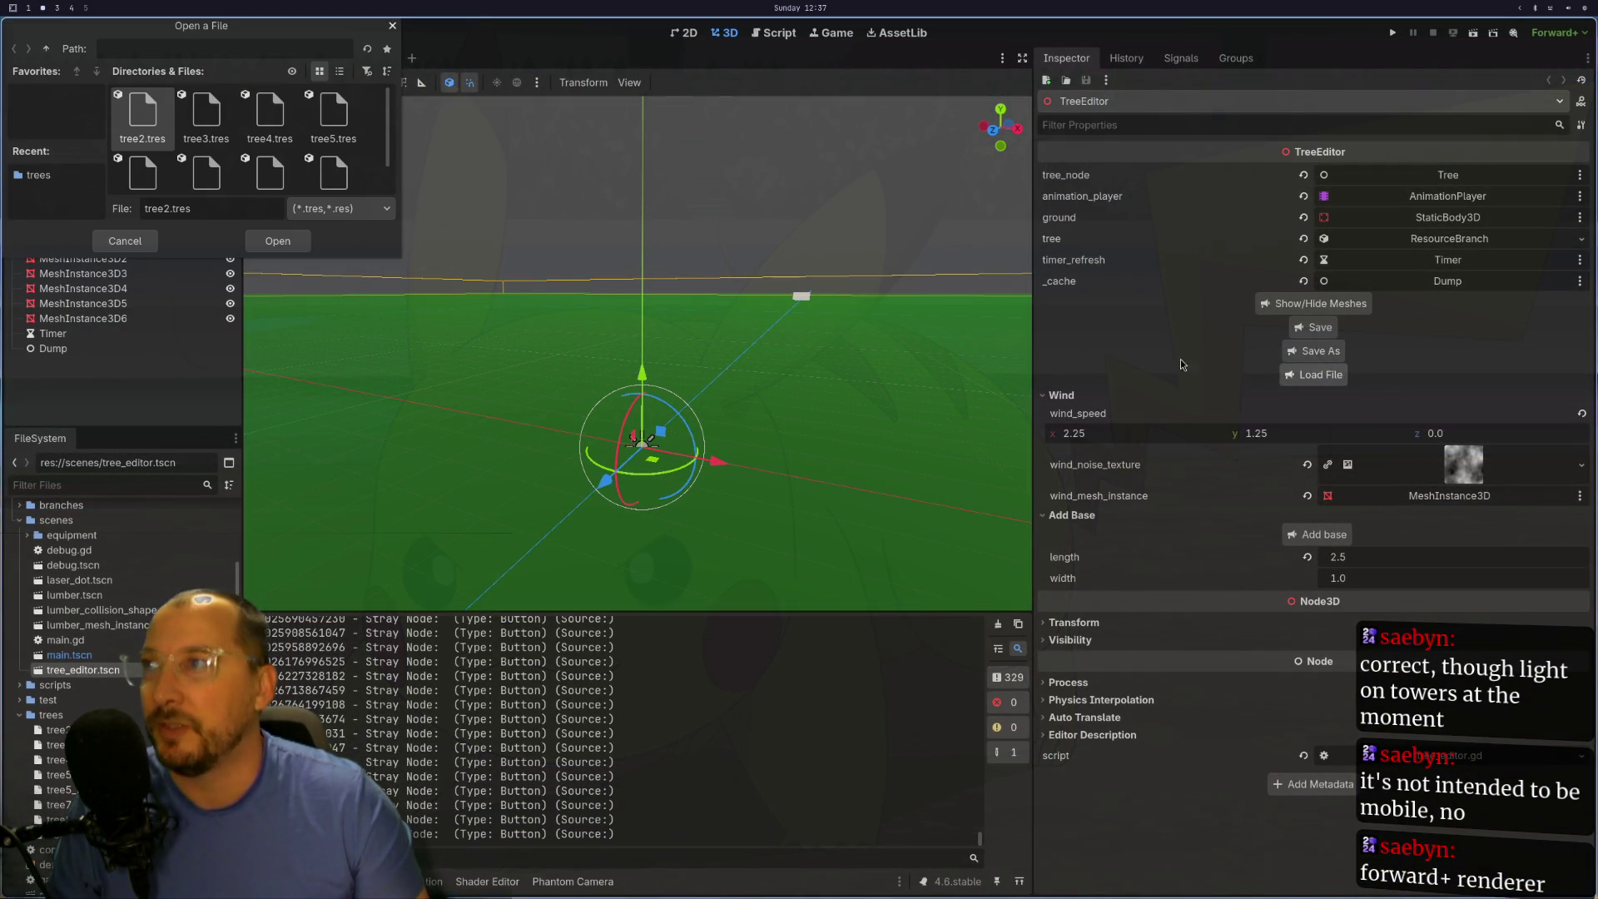
scroll(231, 150, down, 2)
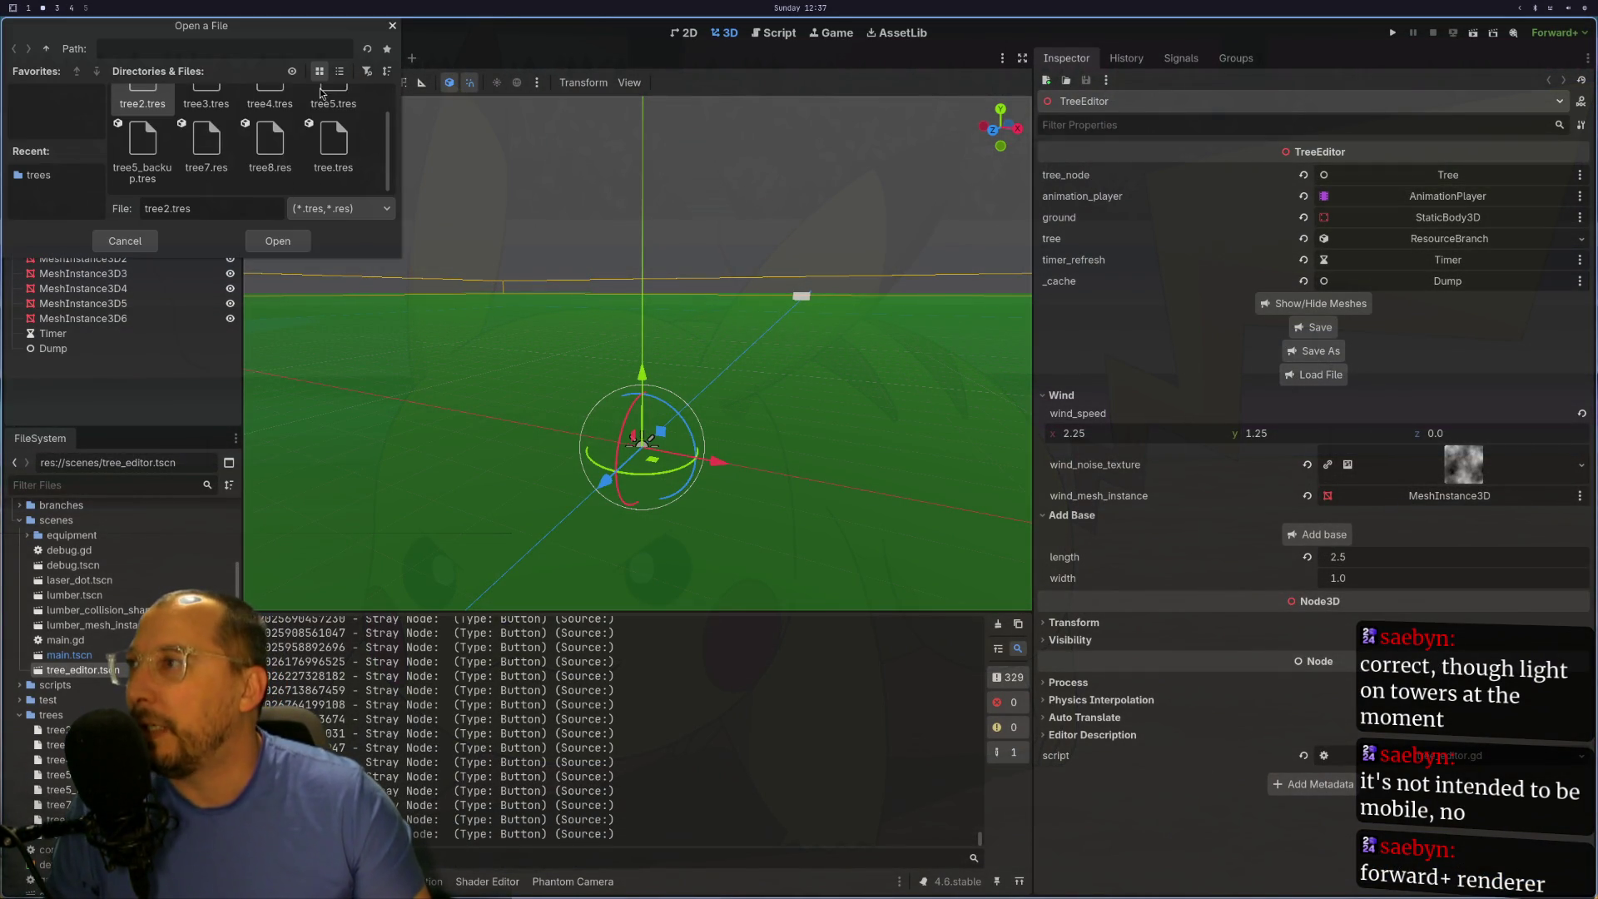
double_click(210, 143)
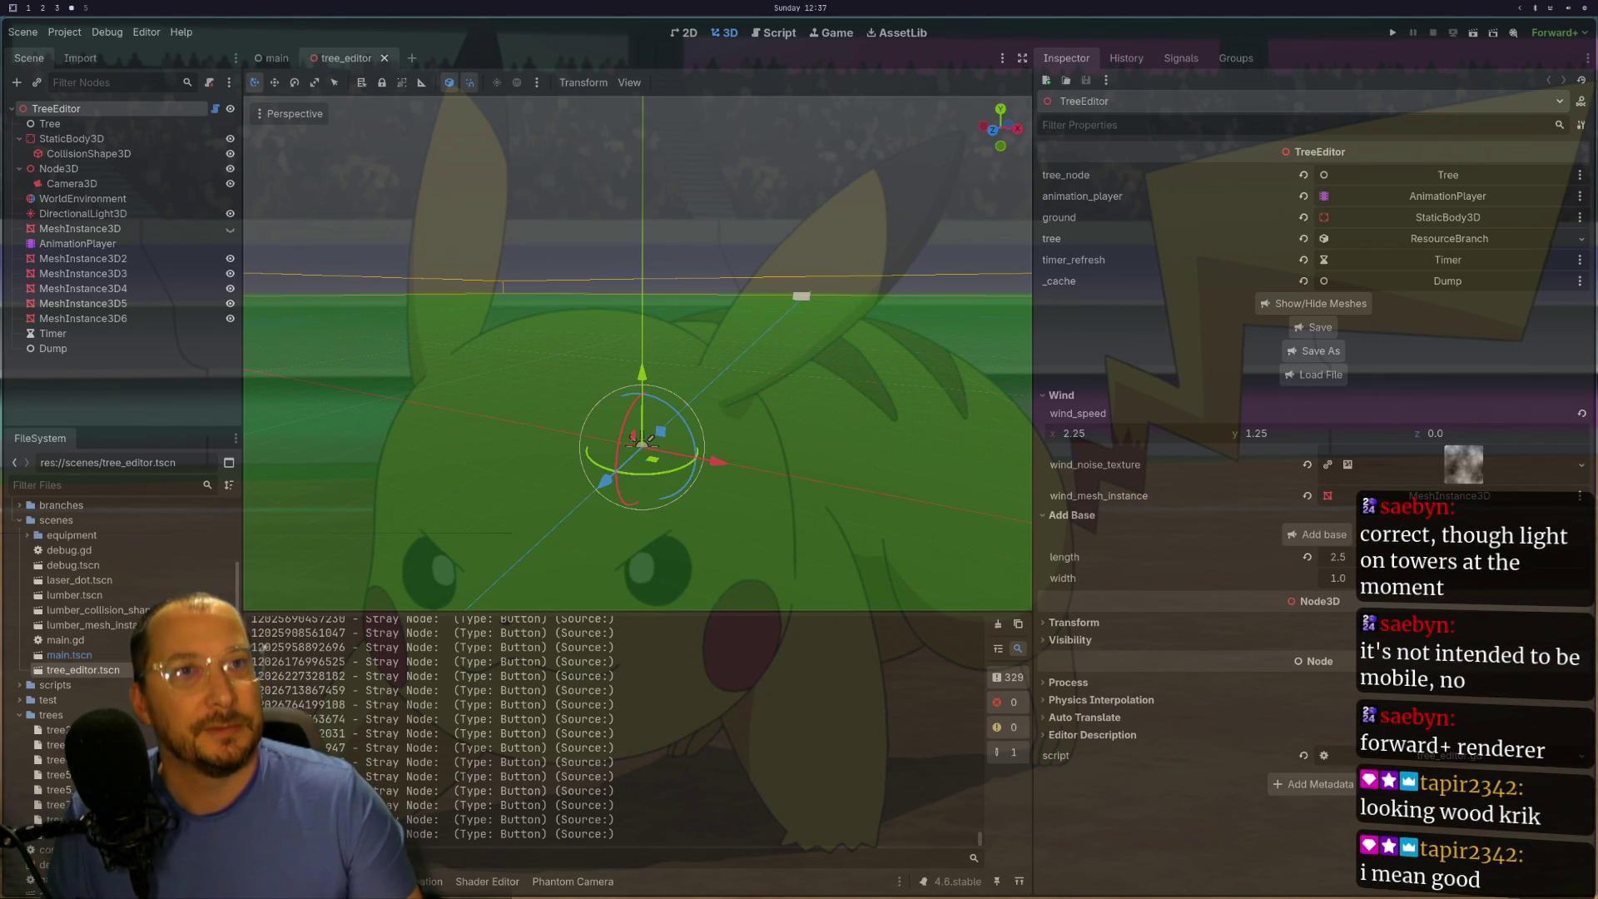
scroll(698, 326, up, 5)
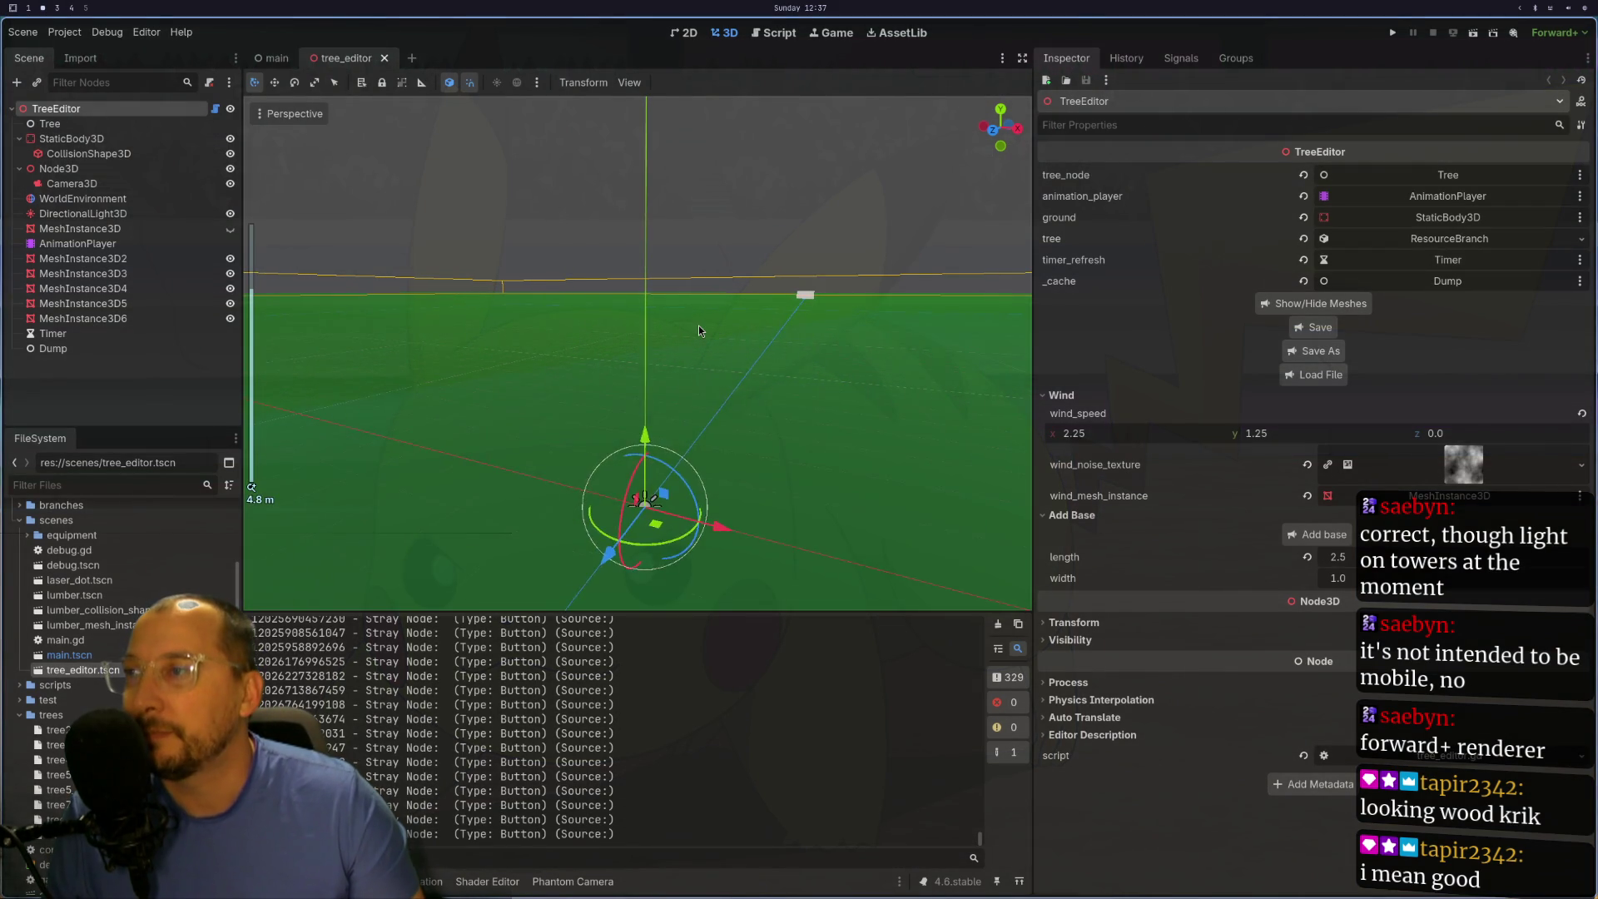
scroll(613, 501, down, 4)
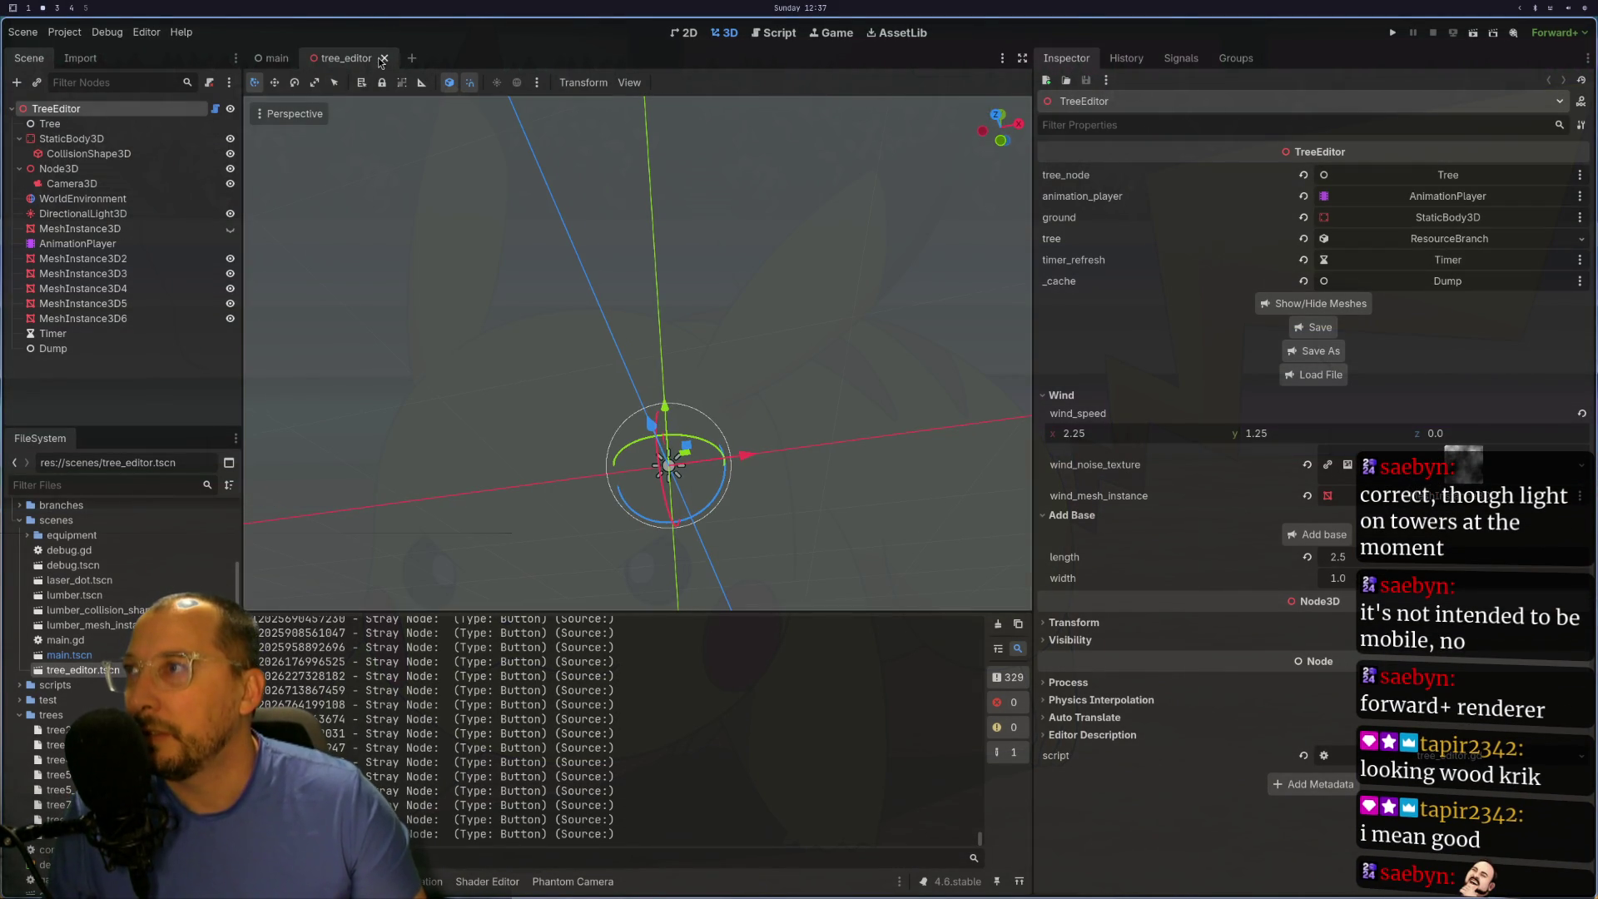
- Close and reopen tree_editor.tscn, then load tree7.res through Load File
click(384, 58)
double_click(103, 677)
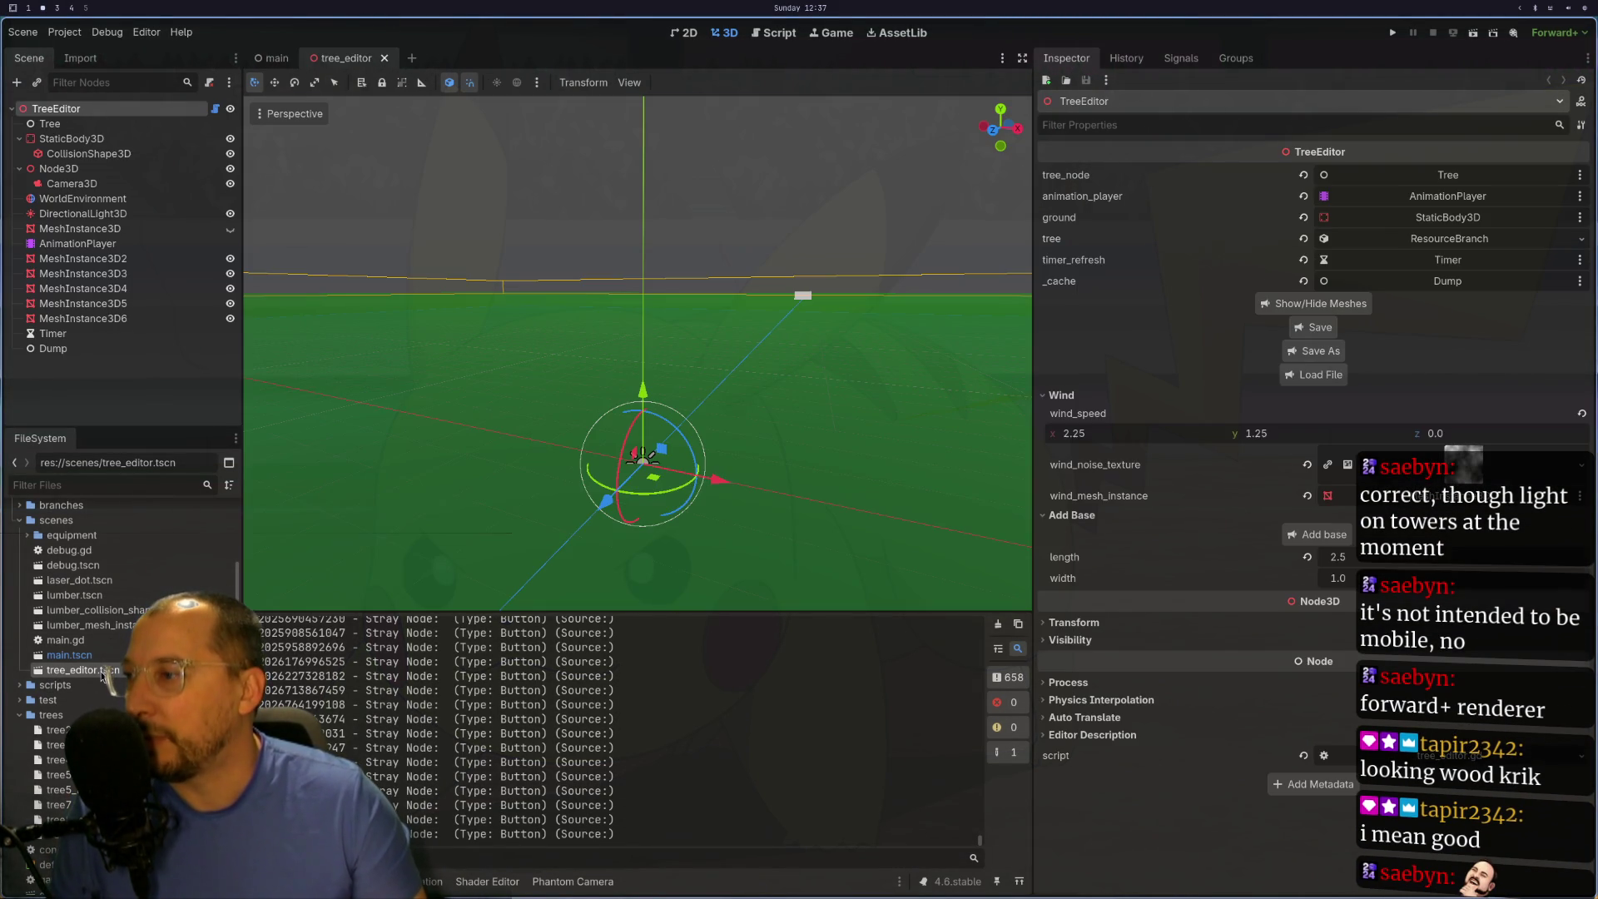
click(1323, 363)
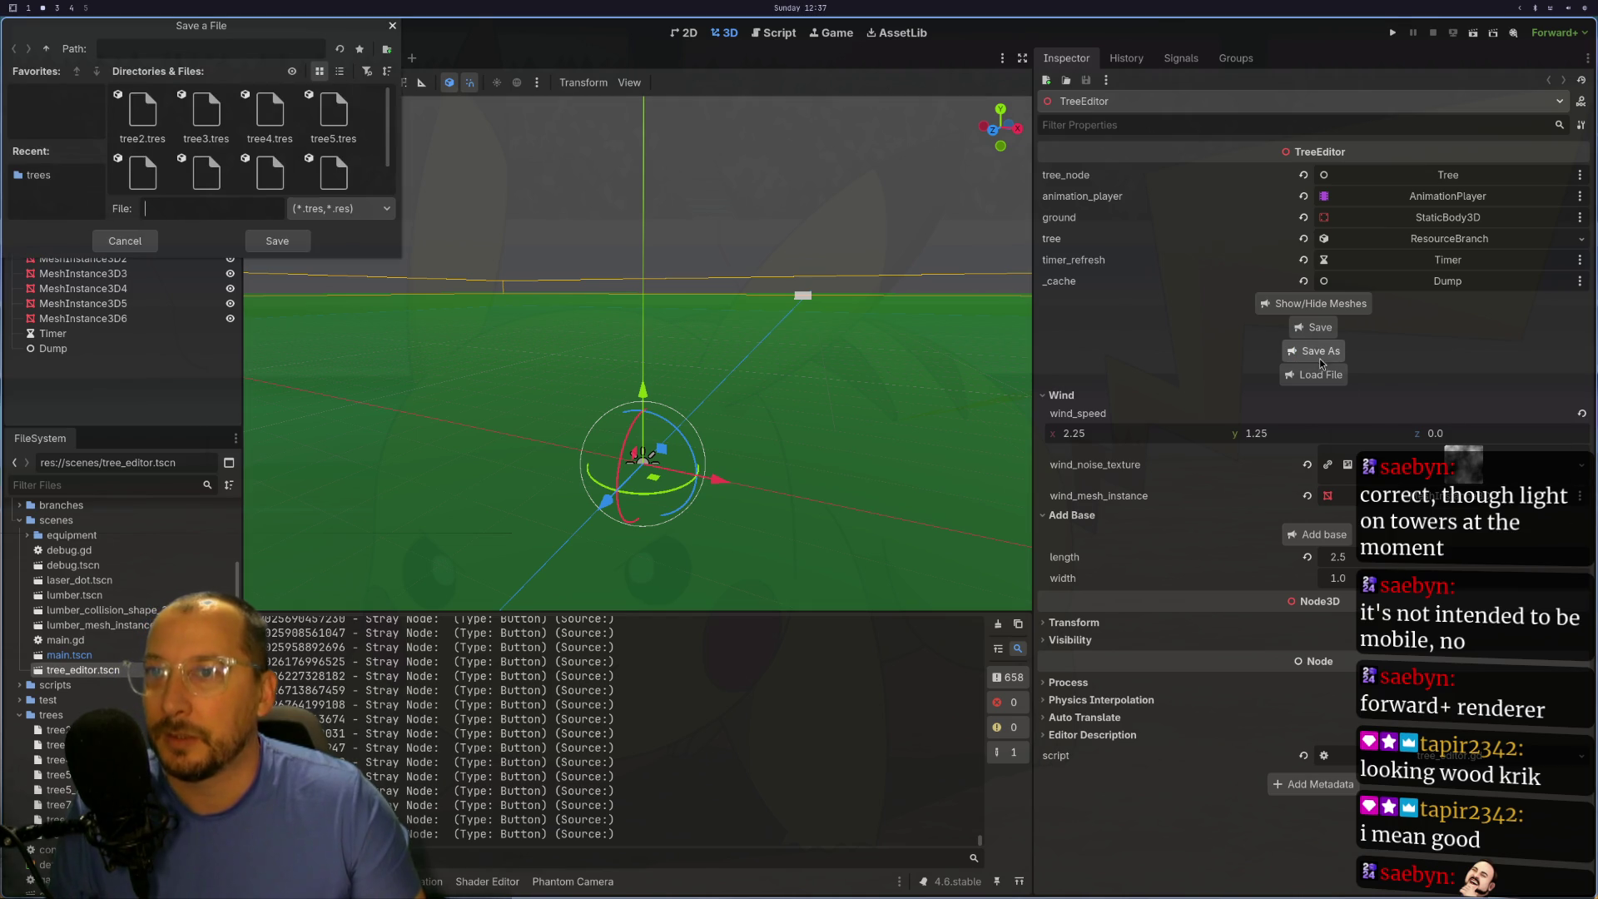
click(127, 243)
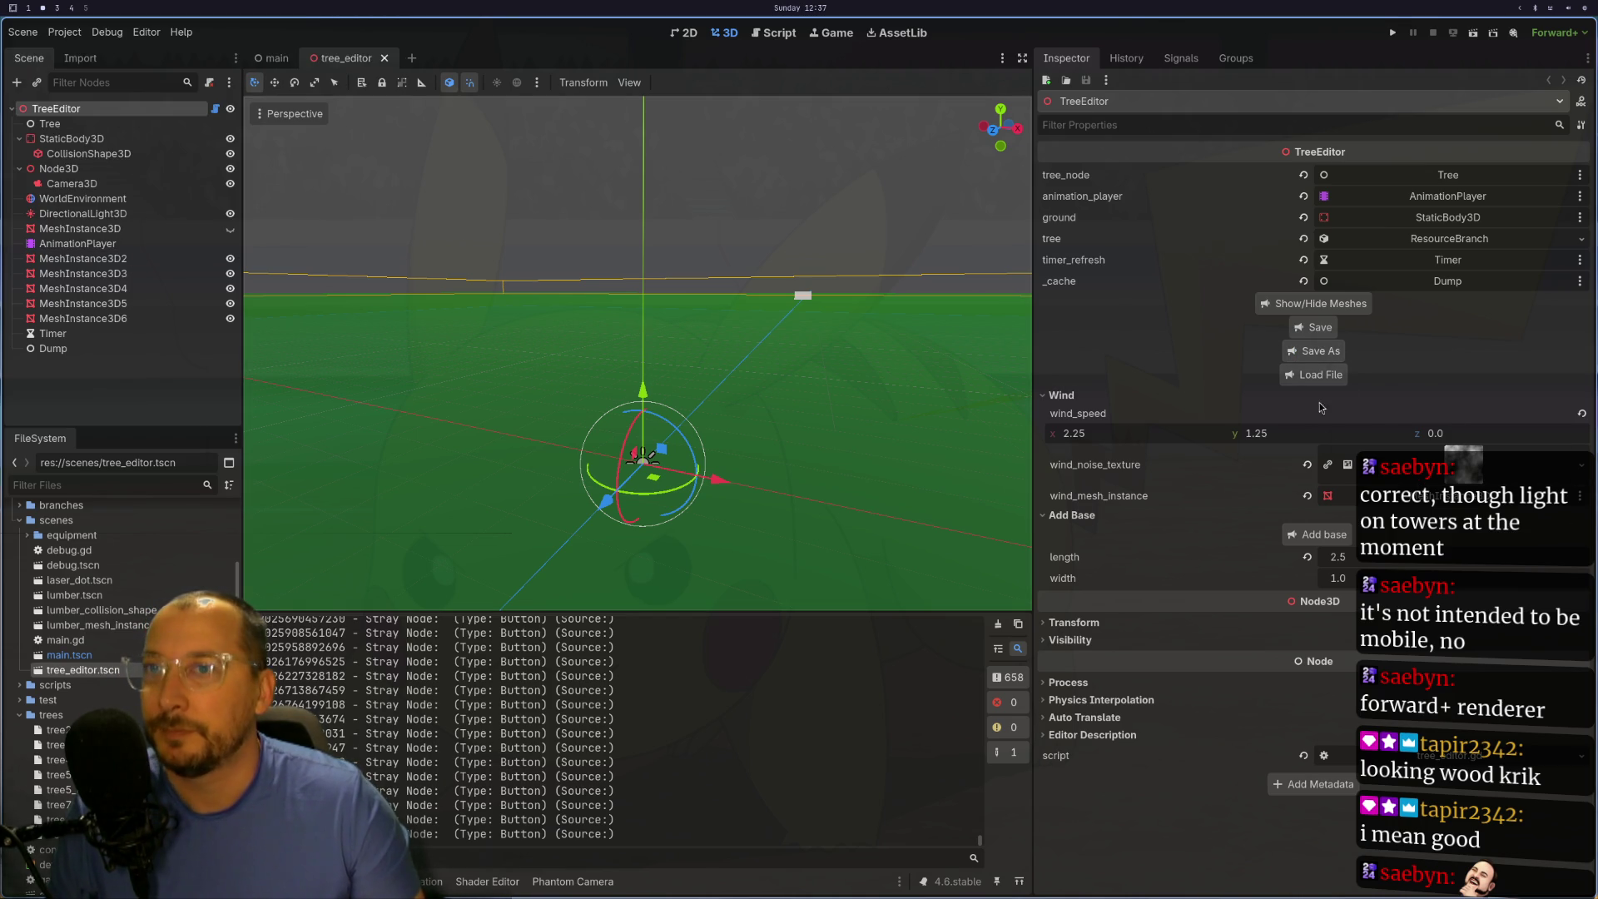
click(1319, 374)
scroll(247, 127, down, 1)
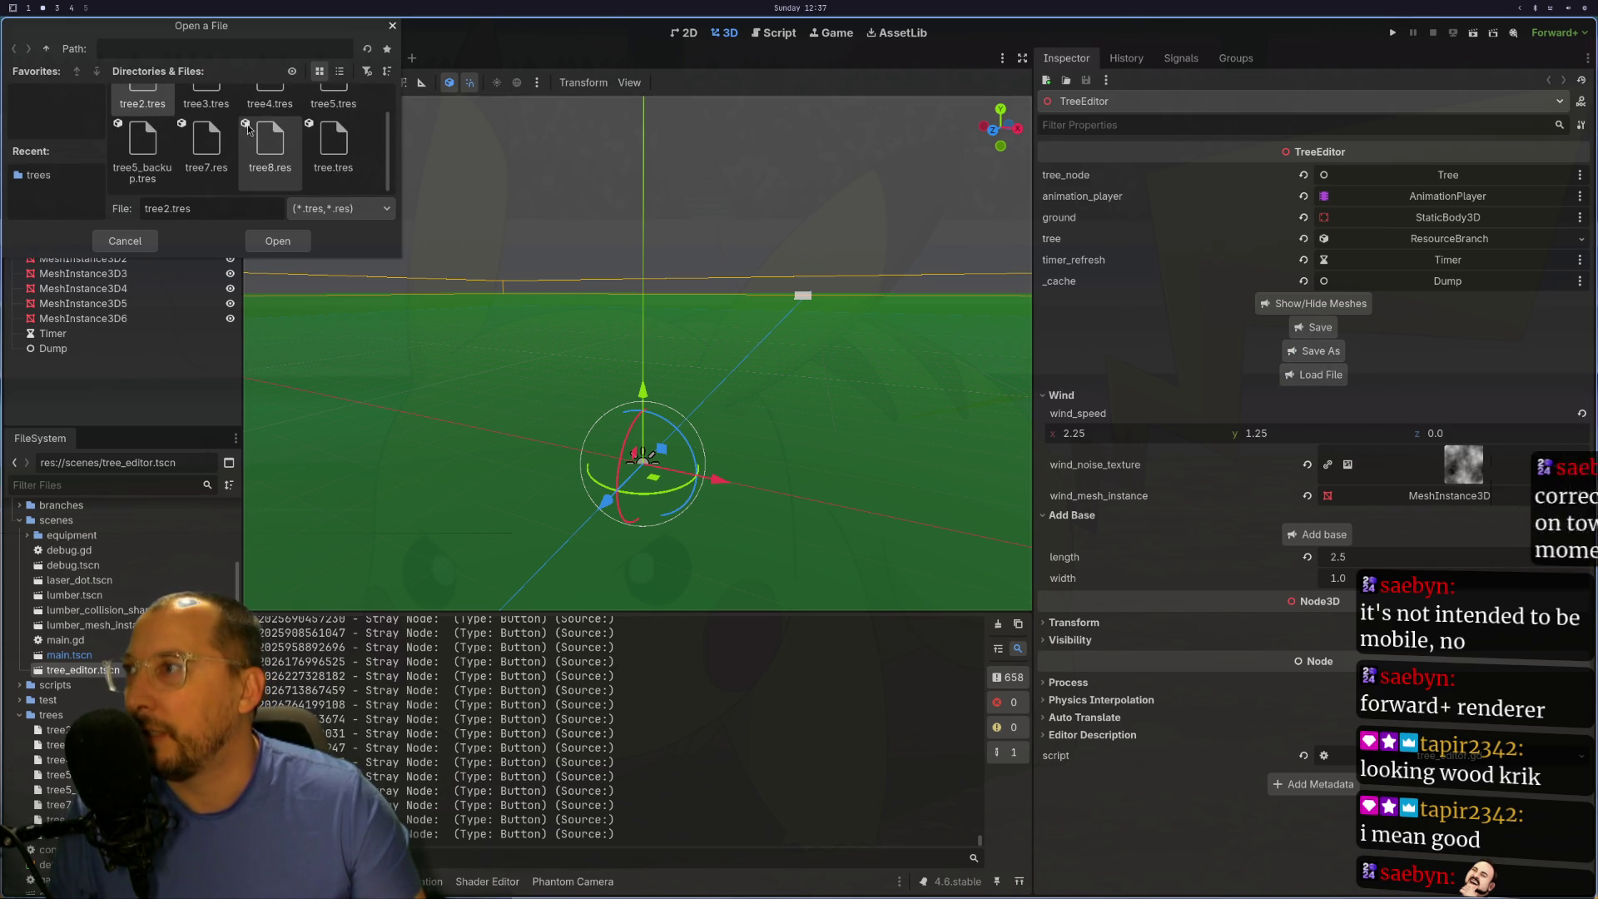
click(206, 143)
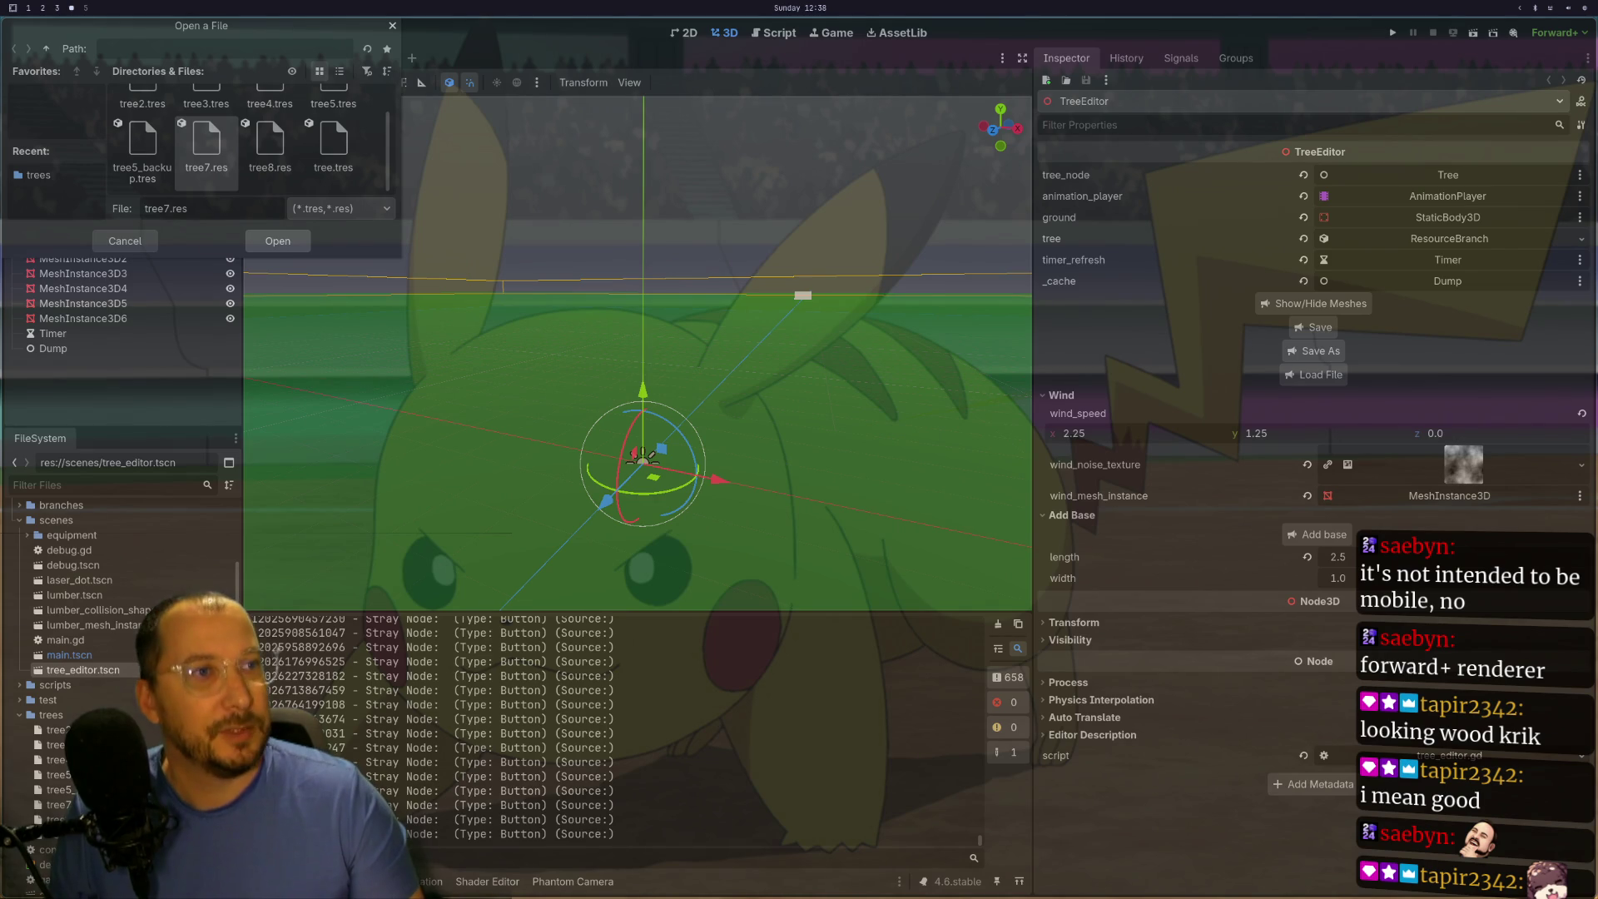
click(278, 240)
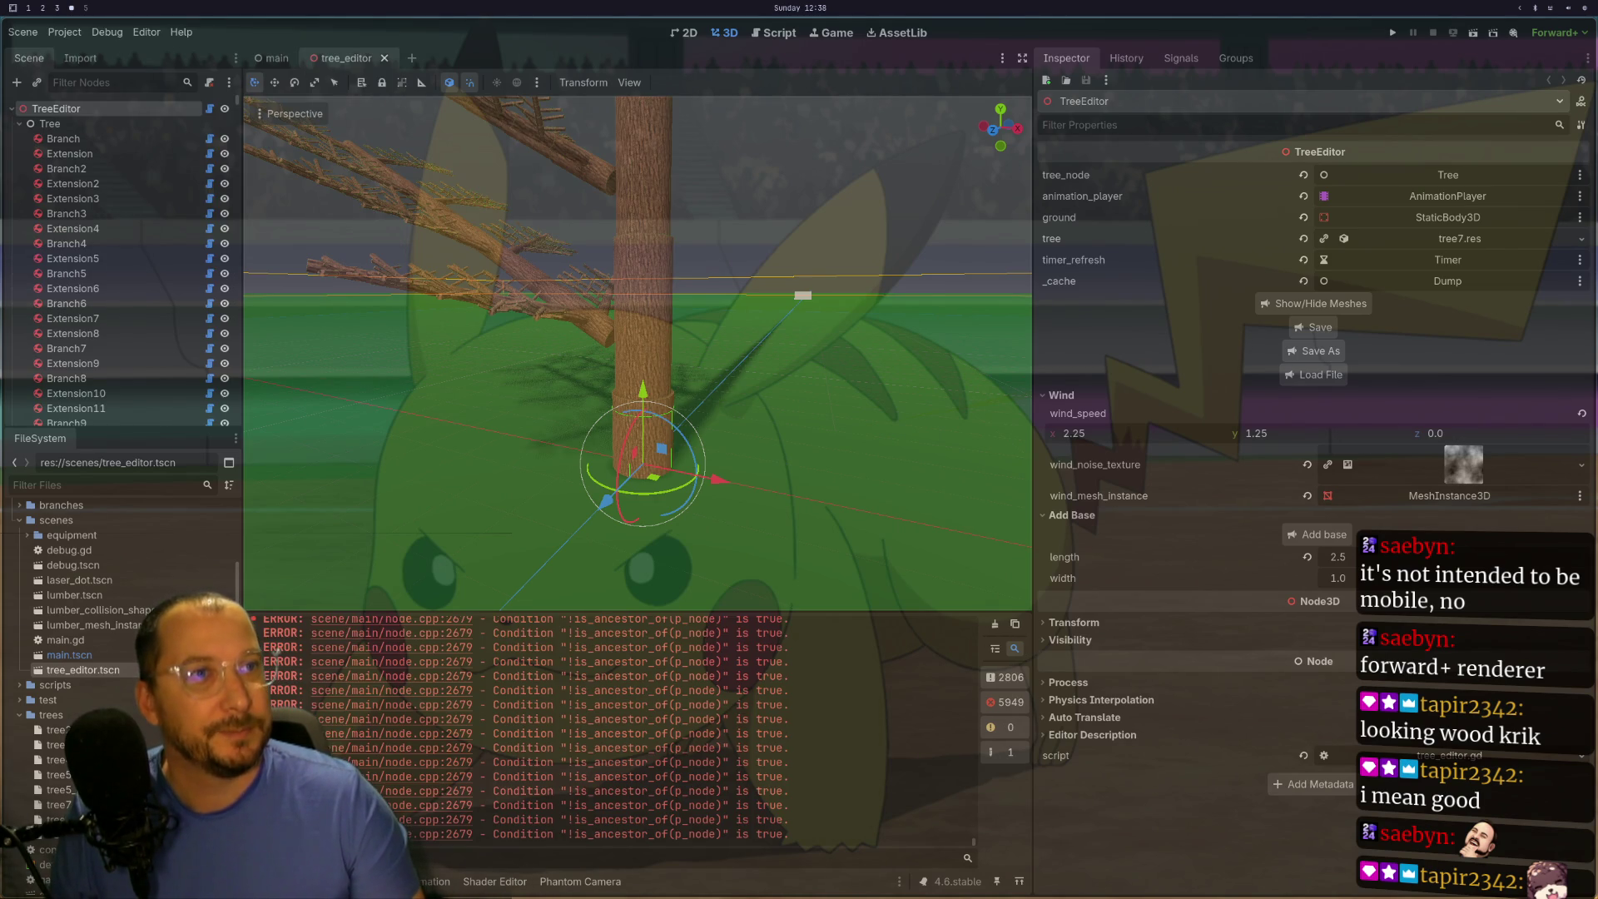
- Inspect the tree7 branches and trunk Extension in the viewport, then save and run the scene
scroll(561, 458, up, 4)
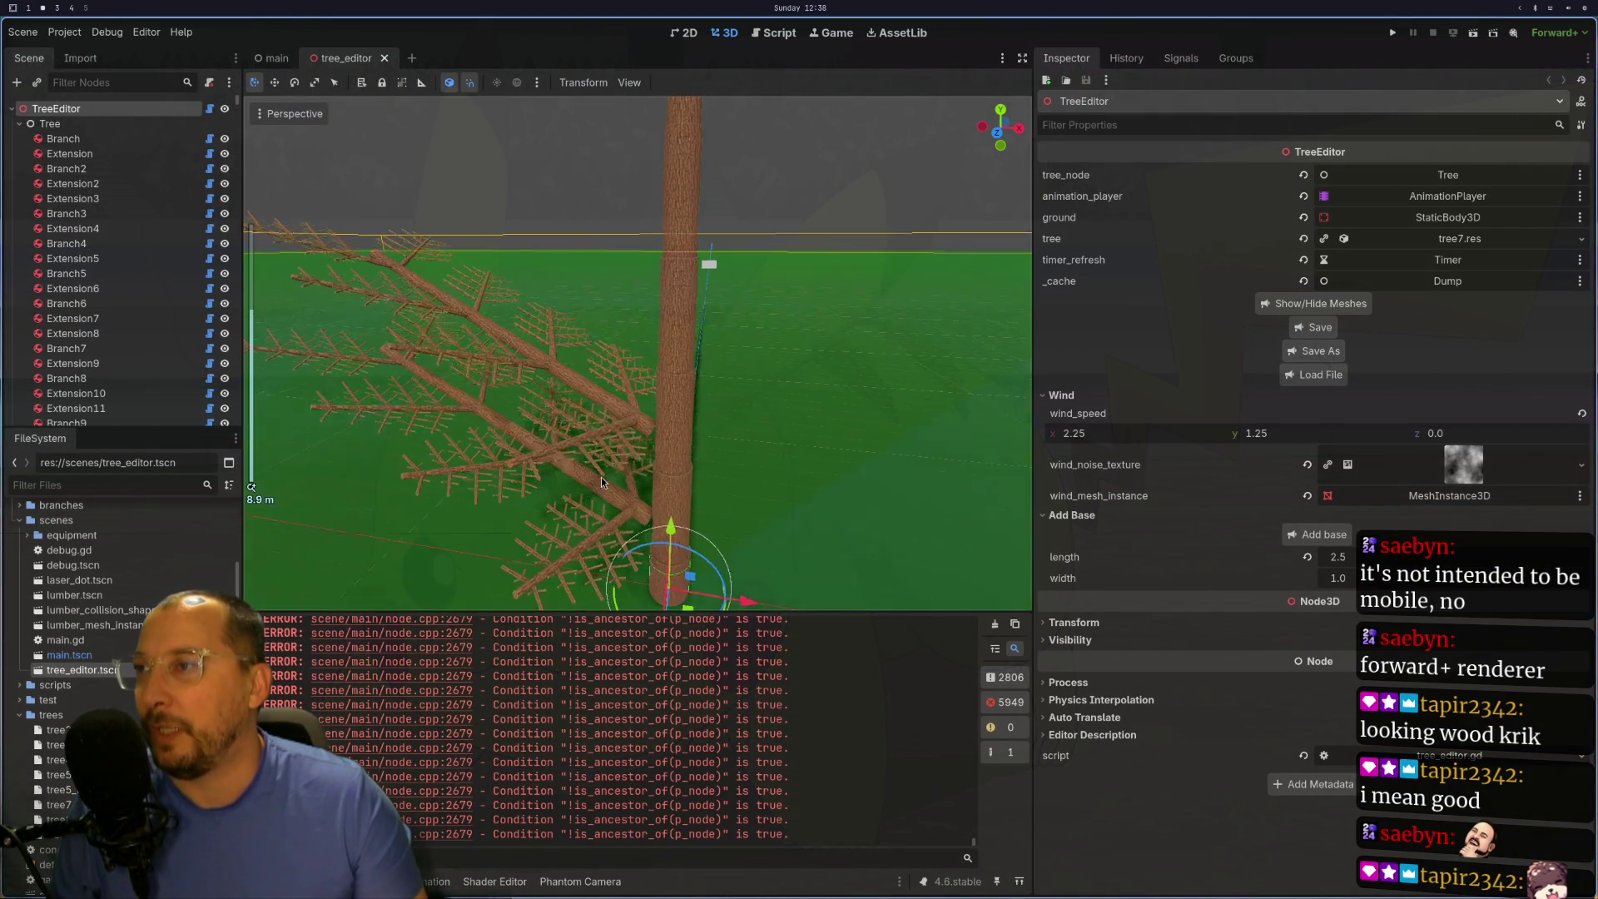
scroll(601, 477, up, 5)
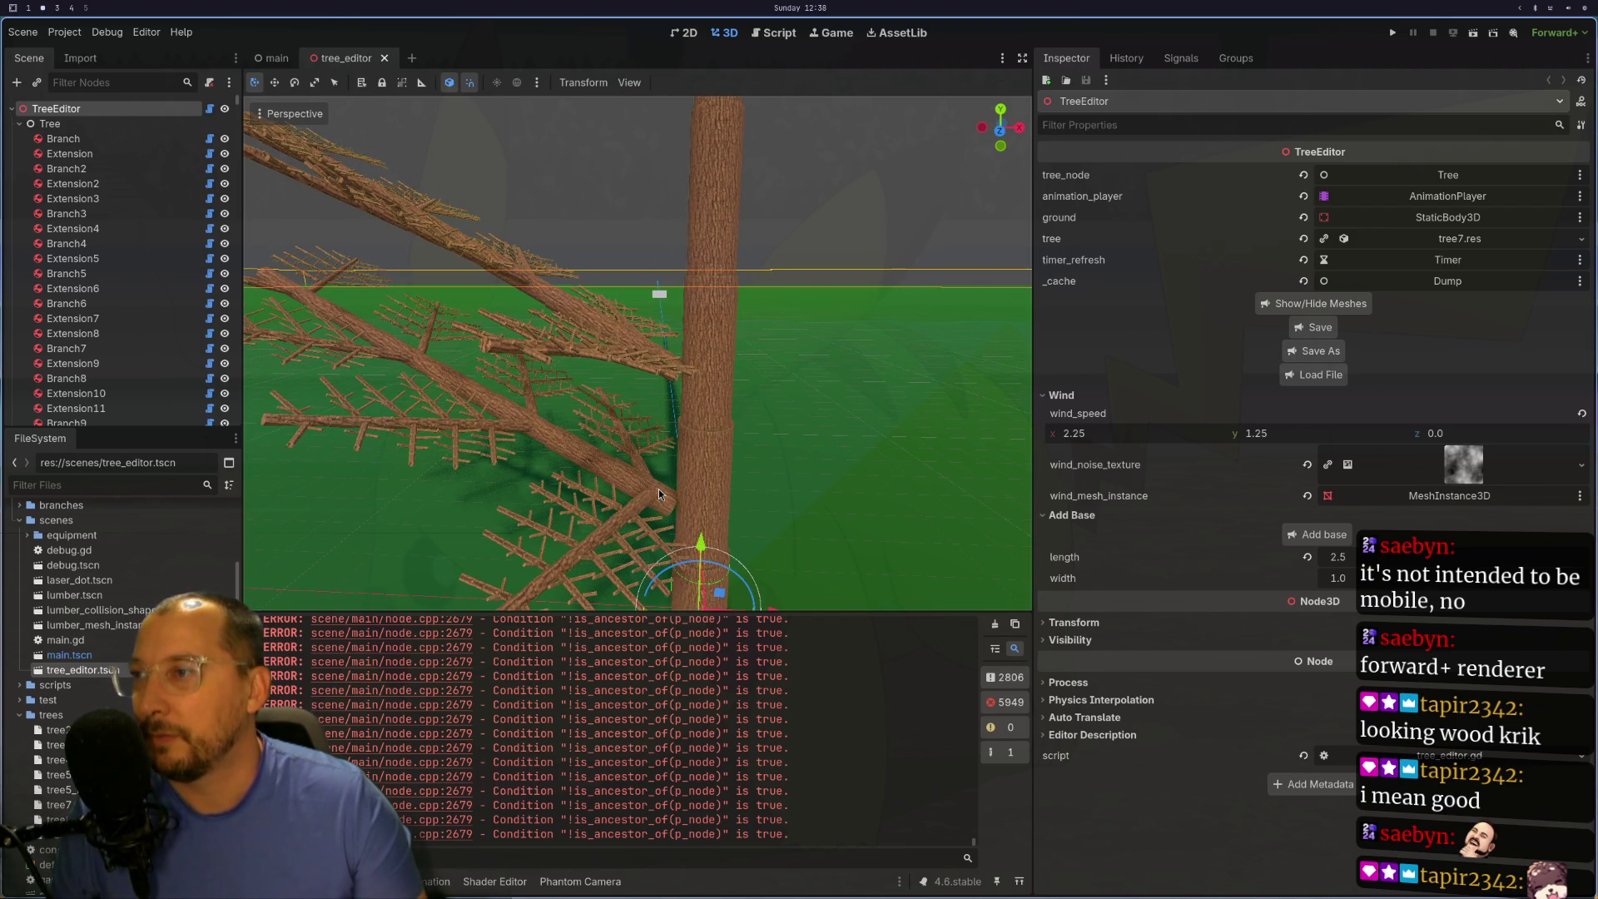
click(659, 495)
click(712, 472)
scroll(900, 463, down, 3)
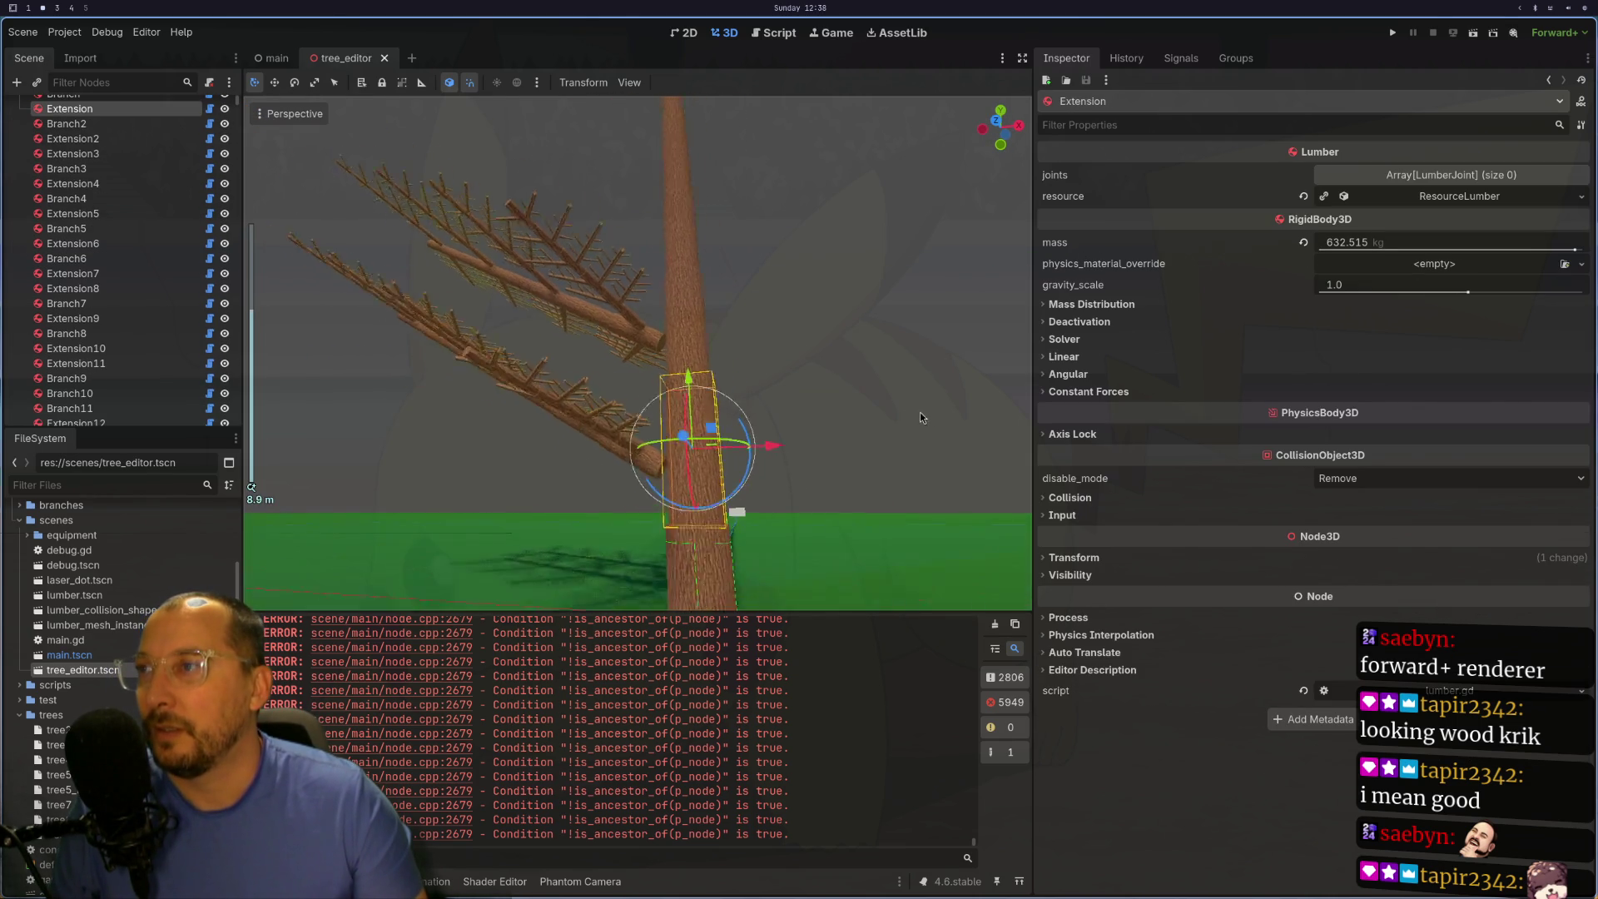
mouse_move(920, 412)
mouse_down()
mouse_move(902, 298)
mouse_move(865, 391)
mouse_move(882, 528)
mouse_move(886, 478)
mouse_move(872, 611)
mouse_move(920, 437)
mouse_move(941, 467)
mouse_move(947, 433)
mouse_move(915, 465)
mouse_up()
scroll(921, 427, up, 1)
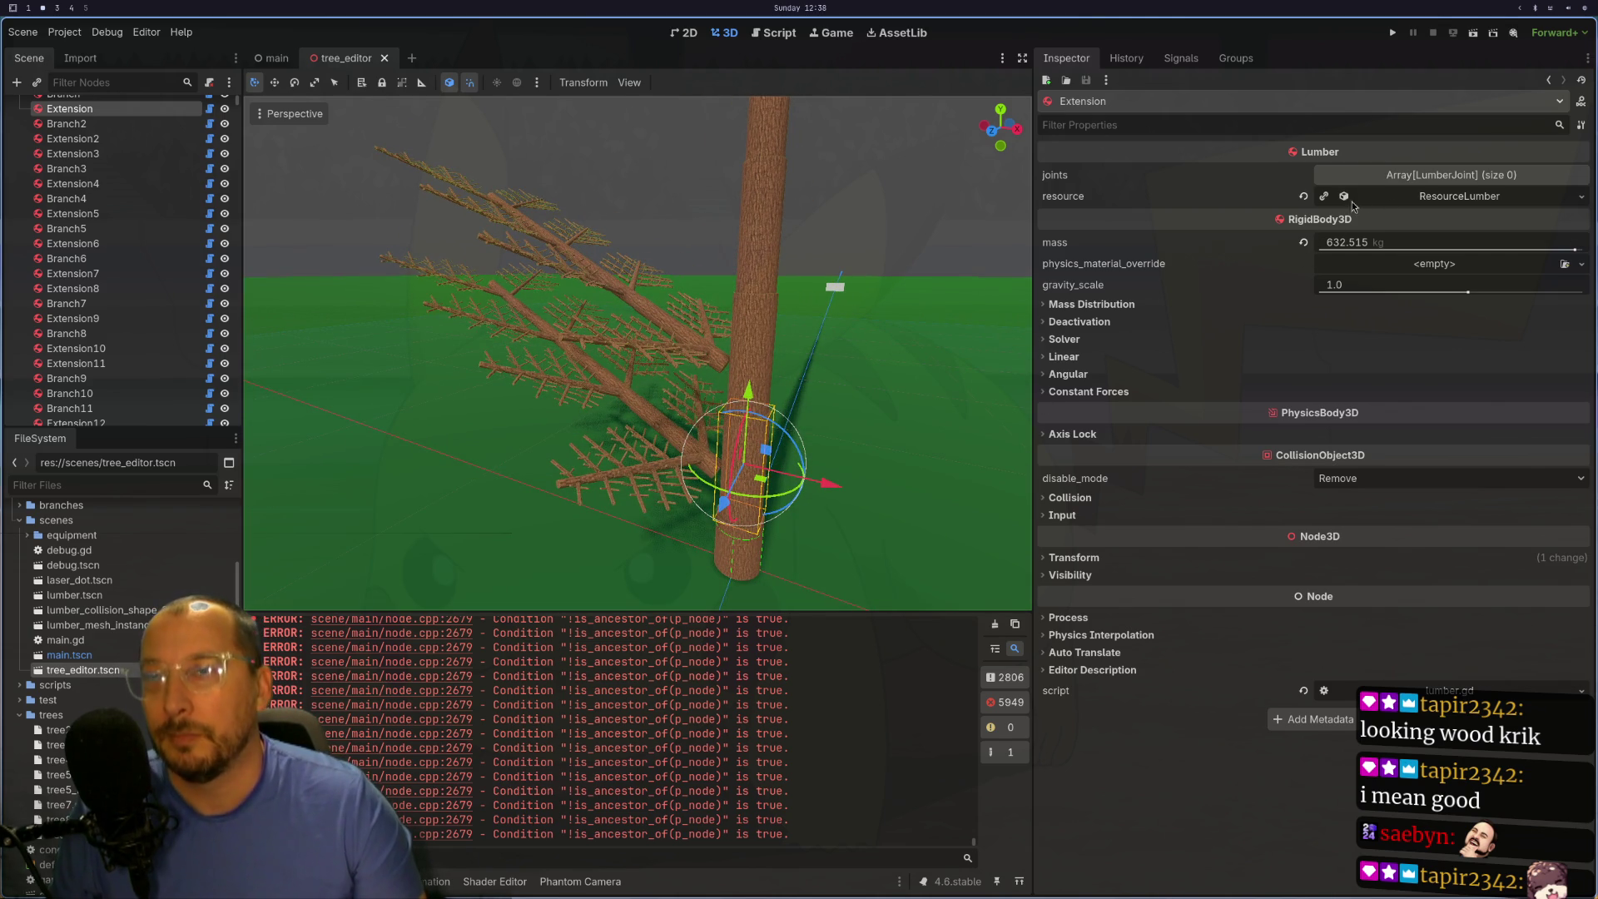
key(ctrl+s)
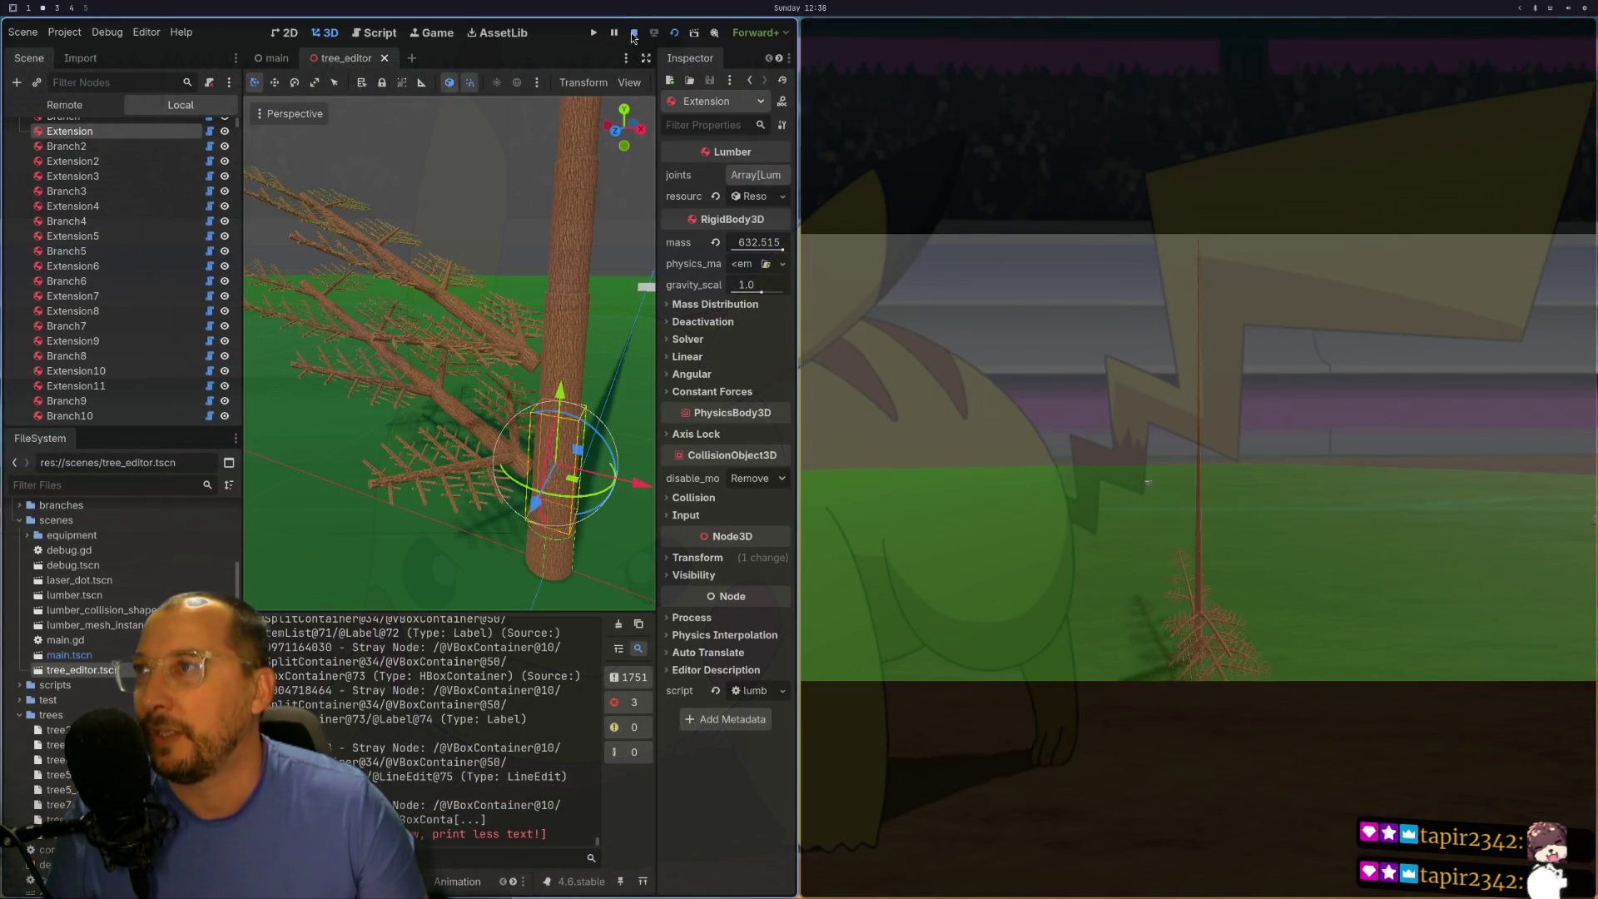
- Stop the running game and examine Branch333 and Branch2's placement on the trunk
click(633, 33)
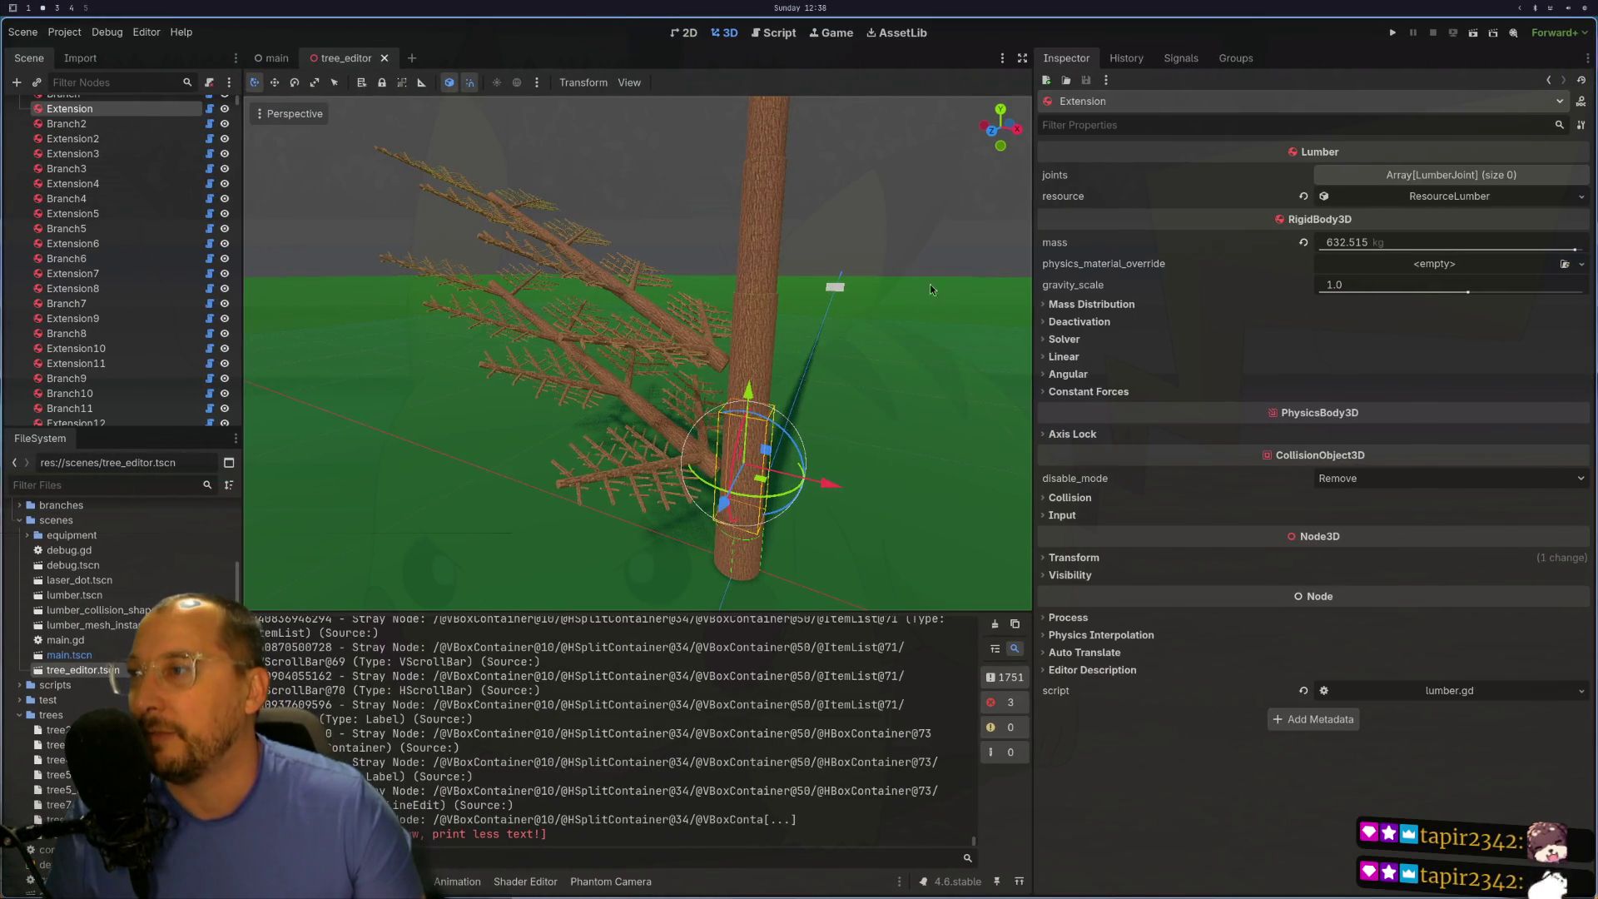
click(656, 437)
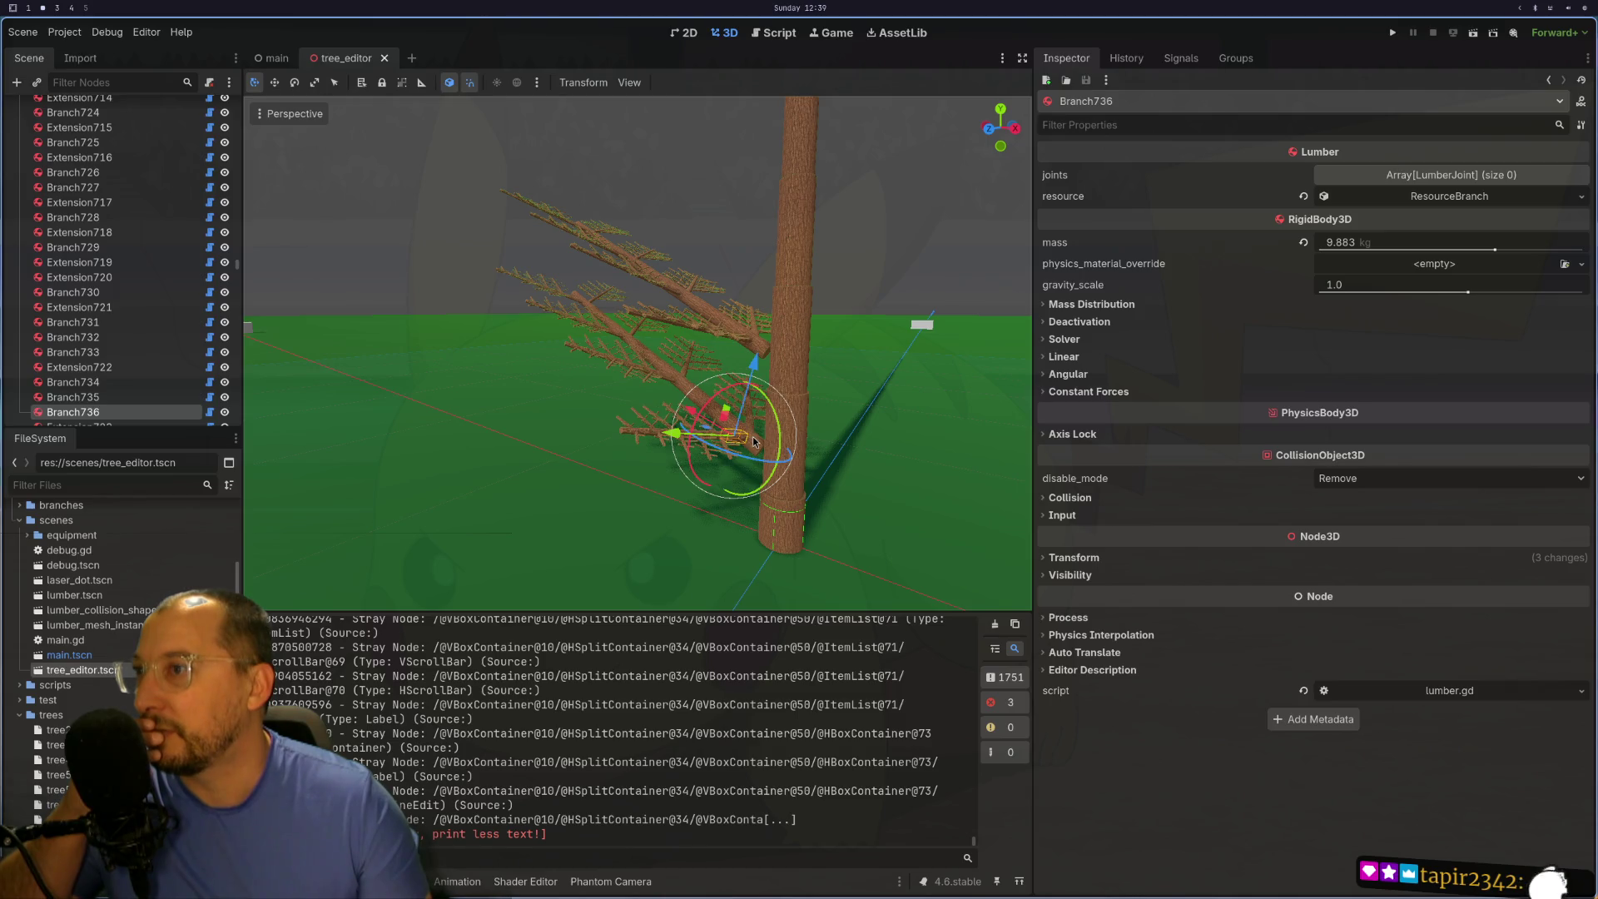
click(755, 442)
scroll(125, 159, up, 3)
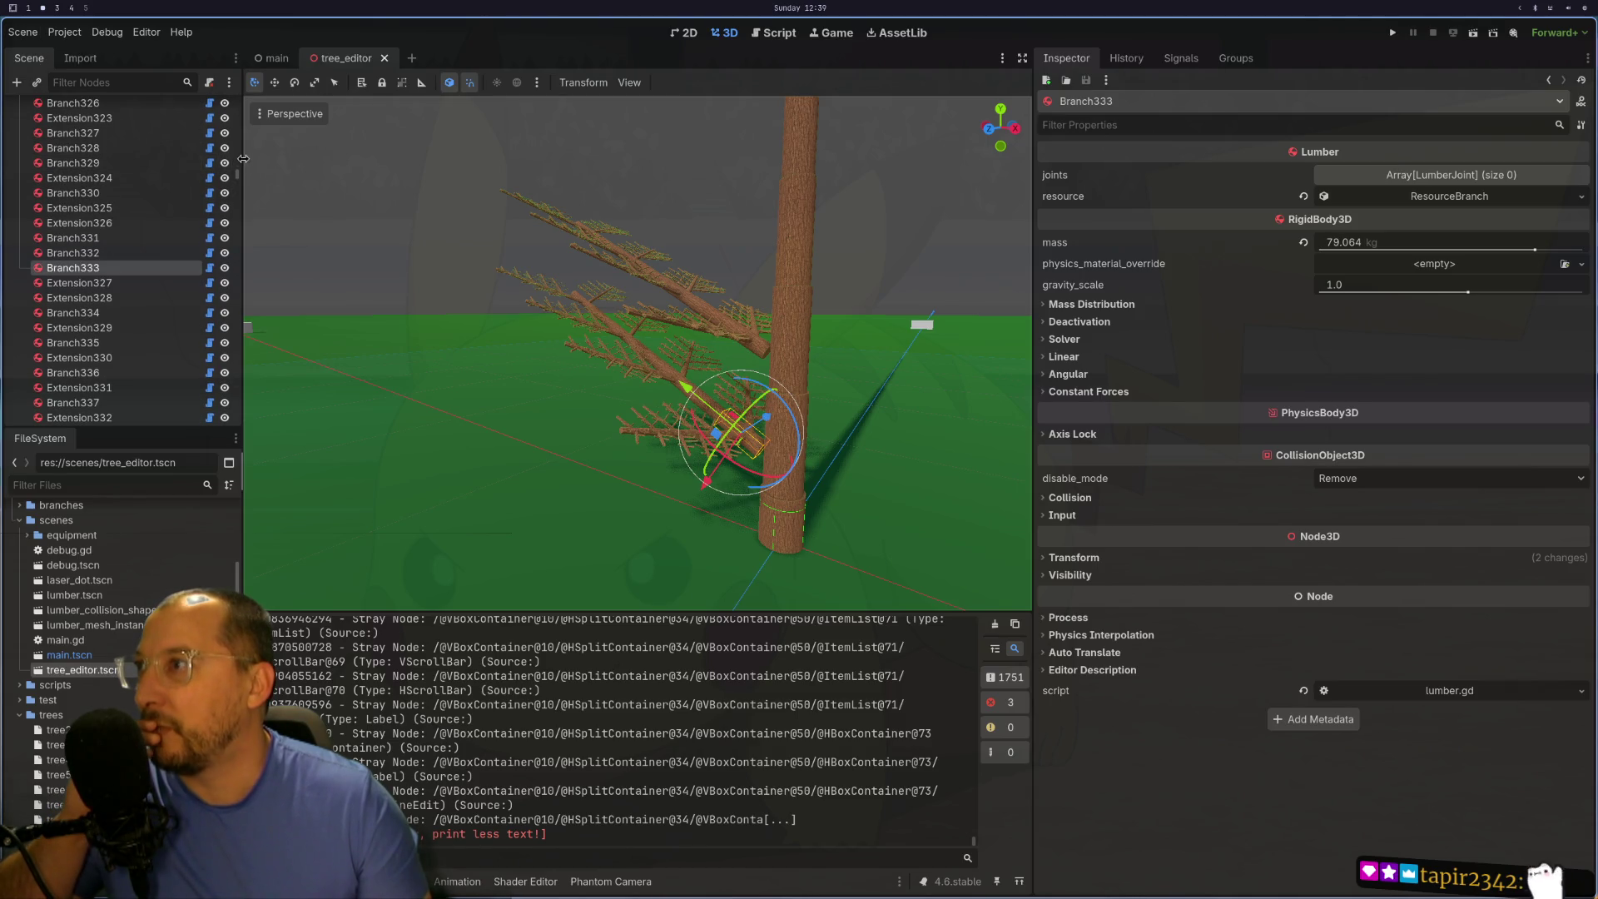
drag(236, 178, 237, 100)
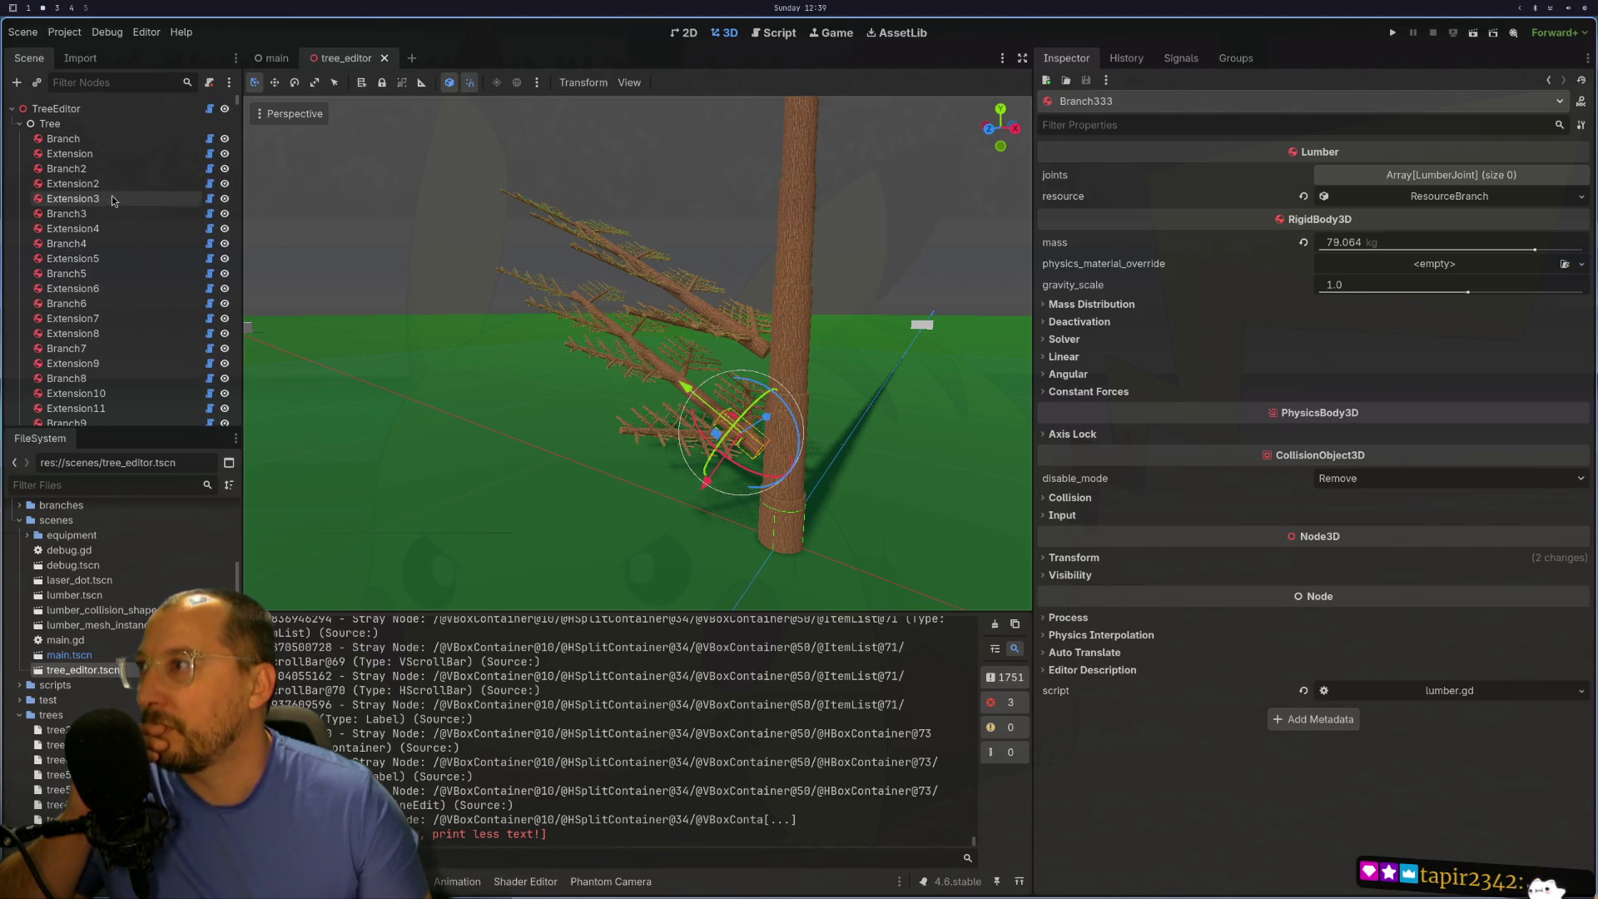
click(131, 169)
key(f)
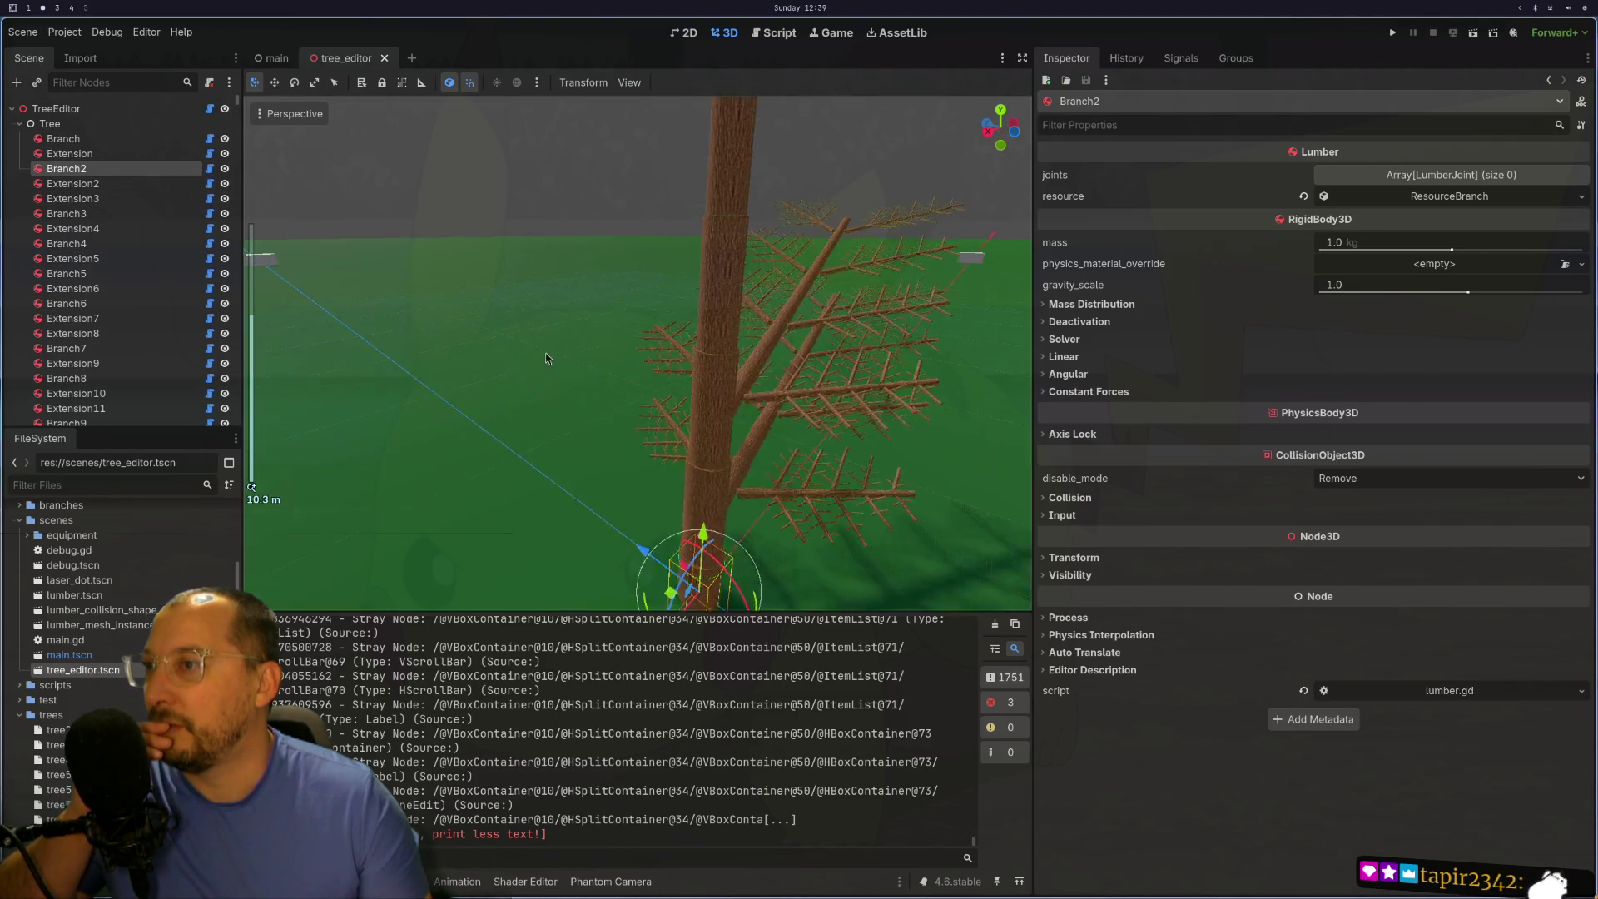
scroll(643, 227, down, 3)
mouse_move(643, 222)
mouse_down()
mouse_move(632, 142)
mouse_move(548, 211)
mouse_move(505, 348)
mouse_move(560, 29)
mouse_move(556, 123)
mouse_move(646, 92)
mouse_move(697, 133)
mouse_move(691, 193)
mouse_move(746, 341)
mouse_move(792, 336)
mouse_move(642, 421)
mouse_move(866, 373)
mouse_move(801, 415)
mouse_move(887, 342)
mouse_up()
scroll(661, 398, up, 2)
scroll(801, 415, up, 4)
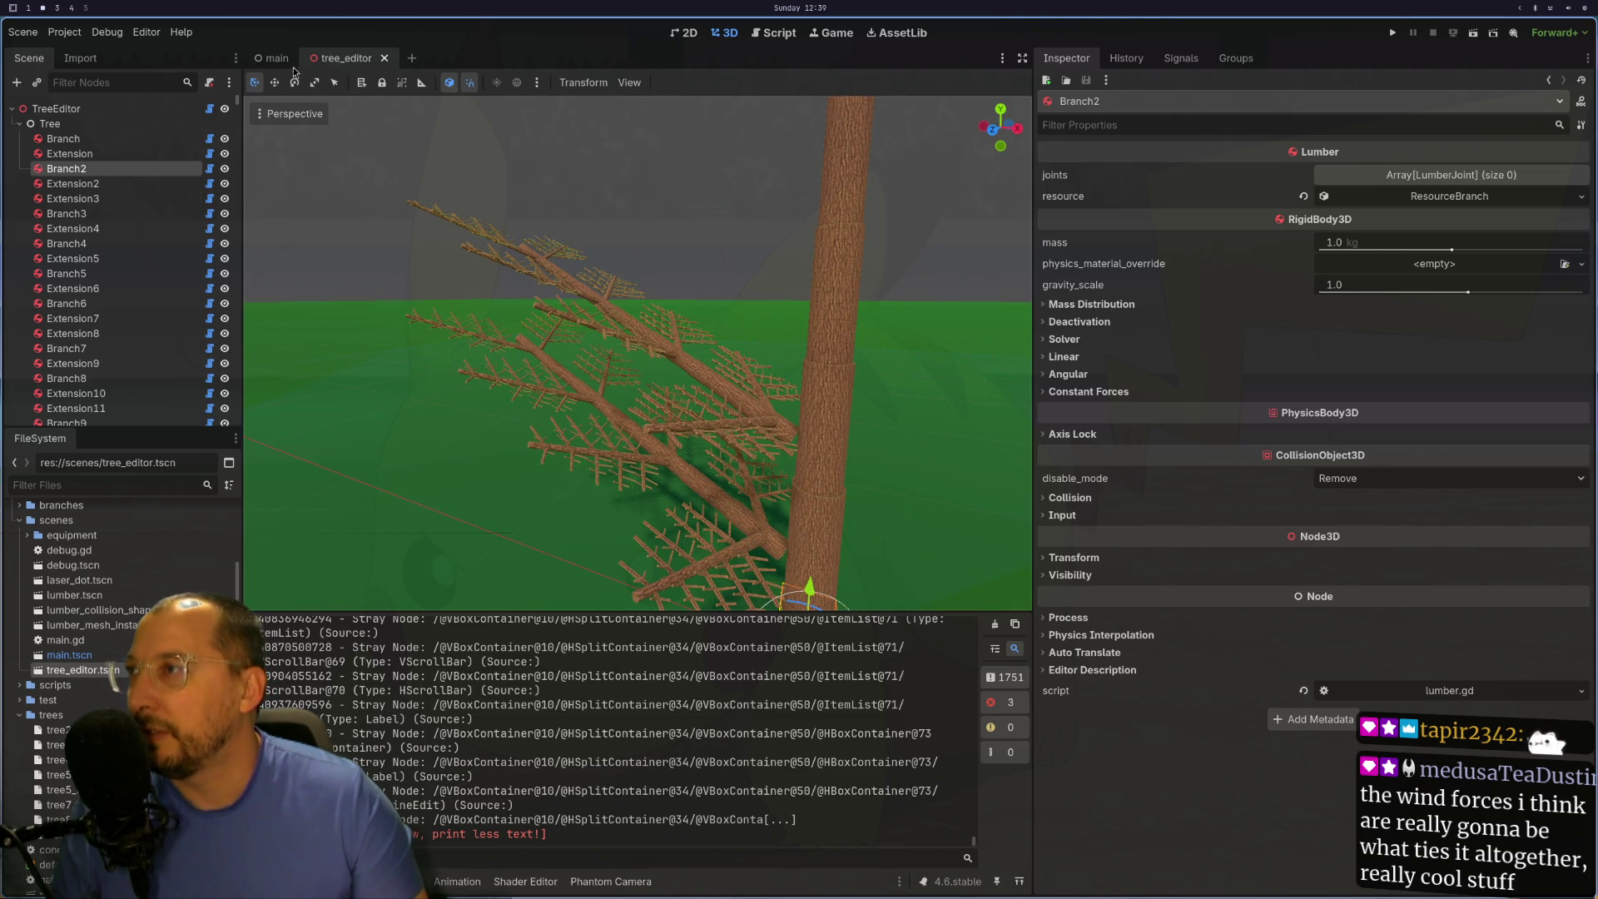
drag(965, 466, 951, 372)
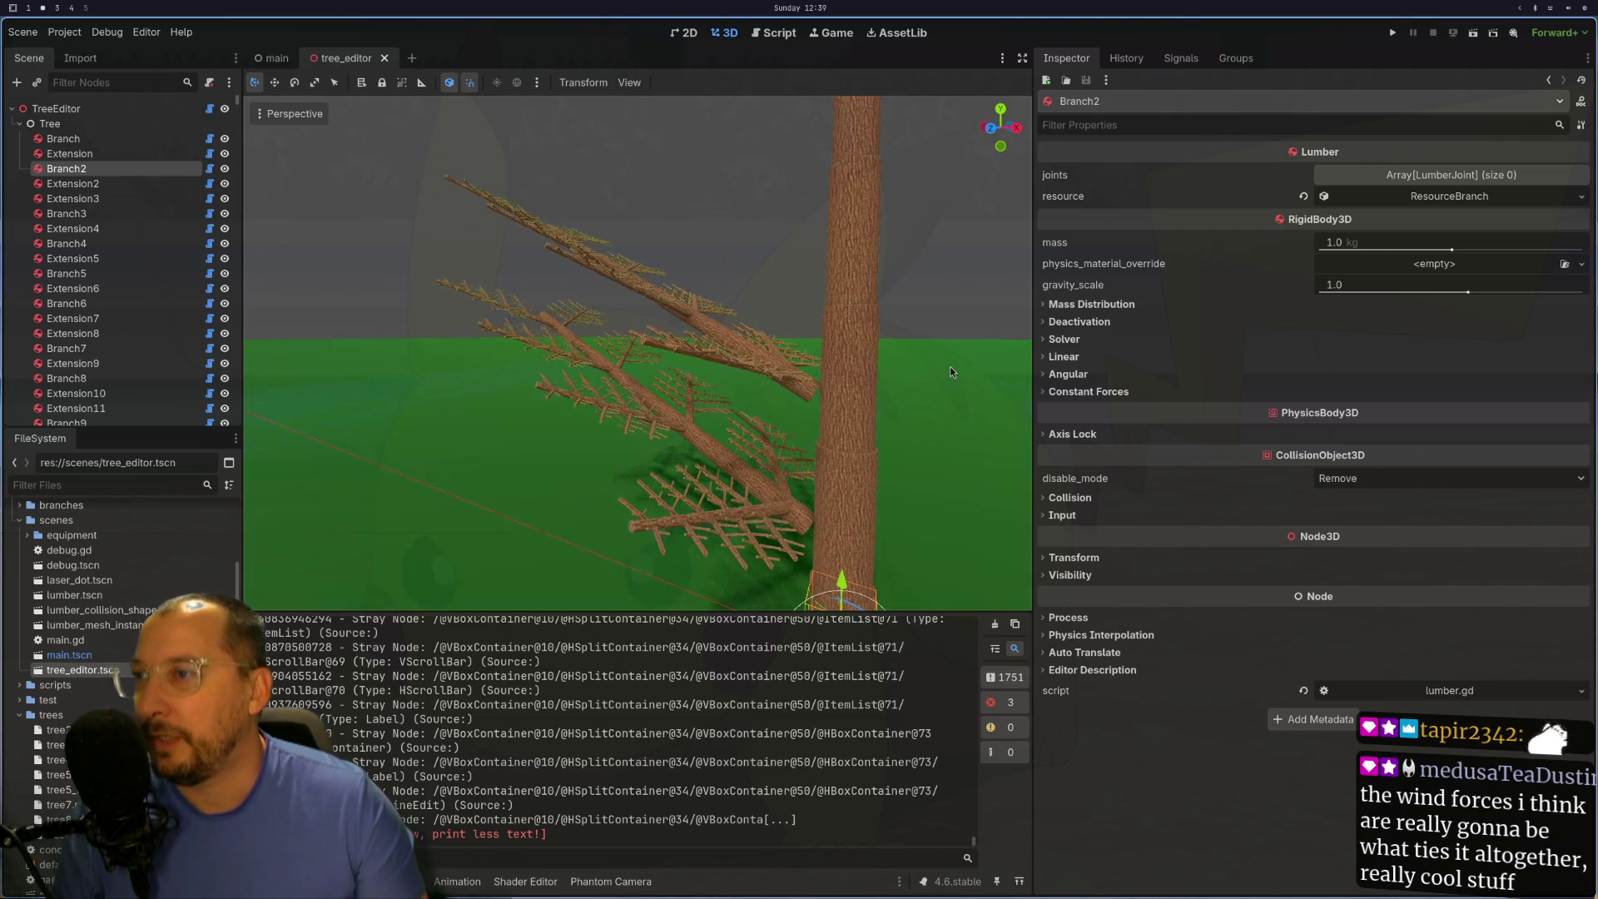
- Uncomment line 162 of tree_editor.gd, then select Branch736 and Branch333 in Godot
key(super+1)
key(ctrl+c)
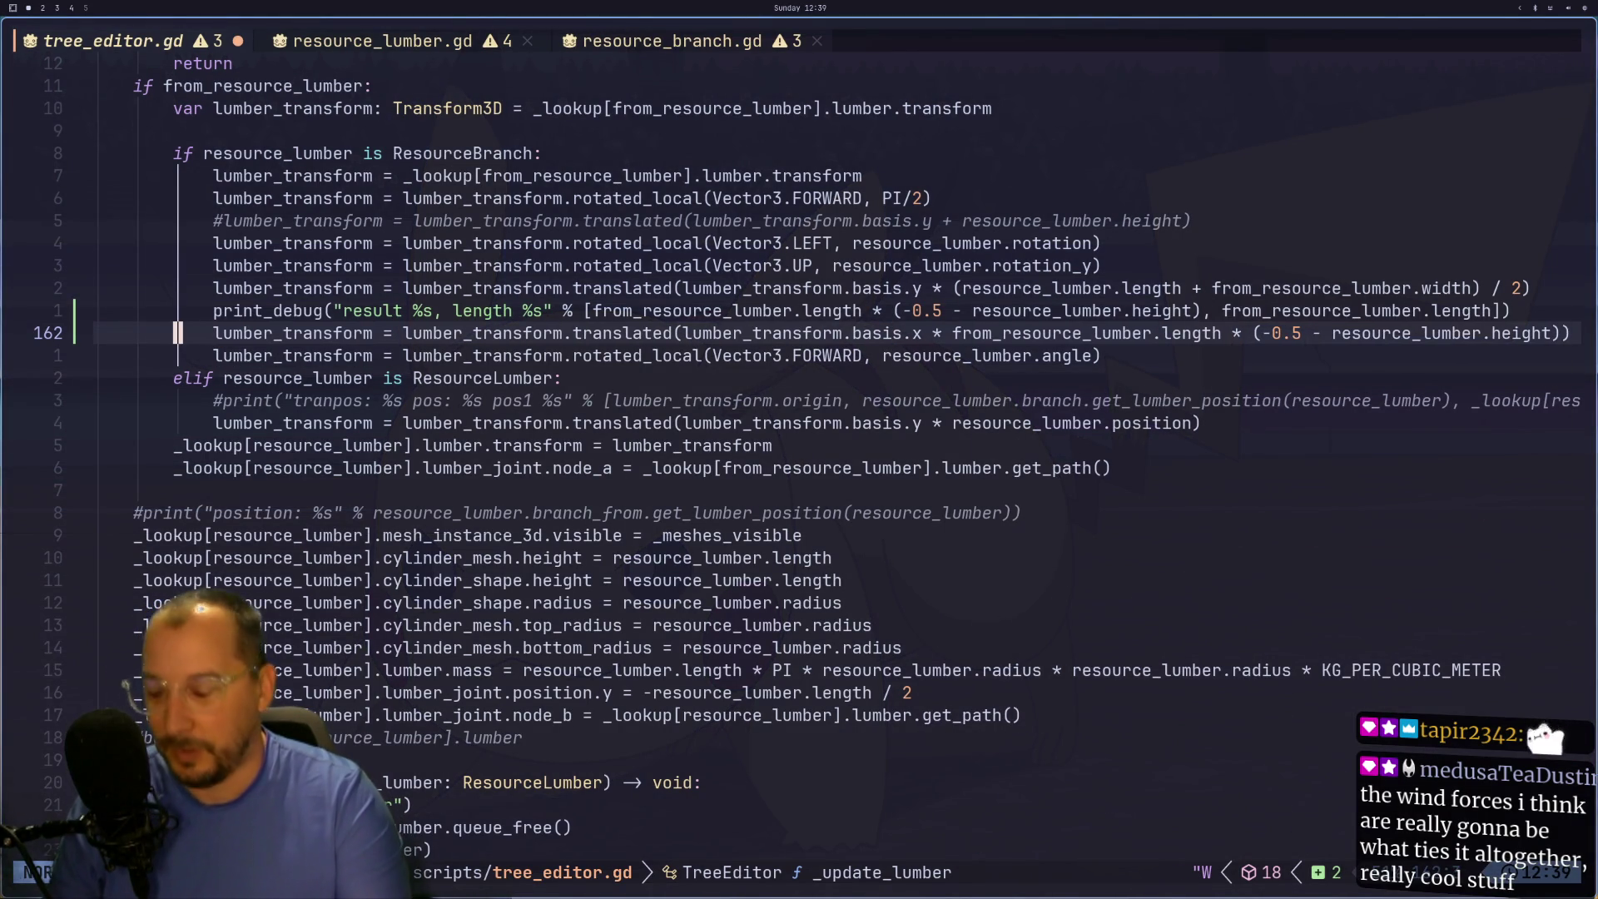
key(super+2)
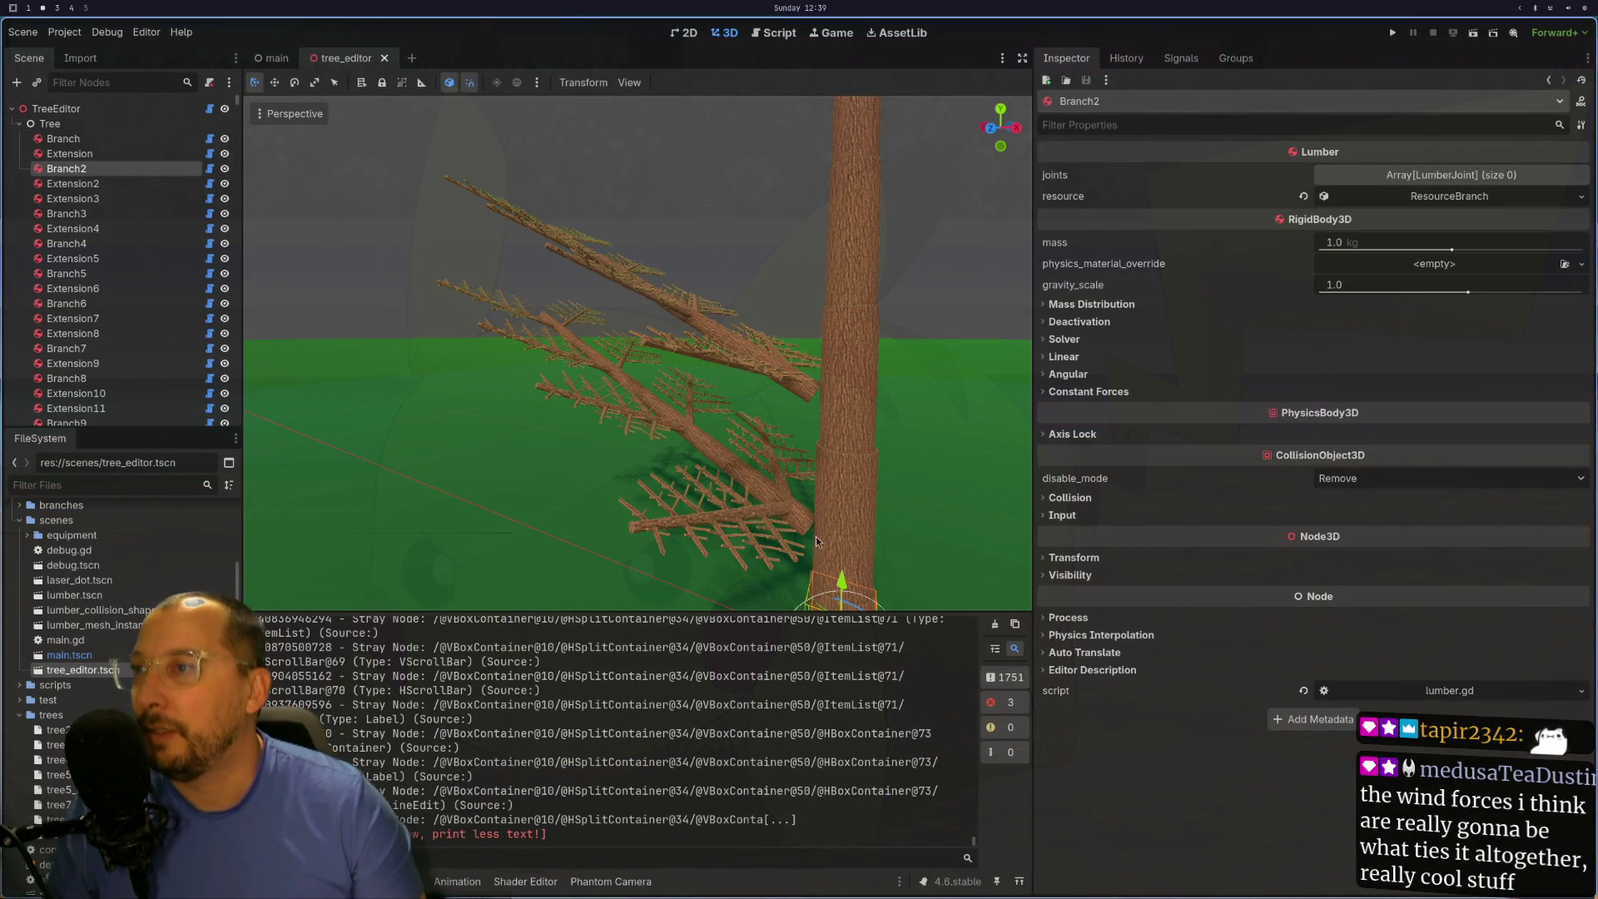
click(786, 519)
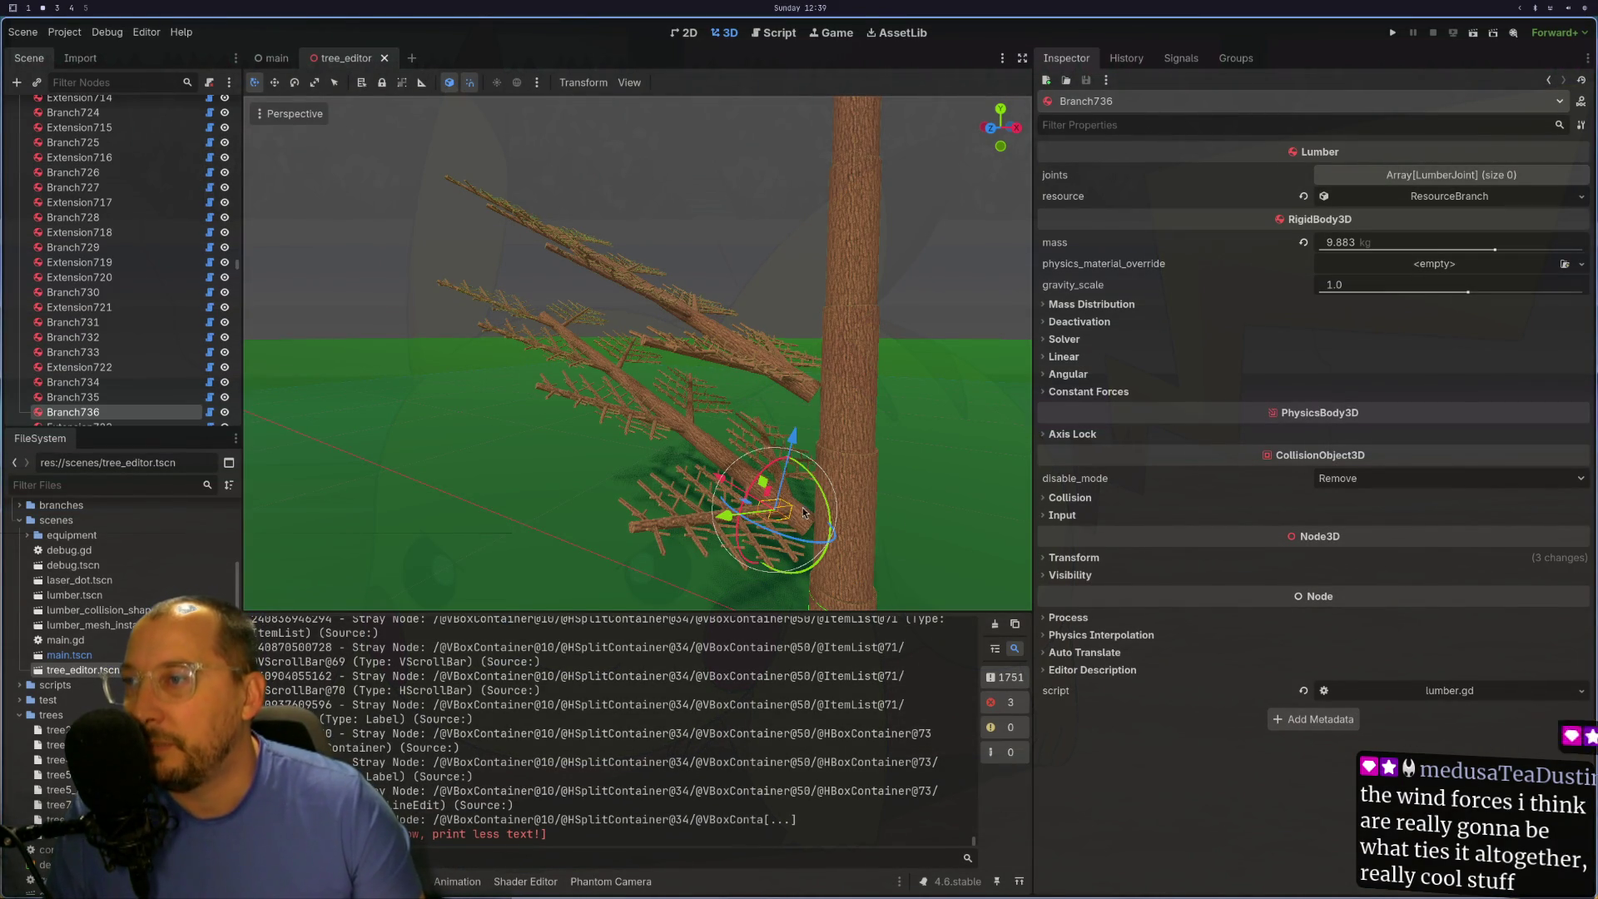
click(806, 526)
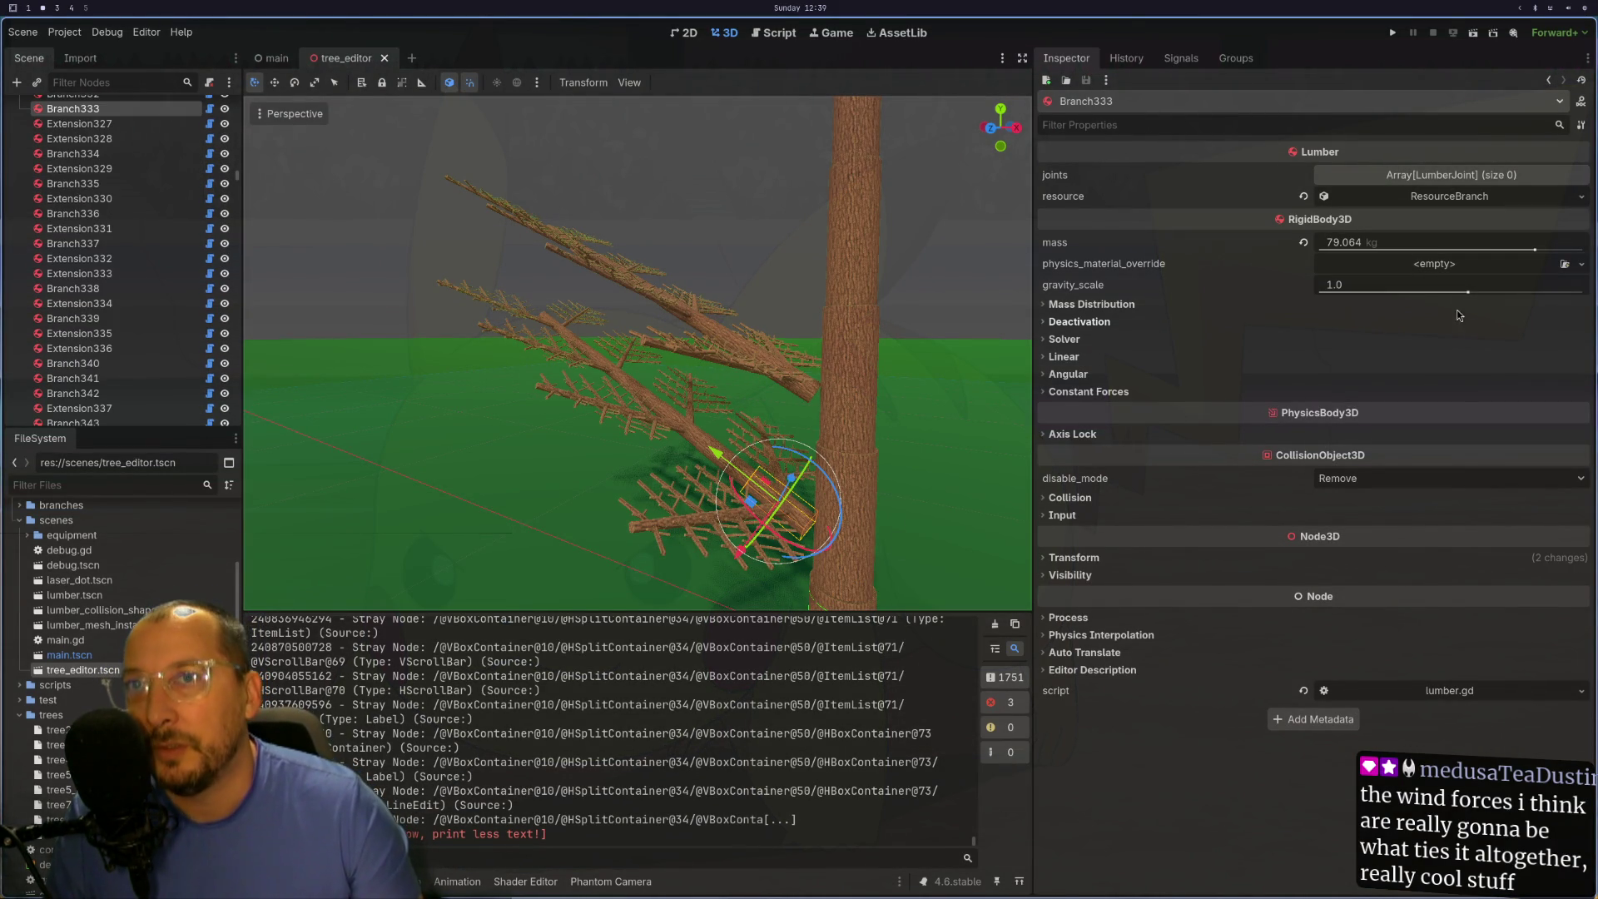
- Drag Branch333's height slider from 0.5 down through 0.483 to 0.476
click(1363, 198)
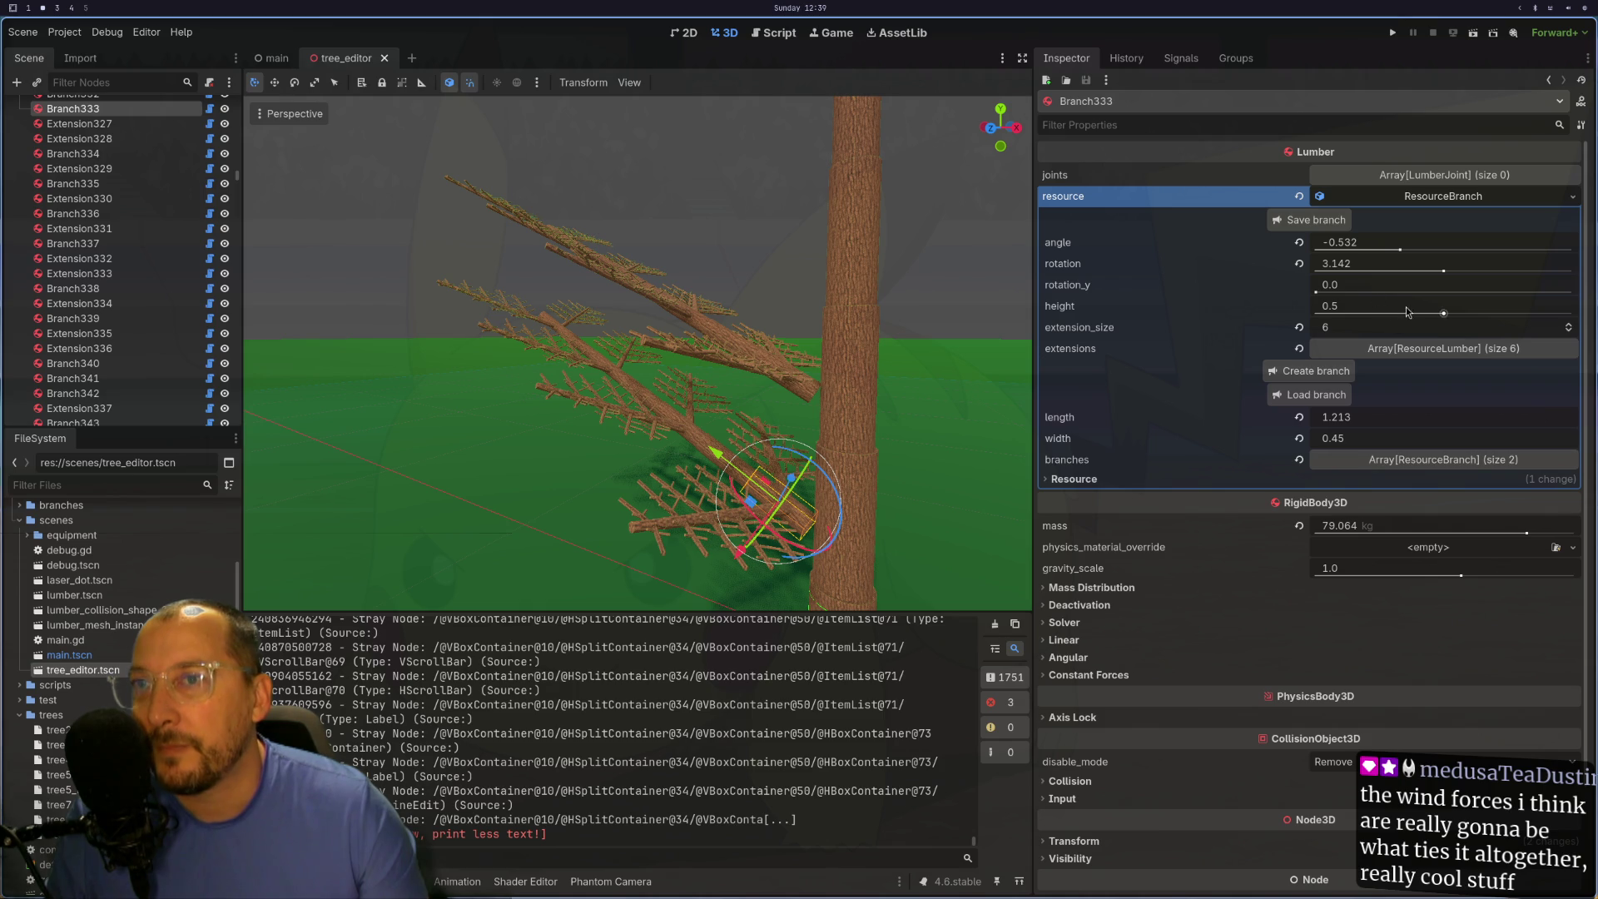
mouse_move(1445, 316)
mouse_down()
mouse_move(1458, 316)
mouse_move(1441, 317)
mouse_up()
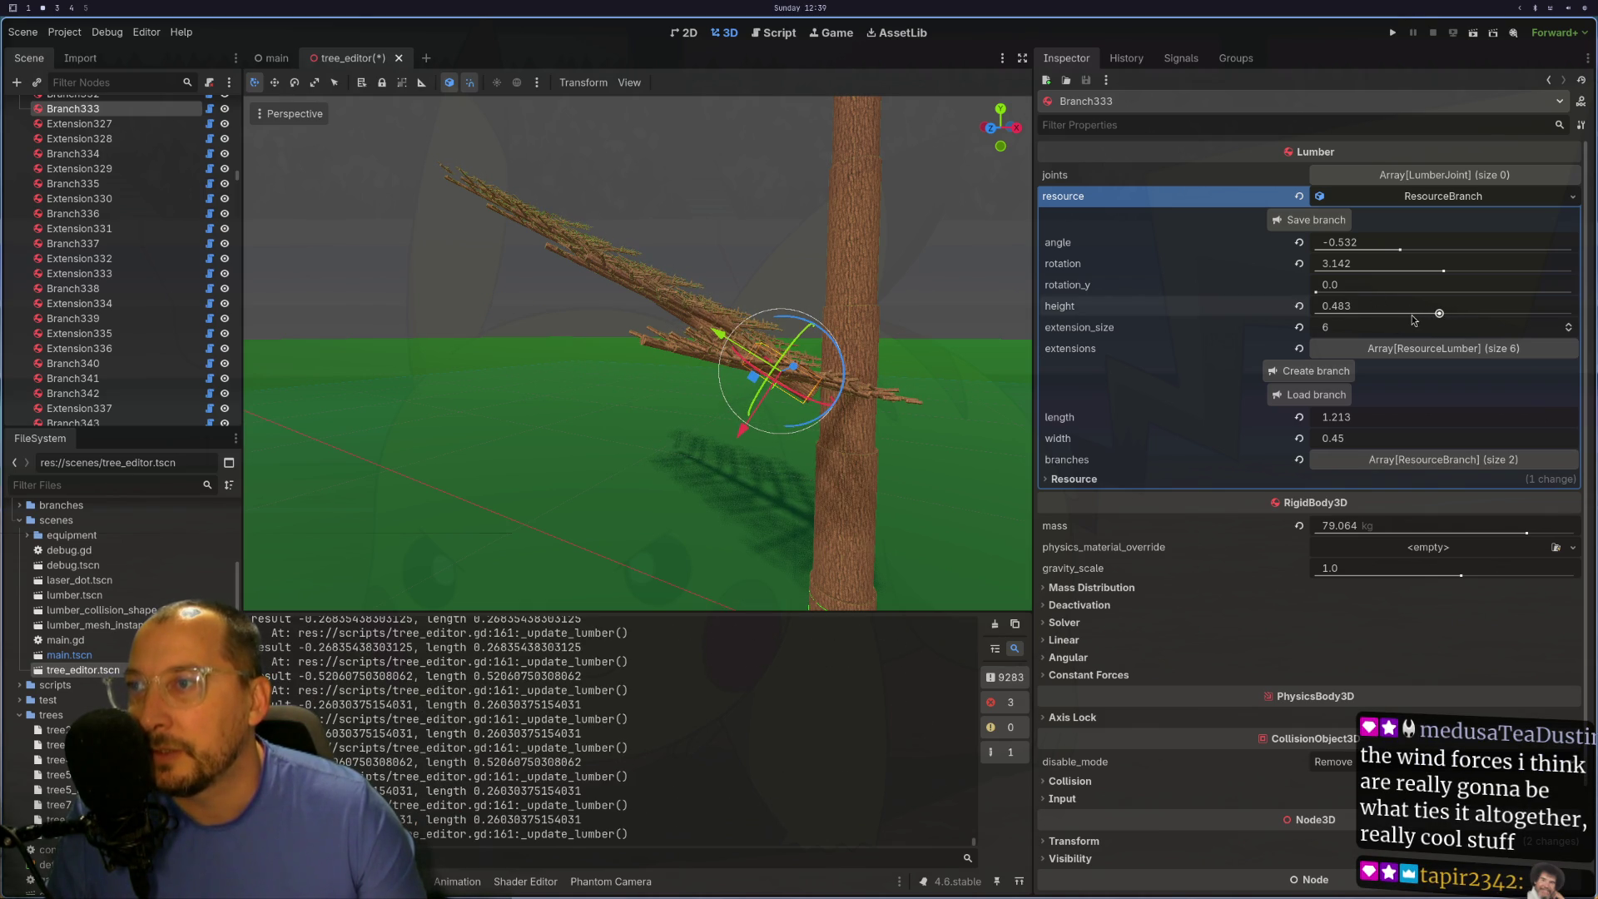
drag(1428, 317, 1426, 317)
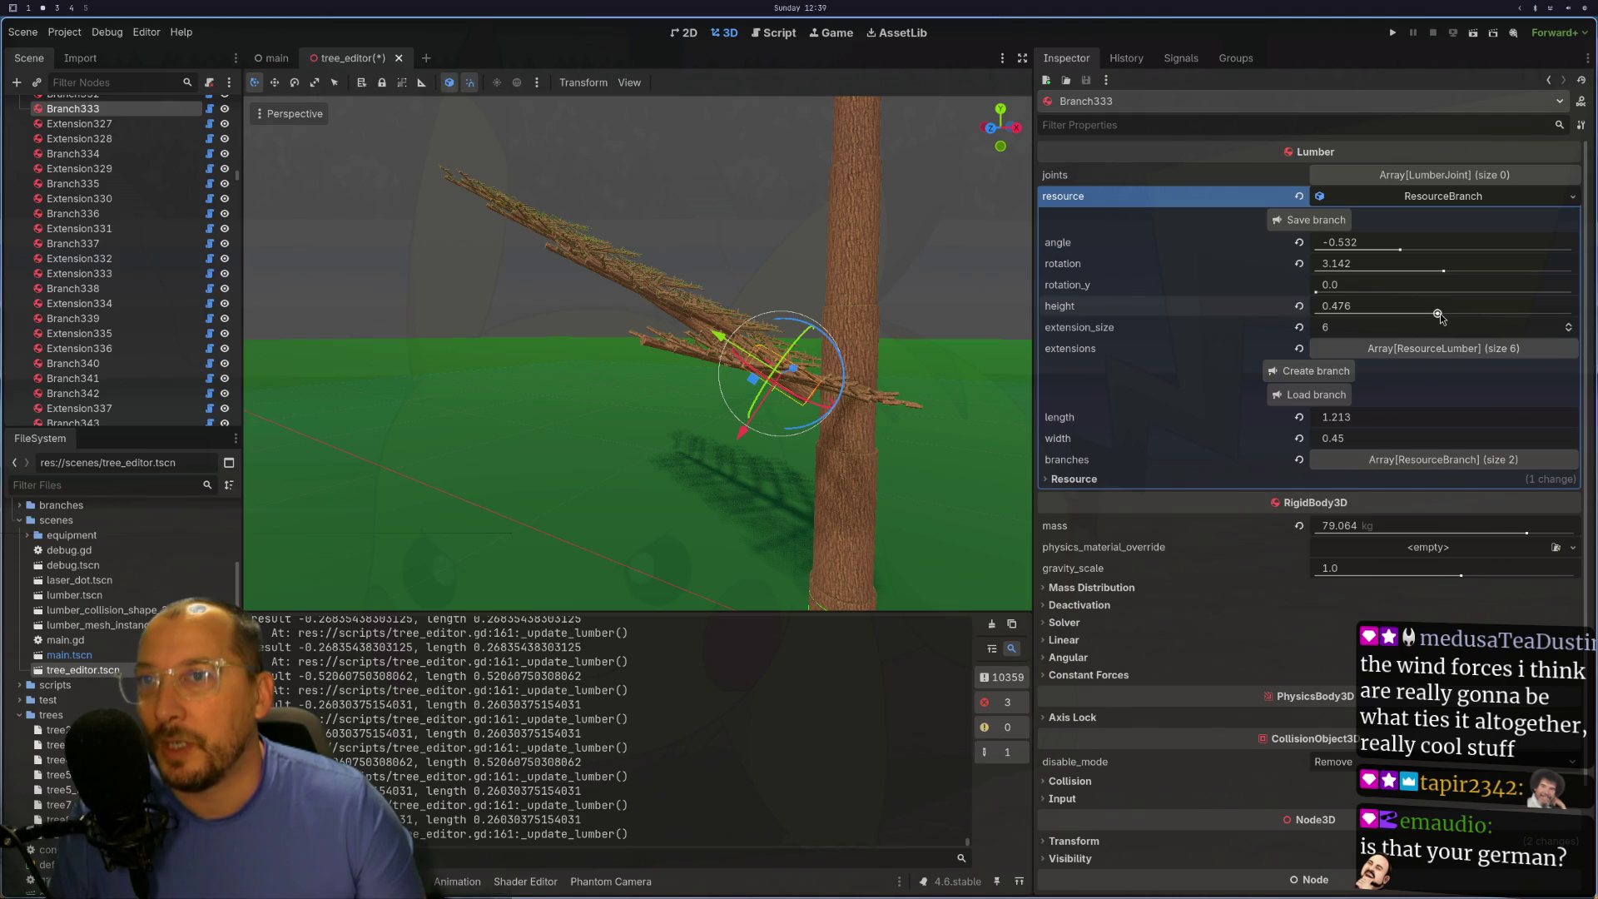
key(super+1)
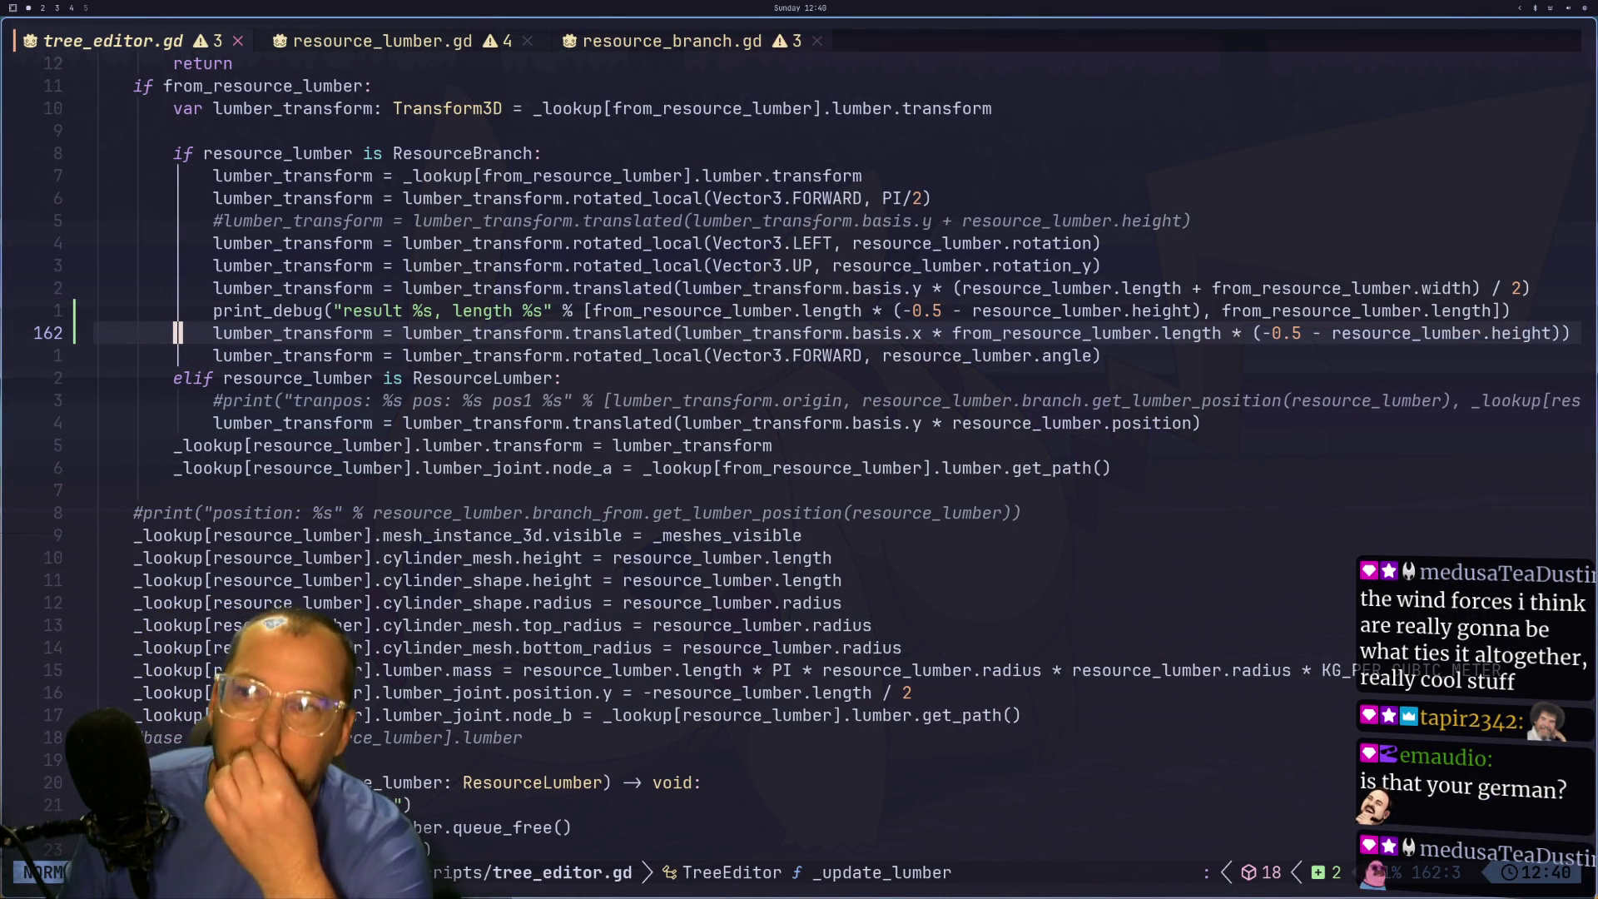
- Glance at the Excalidraw branch-height sketch, then return to the Godot tree editor workspace
key(super+2)
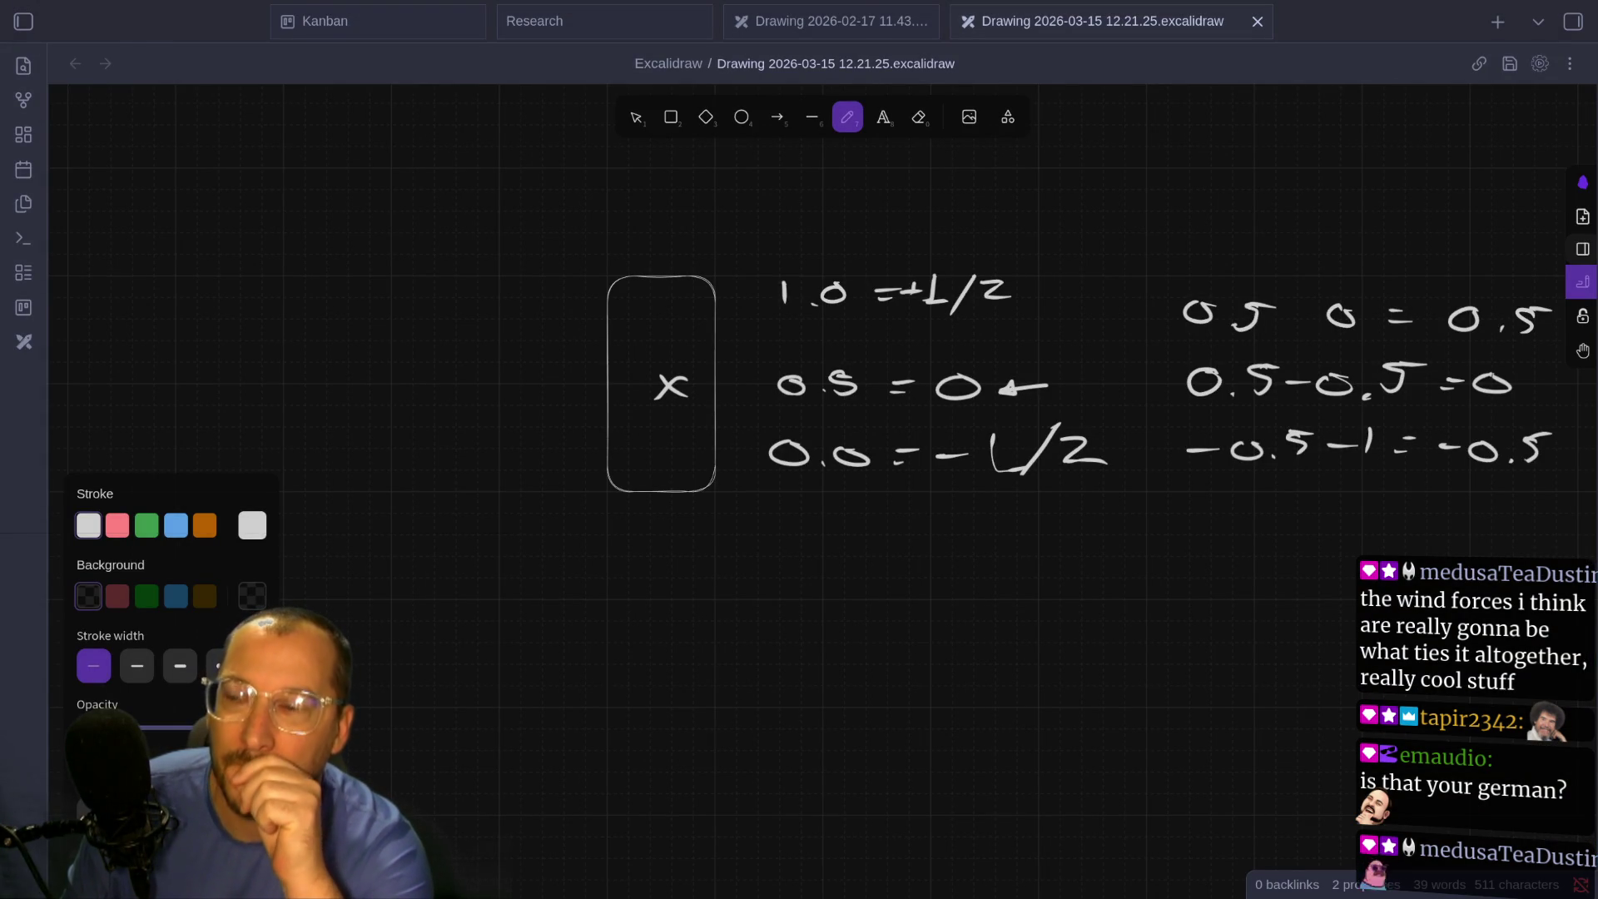
key(super+1)
key(super+2)
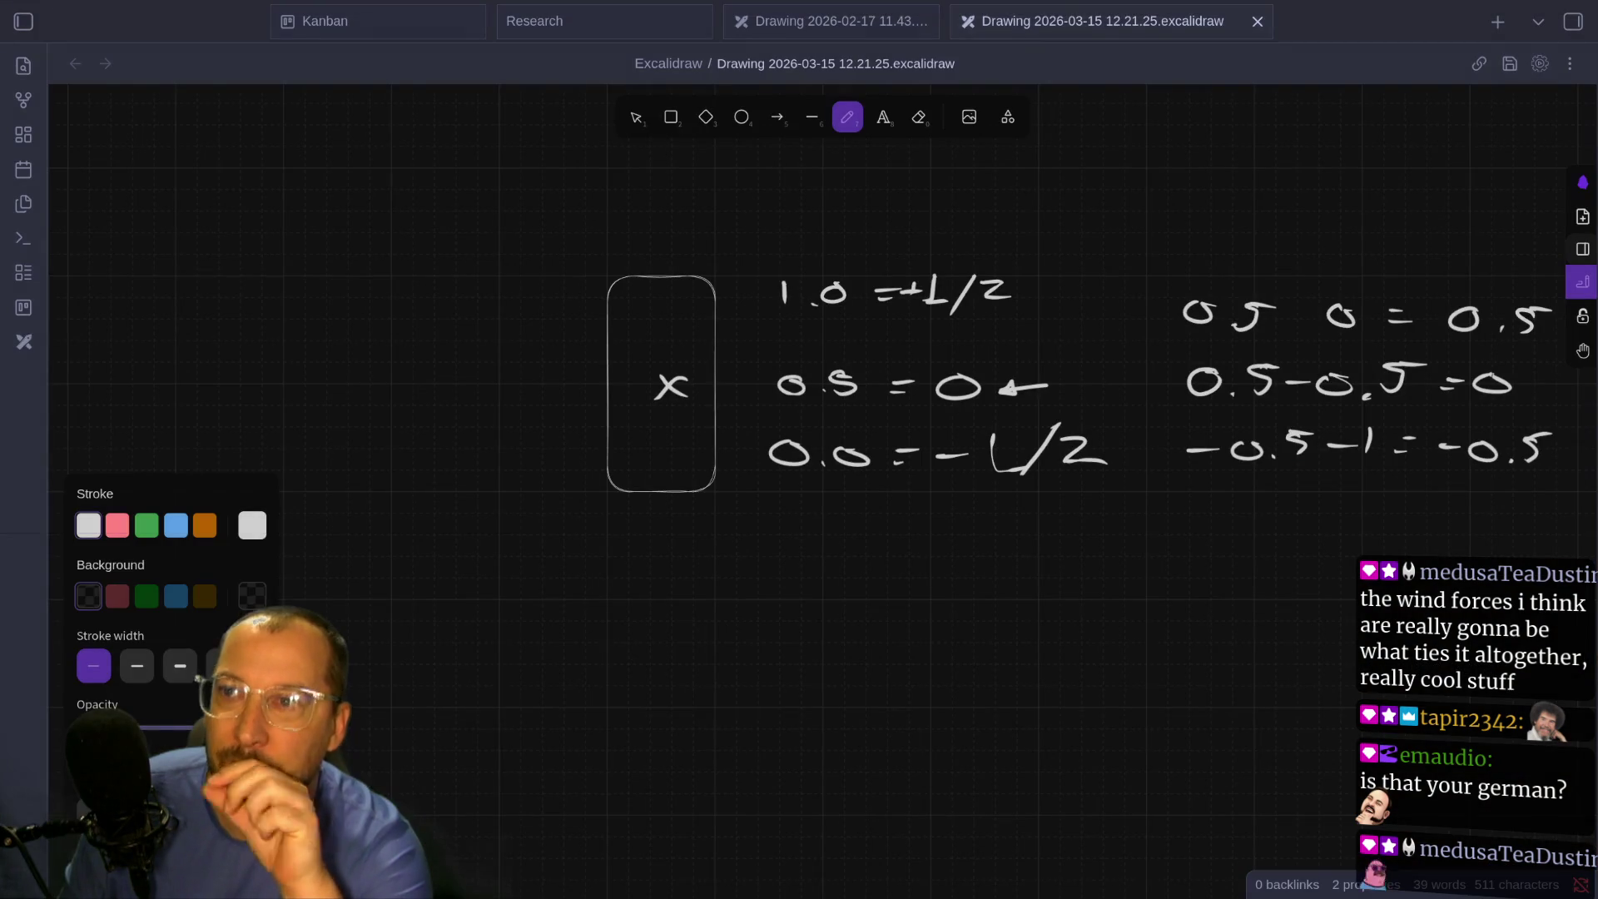
key(alt+Tab)
key(super+1)
key(super+2)
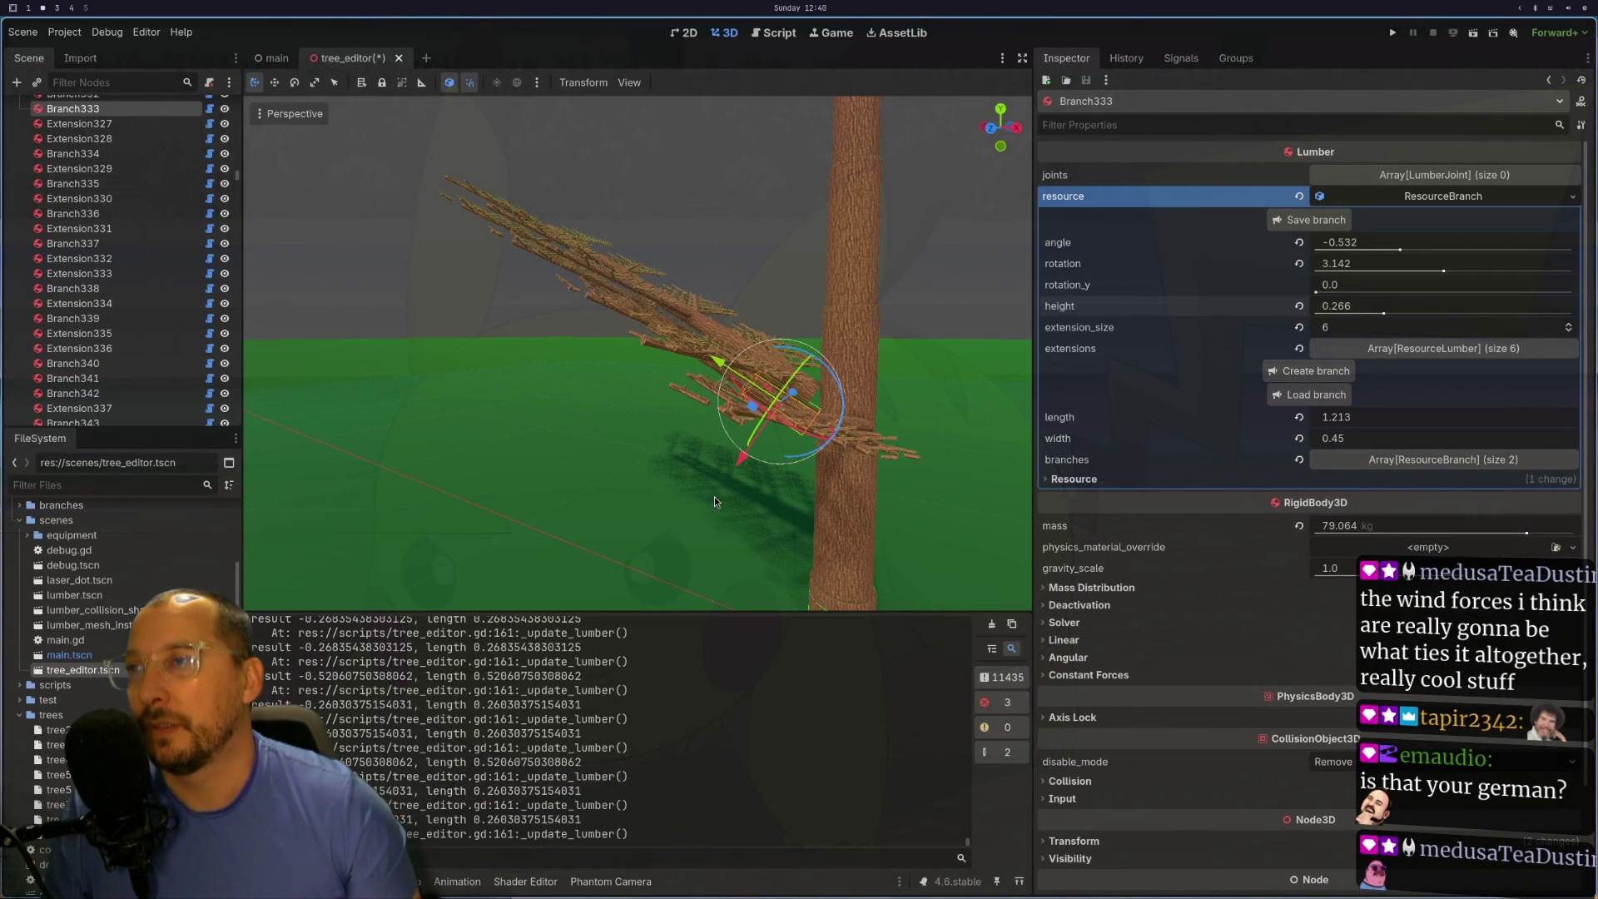
- Delete the stray typo line in tree_editor.gd
key(super+1)
text(jol)
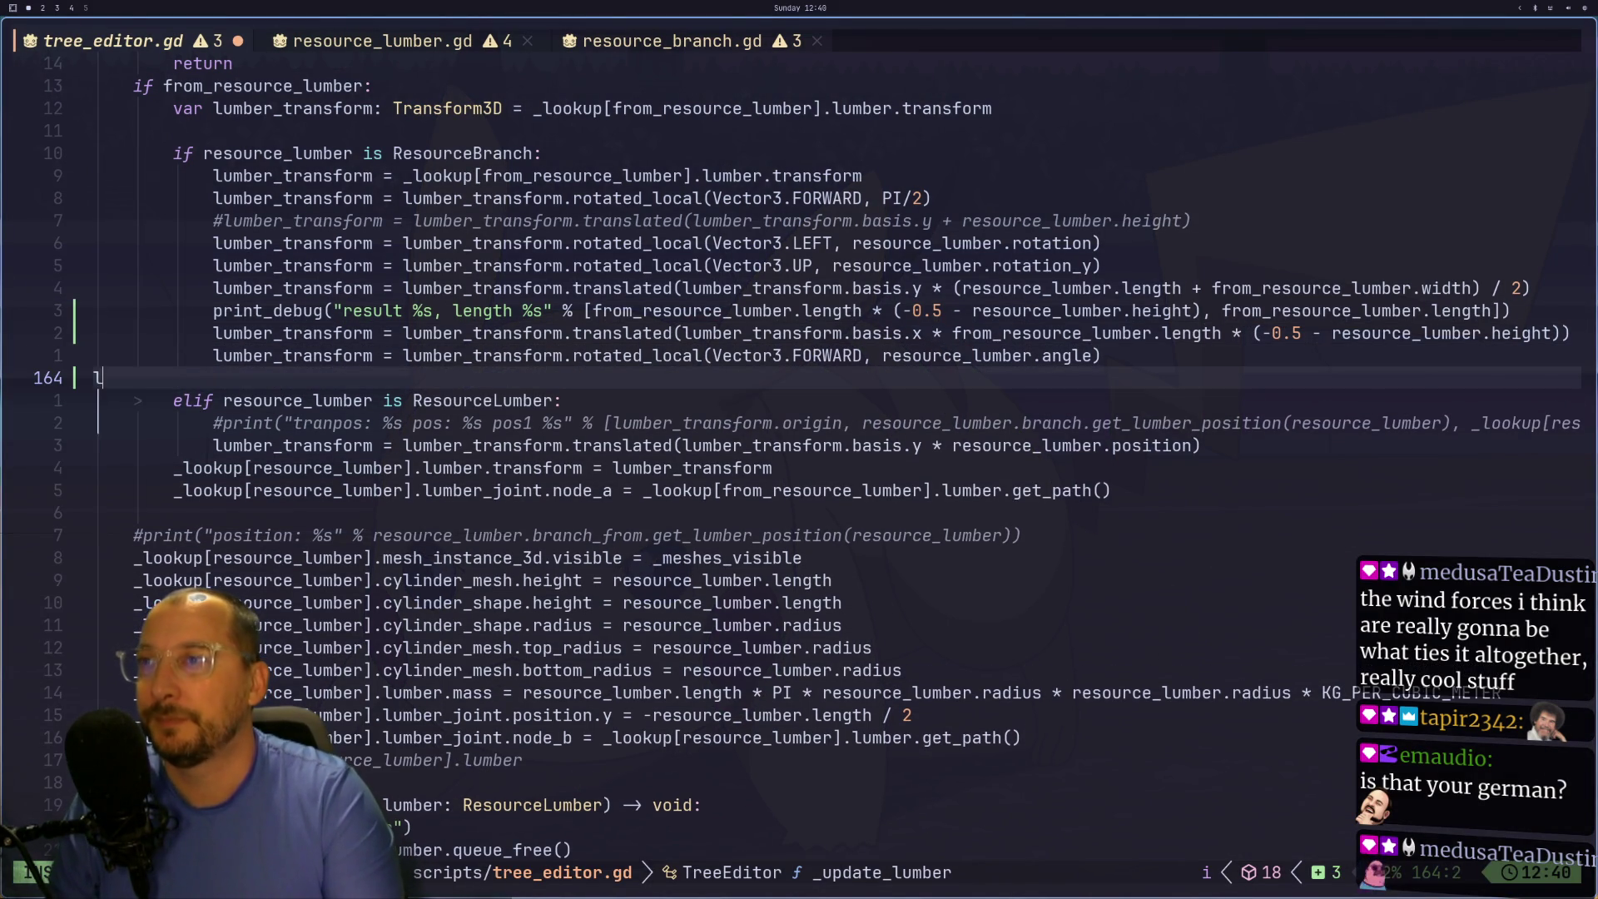
key(Escape)
key(d)
key(d)
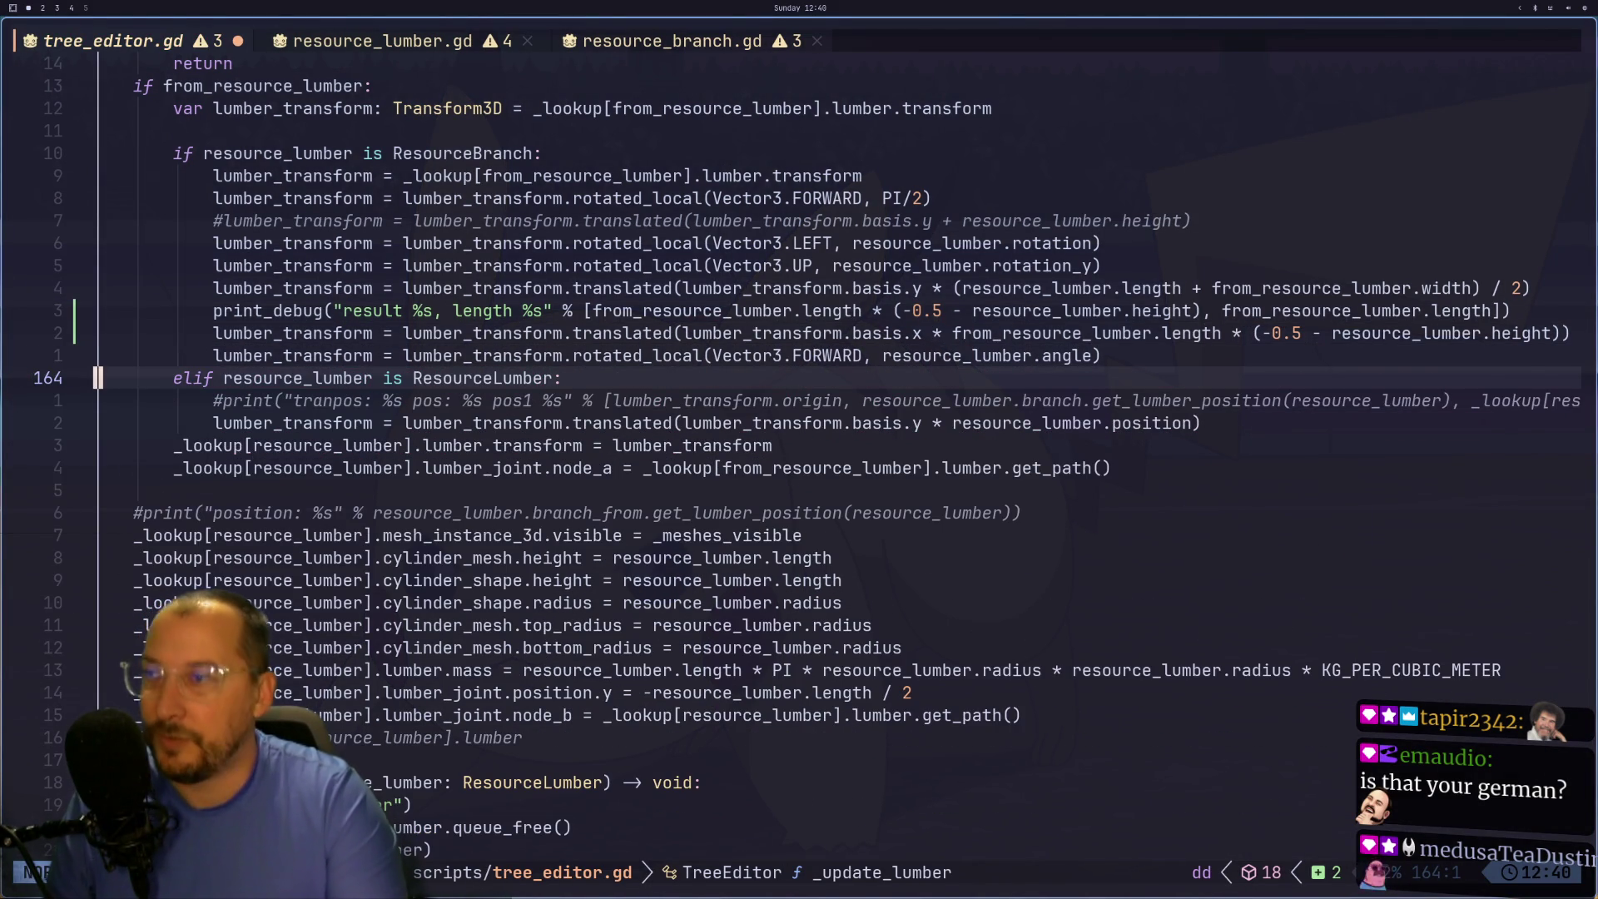
- Change line 162's parent length term to (from_resource_lumber.length / 2) and save tree_editor.gd
key(k)
key(k)
key(w)
key(w)
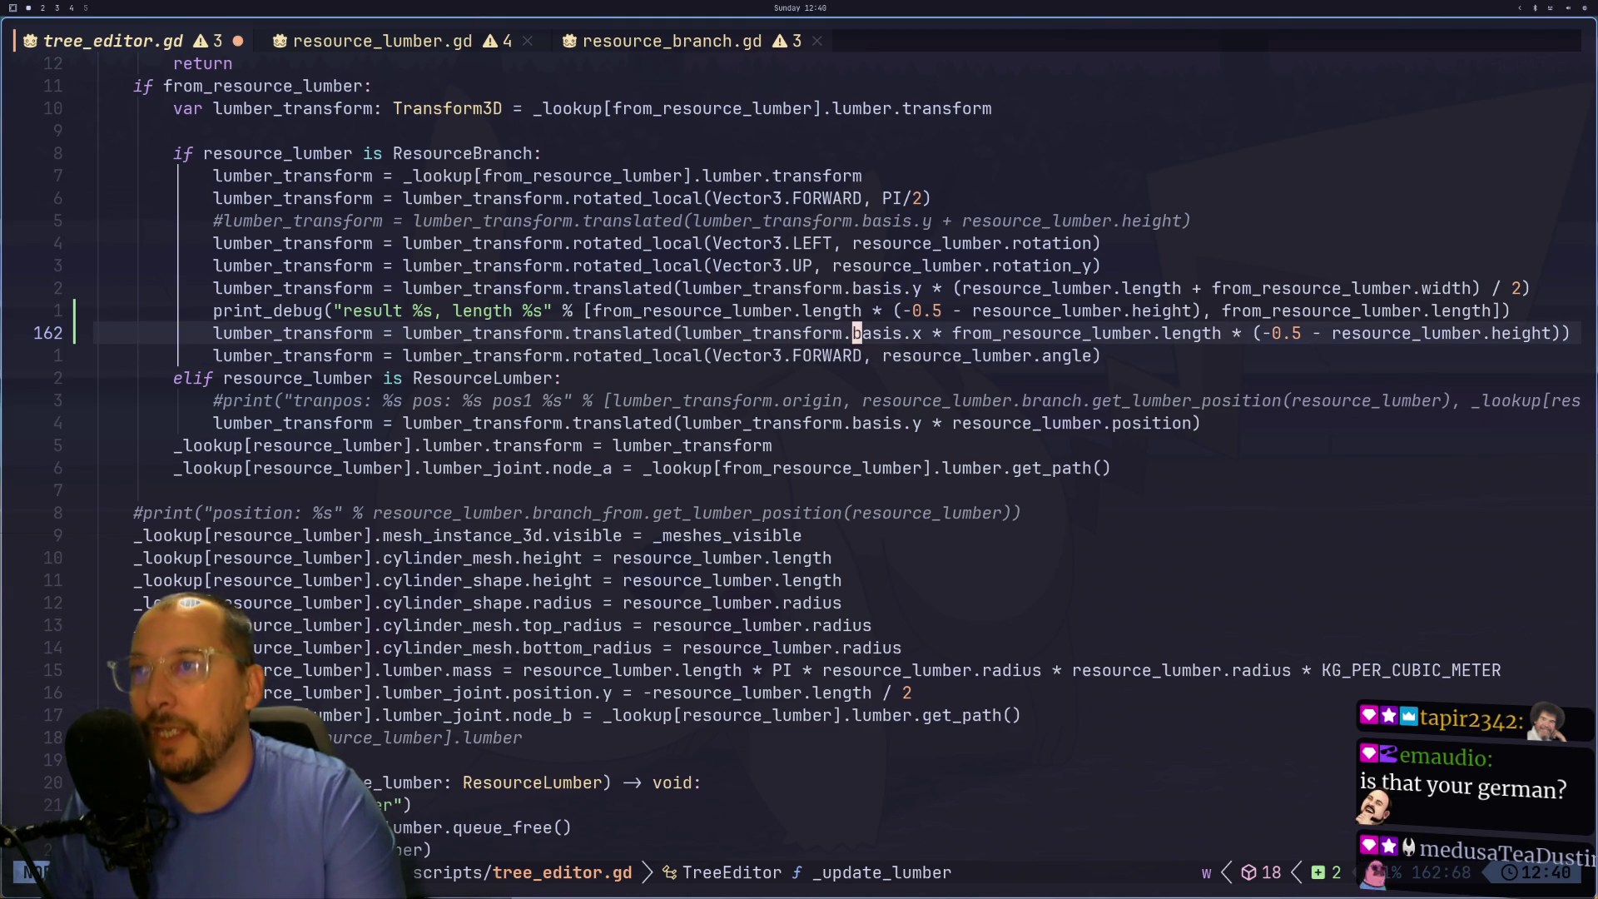
key(a)
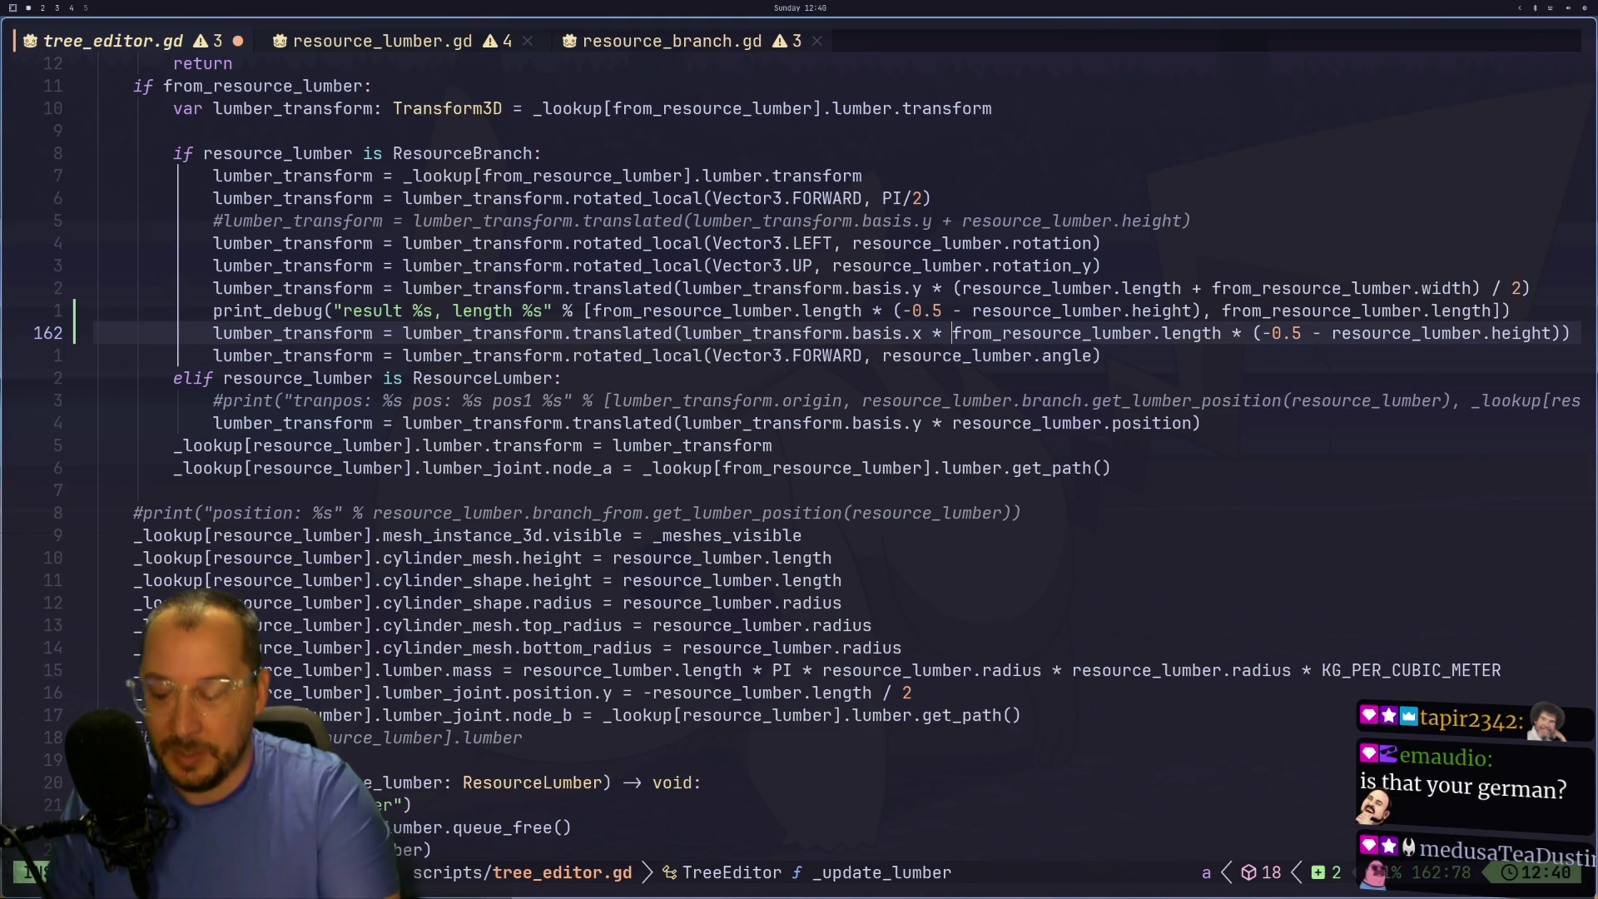
text(()
key(Escape)
text(Ea / 2))
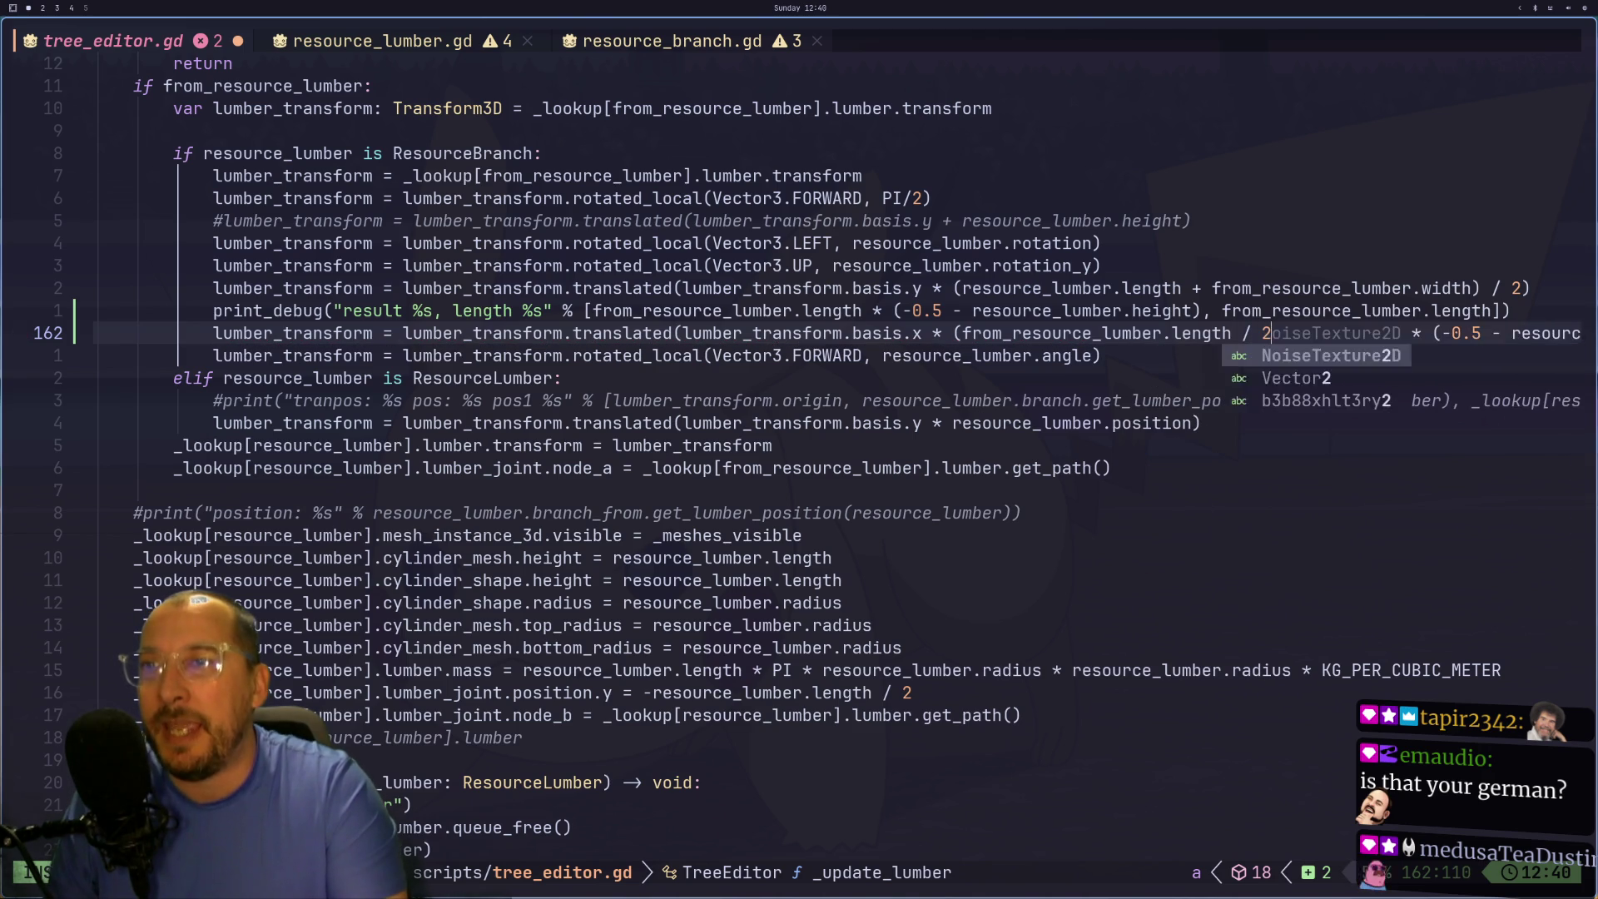
key(Escape)
text(:w)
key(Return)
key(super+2)
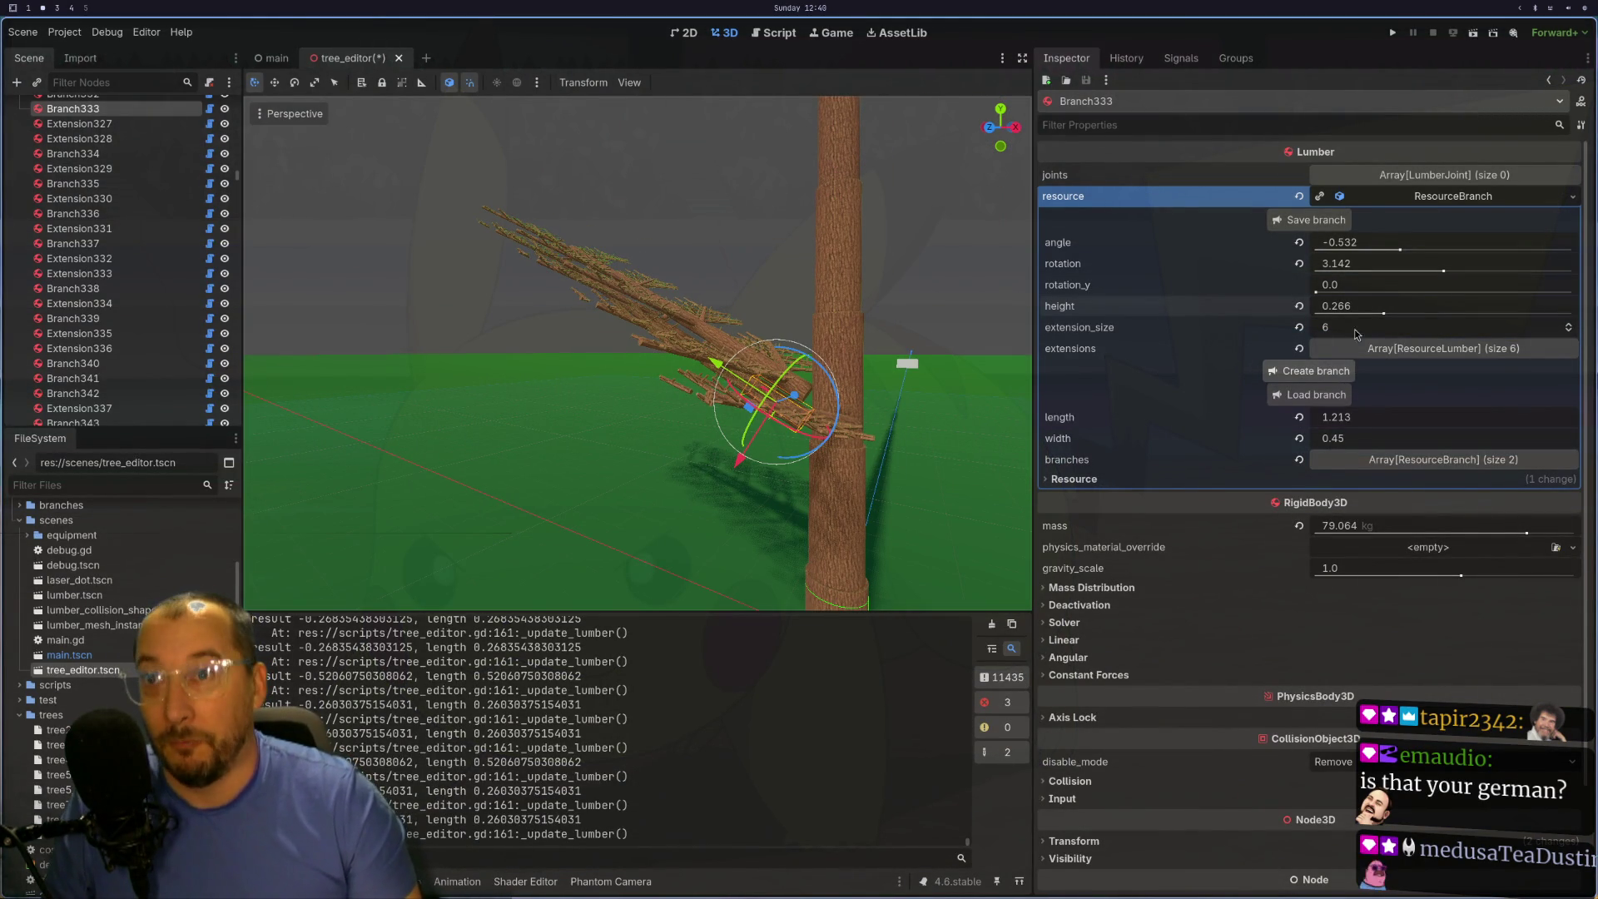
- Set Branch333's height to 0.0 in the Inspector
click(1388, 302)
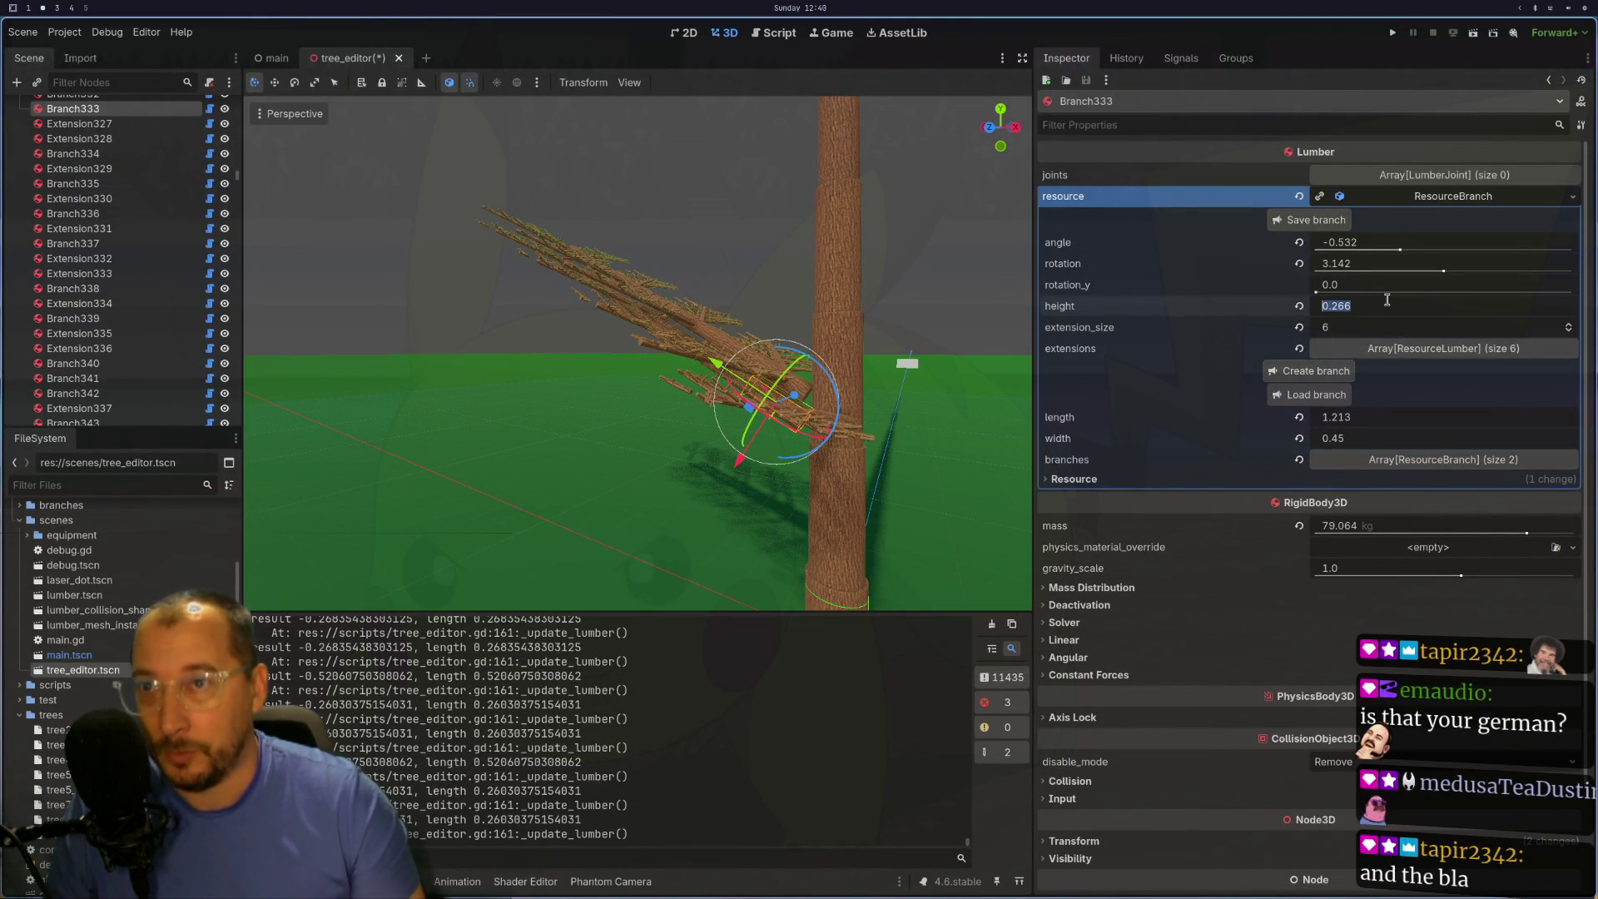
text(0)
key(Tab)
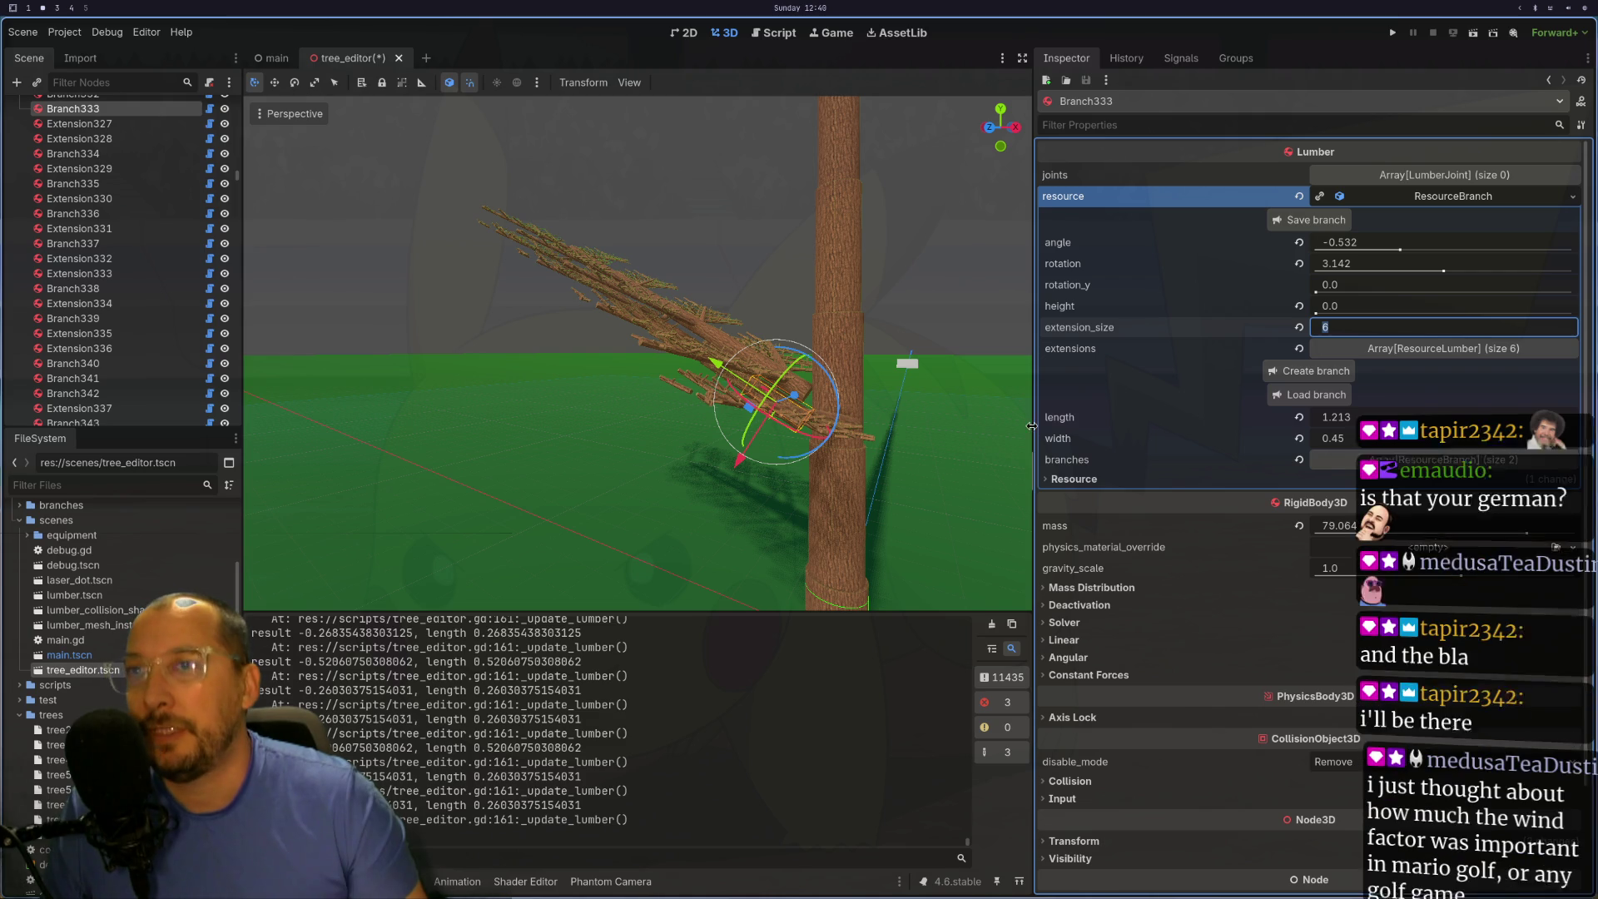
click(1370, 287)
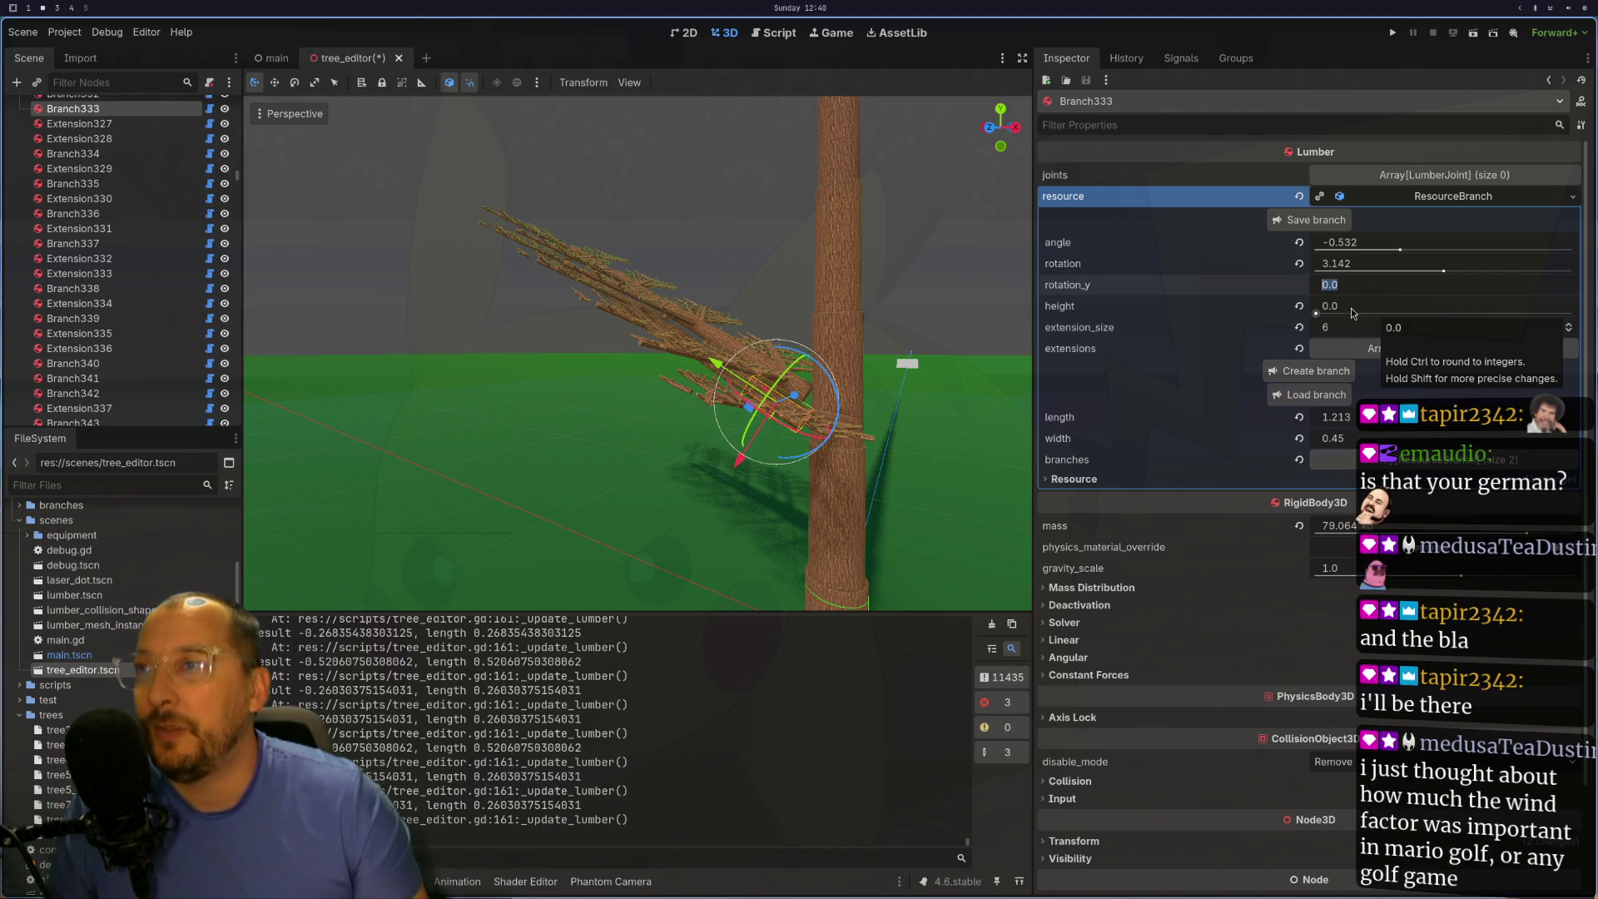
key(super+1)
key(super+2)
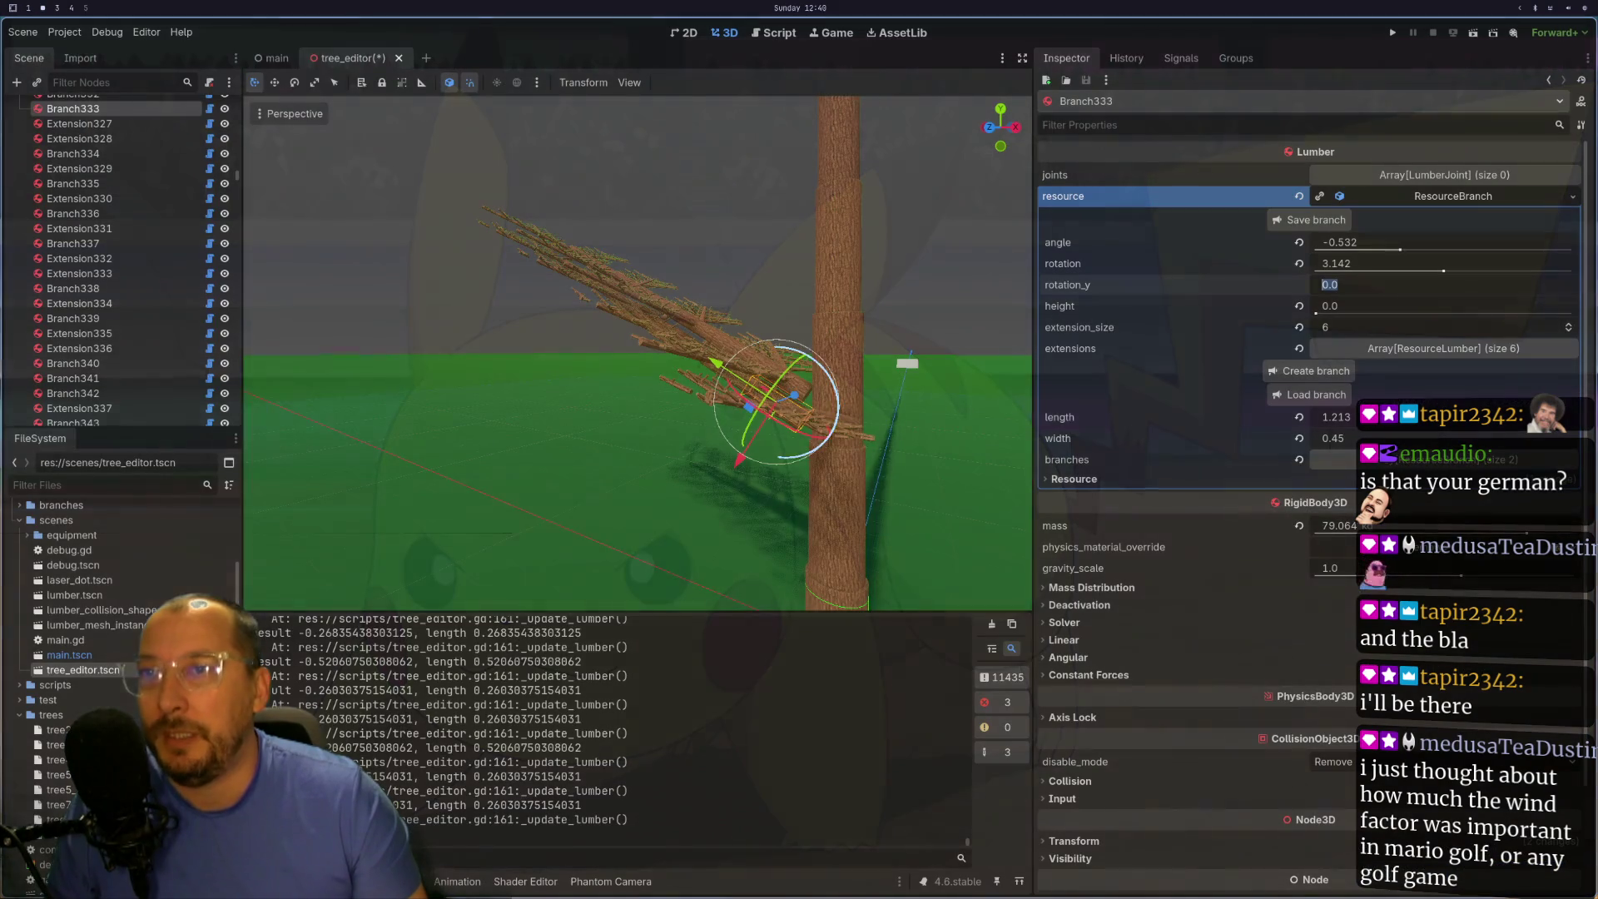
- Drag Branch333's height up to 0.005, then settle at 1.0 to check trunk placement
scroll(593, 506, up, 5)
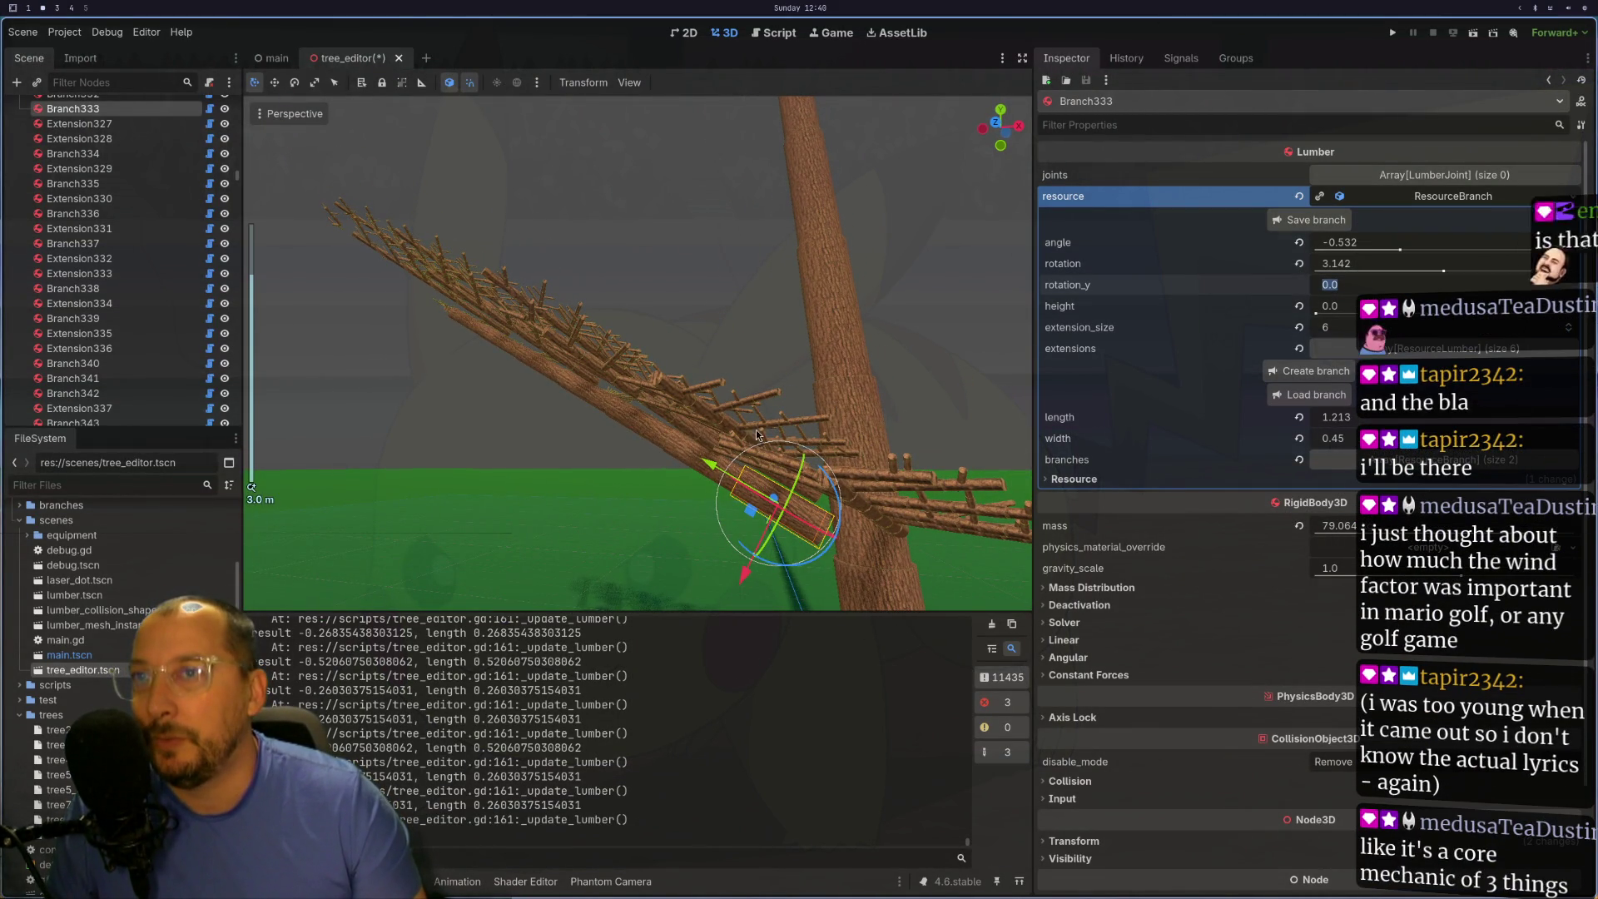
click(1331, 308)
key(shift+Tab)
key(Return)
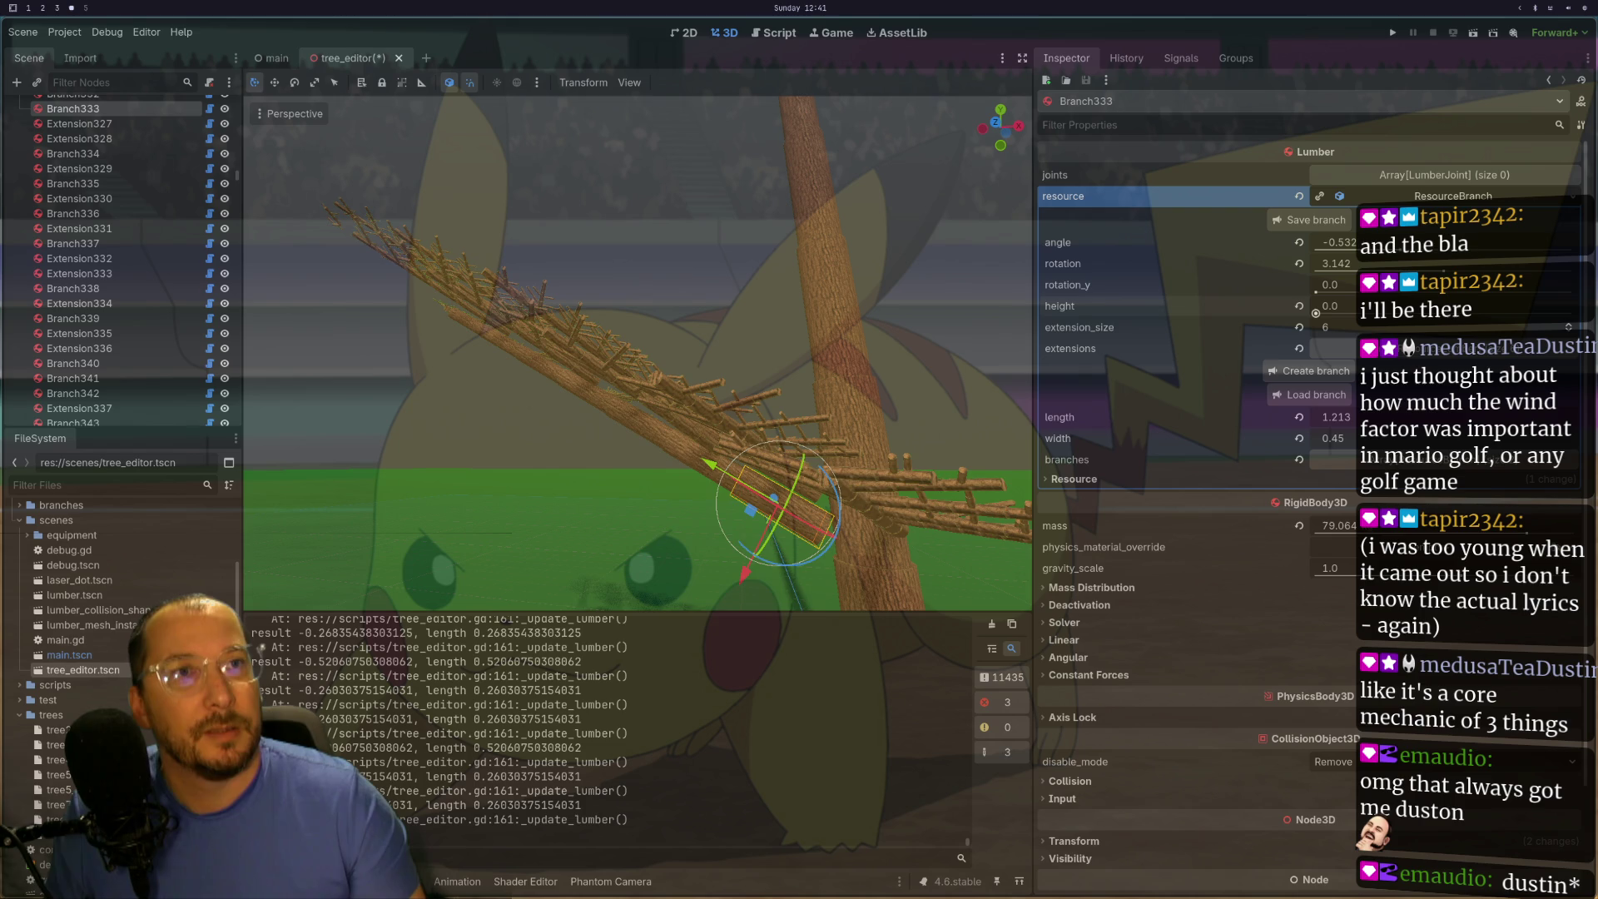
drag(1316, 313, 1317, 313)
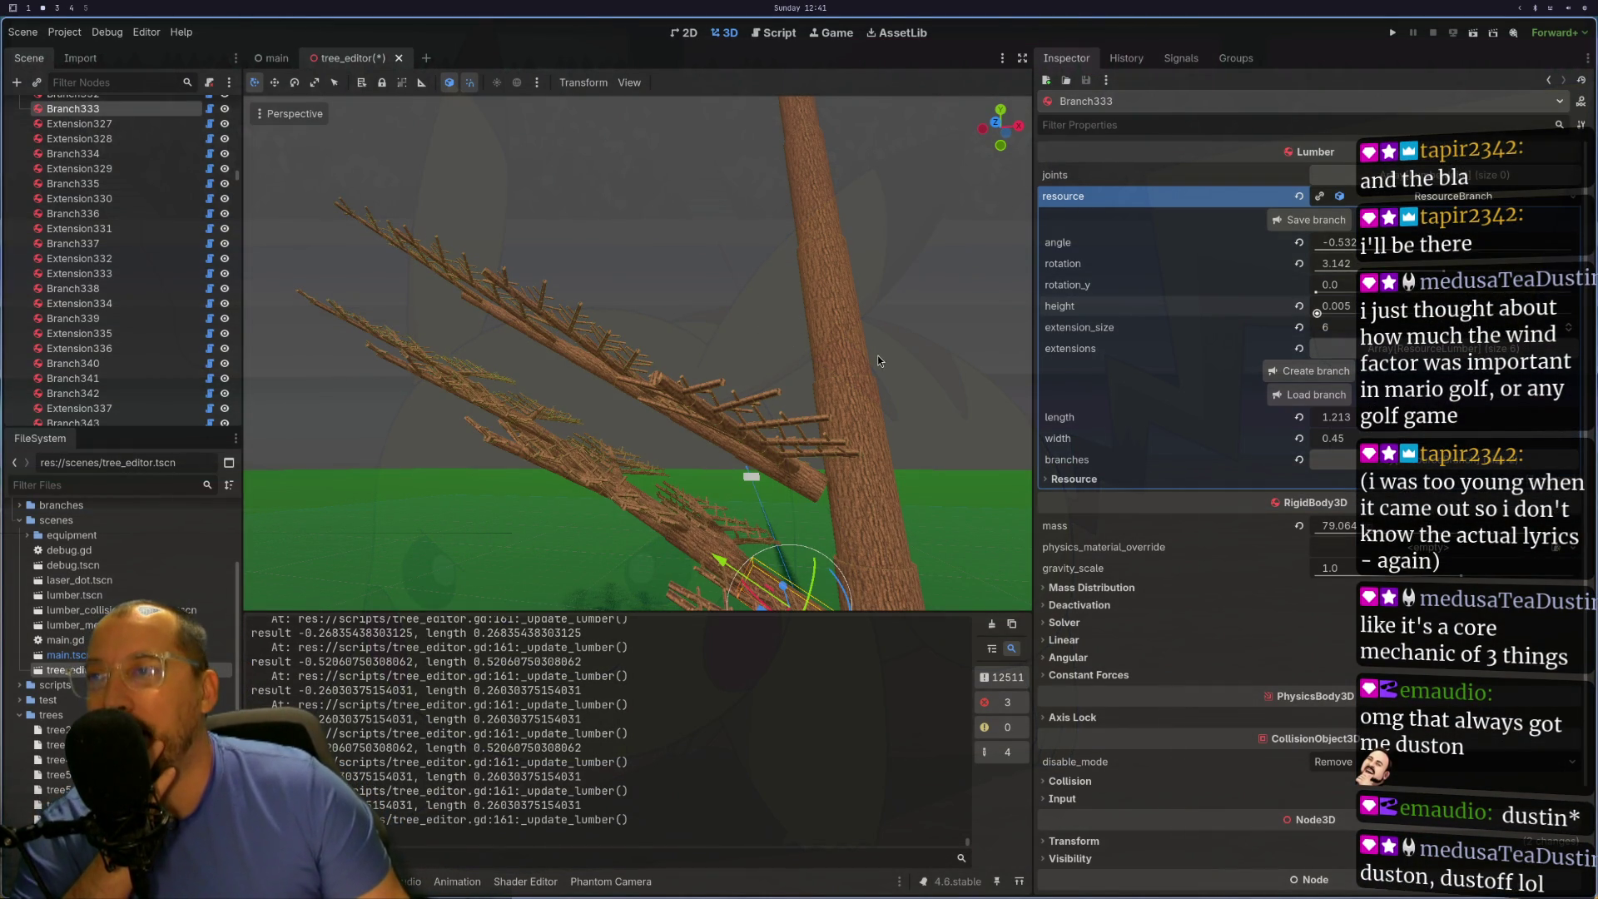
scroll(932, 332, down, 3)
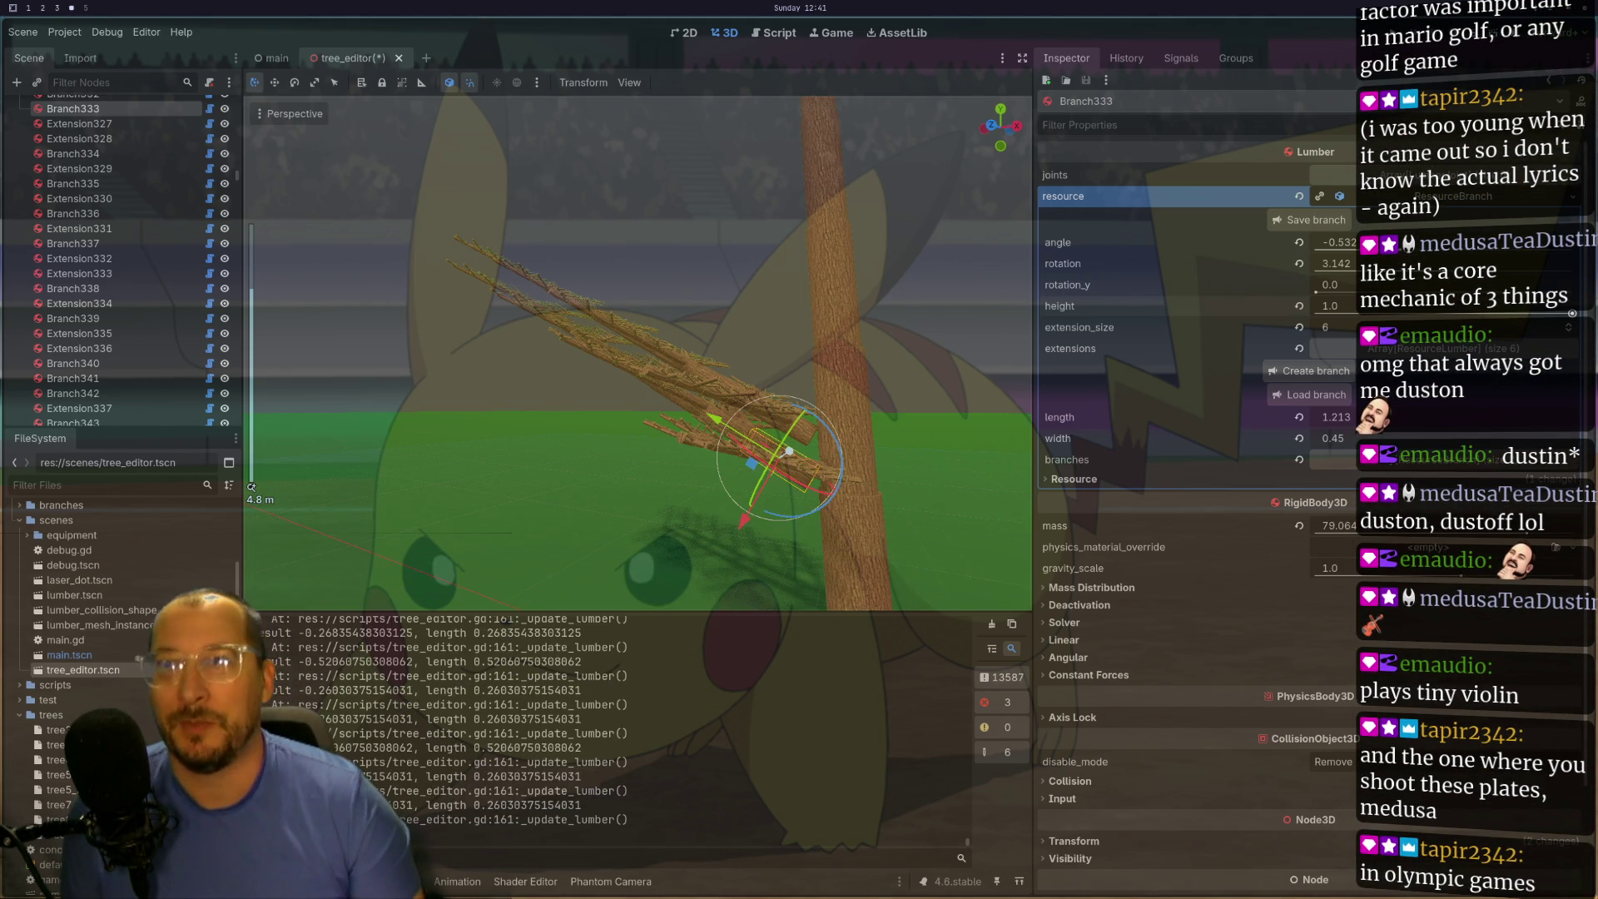
scroll(1000, 527, down, 4)
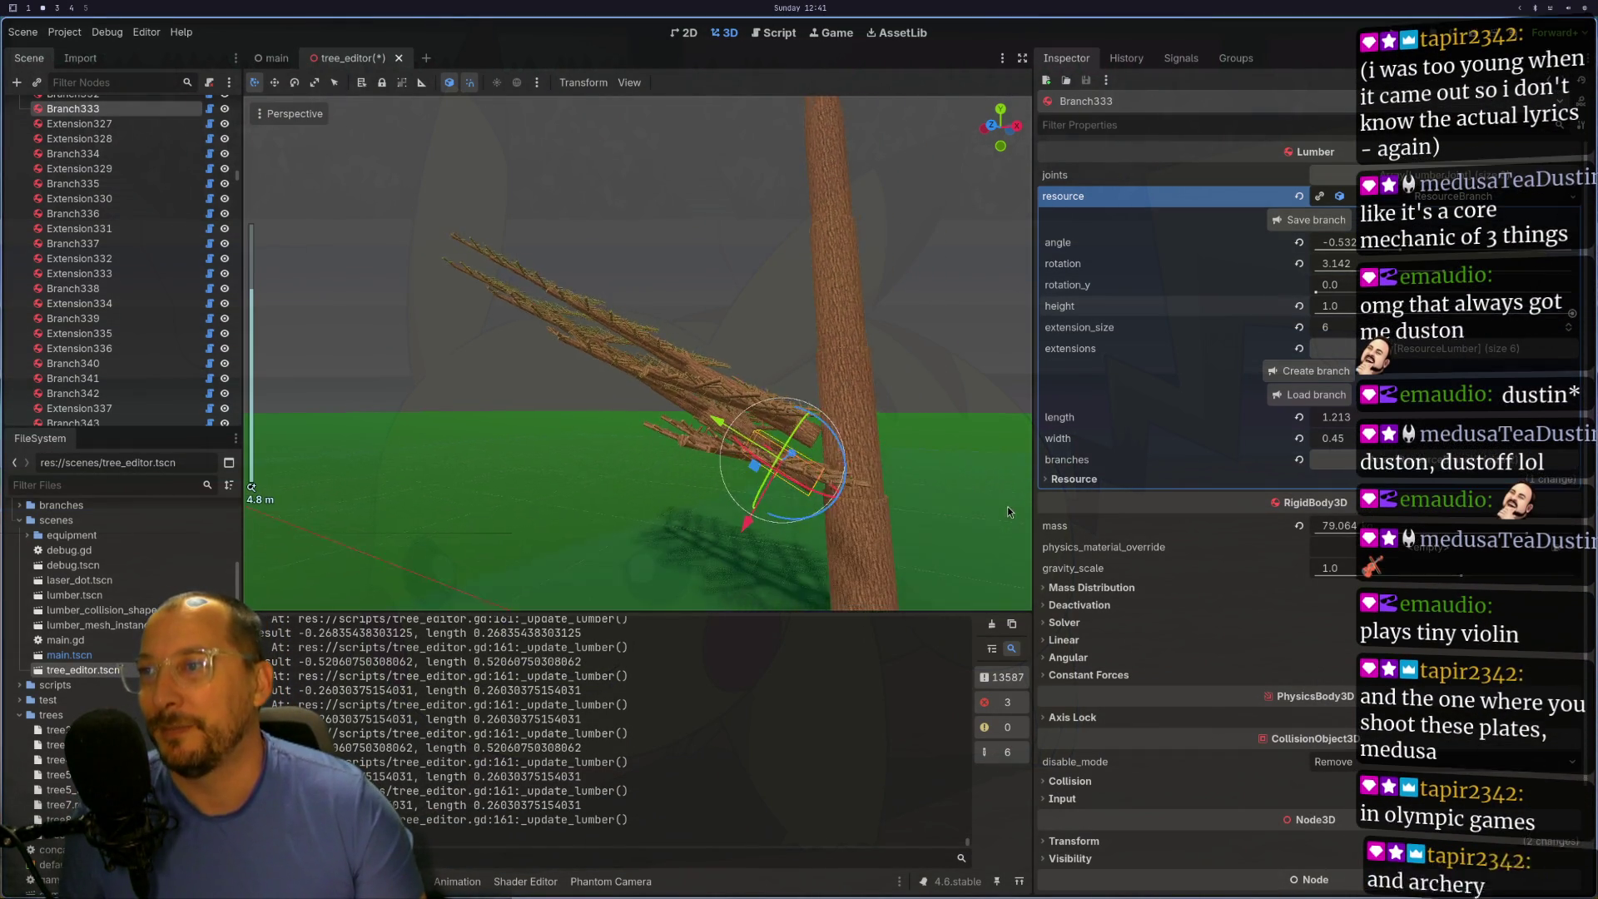
- Close tree_editor with Don't Save and reopen it with Ctrl+Shift+T
click(400, 59)
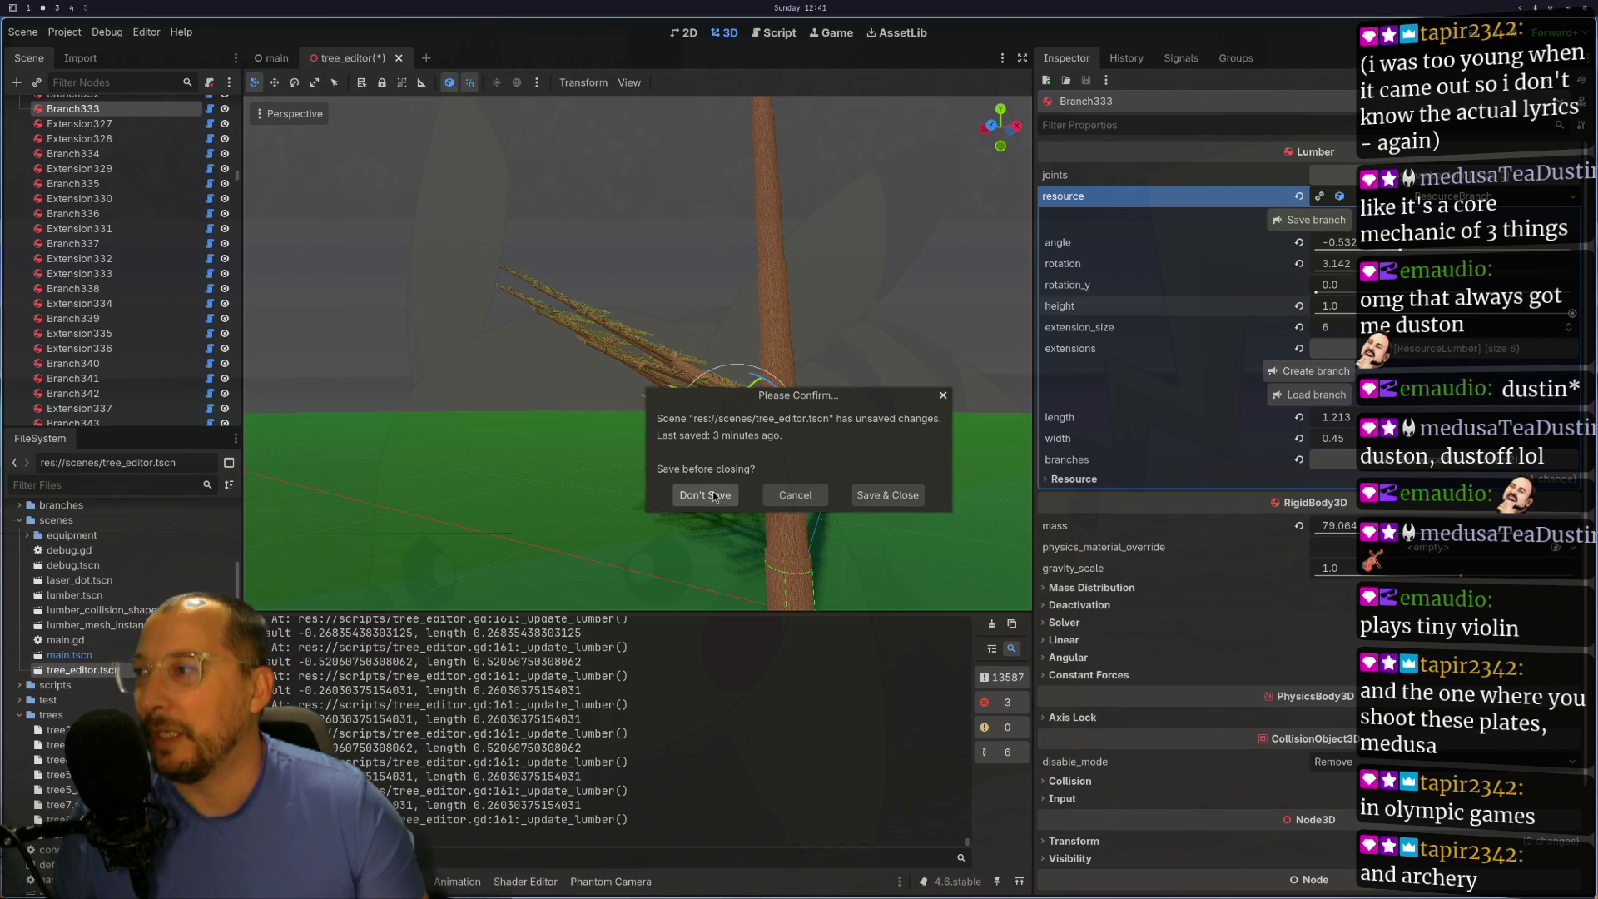
click(736, 493)
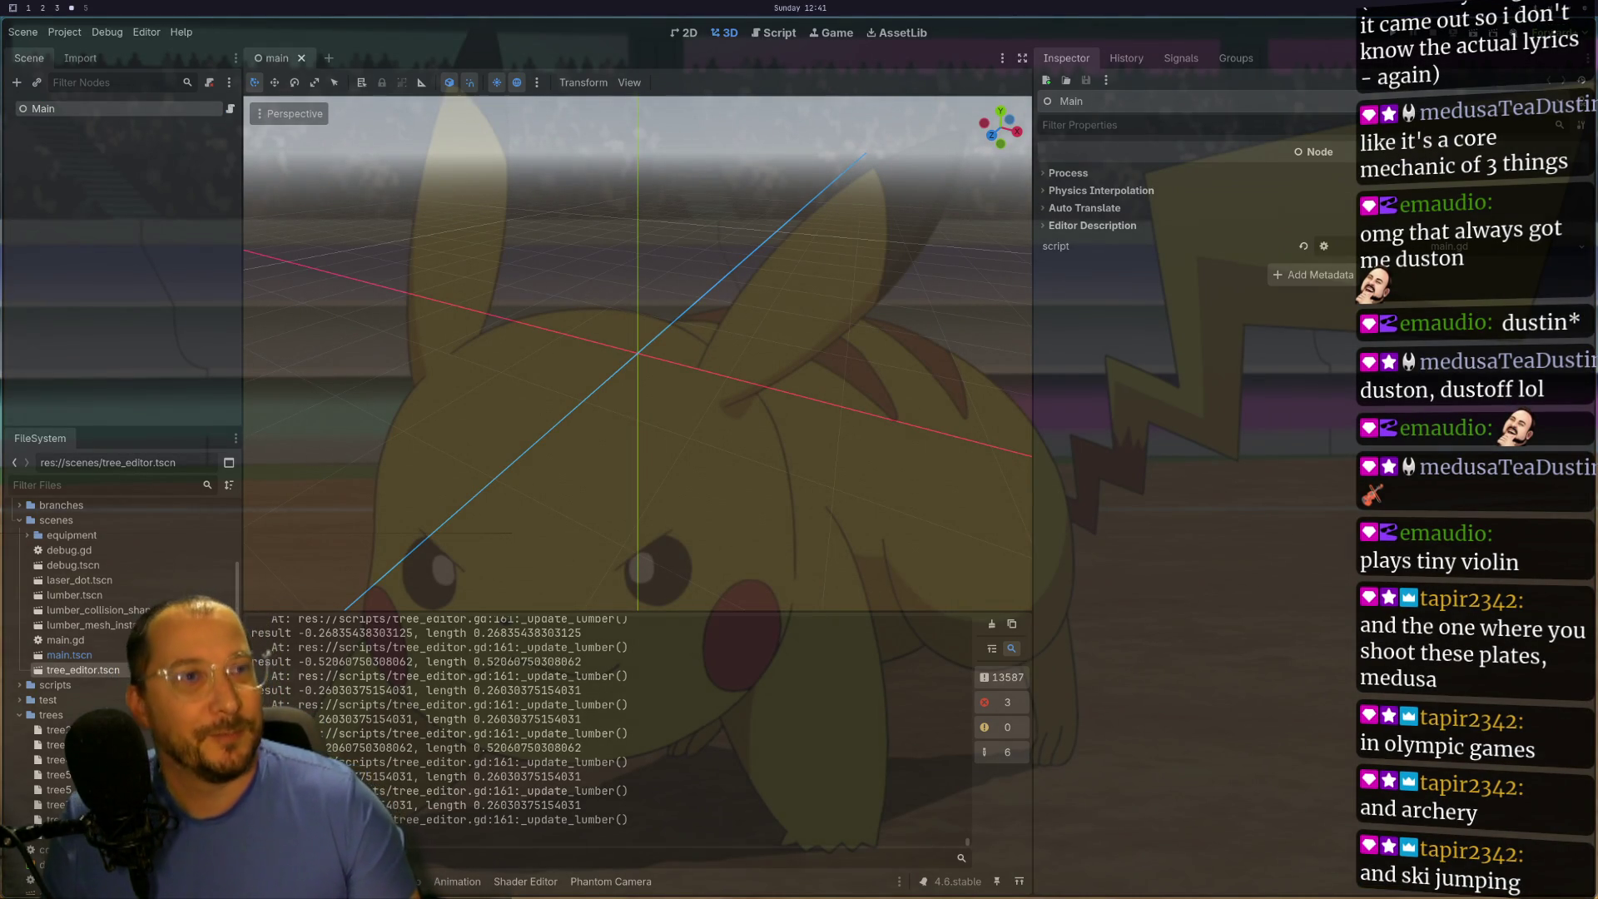
key(ctrl+shift+t)
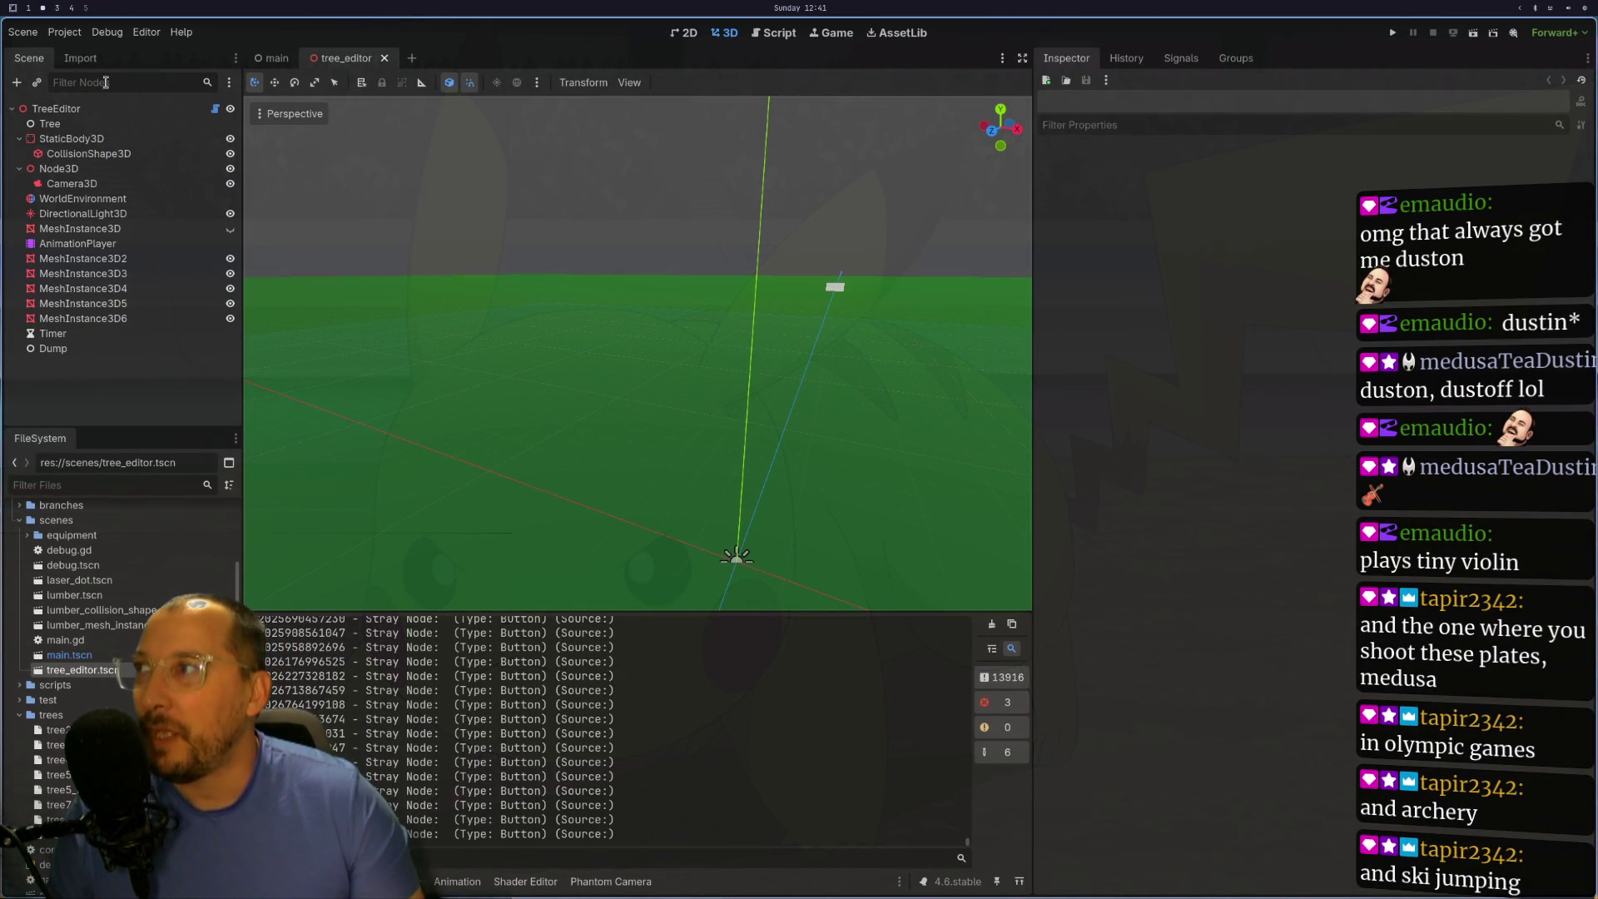
- Select the TreeEditor root node and zoom the 3D view in on the origin gizmo
click(516, 267)
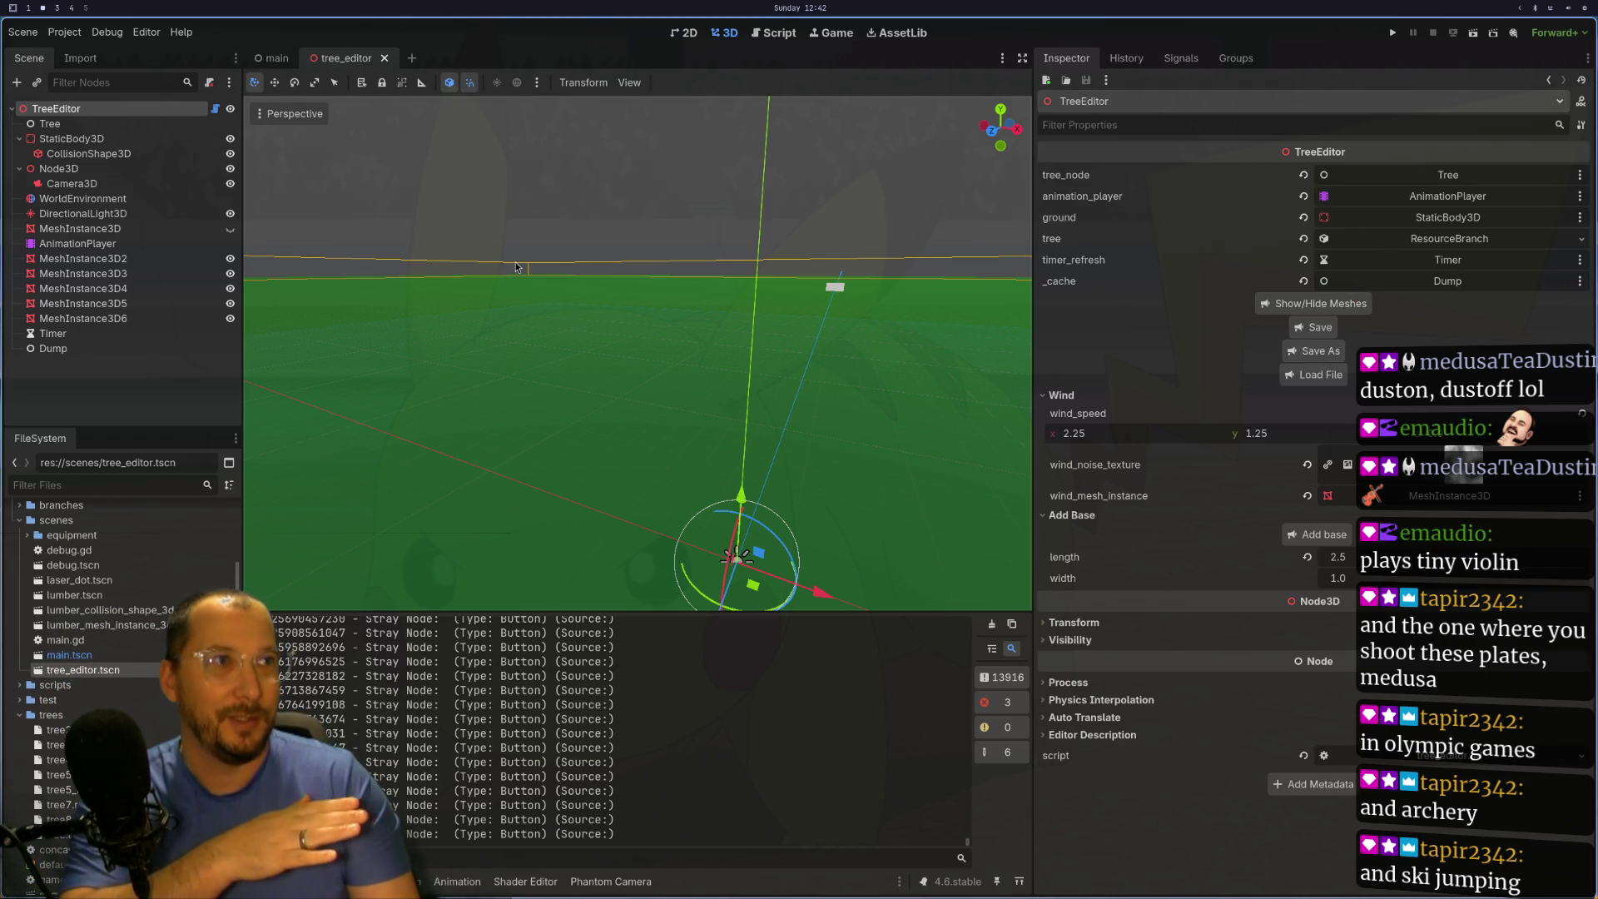
scroll(525, 330, up, 5)
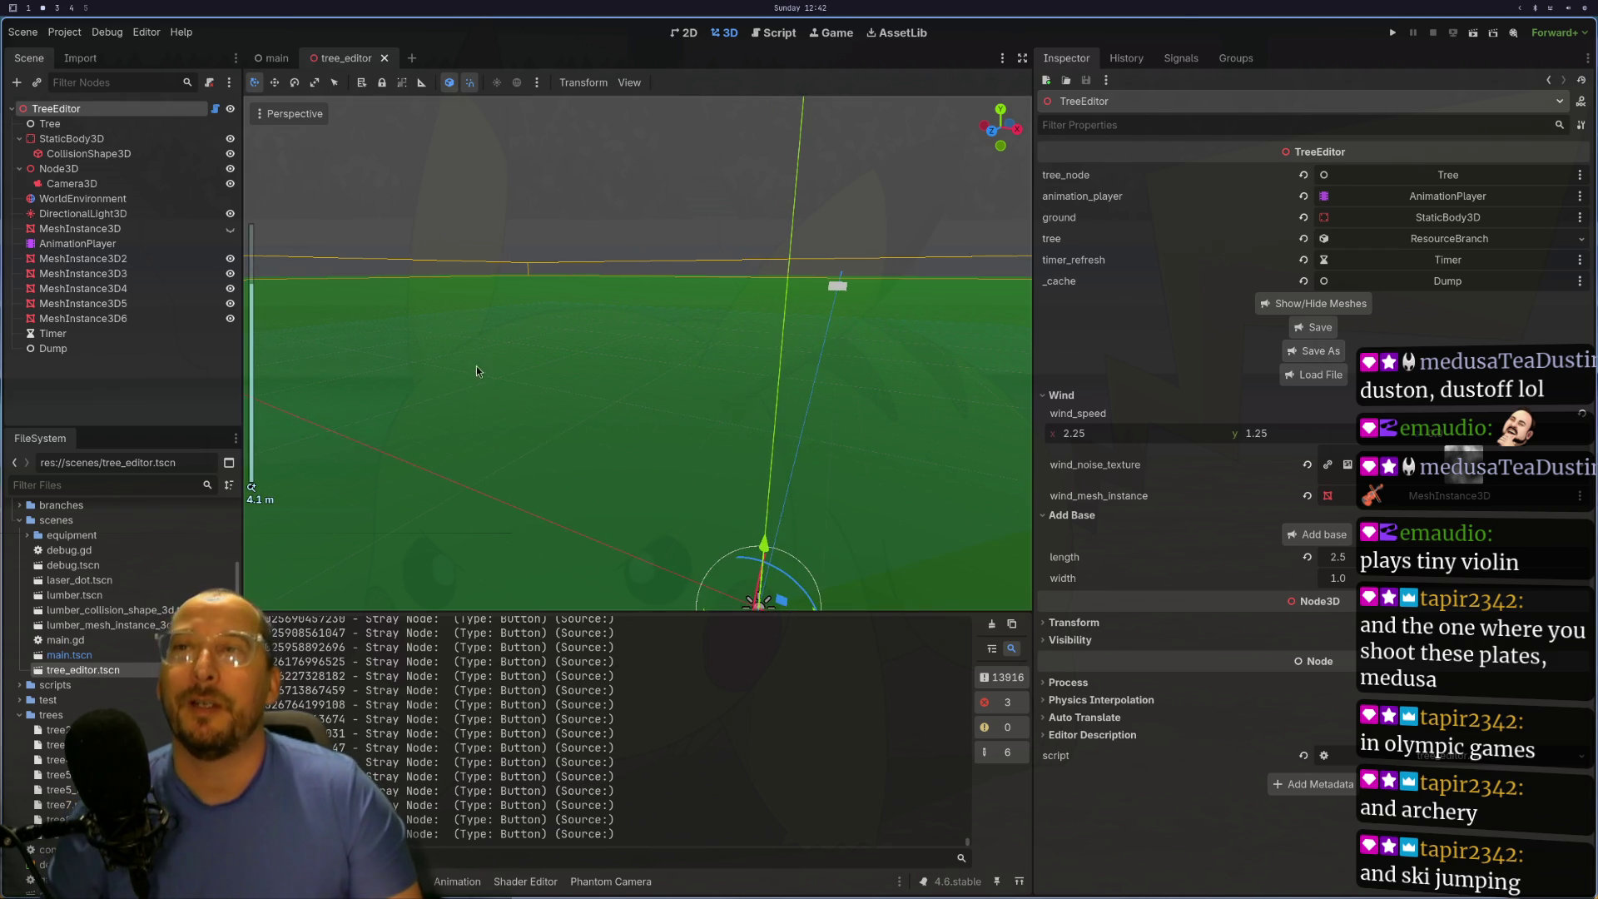
scroll(525, 330, up, 3)
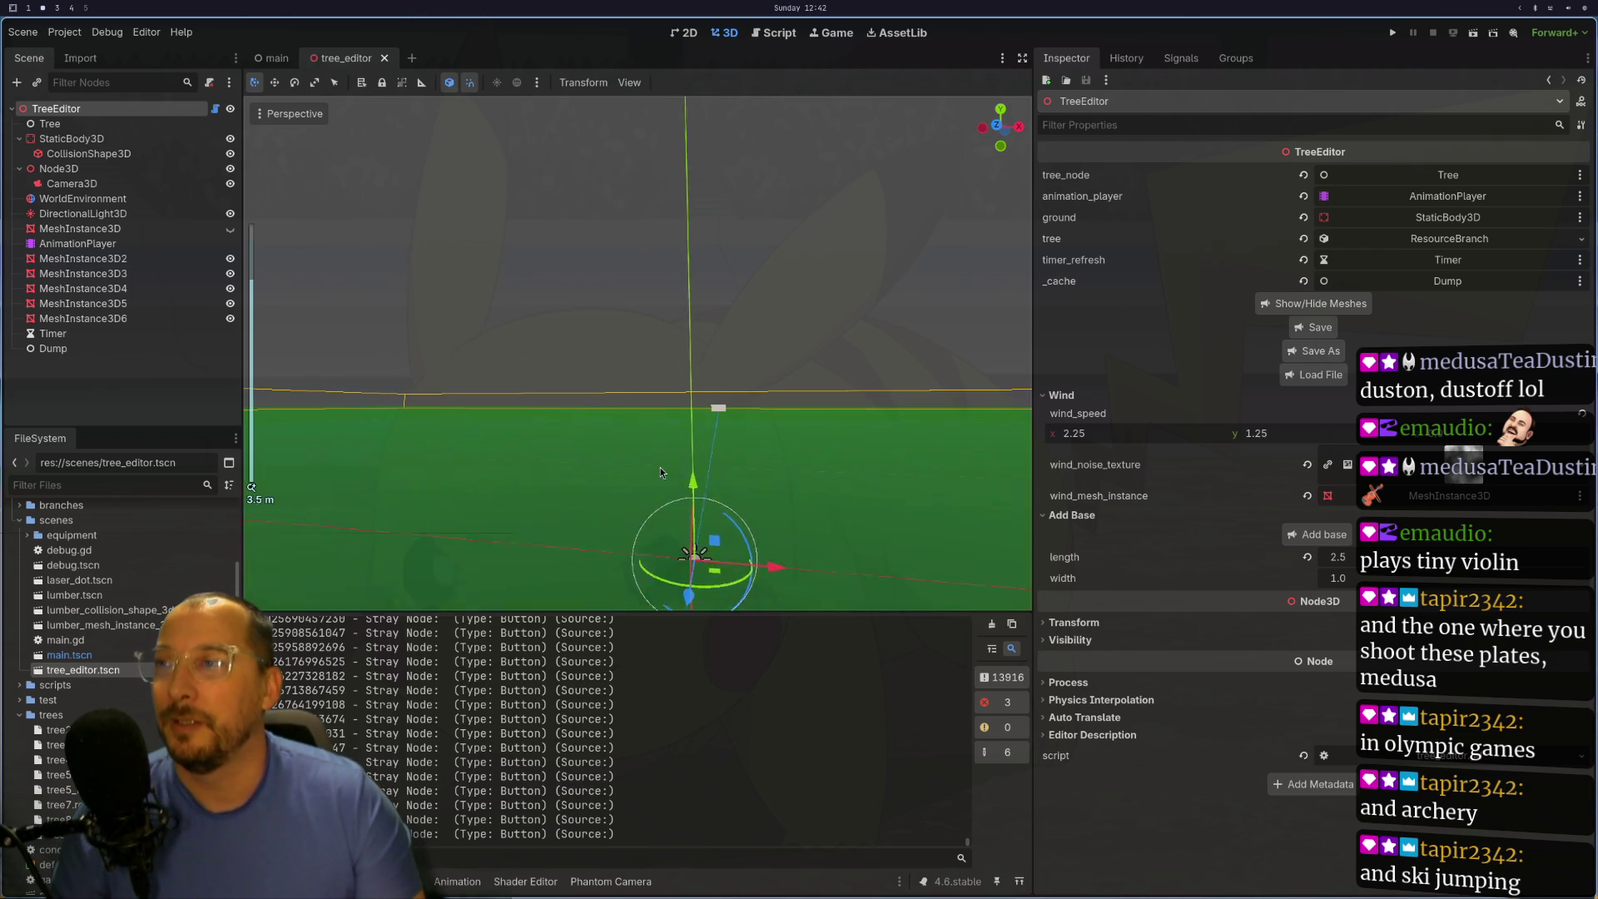
drag(673, 344, 766, 468)
key(f)
scroll(631, 332, up, 2)
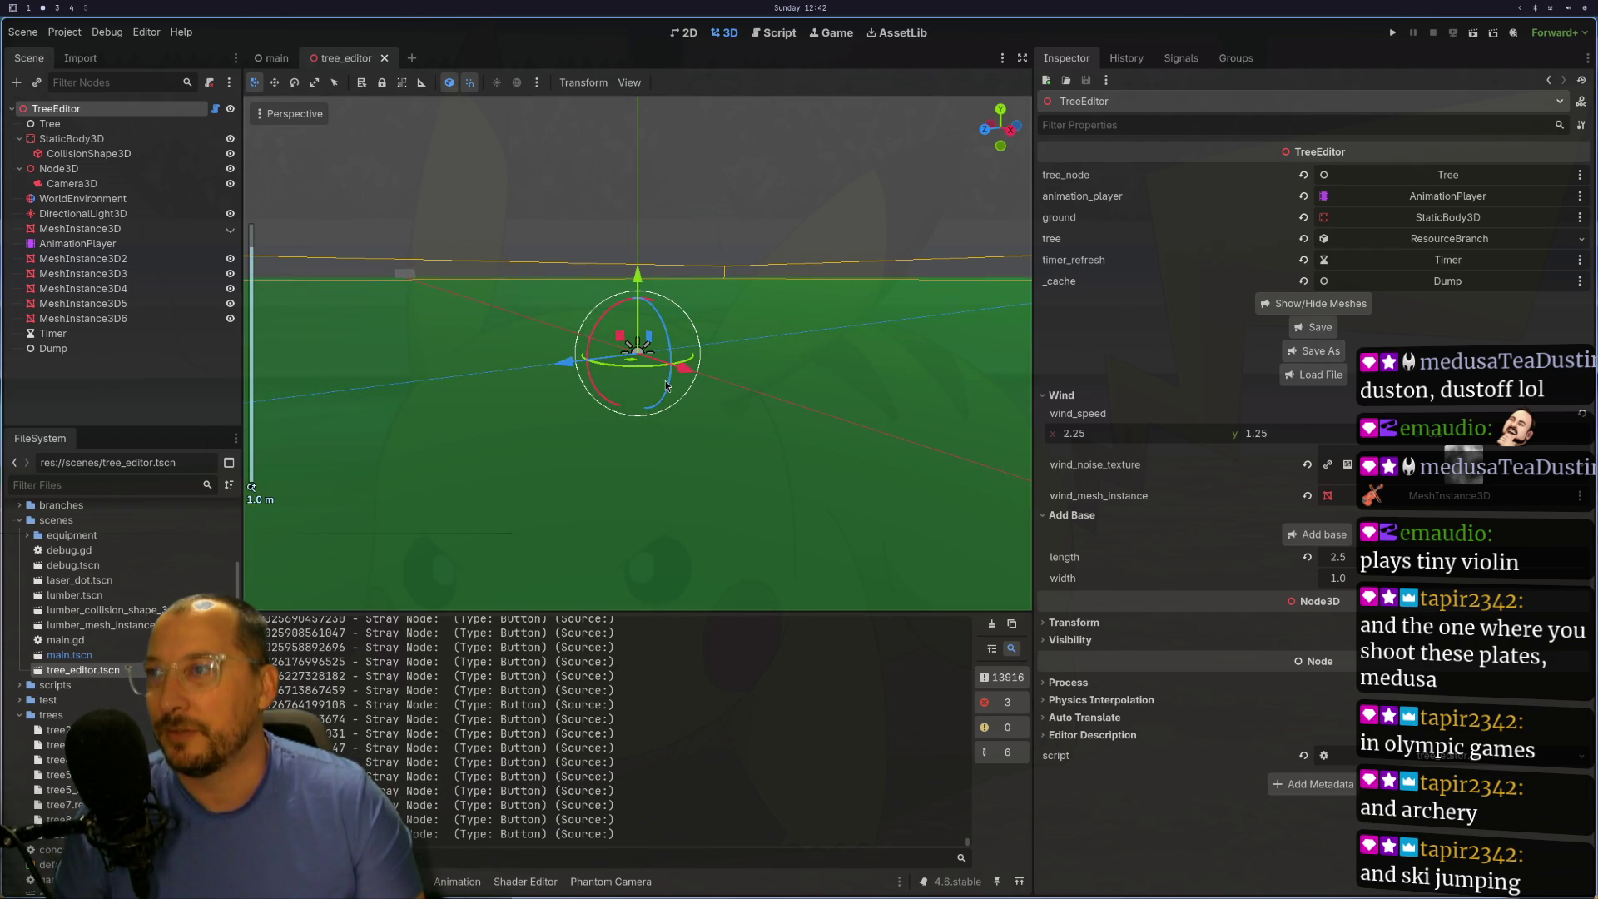
scroll(734, 539, up, 2)
mouse_move(734, 533)
mouse_down()
mouse_move(751, 338)
mouse_move(743, 417)
mouse_move(880, 368)
mouse_move(808, 416)
mouse_move(907, 345)
mouse_move(780, 366)
mouse_move(746, 391)
mouse_move(749, 416)
mouse_up()
scroll(752, 360, up, 3)
- Load tree7.res through the Inspector's Load File dialog
click(1313, 371)
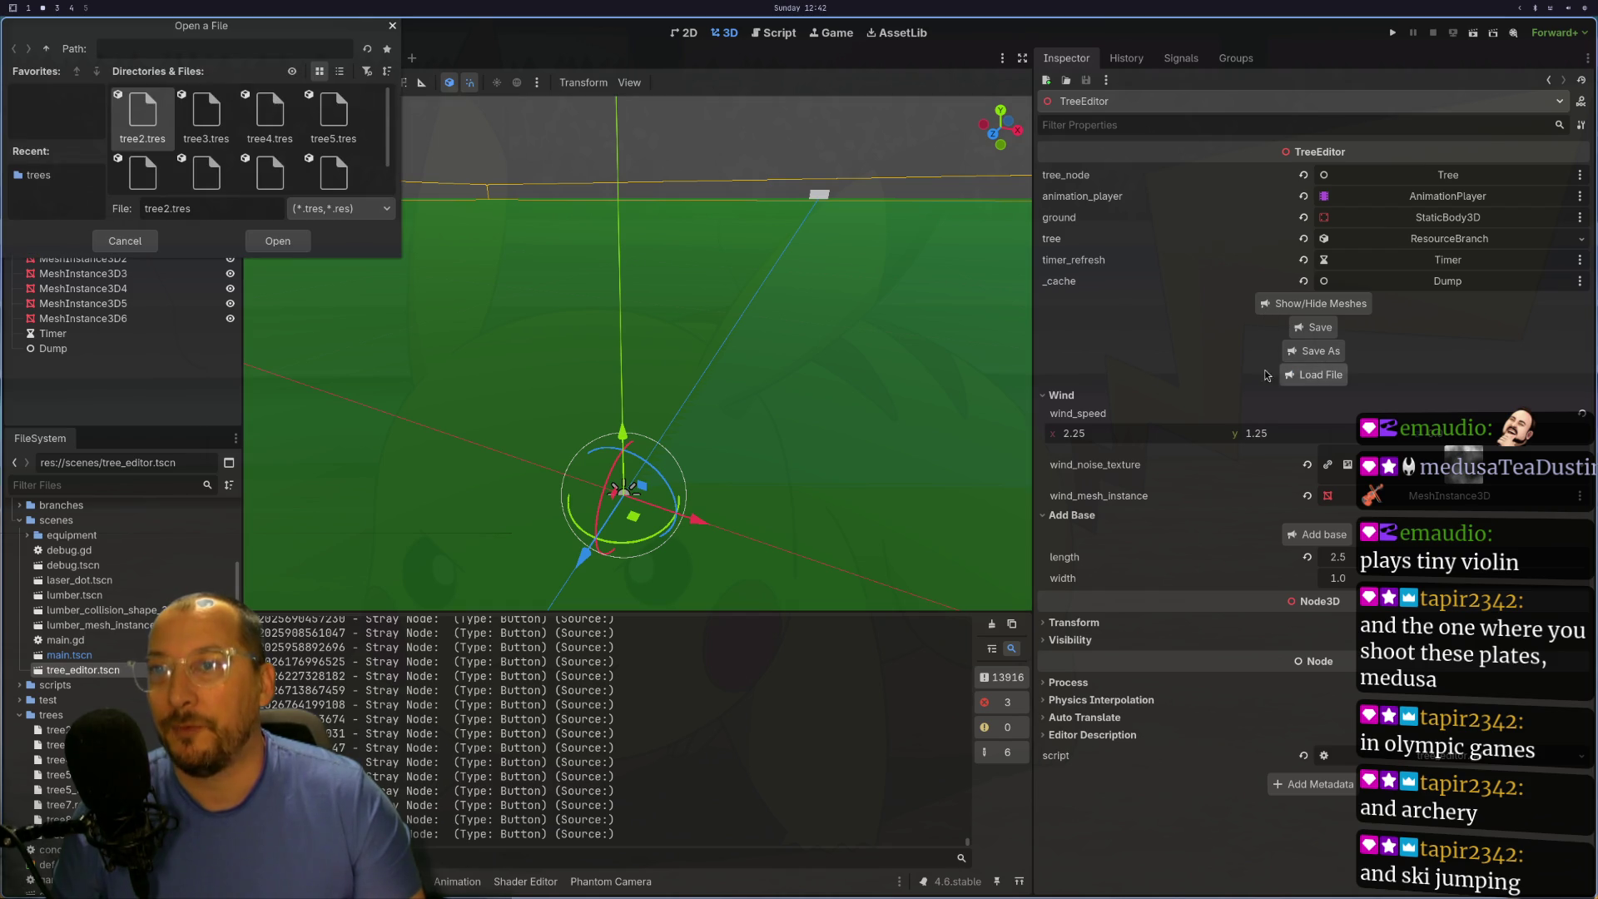
scroll(230, 155, down, 2)
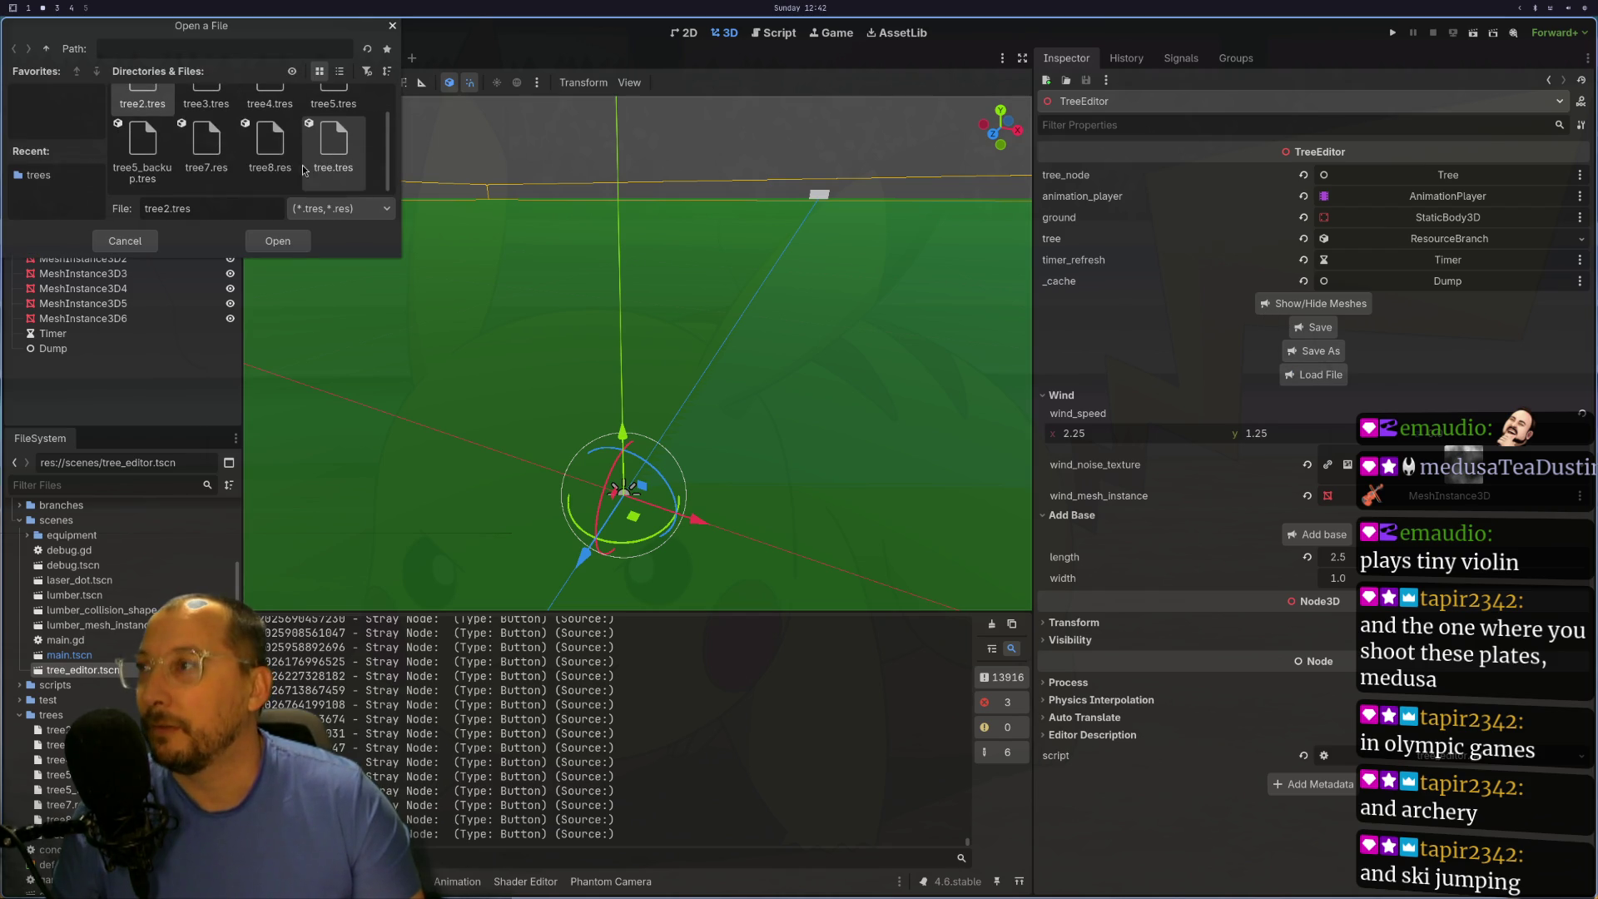
click(223, 153)
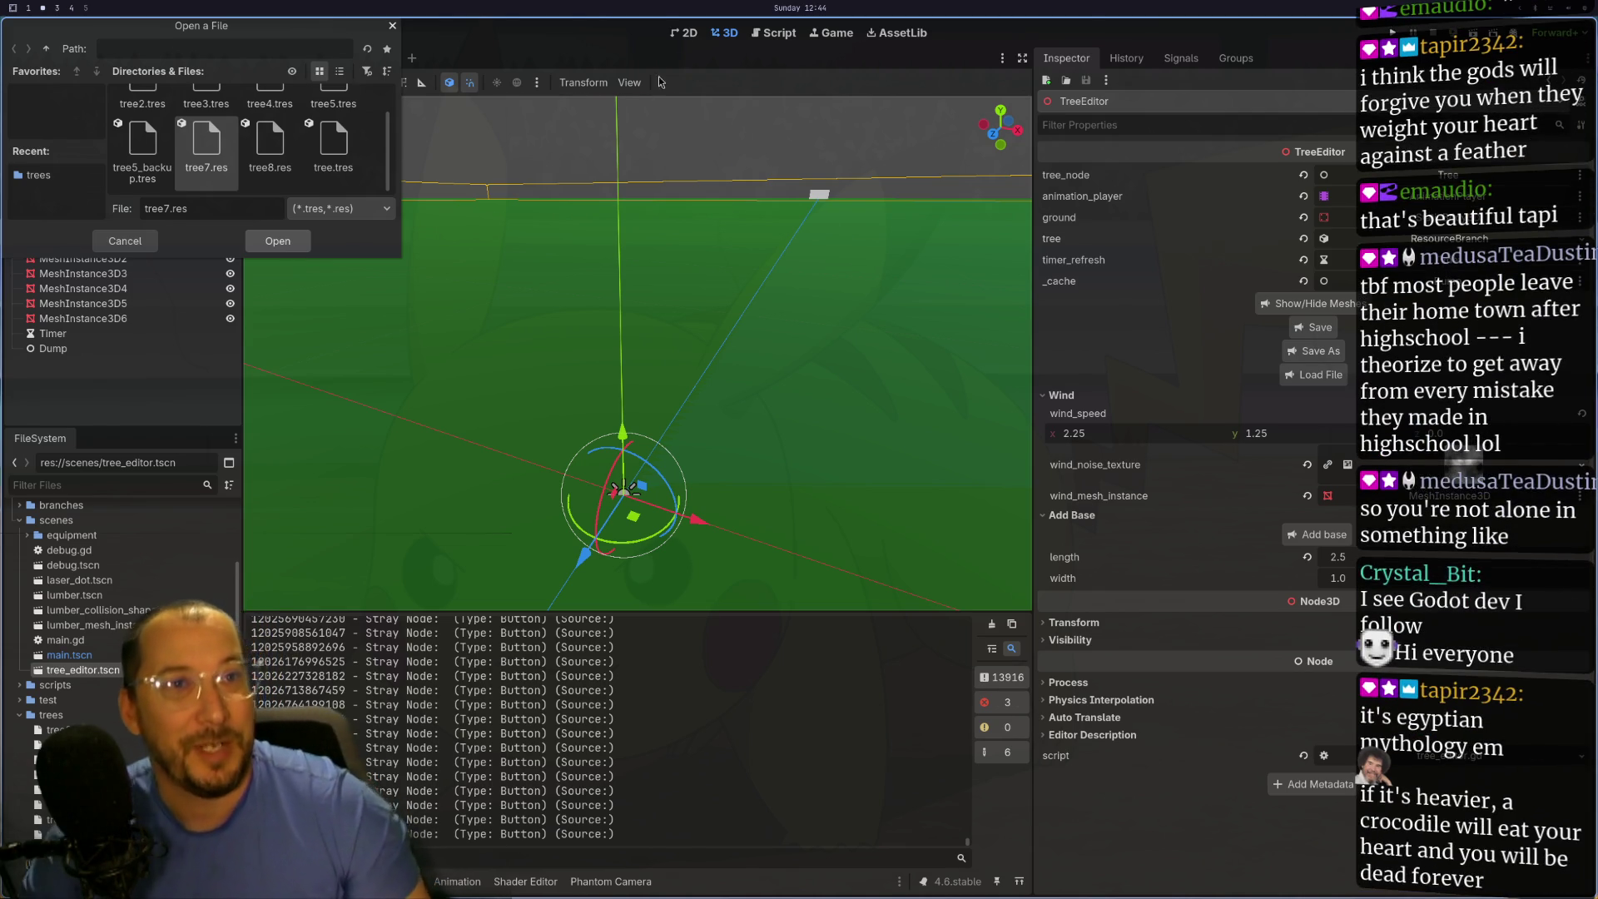
click(287, 250)
- Orbit around the loaded tree and select Branch467 and Branch468 on the trunk
mouse_move(837, 303)
mouse_down()
mouse_move(764, 372)
mouse_move(775, 147)
mouse_move(755, 222)
mouse_move(784, 11)
mouse_up()
scroll(764, 371, down, 5)
scroll(636, 192, up, 15)
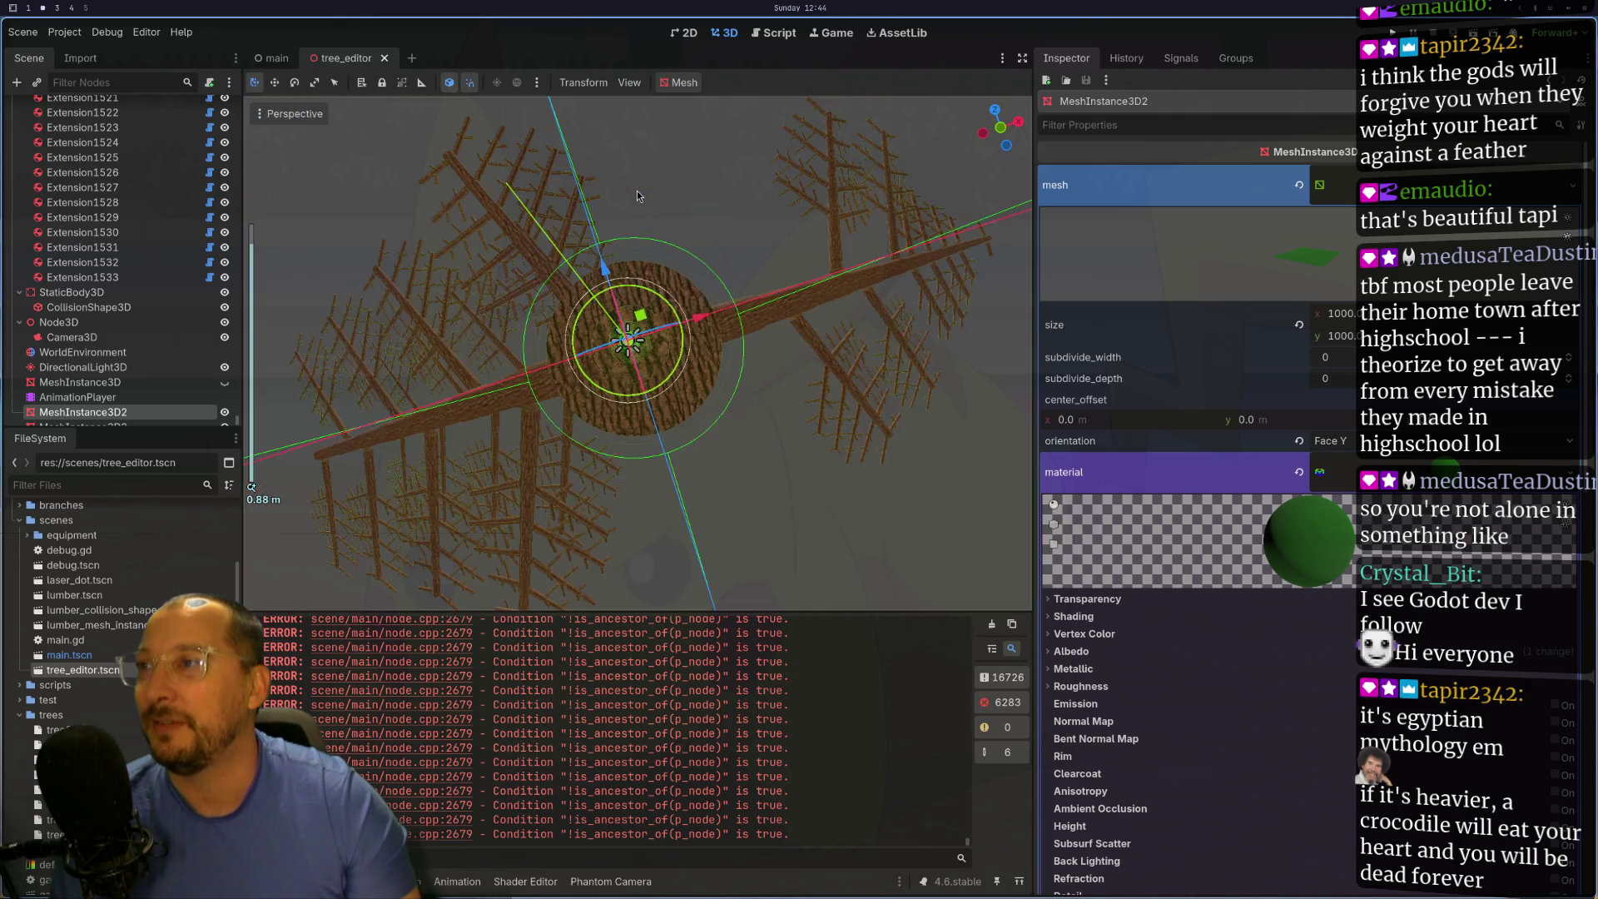
scroll(637, 191, down, 5)
mouse_move(637, 191)
mouse_down()
mouse_move(612, 277)
mouse_move(630, 243)
mouse_move(626, 280)
mouse_move(675, 163)
mouse_move(660, 358)
mouse_move(784, 391)
mouse_move(739, 418)
mouse_move(682, 407)
mouse_move(728, 420)
mouse_up()
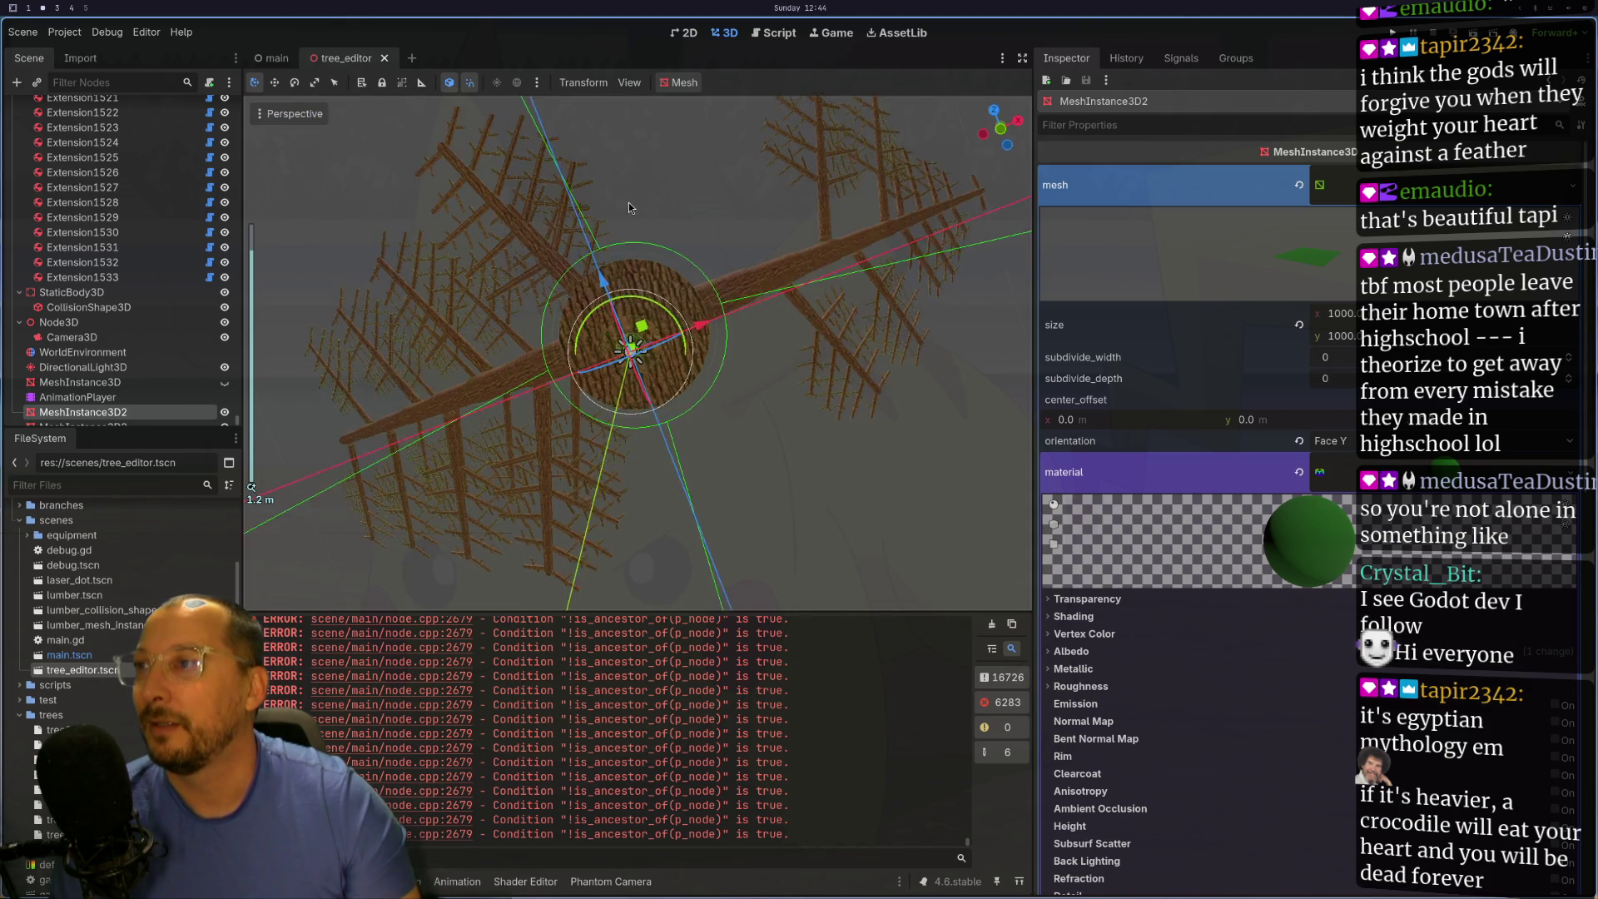
scroll(652, 298, down, 5)
scroll(637, 358, down, 4)
scroll(636, 358, up, 5)
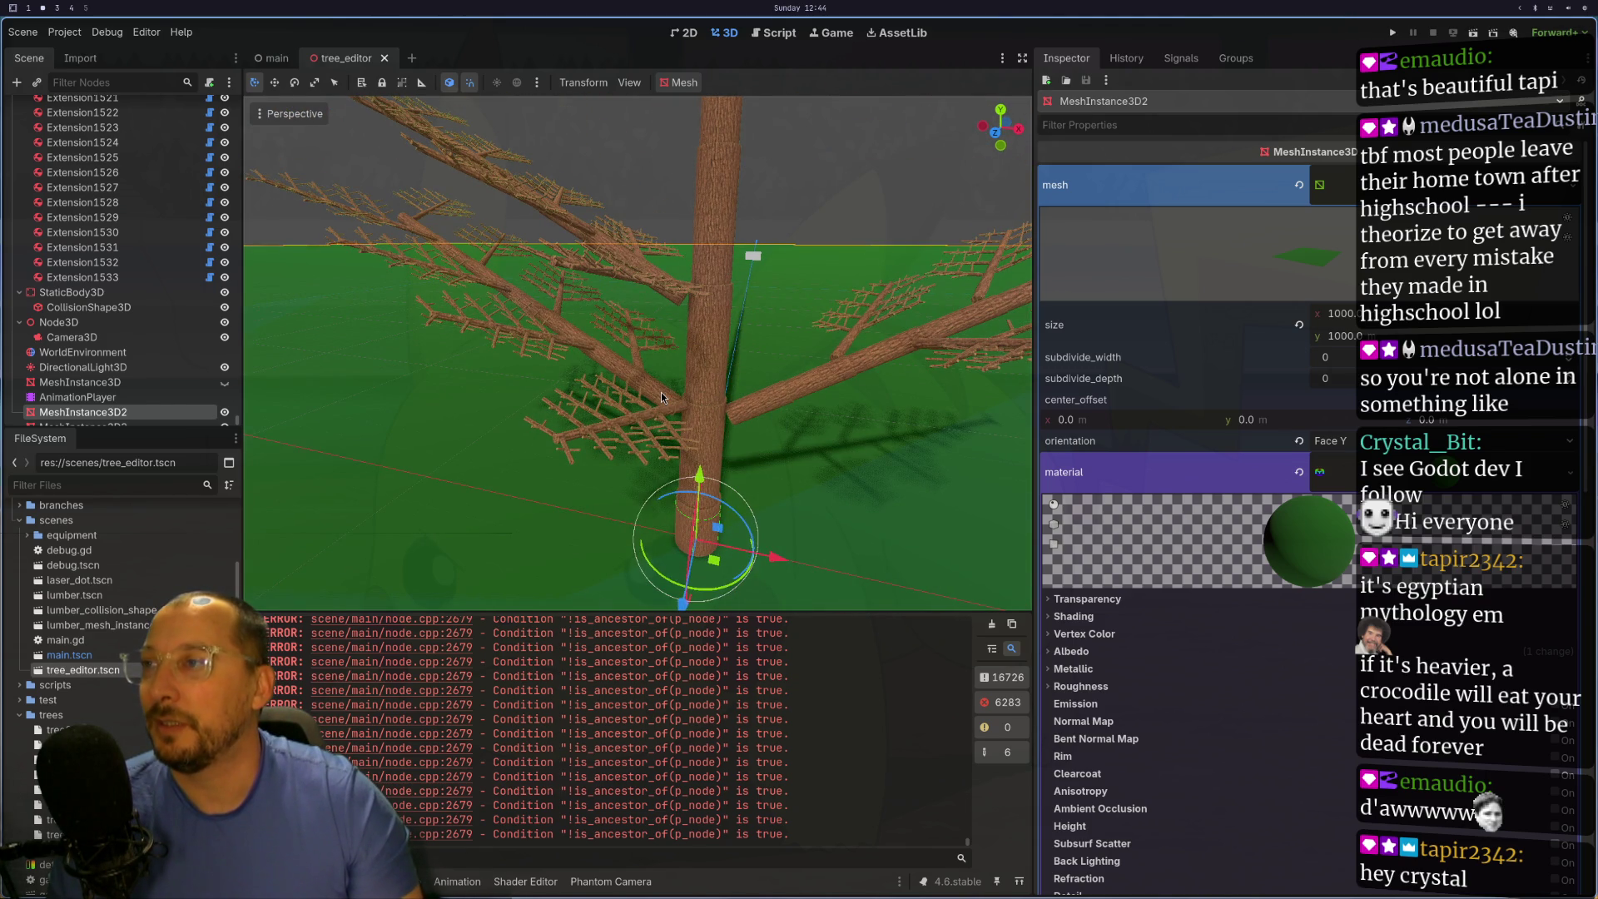
click(662, 398)
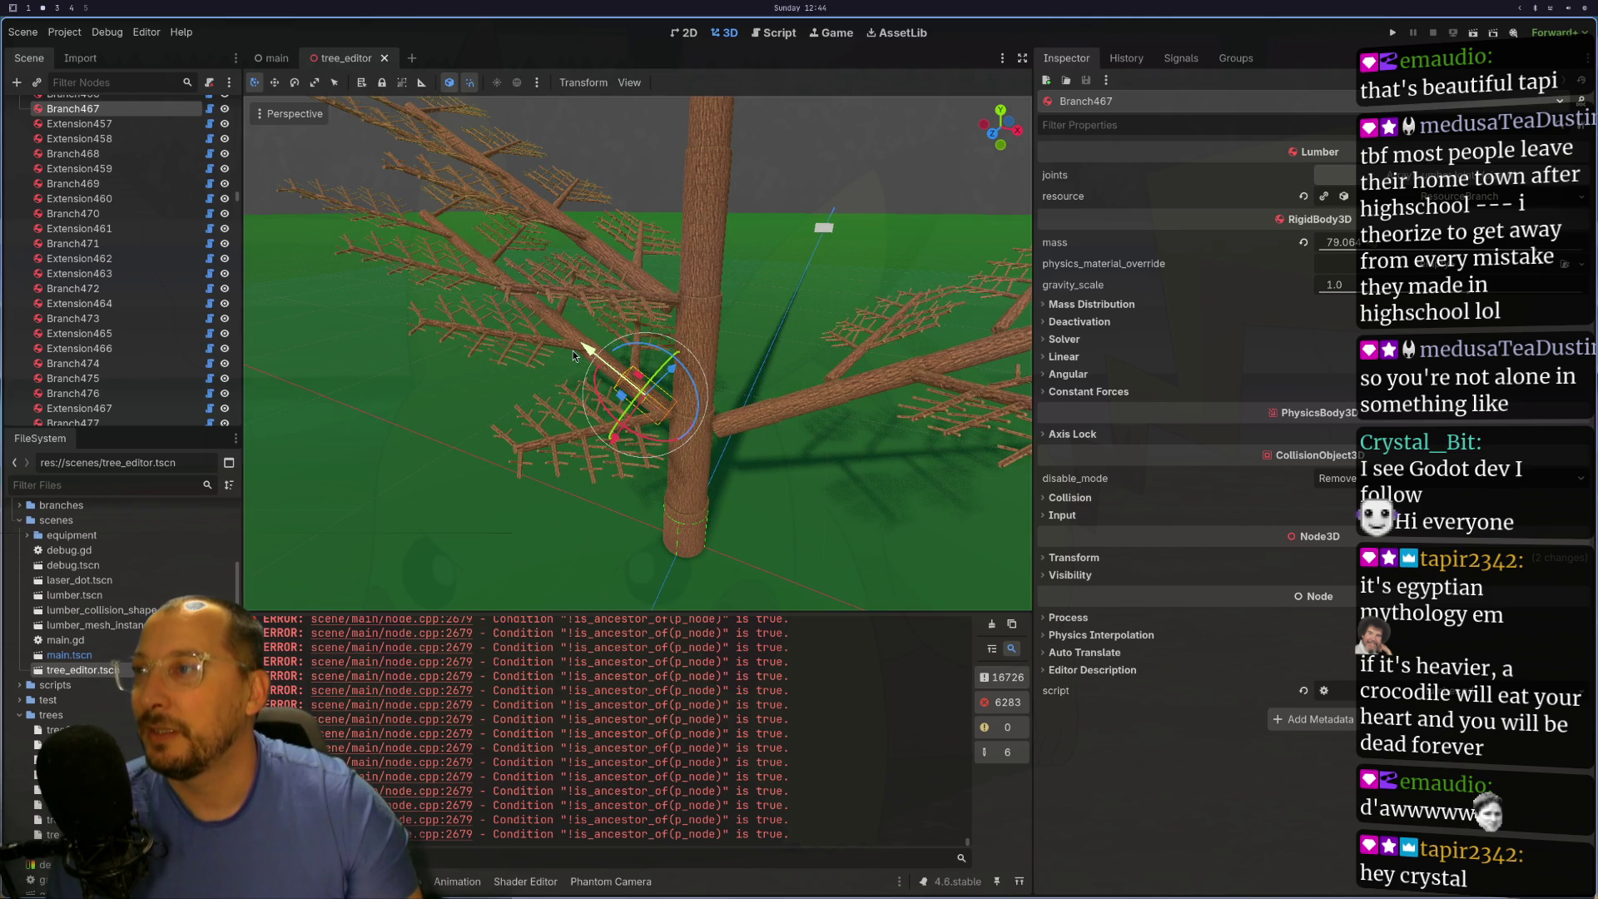
click(606, 354)
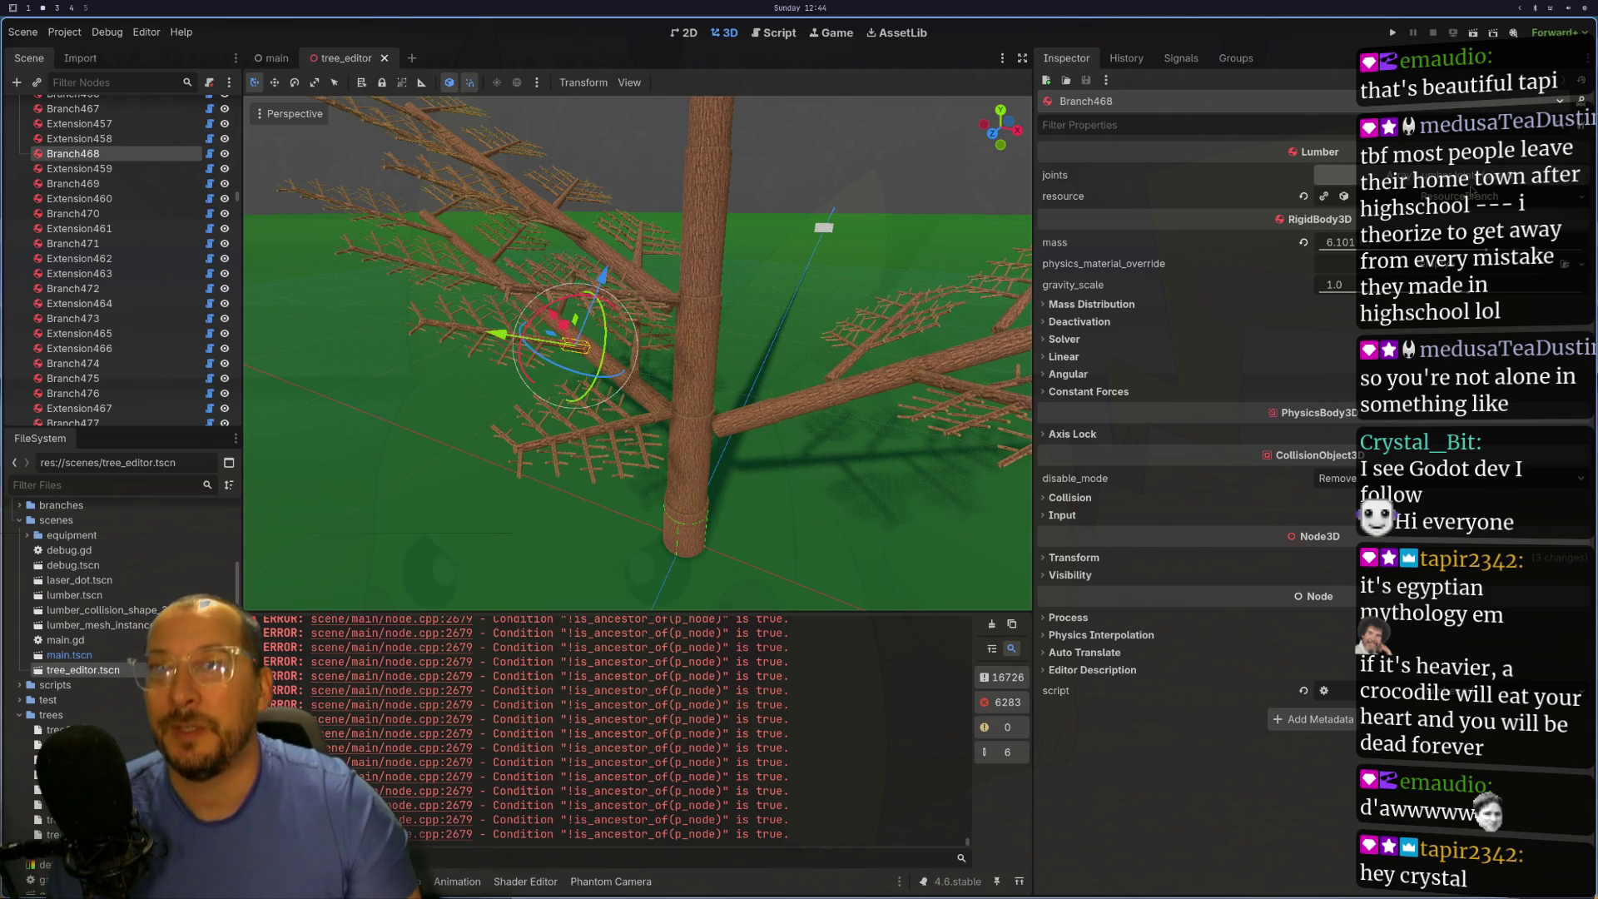
- Expand Branch468's resource and drag its height from 0.5 down to 0.176
click(1336, 196)
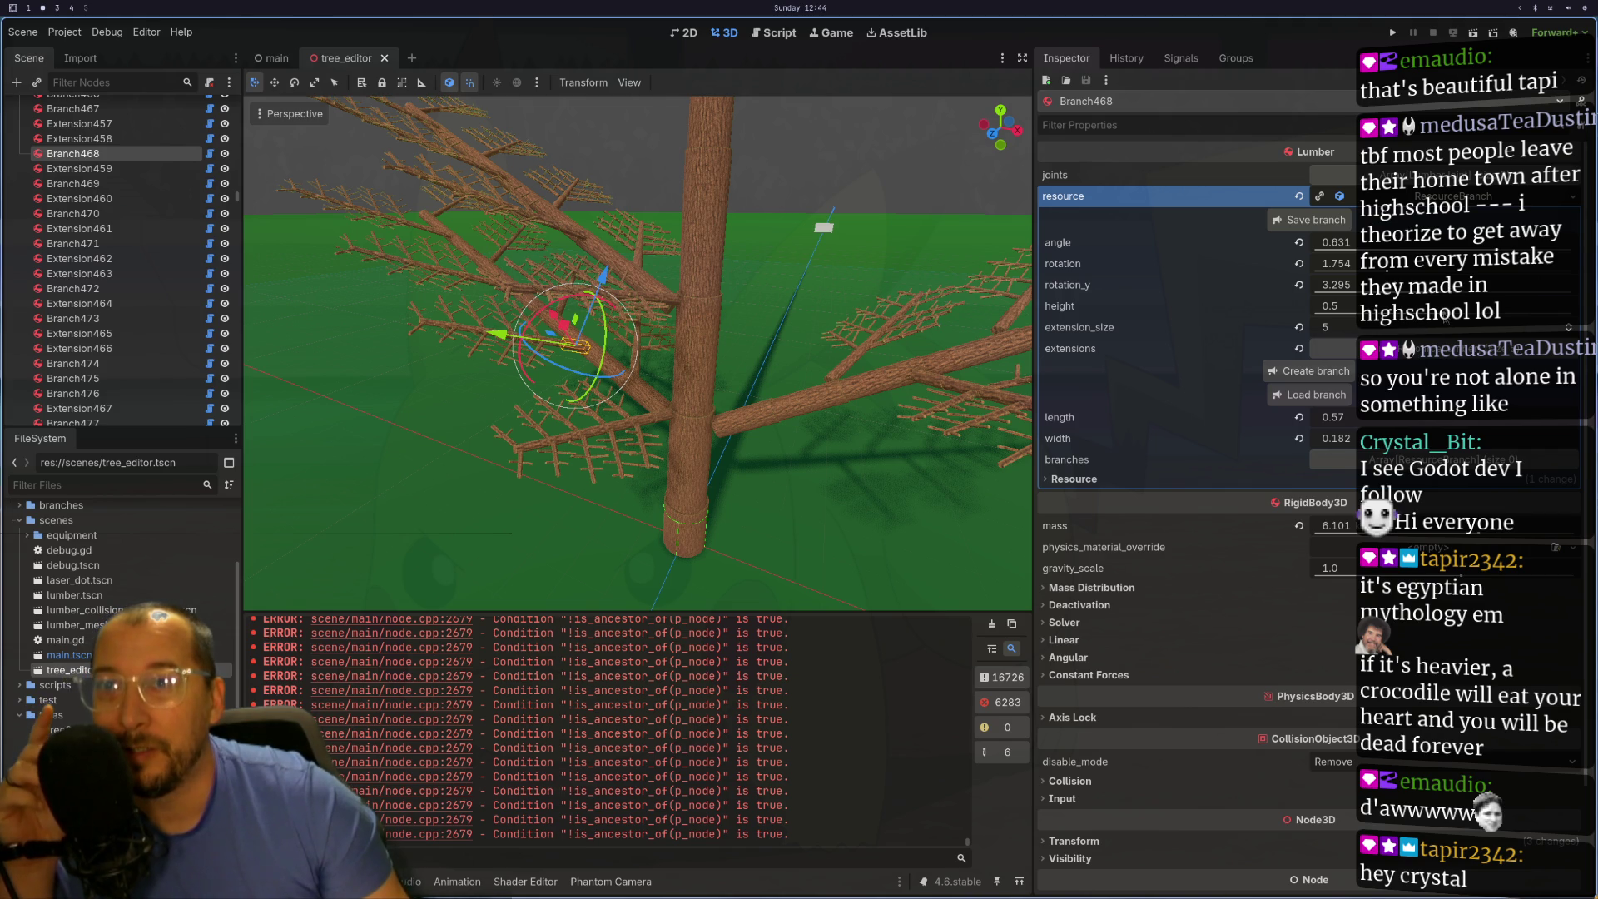
drag(1444, 315, 1434, 314)
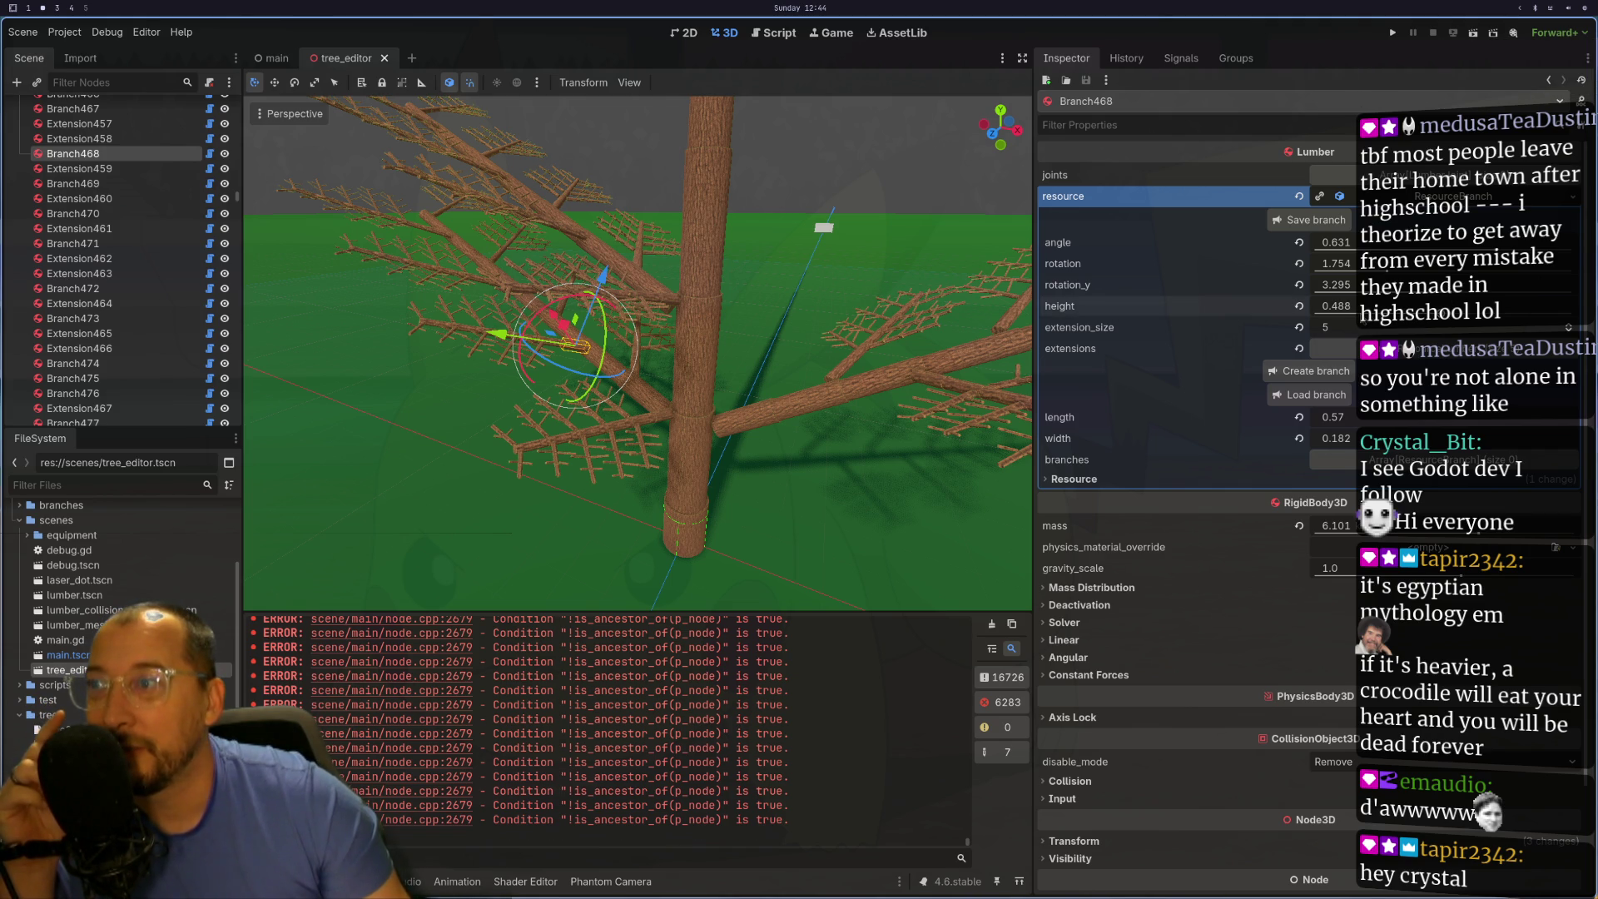
drag(1336, 306, 1323, 306)
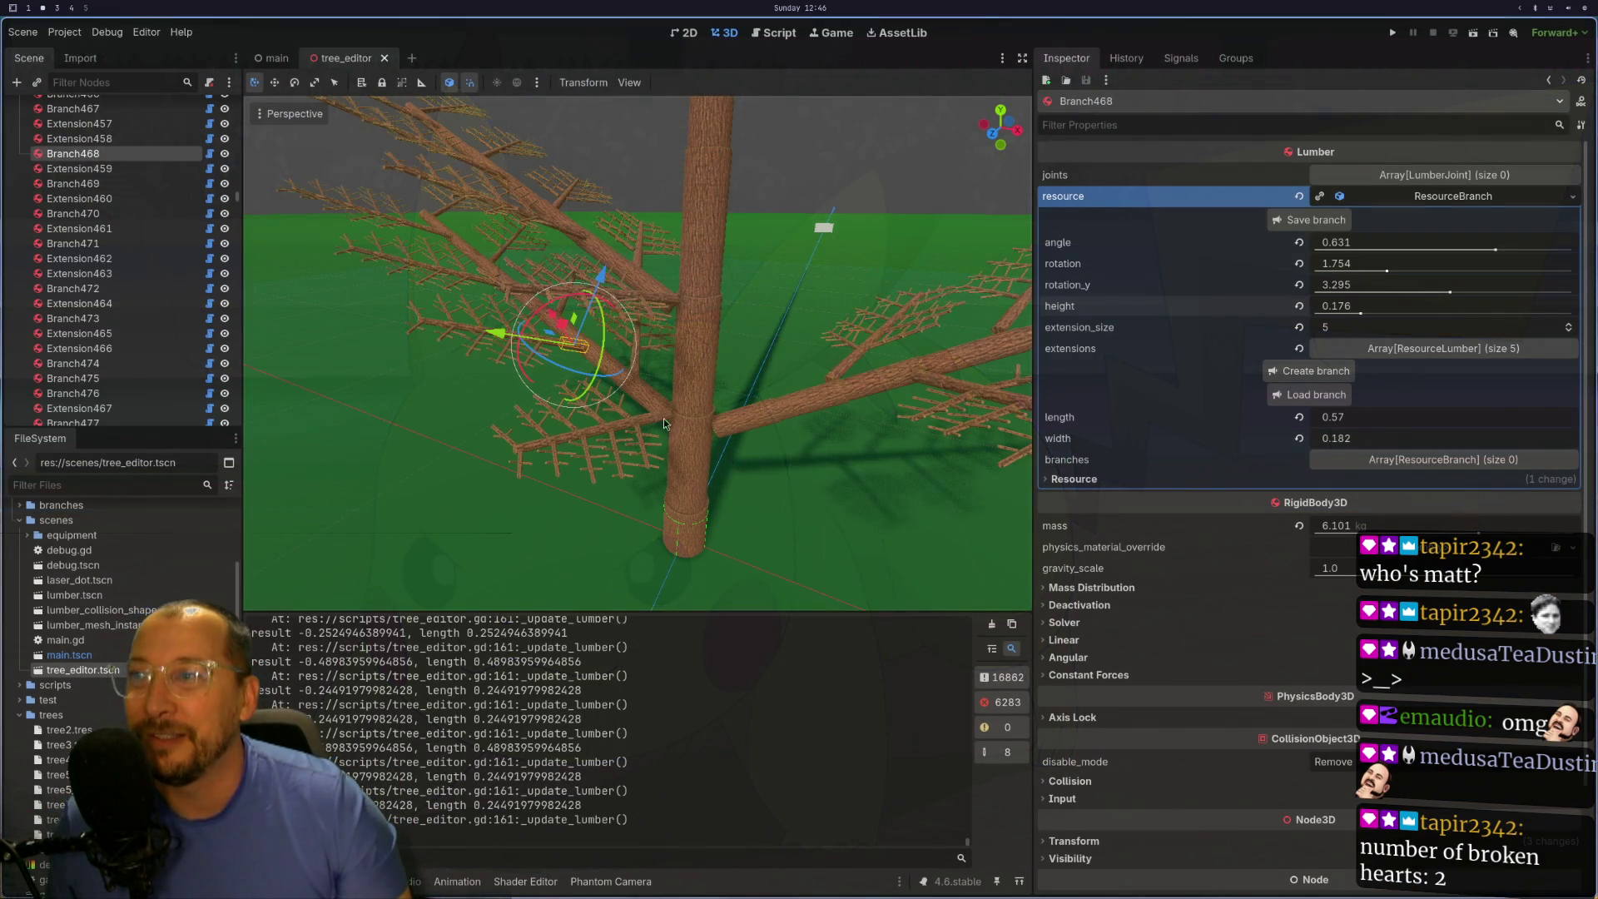
scroll(668, 412, up, 5)
mouse_move(717, 403)
mouse_down()
mouse_move(722, 377)
mouse_move(858, 423)
mouse_move(686, 422)
mouse_move(867, 508)
mouse_move(794, 576)
mouse_move(782, 480)
mouse_move(809, 338)
mouse_move(777, 358)
mouse_move(769, 446)
mouse_up()
scroll(777, 358, up, 3)
click(737, 466)
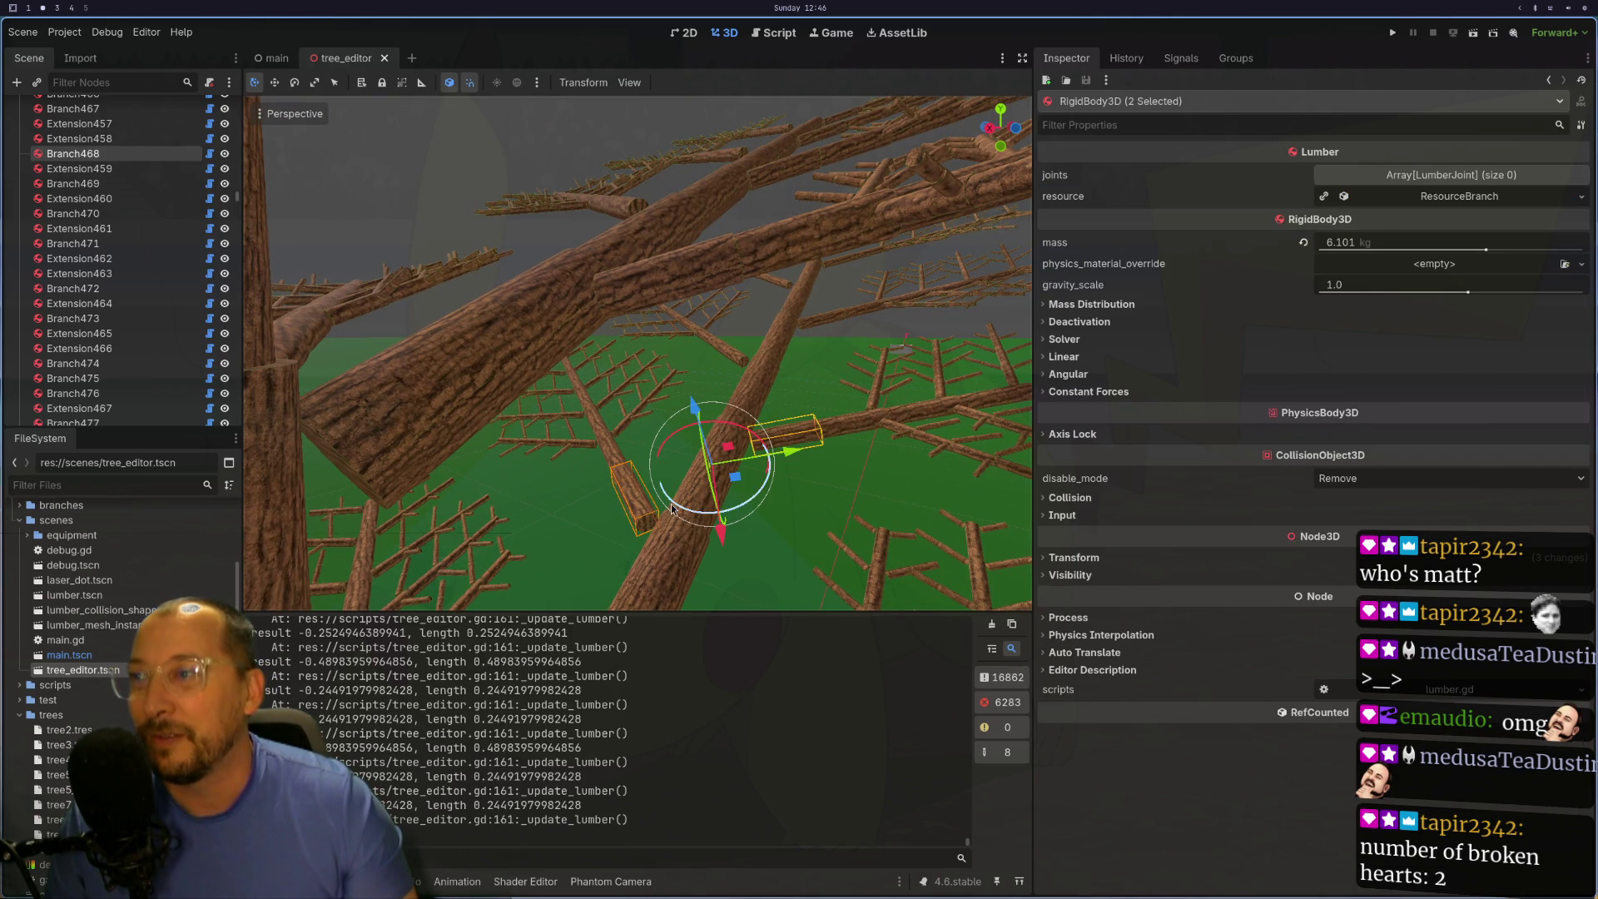
click(699, 524)
click(791, 431)
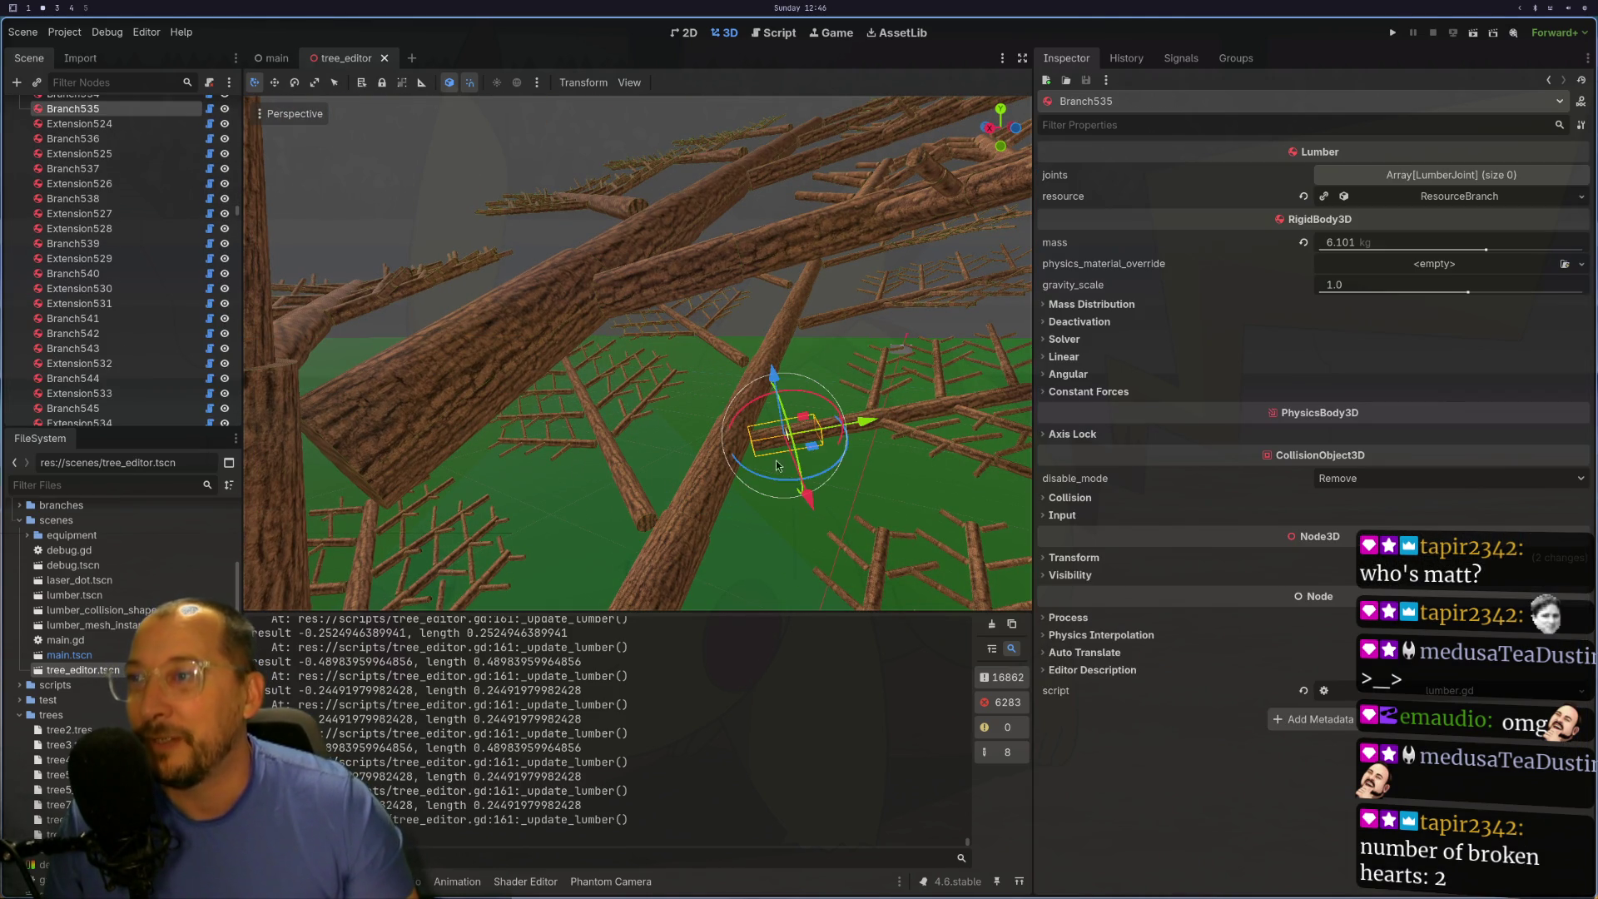
drag(739, 493, 766, 487)
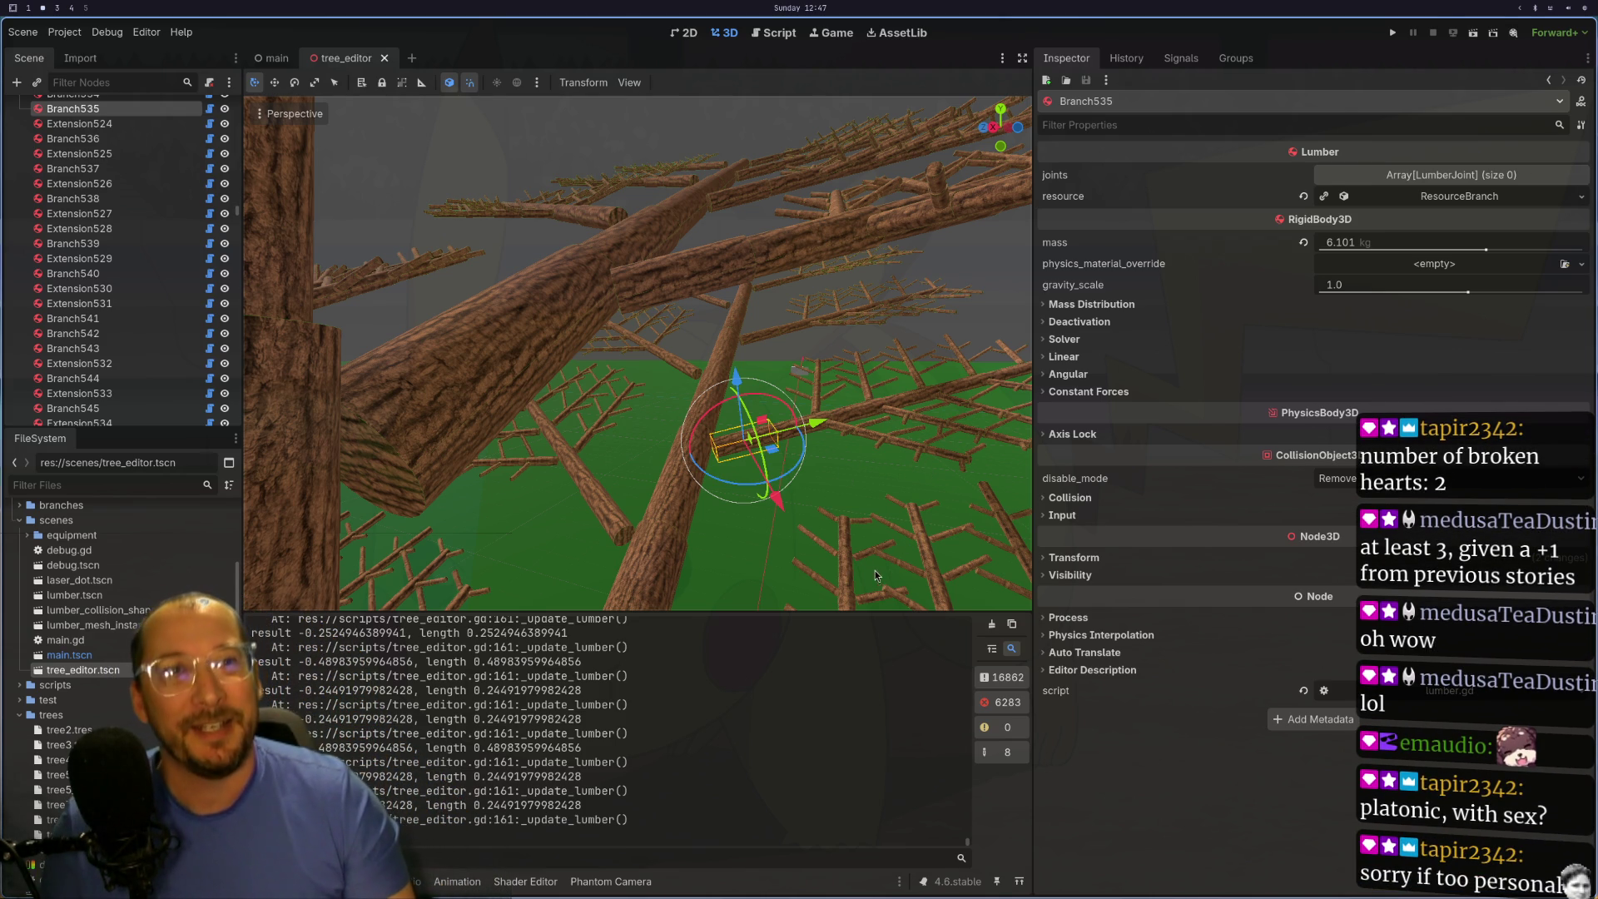
mouse_move(628, 498)
mouse_down()
mouse_move(782, 466)
mouse_move(943, 387)
mouse_move(834, 441)
mouse_move(819, 602)
mouse_move(797, 536)
mouse_move(631, 511)
mouse_move(474, 423)
mouse_move(708, 457)
mouse_move(437, 225)
mouse_move(551, 328)
mouse_up()
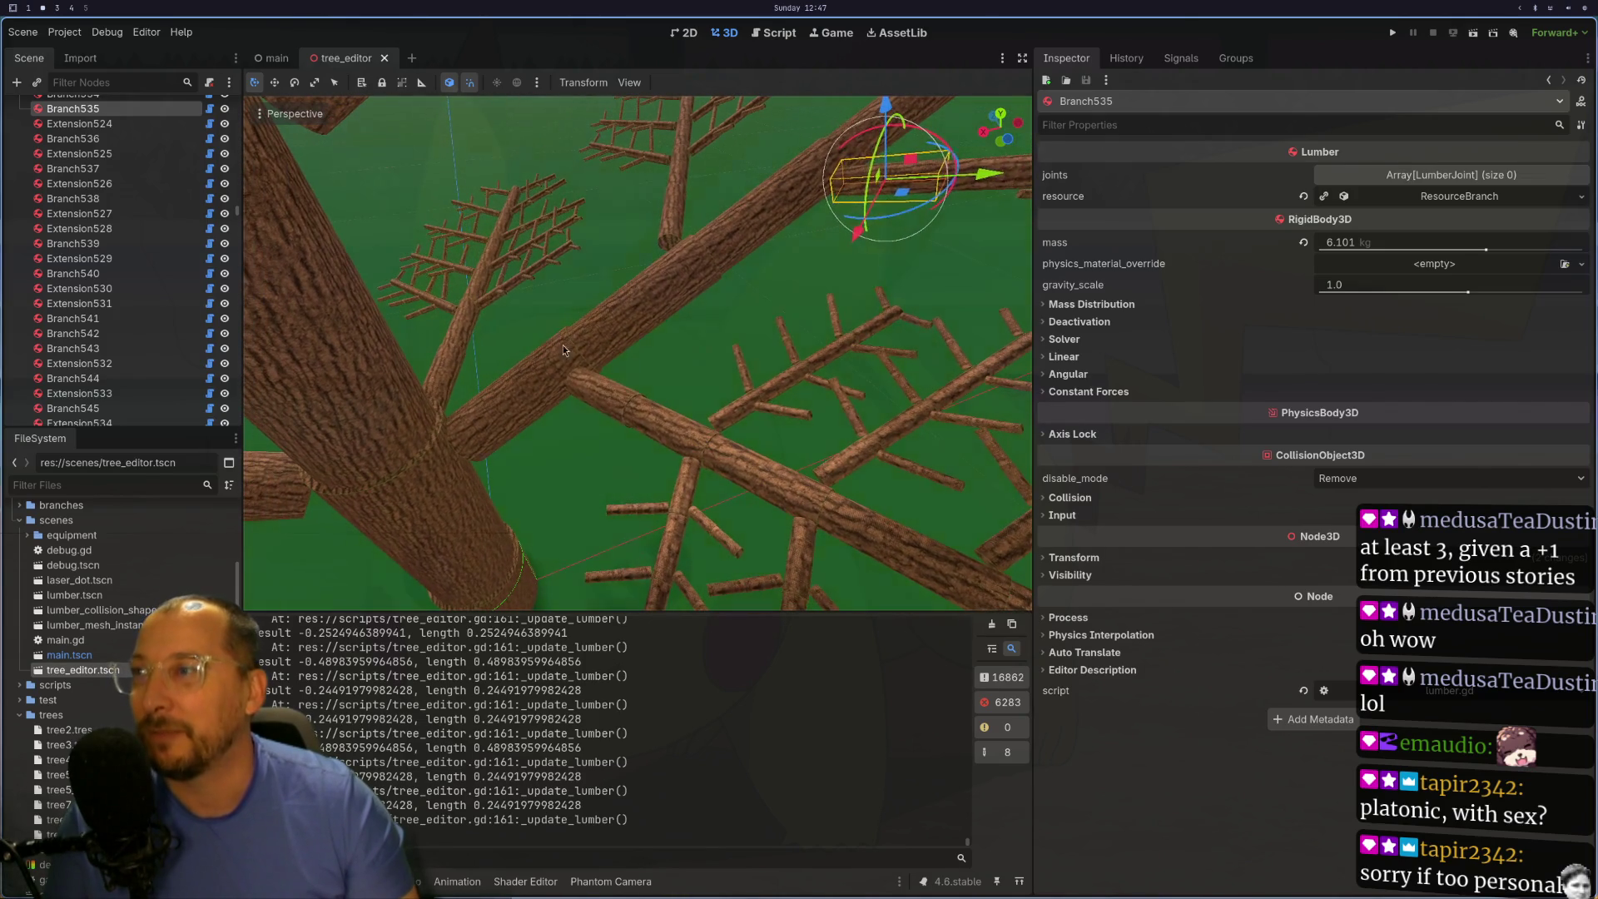
click(592, 376)
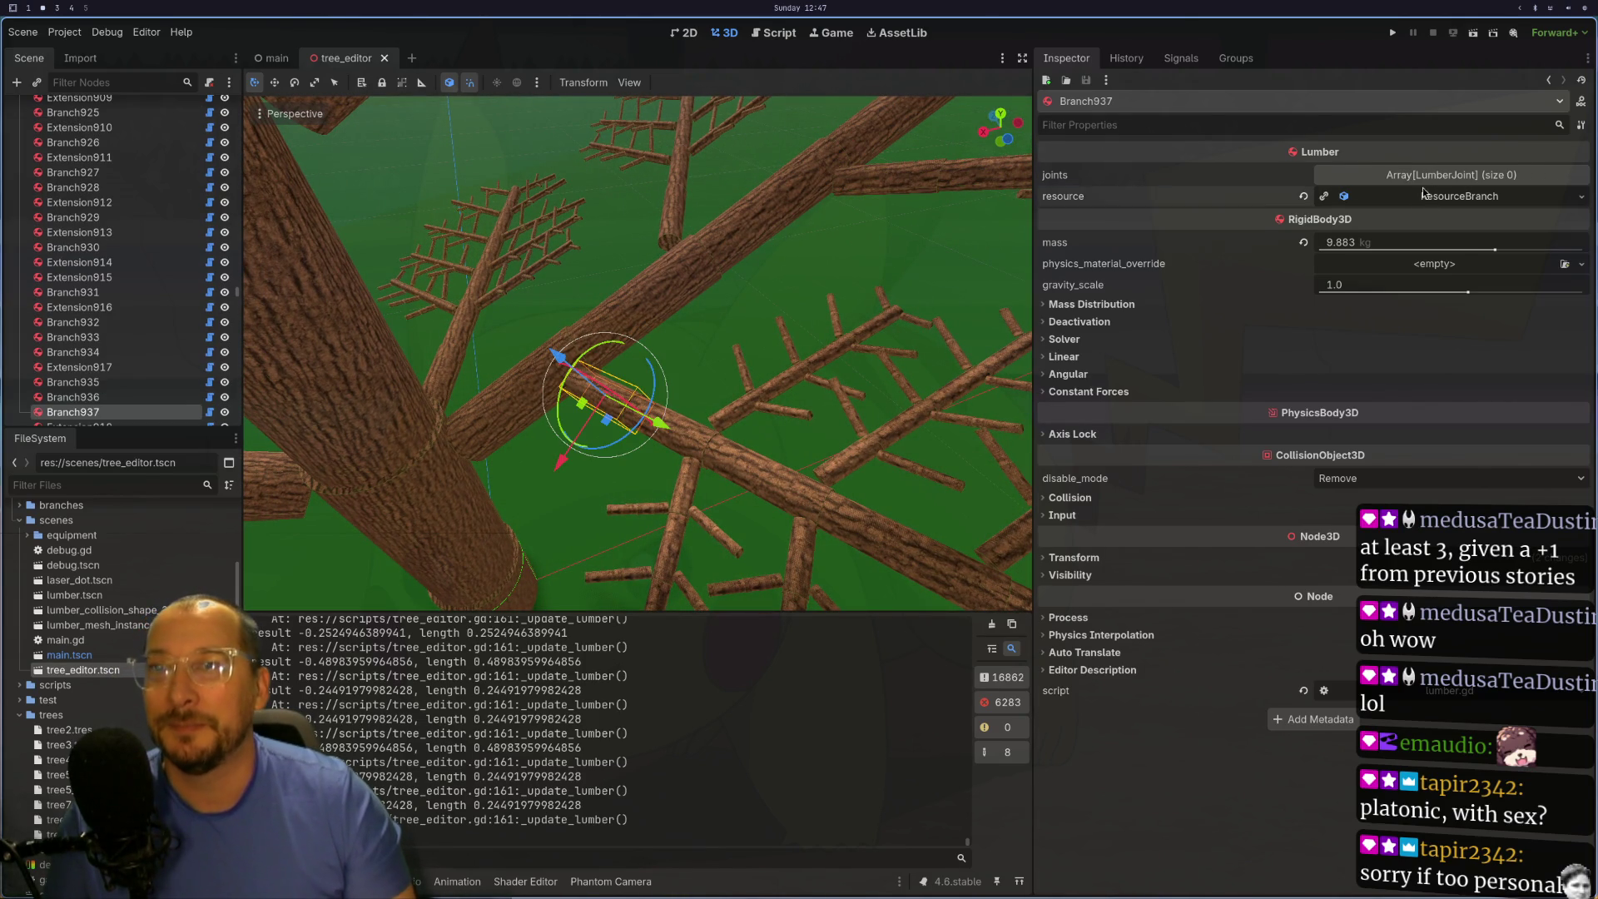
click(1420, 196)
mouse_move(996, 329)
mouse_down()
mouse_move(816, 318)
mouse_move(806, 292)
mouse_move(1011, 278)
mouse_move(911, 311)
mouse_move(861, 341)
mouse_move(1005, 281)
mouse_move(847, 377)
mouse_move(949, 341)
mouse_move(625, 476)
mouse_move(603, 507)
mouse_up()
scroll(949, 341, down, 5)
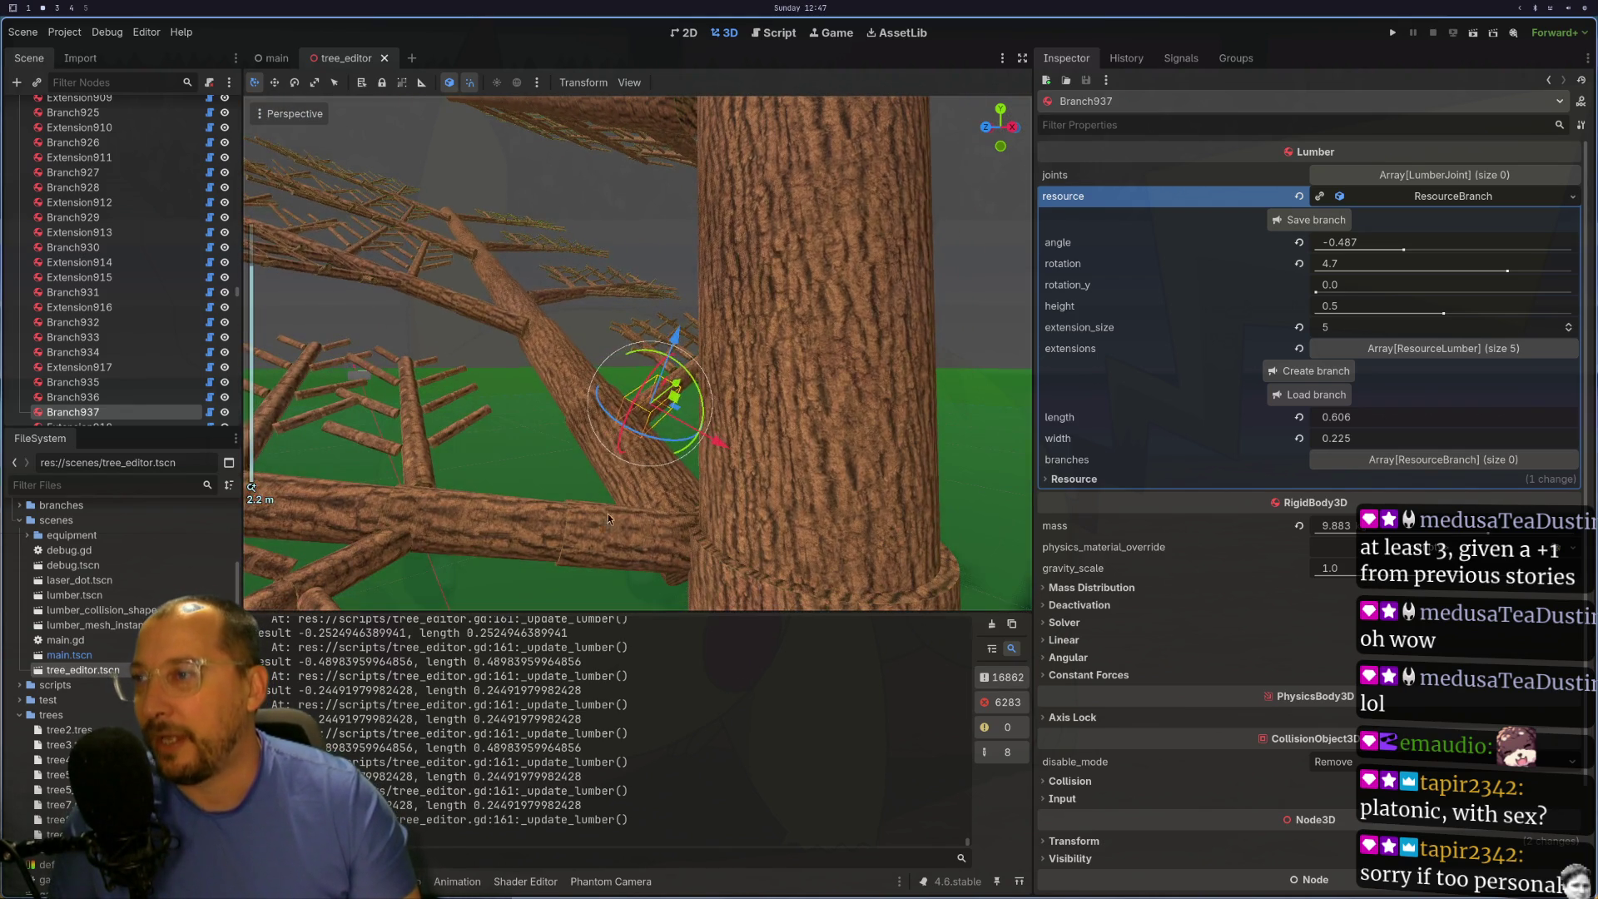
click(611, 537)
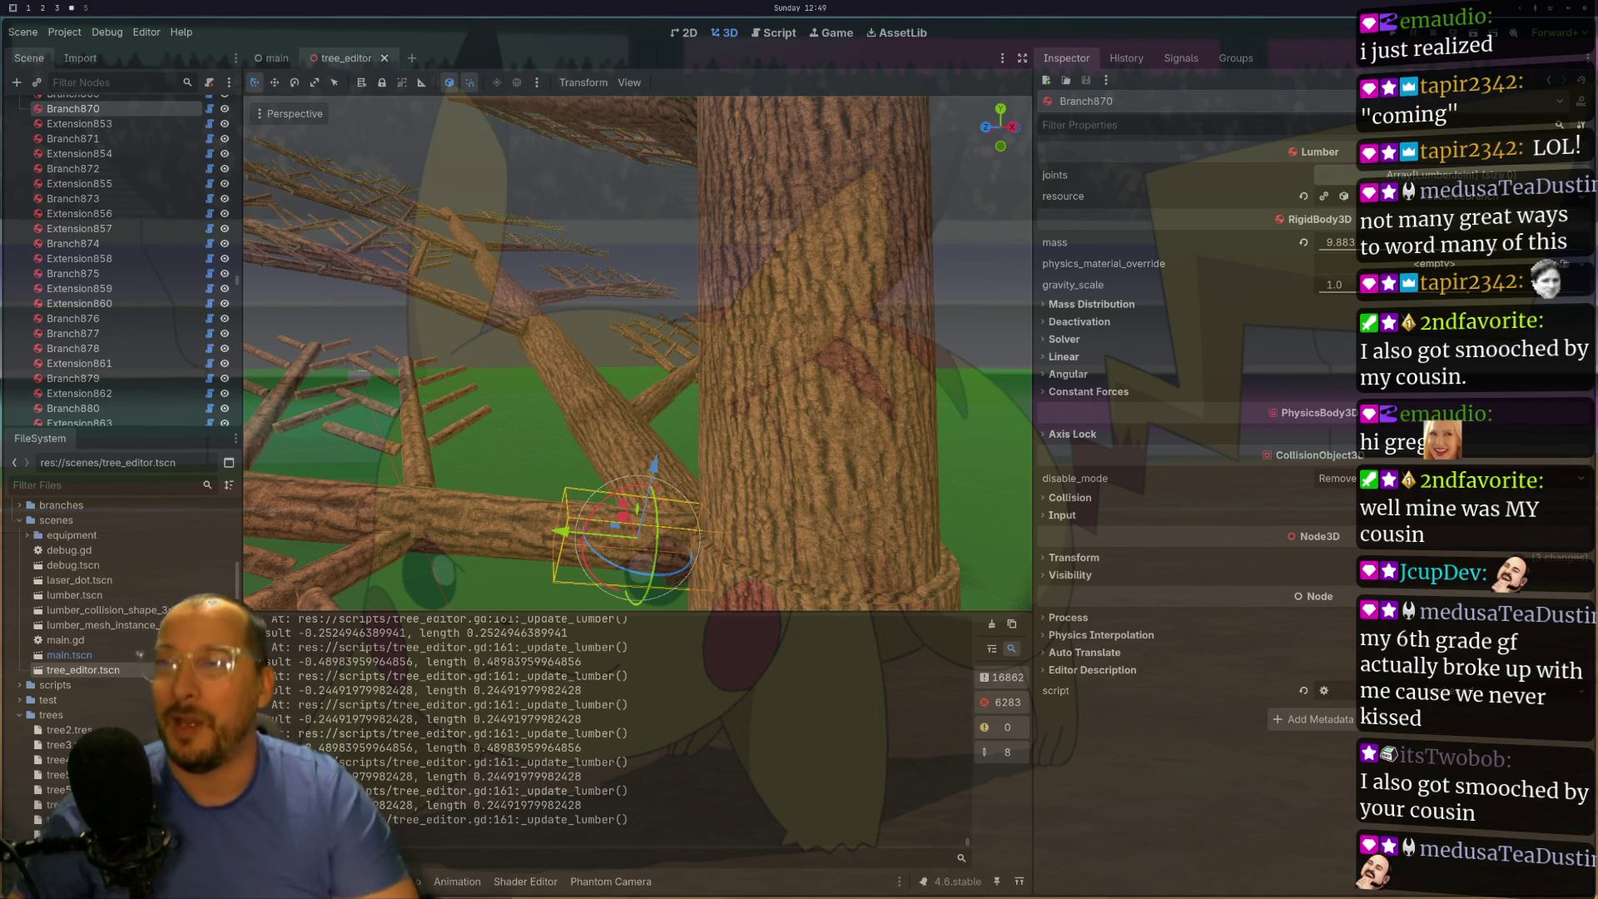
key(super+1)
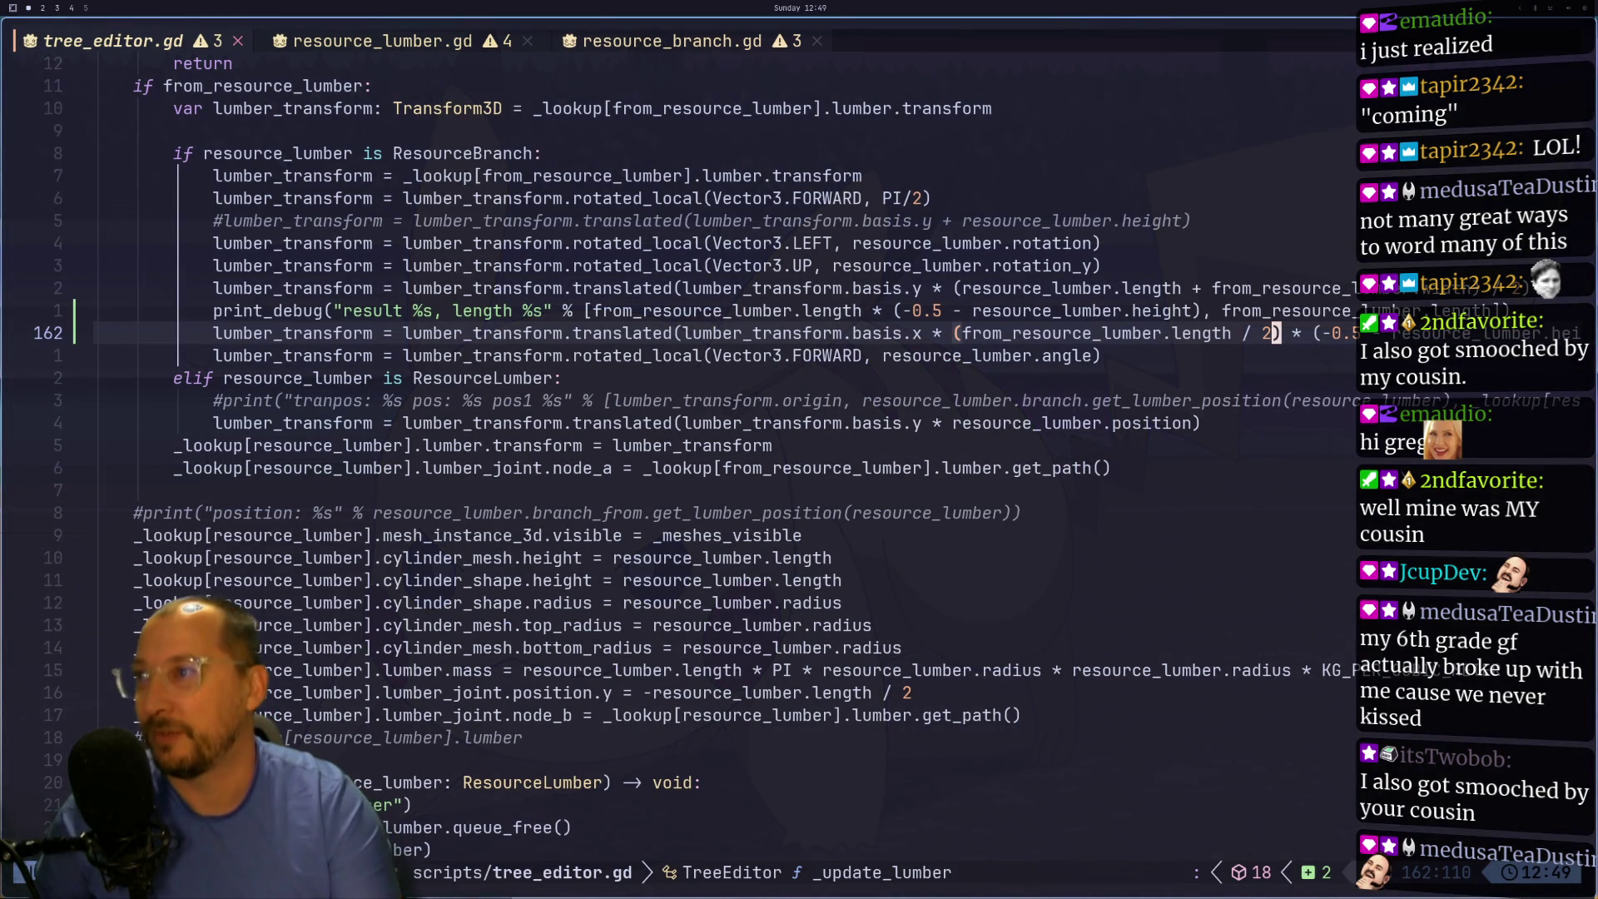
- Comment out lines 161 and 162 of tree_editor.gd with # and save
key(h)
key(h)
key(h)
key(h)
key(h)
key(h)
key(h)
key(h)
key(h)
text(kI#)
key(Escape)
text(j.:w)
key(Return)
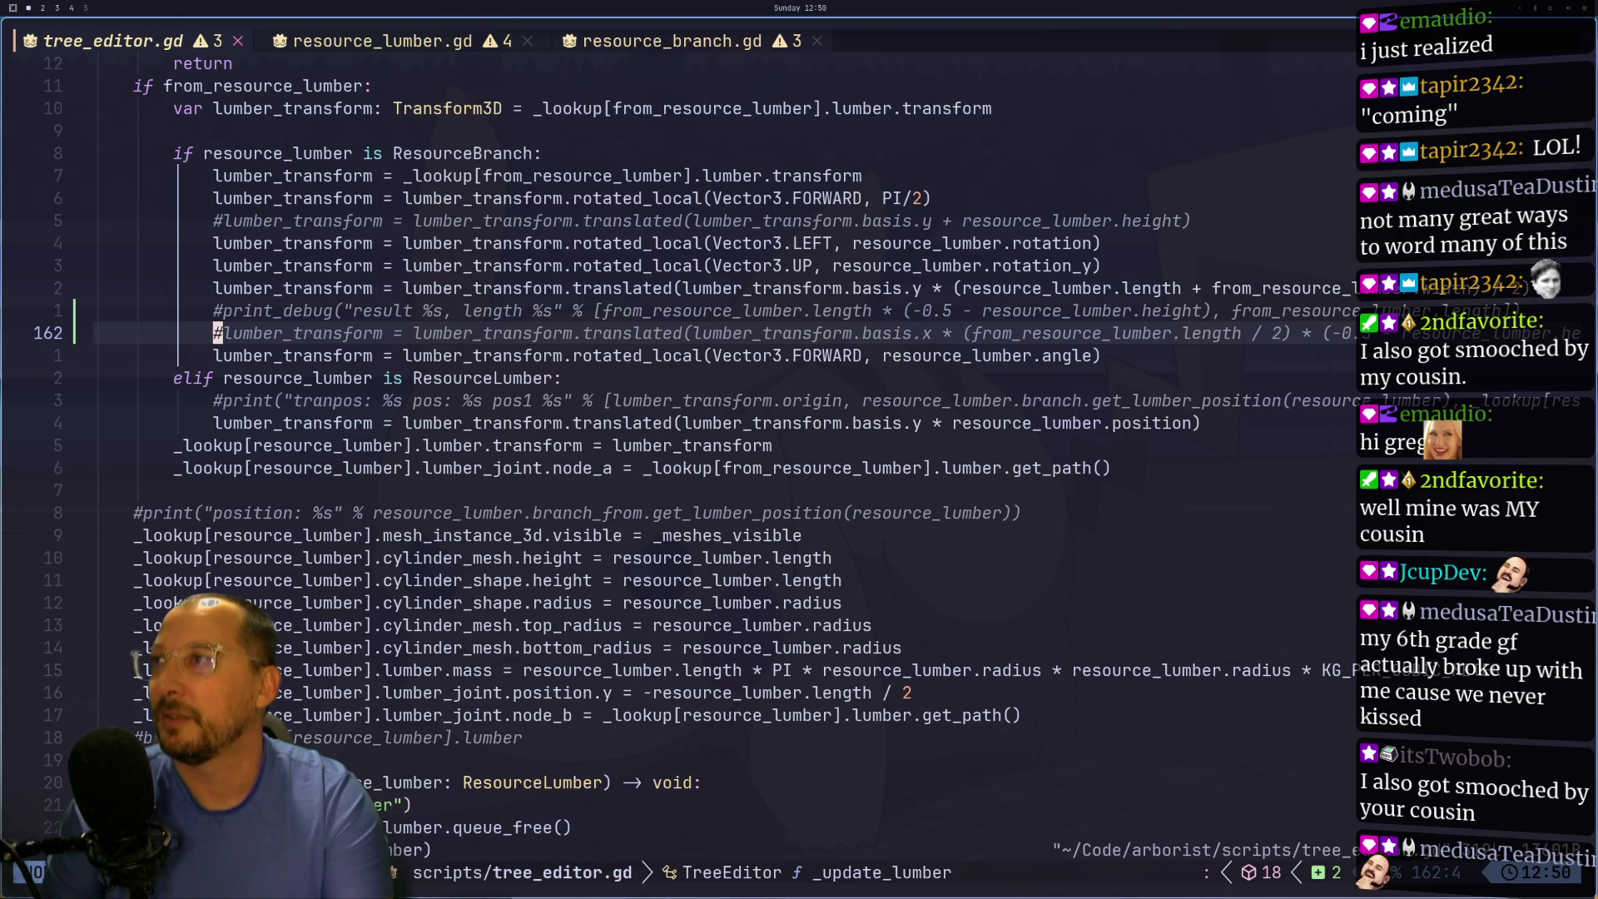
key(Tab)
key(super+2)
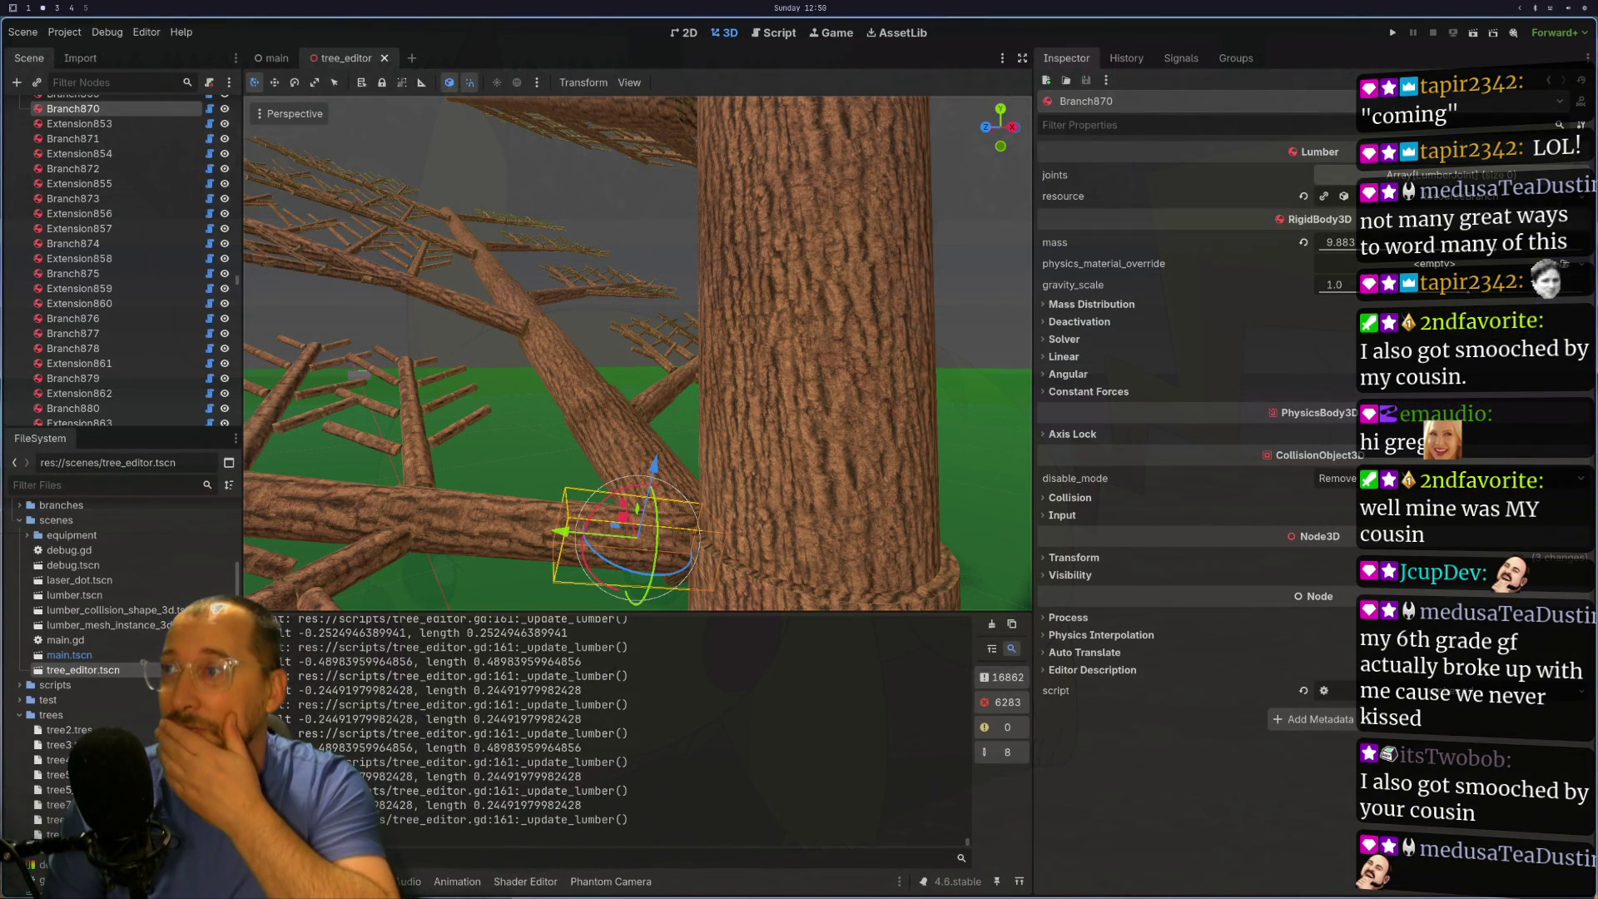
key(super+3)
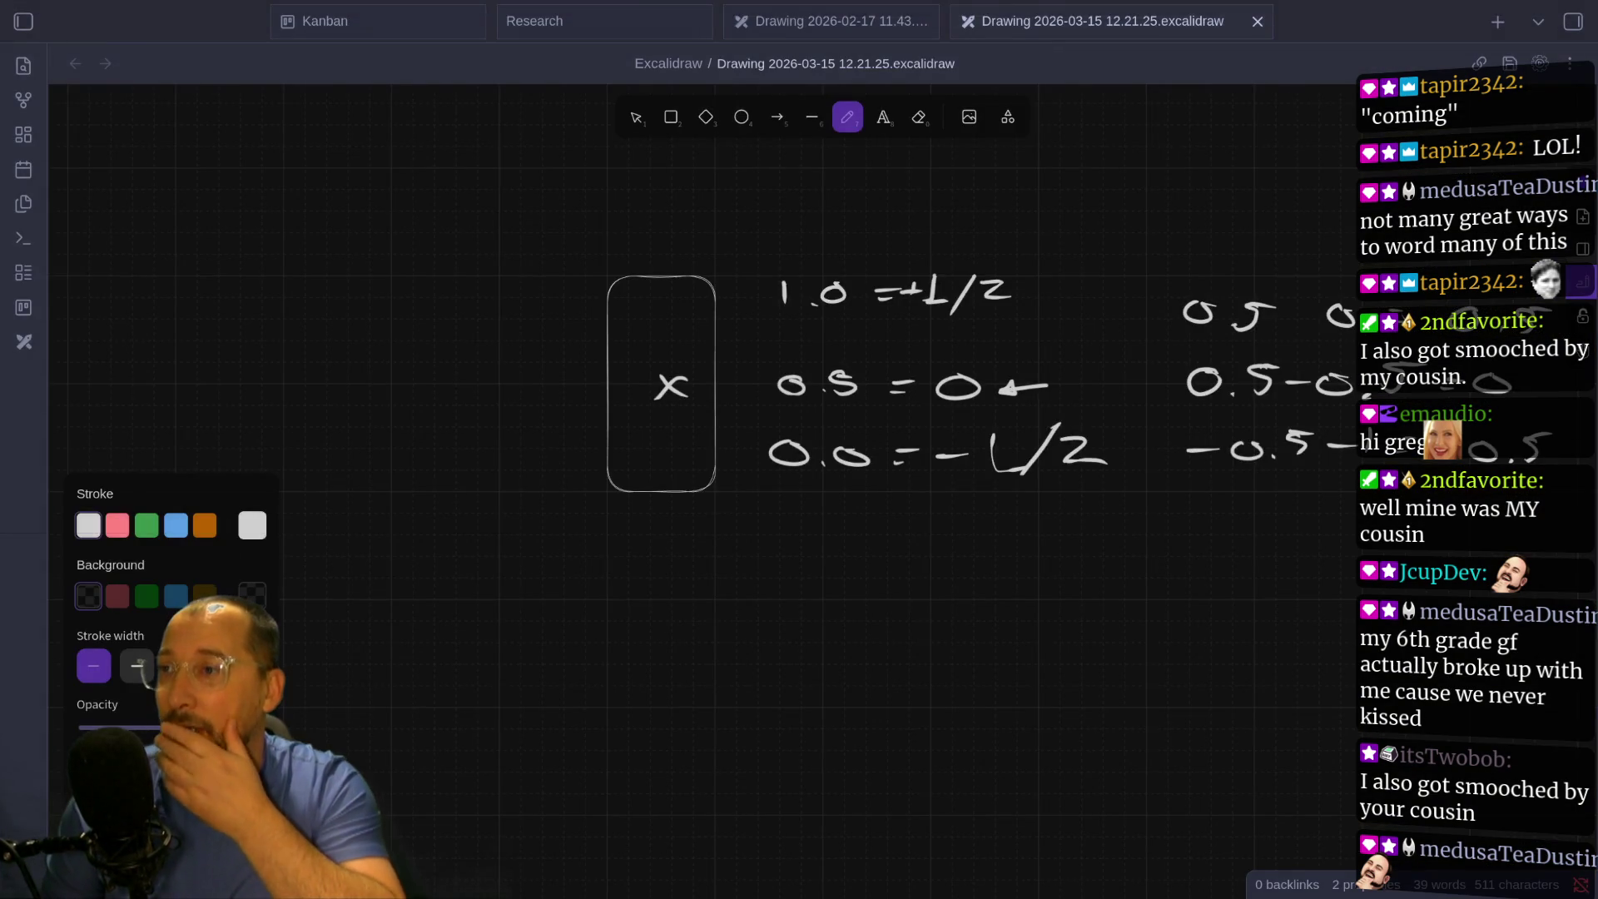
- Look over resource_lumber.gd, tree_editor.gd and the Excalidraw offset sketch
key(super+1)
key(super+2)
key(super+1)
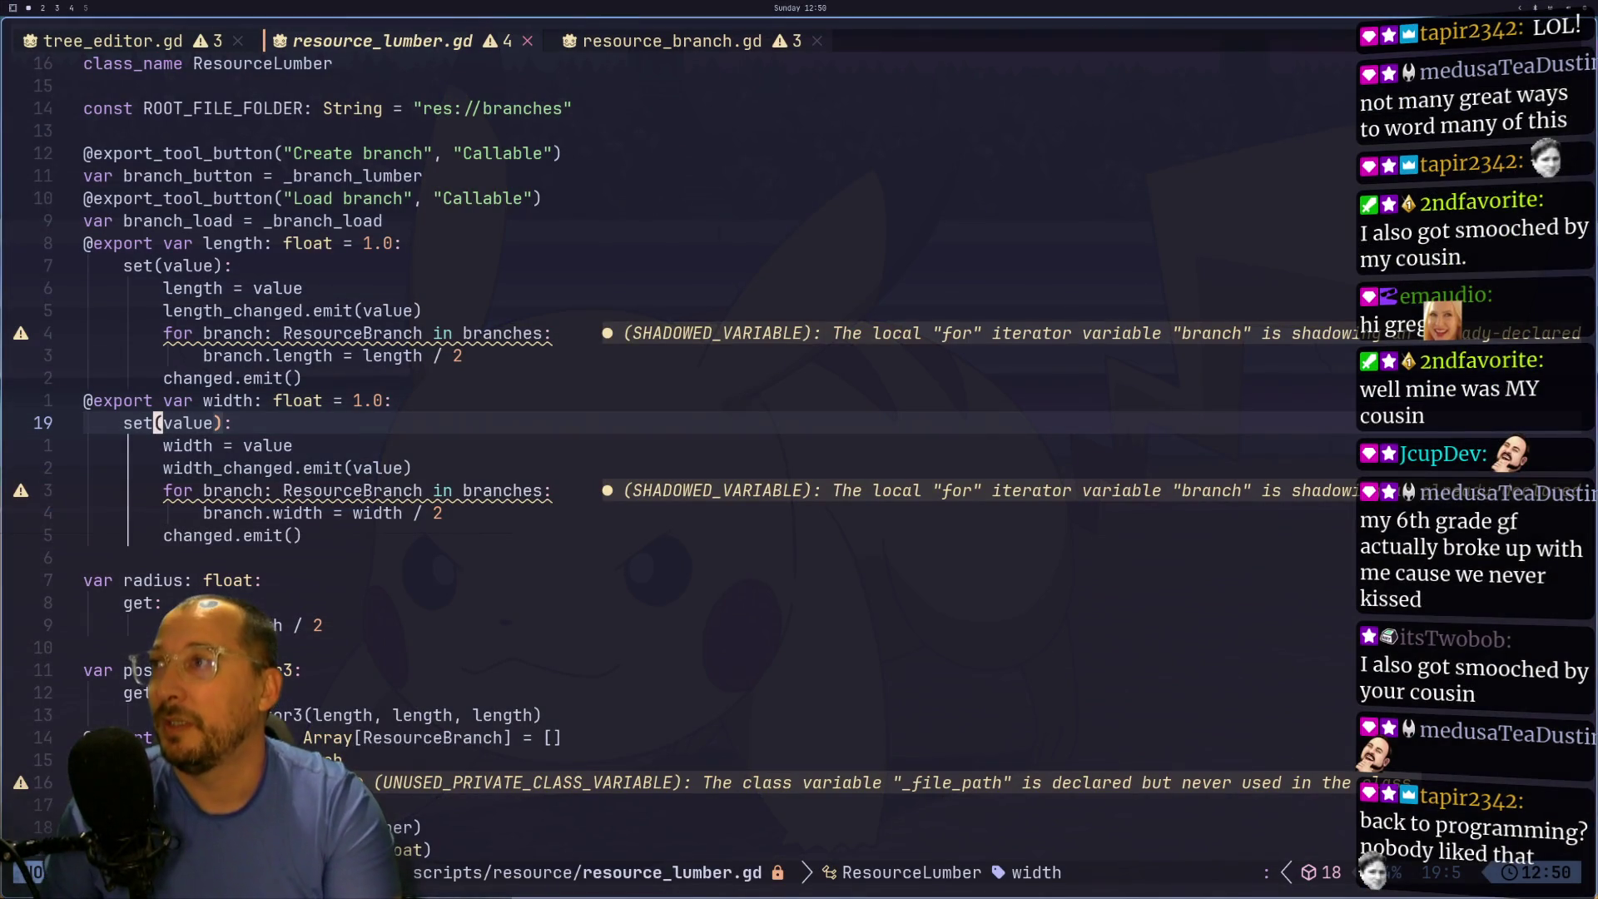
key(k)
key(k)
key(shift+h)
key(shift+l)
key(super+3)
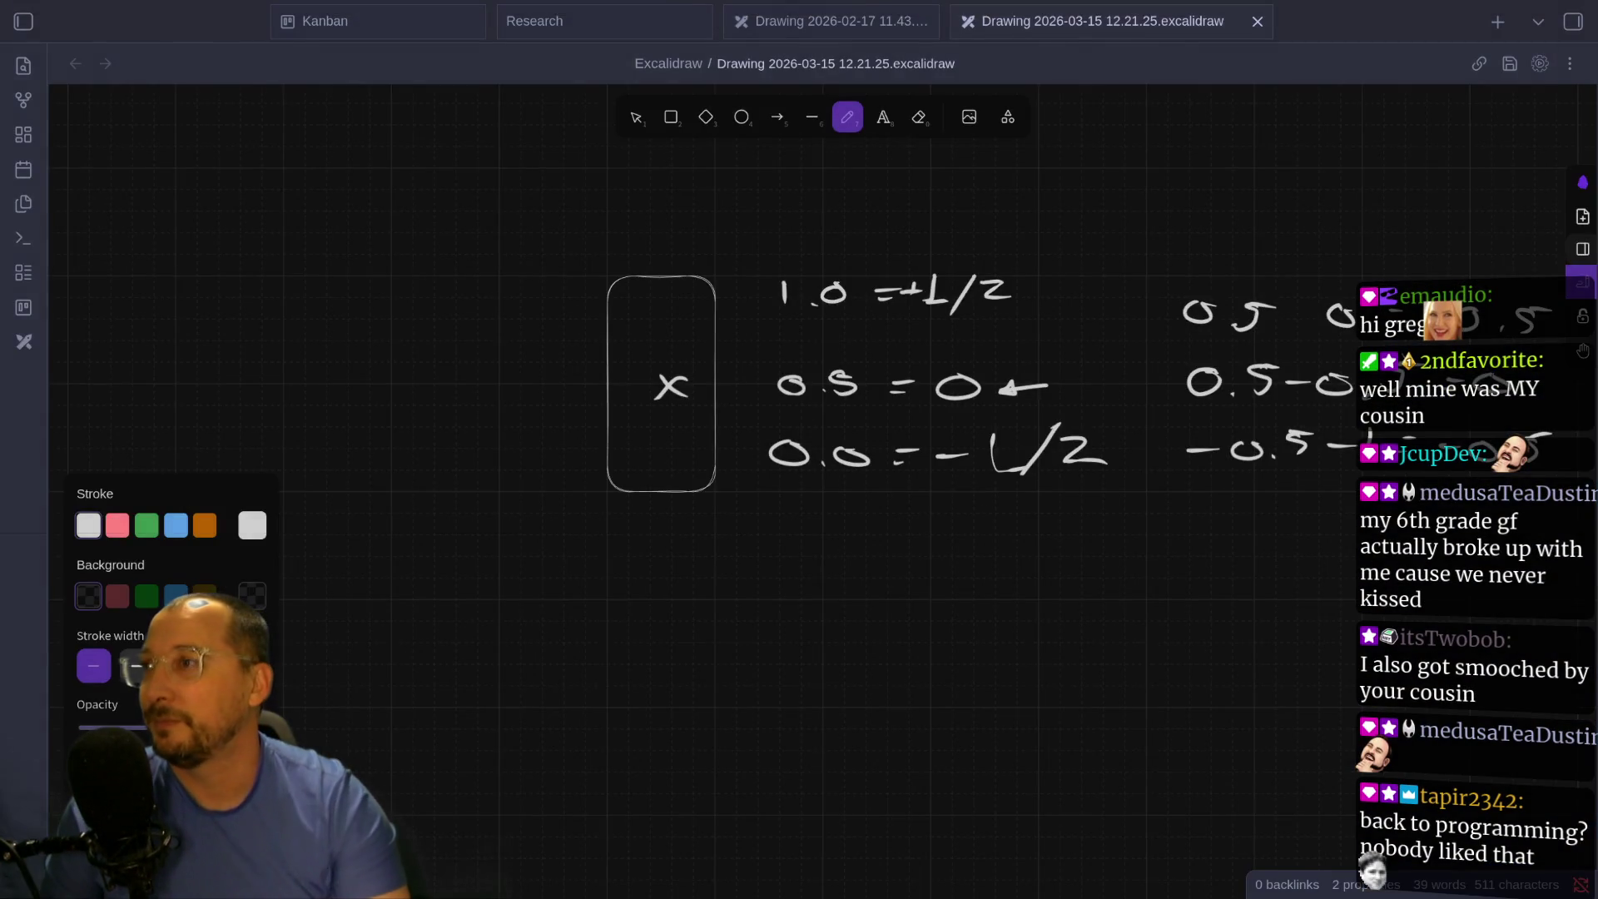
- Close Godot's tree_editor scene and open resource_branch.gd at its height property
key(super+2)
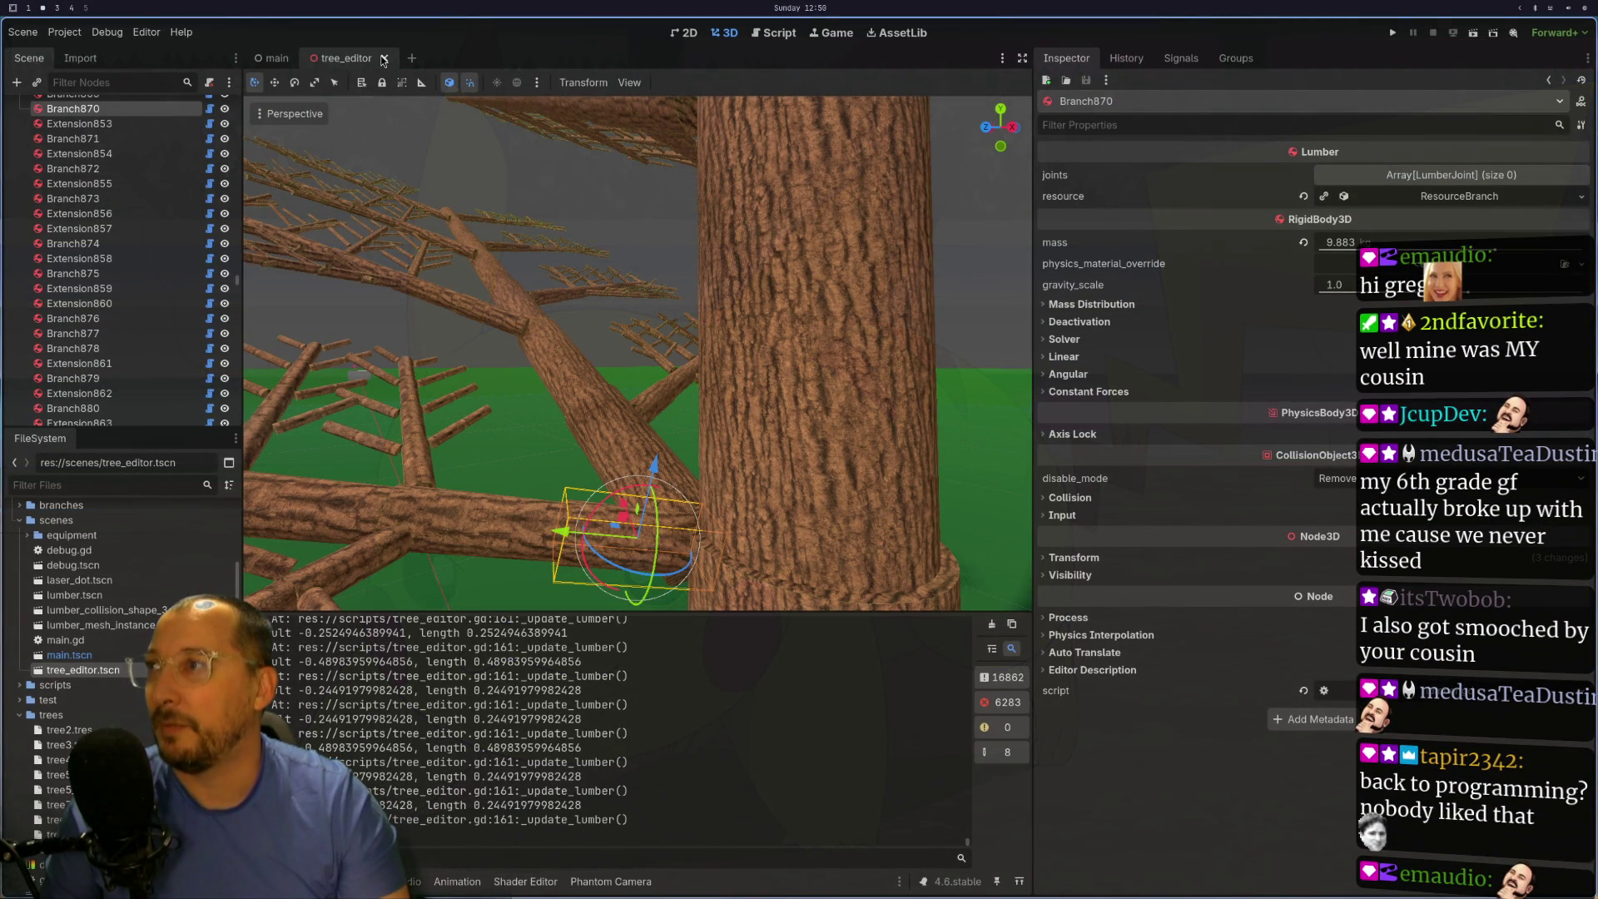
click(383, 58)
key(super+1)
key(k)
key(k)
key(k)
key(k)
key(shift+l)
key(0)
key(k)
key(k)
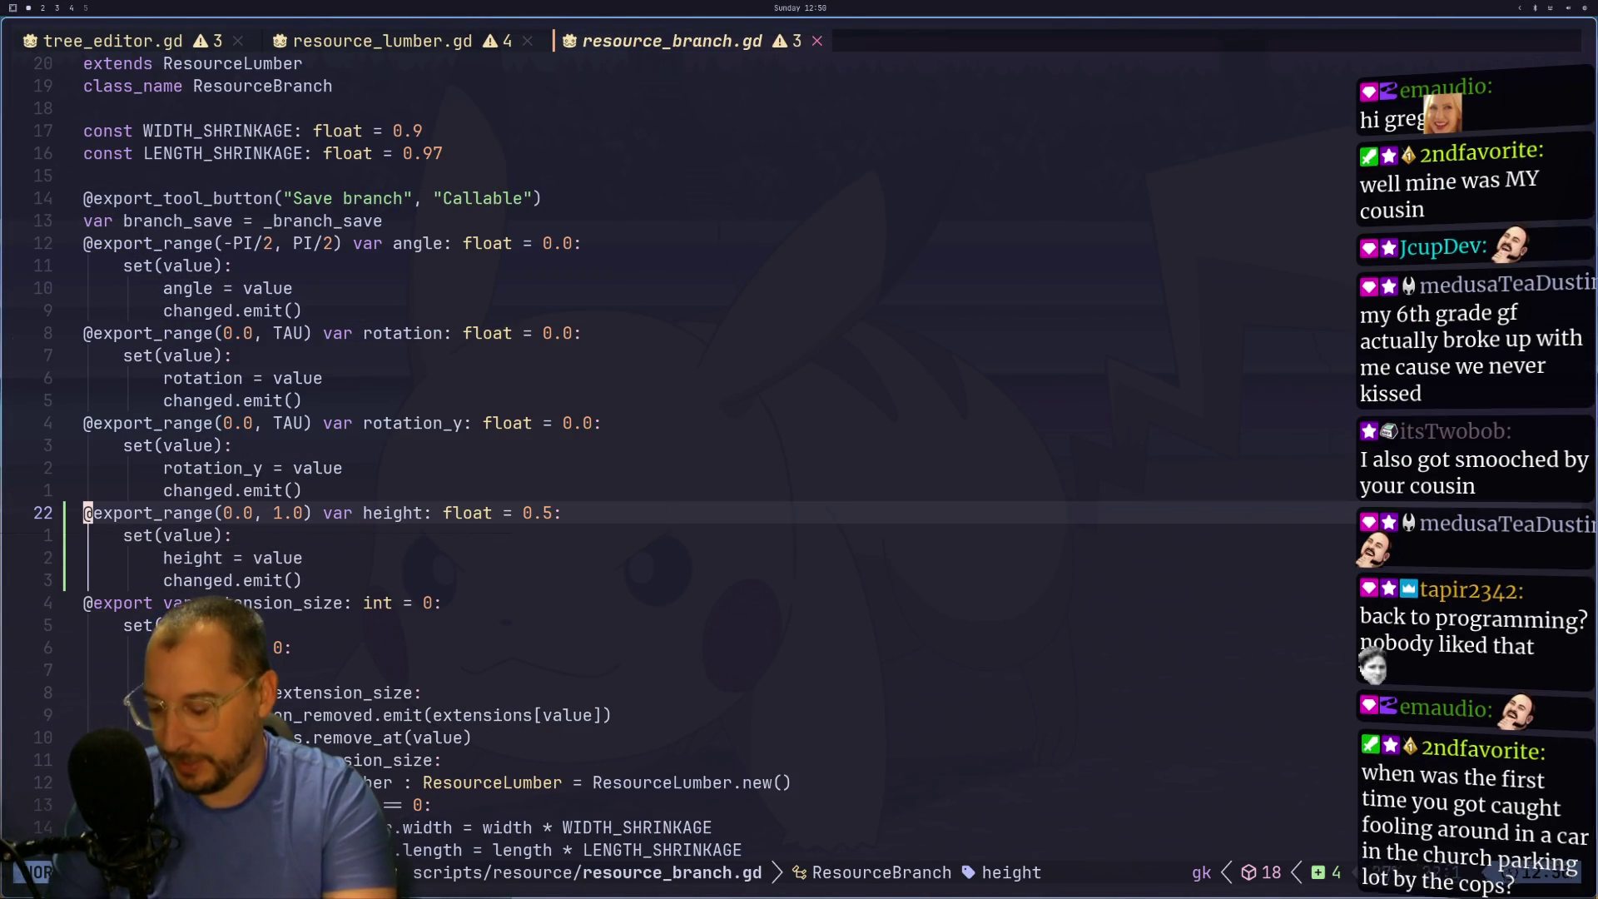
key(4)
key(g)
key(c)
key(c)
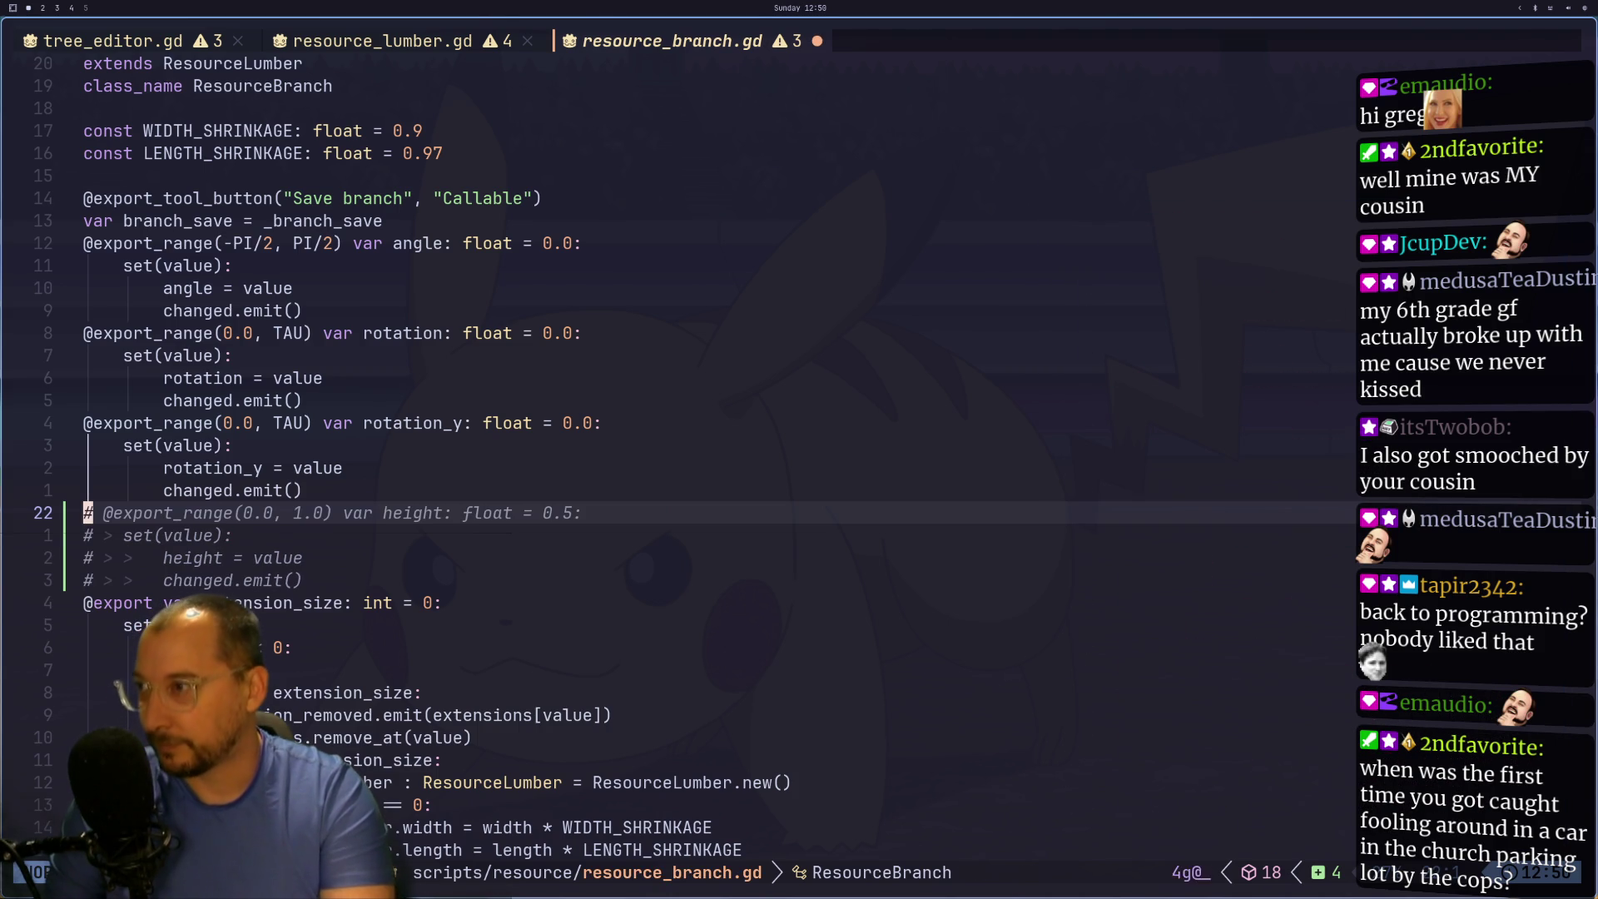
- Save resource_branch.gd with :w and switch back to the Godot workspace
text(:w)
key(Return)
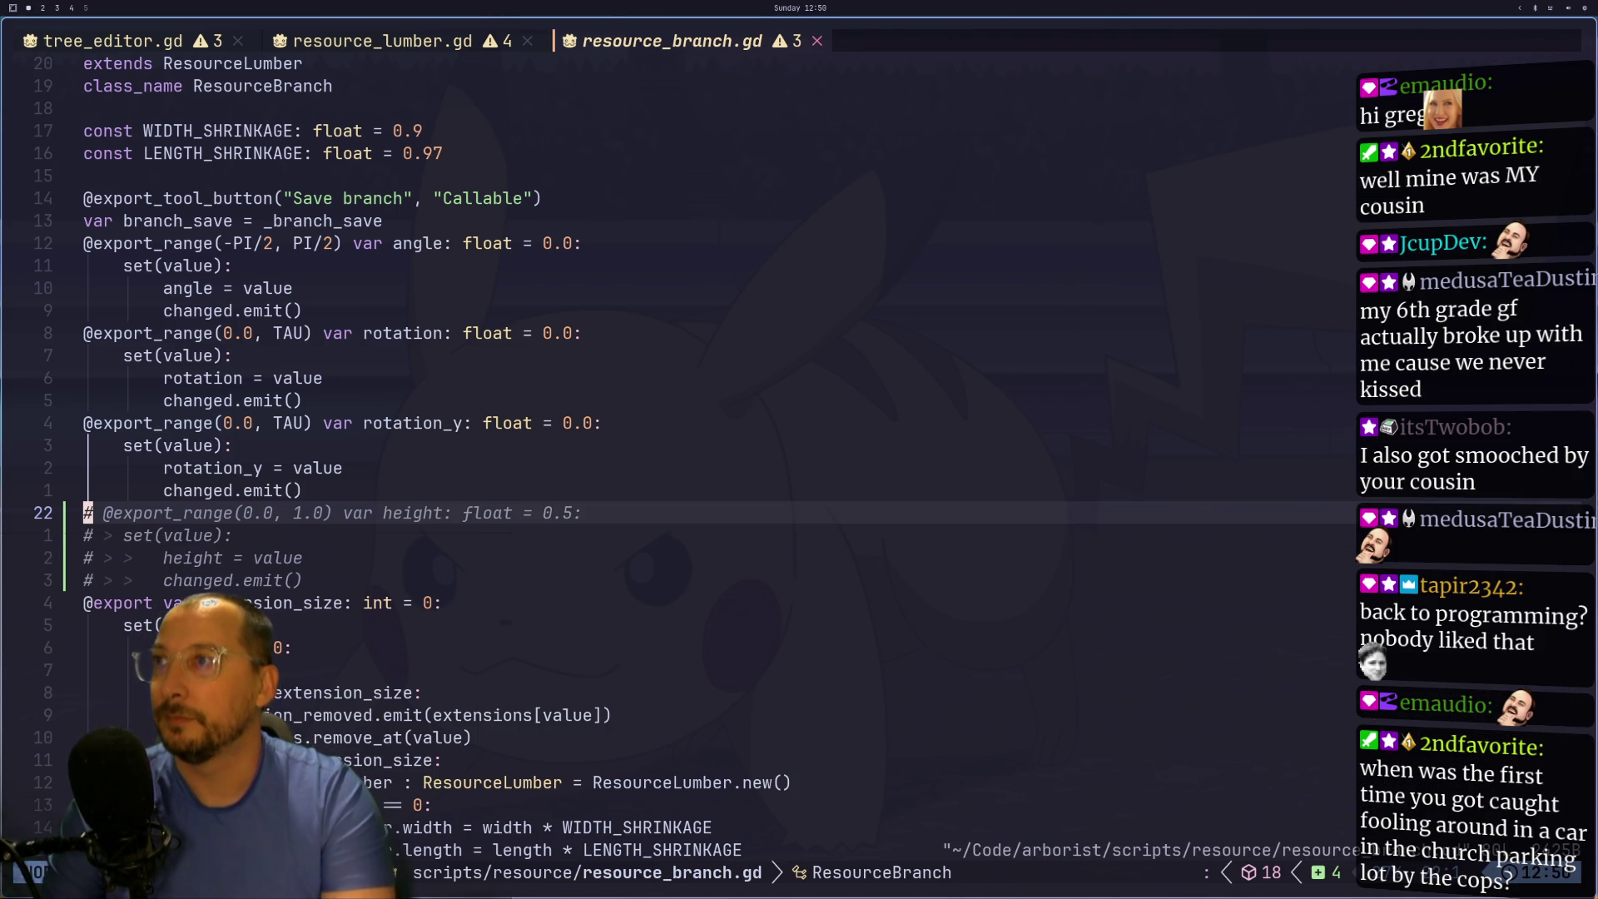
key(super+2)
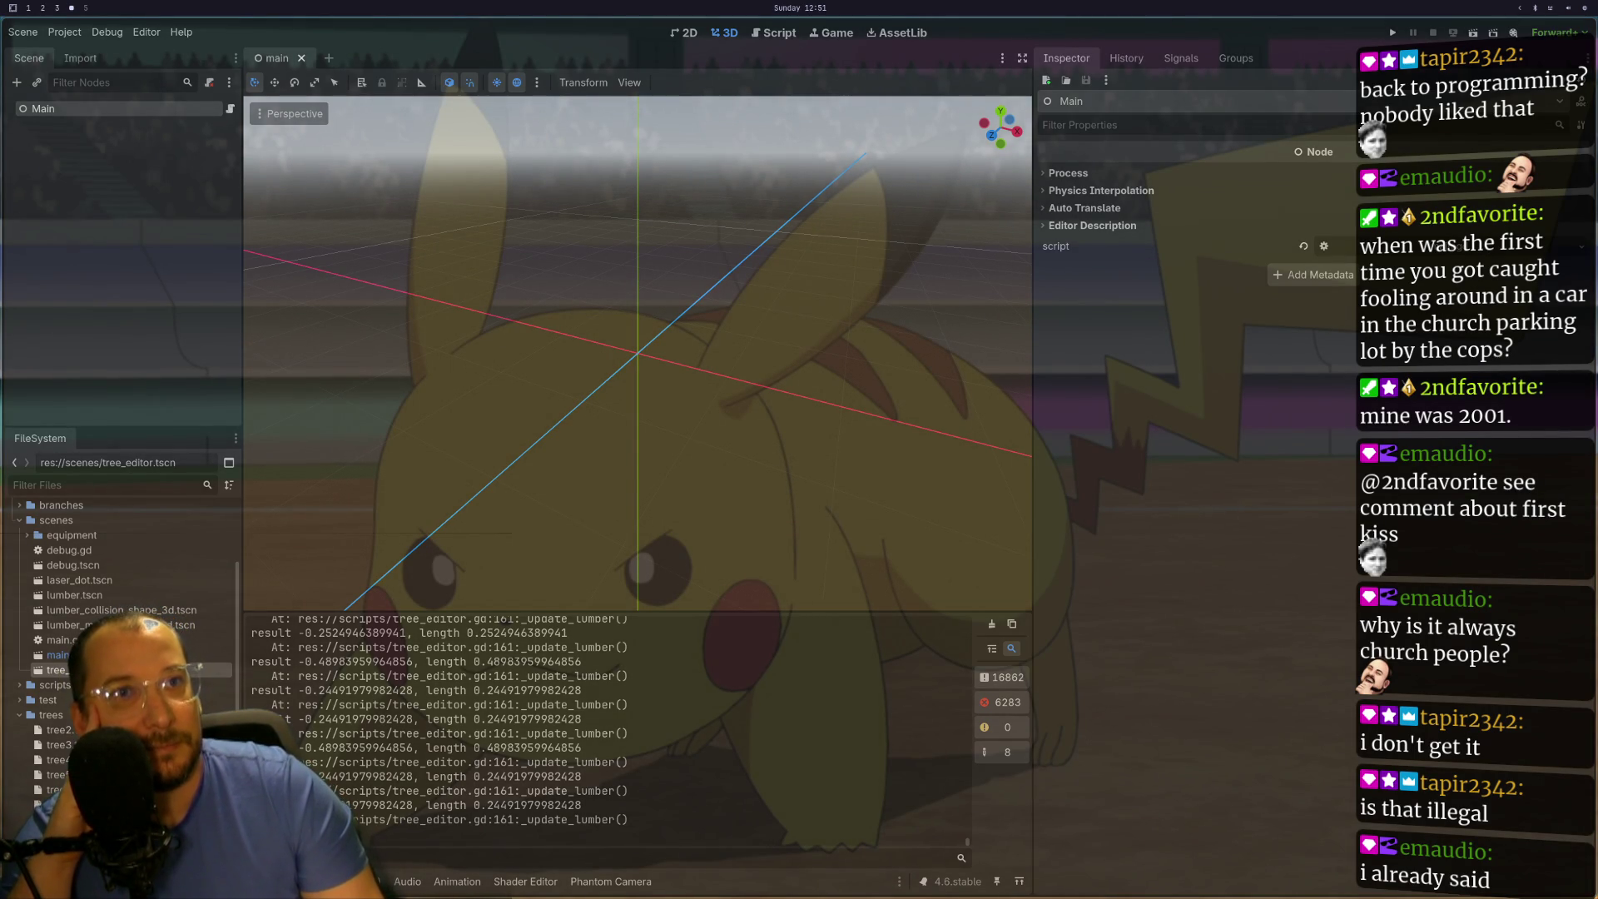
- Reopen tree_editor.tscn, select the TreeEditor node, and bring up its Load File dialog at tree7.res
double_click(57, 669)
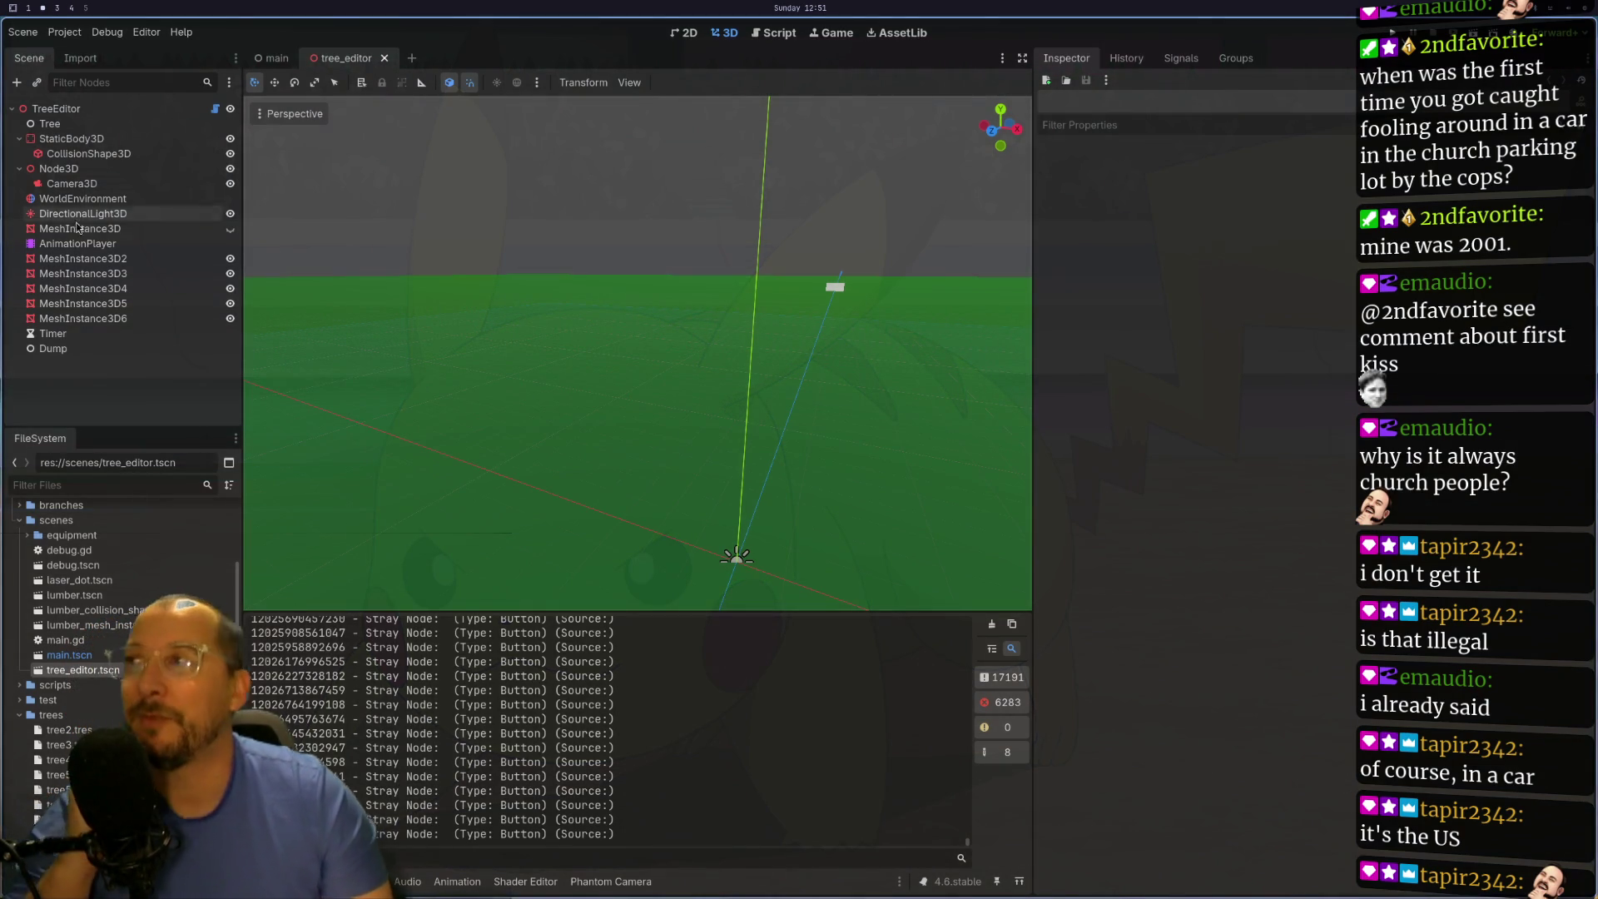
click(166, 111)
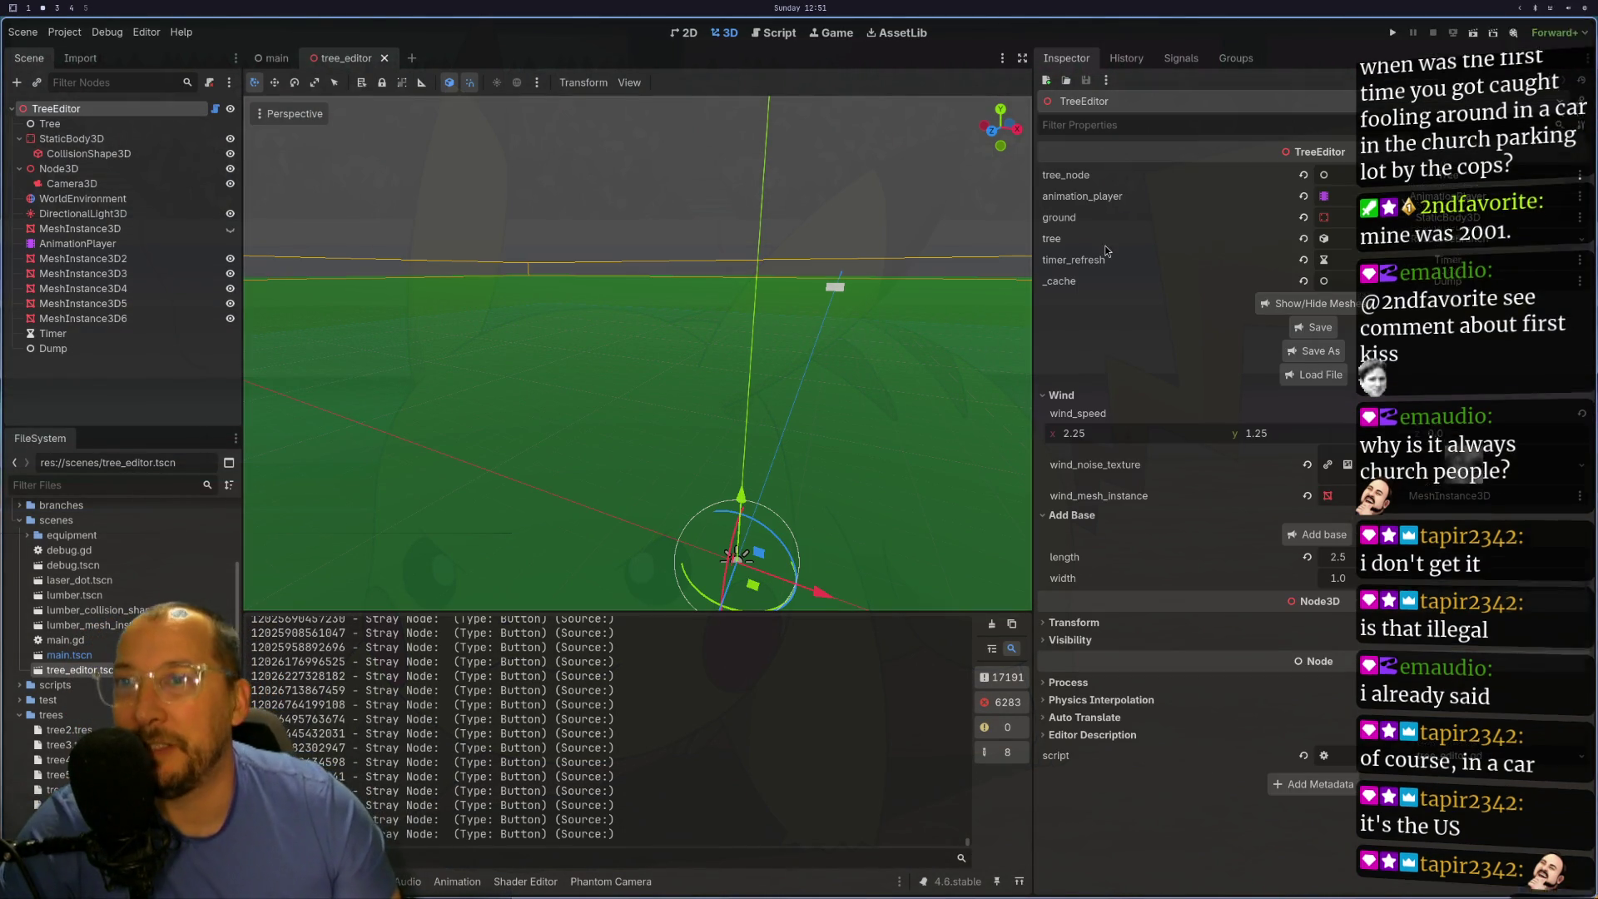
click(1315, 375)
key(Down)
key(Right)
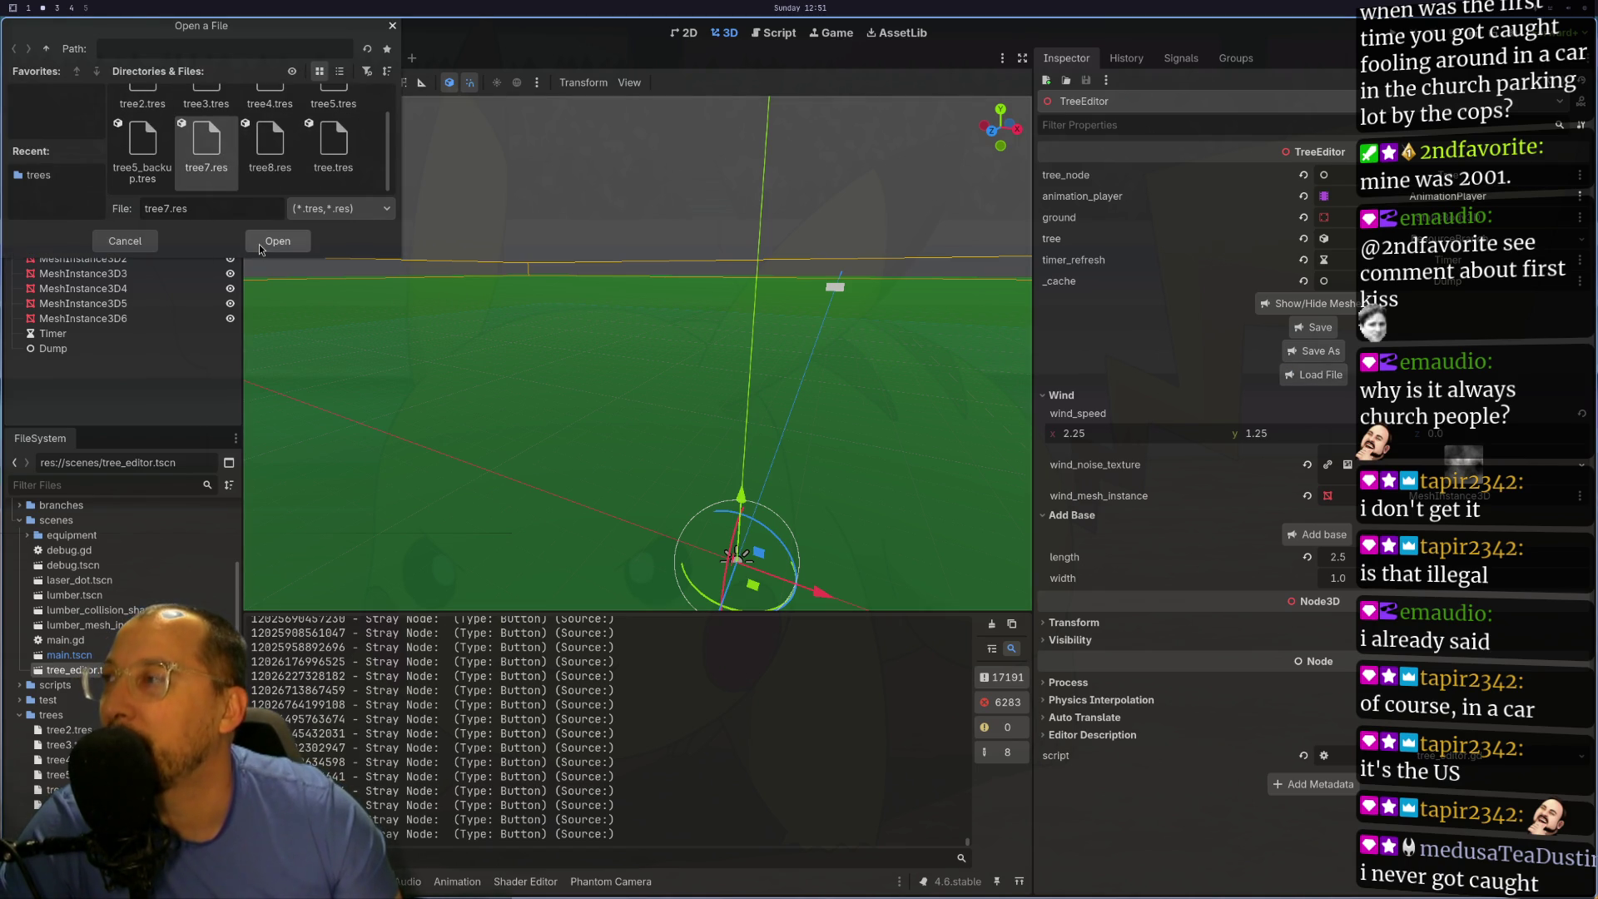
- Pick tree8.res in the Open a File dialog and confirm loading it
click(256, 190)
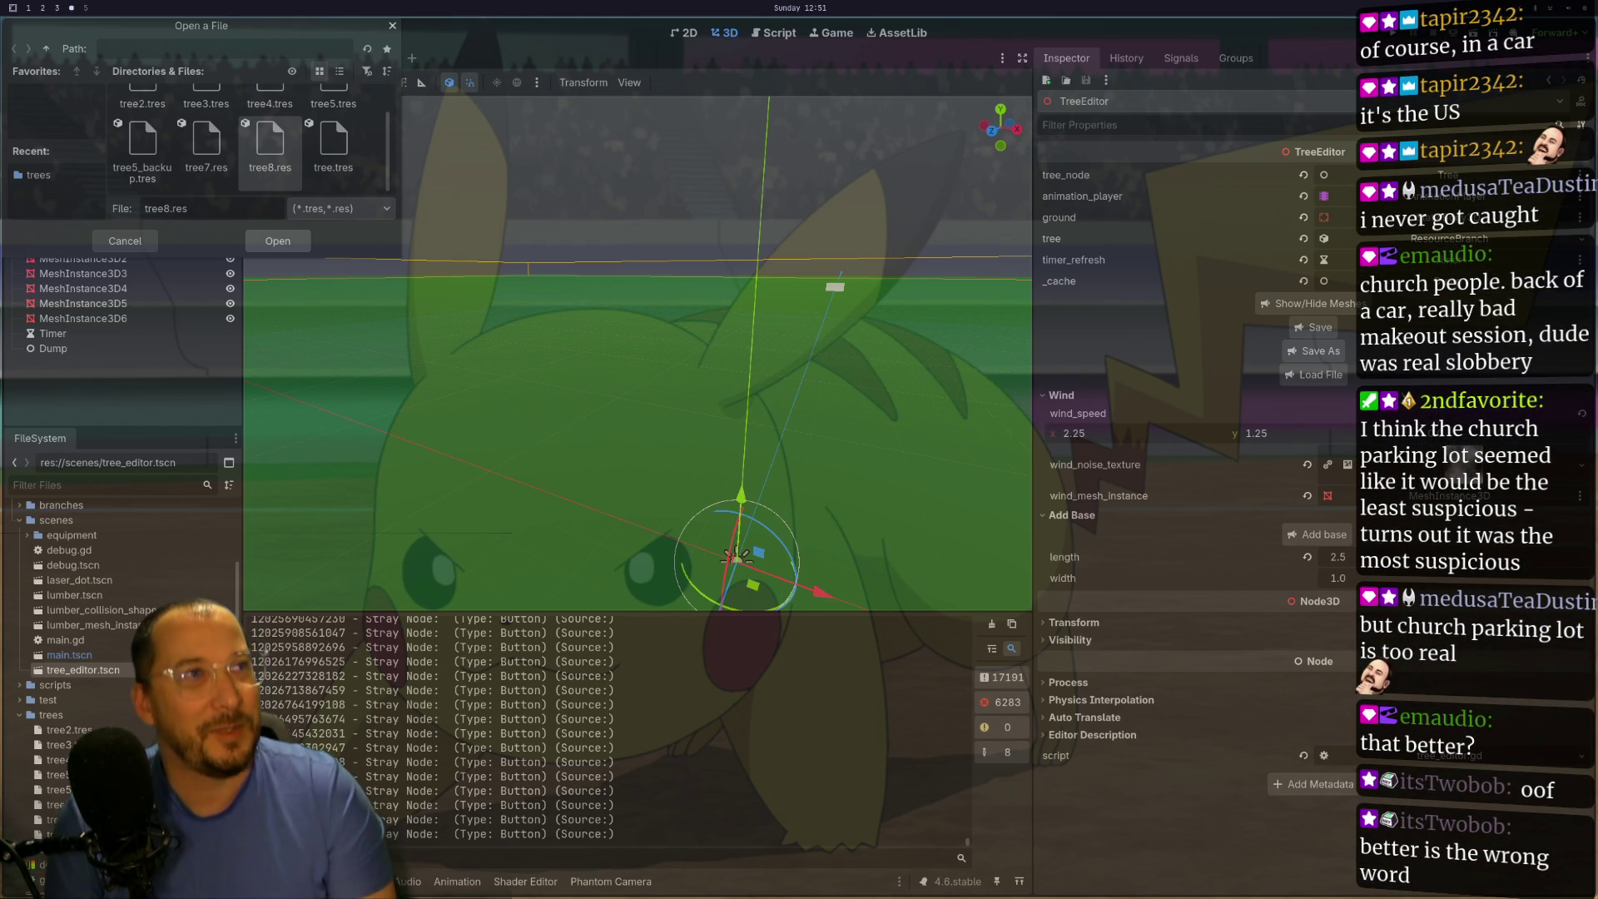
key(Return)
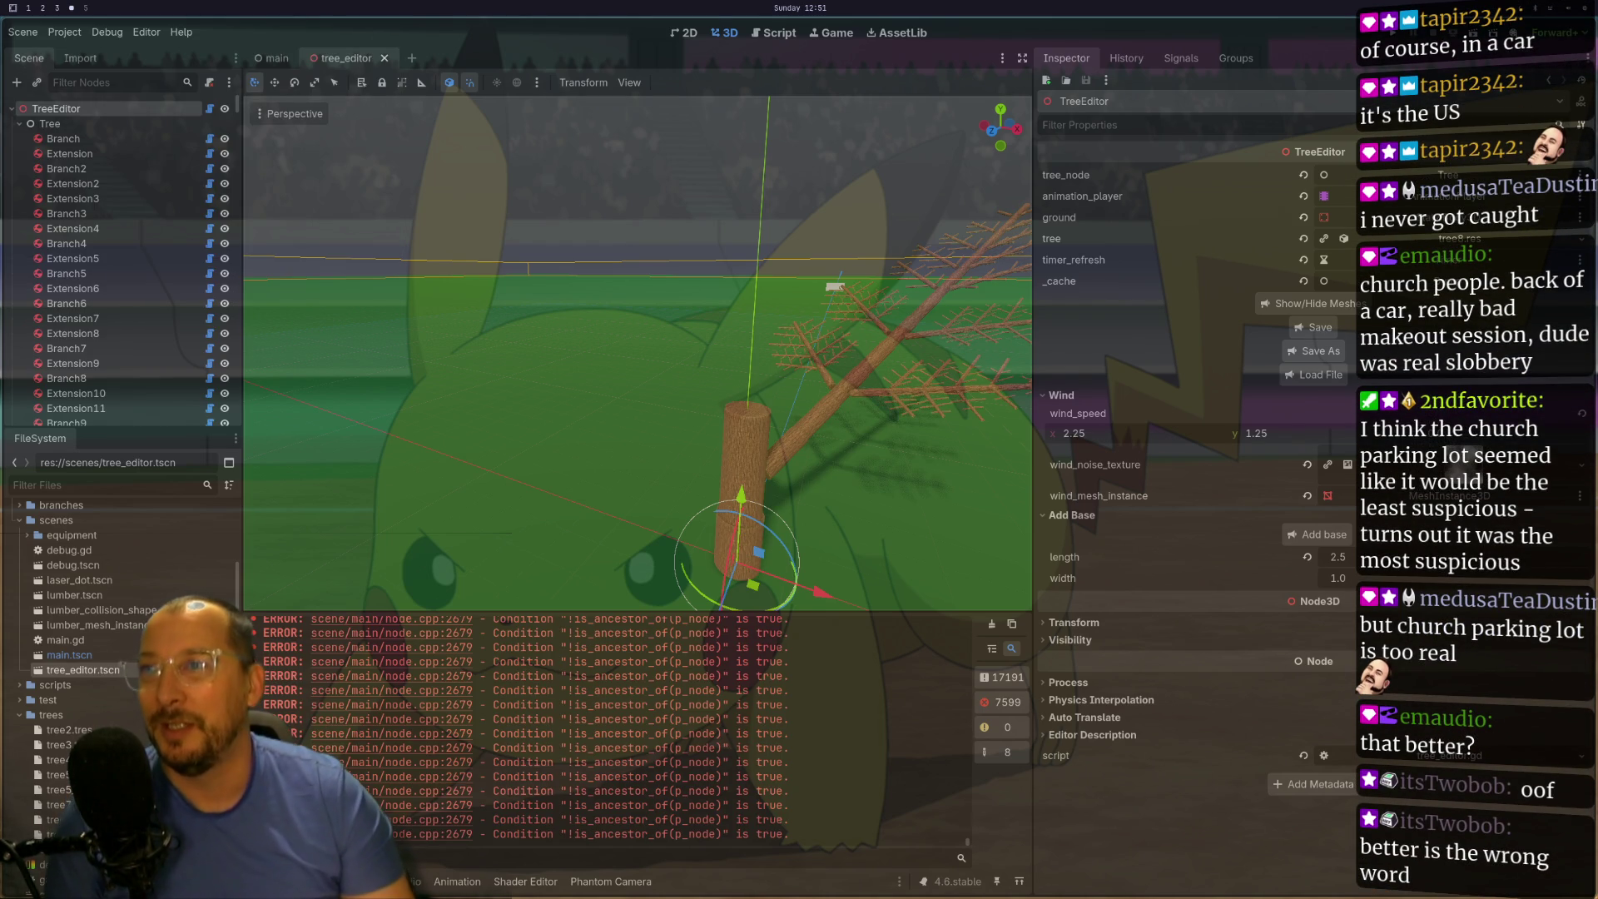
- Orbit the viewport toward the trunk and select Branch2 at its trunk joint
mouse_move(844, 521)
mouse_down()
mouse_move(747, 522)
mouse_move(716, 500)
mouse_up()
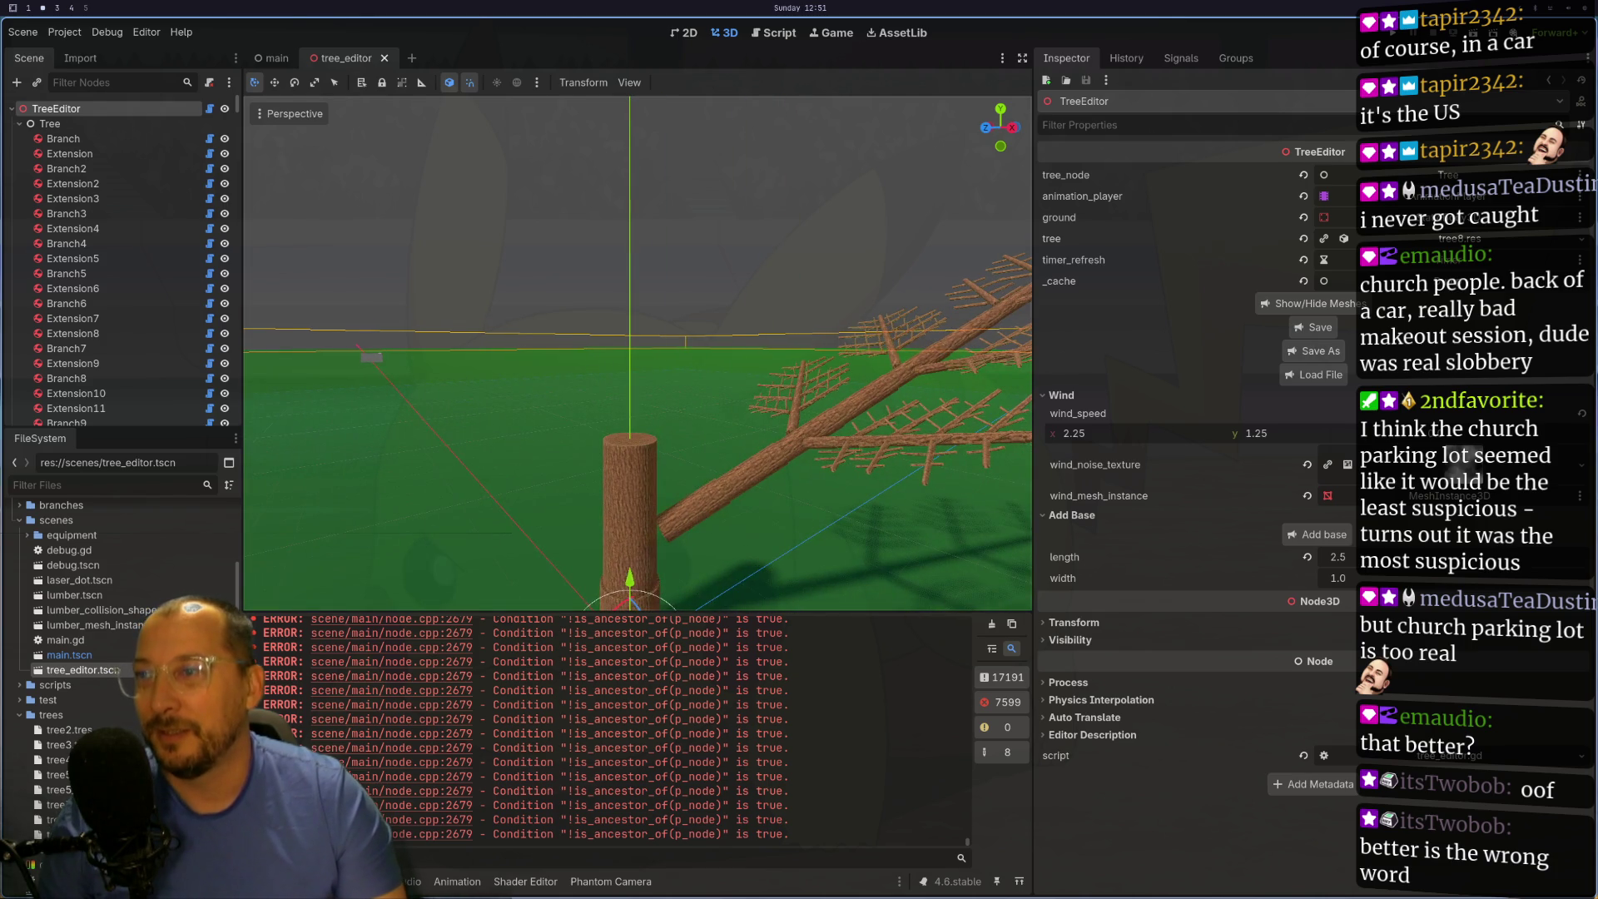
click(716, 499)
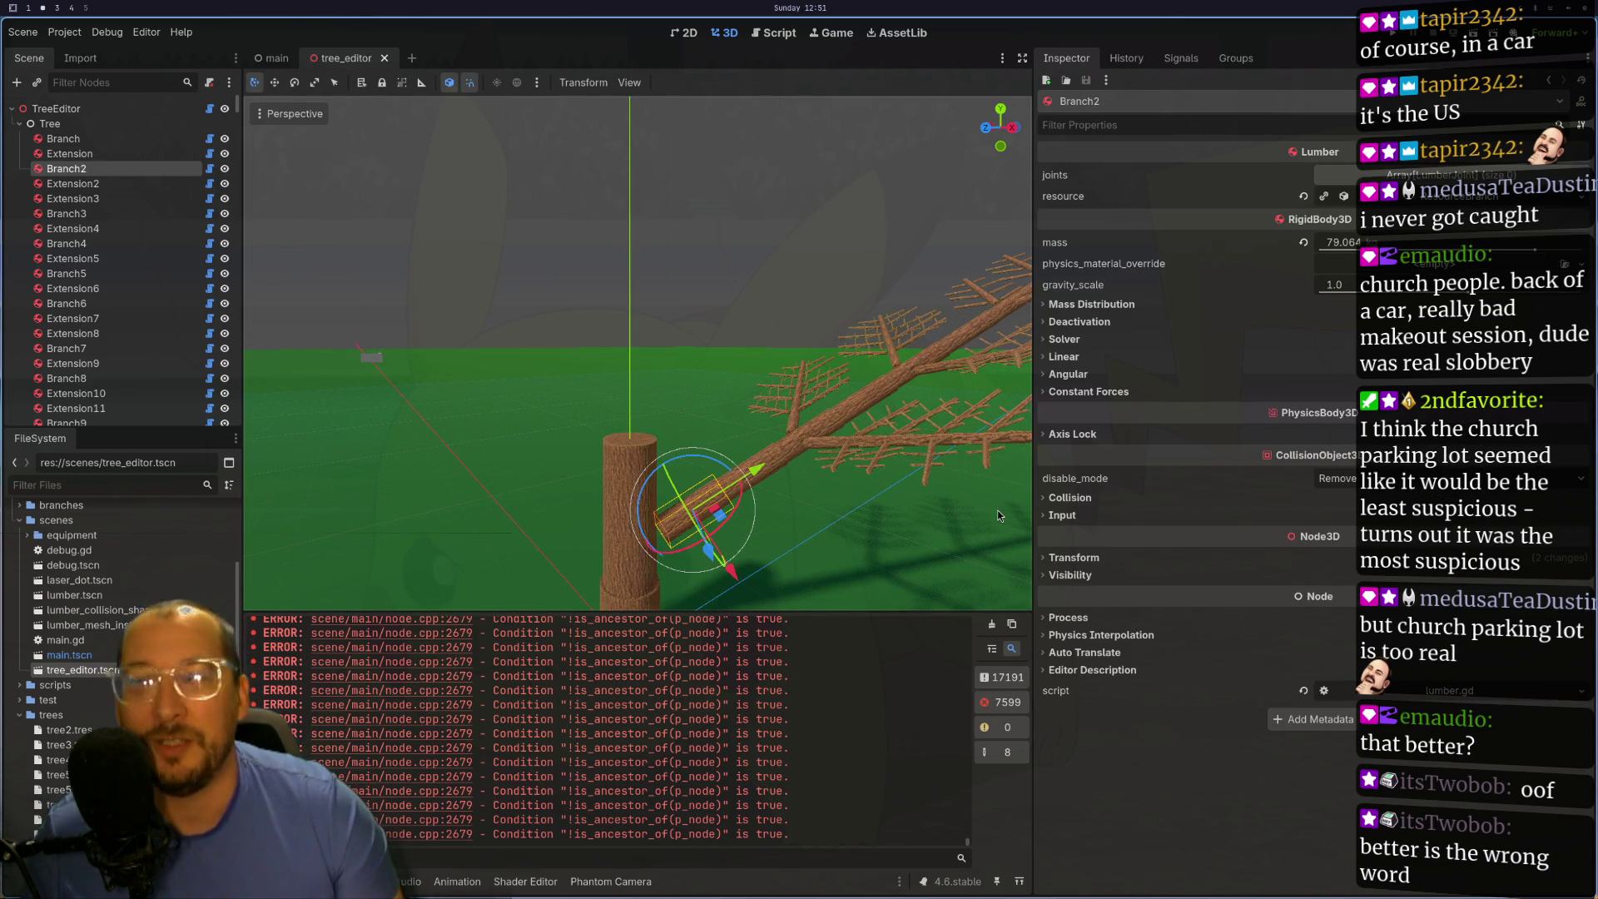
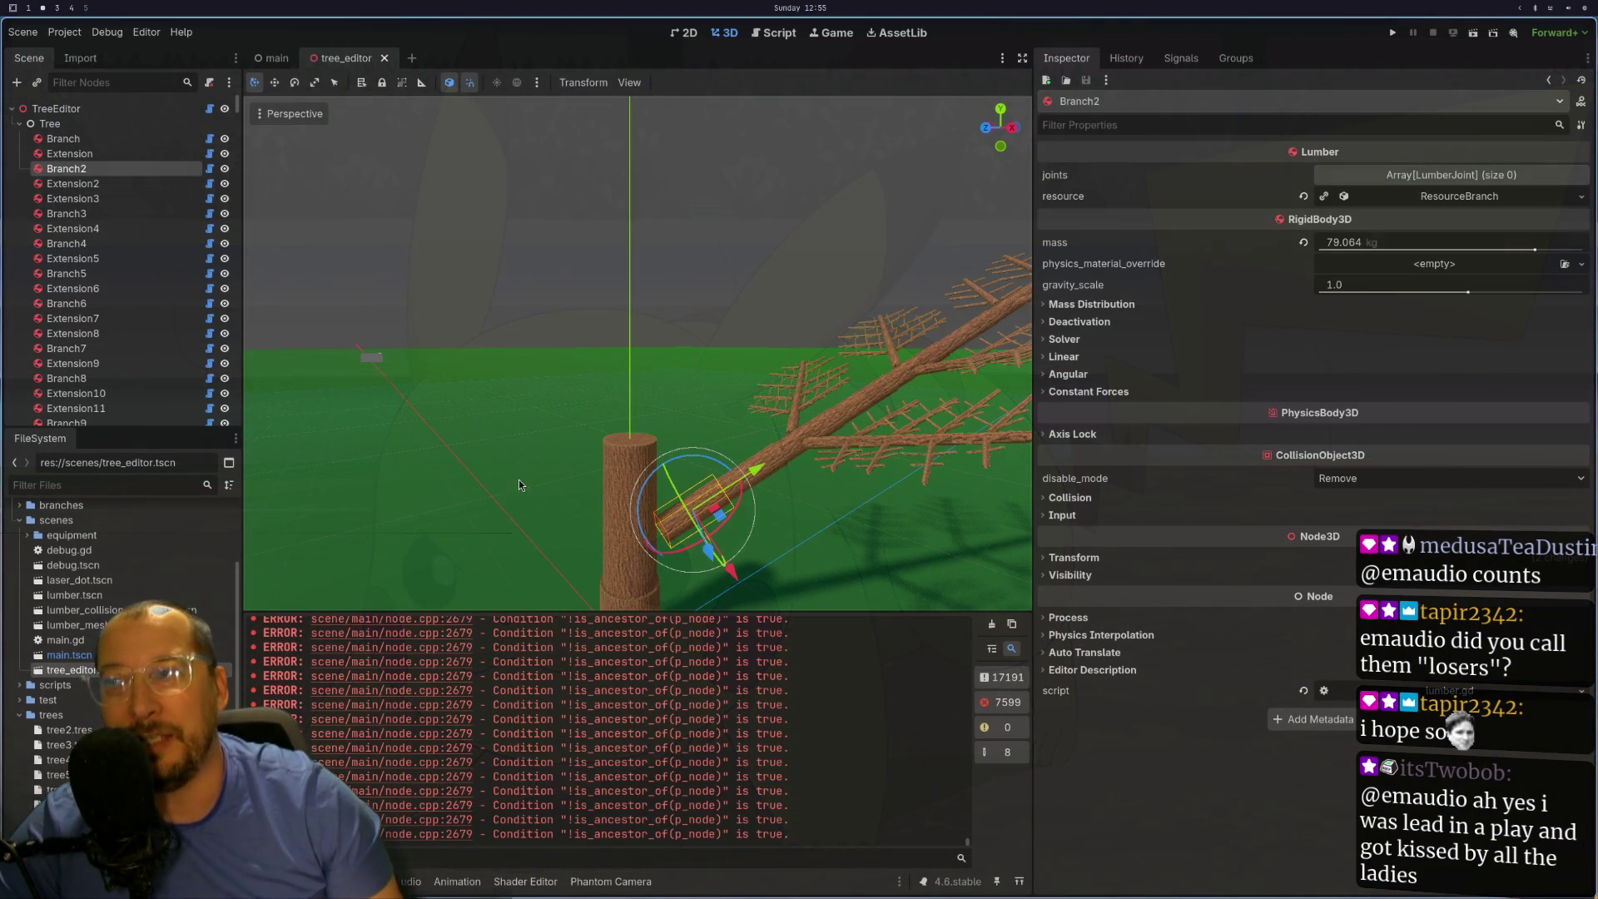
- Focus on Branch2, expand its branch resource and drag rotation_y up to about 1.223
mouse_move(518, 479)
mouse_down()
mouse_move(886, 441)
mouse_move(736, 477)
mouse_move(633, 466)
mouse_move(865, 374)
mouse_up()
scroll(865, 374, up, 3)
key(f)
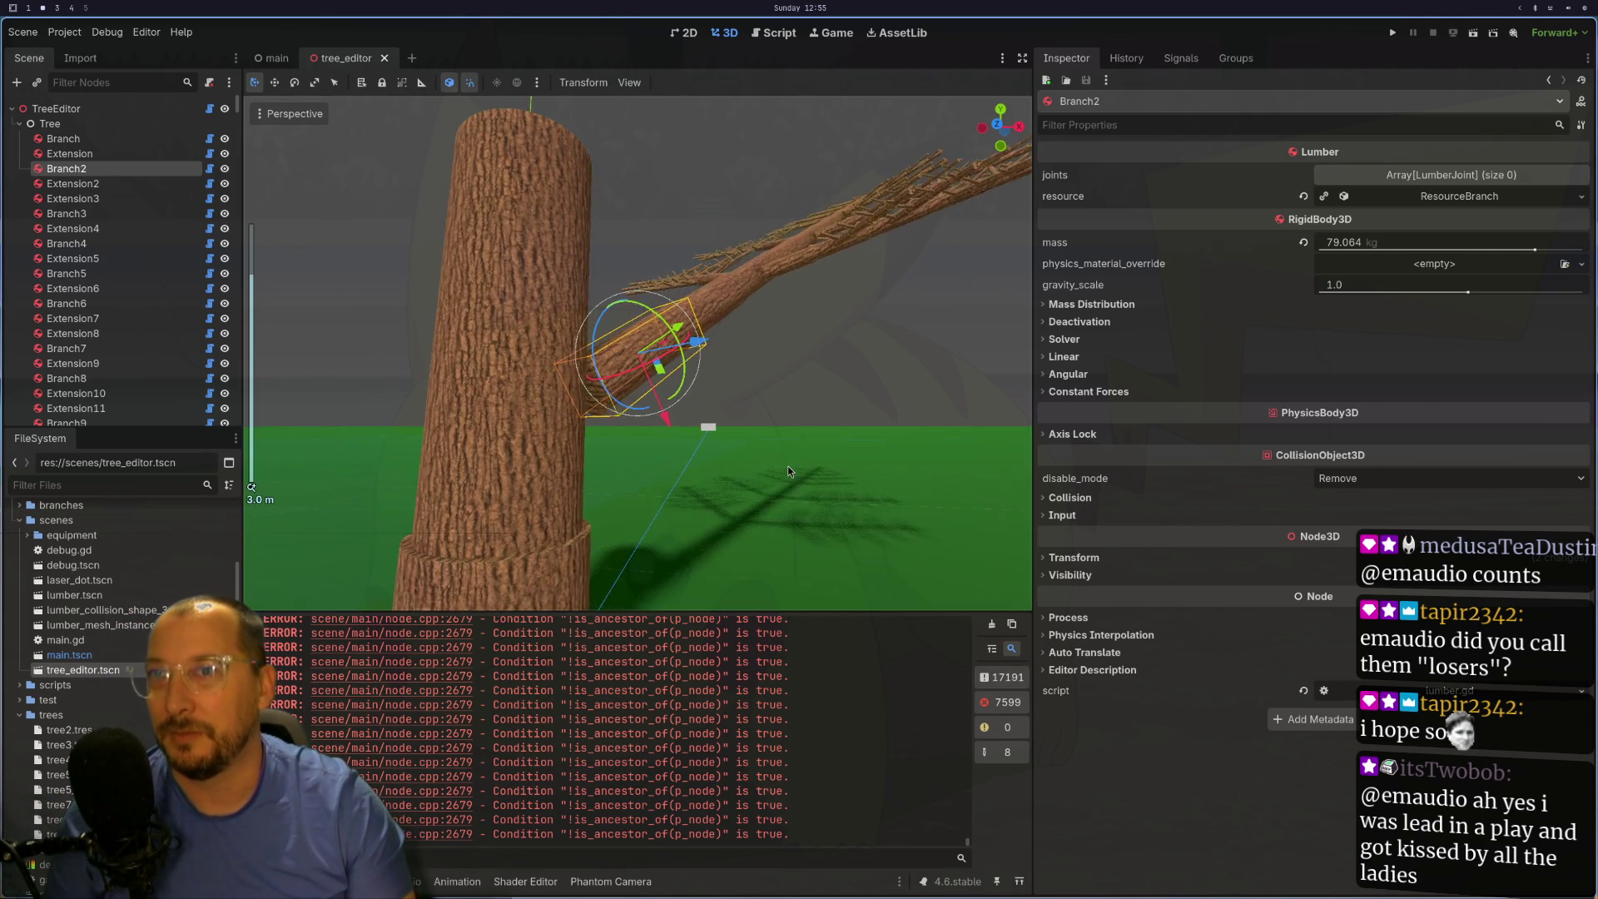
click(1435, 175)
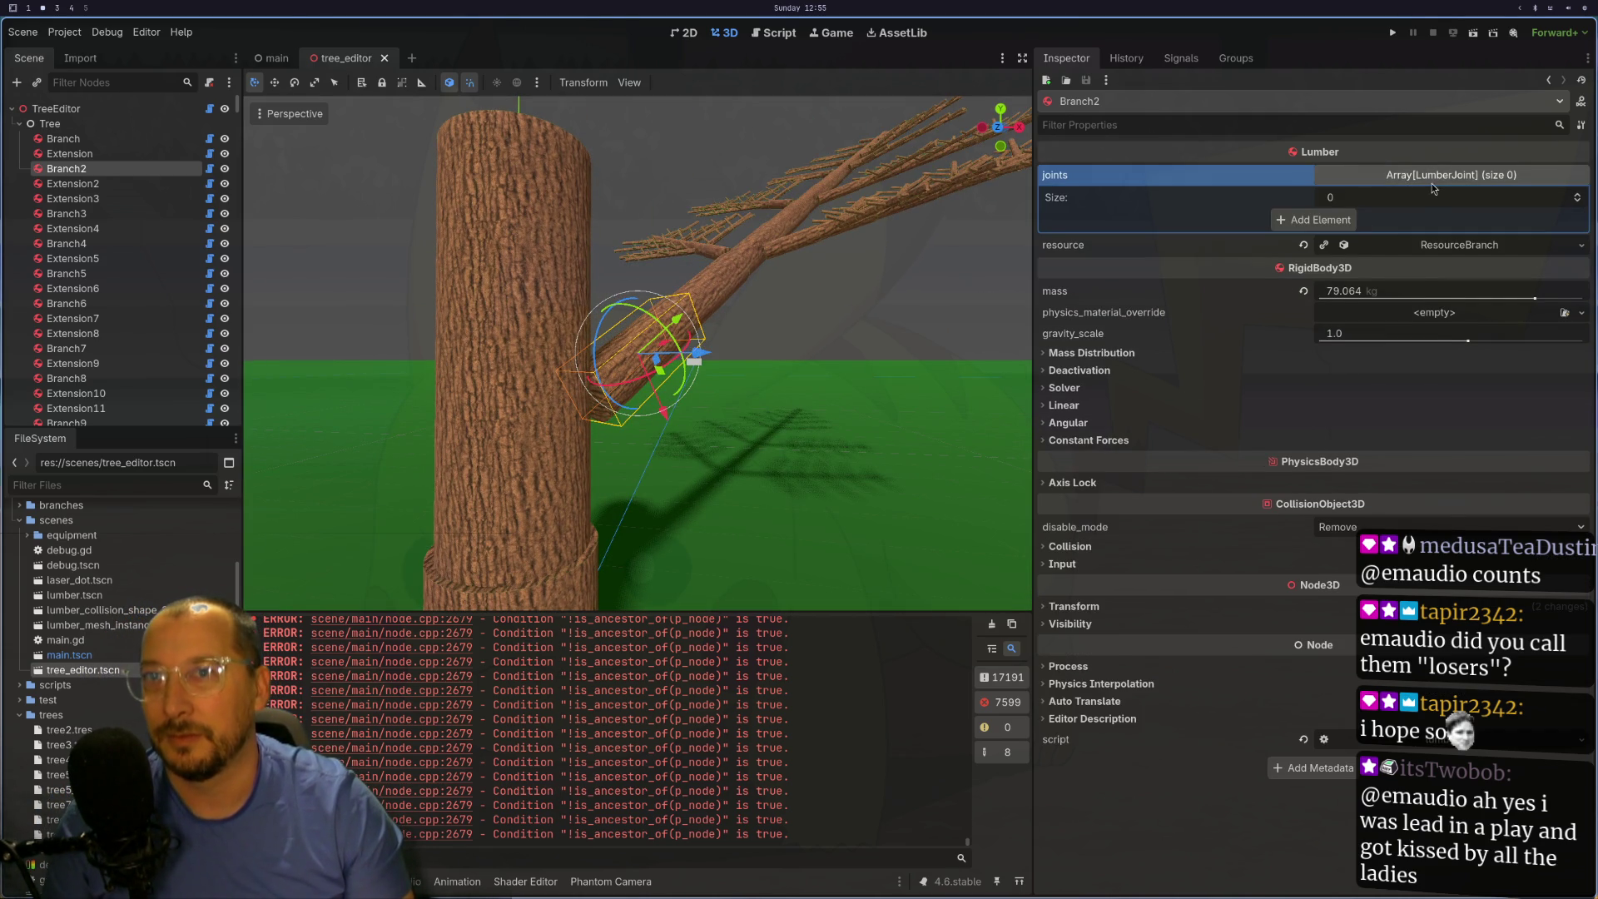
click(1432, 178)
click(1421, 198)
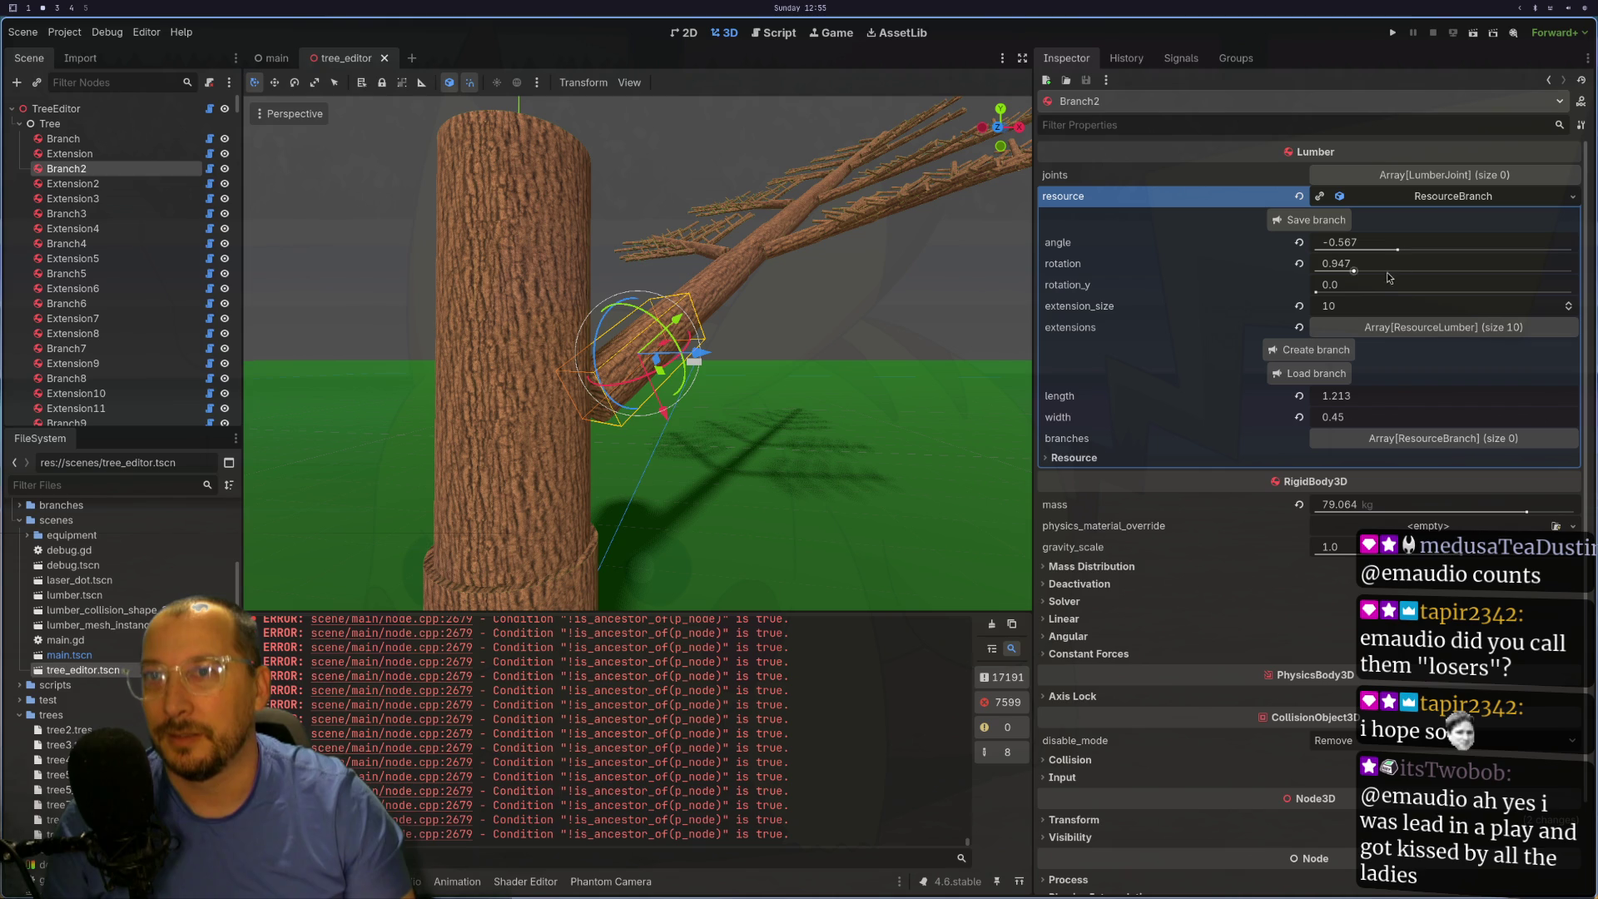
scroll(962, 237, down, 5)
drag(852, 286, 861, 352)
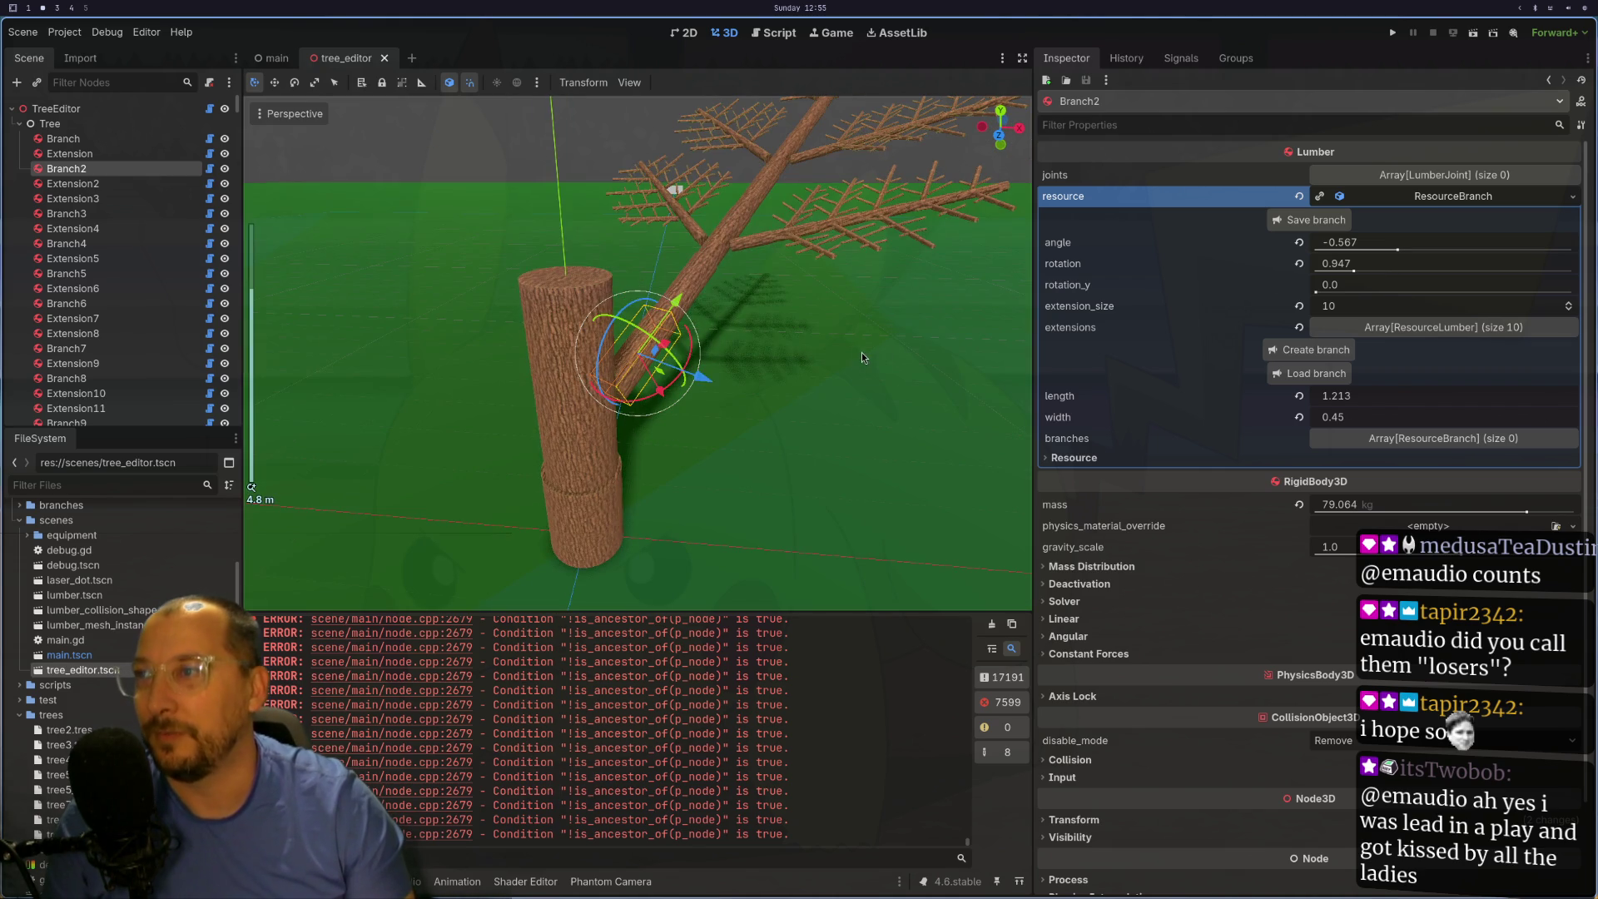
drag(1323, 293, 1365, 293)
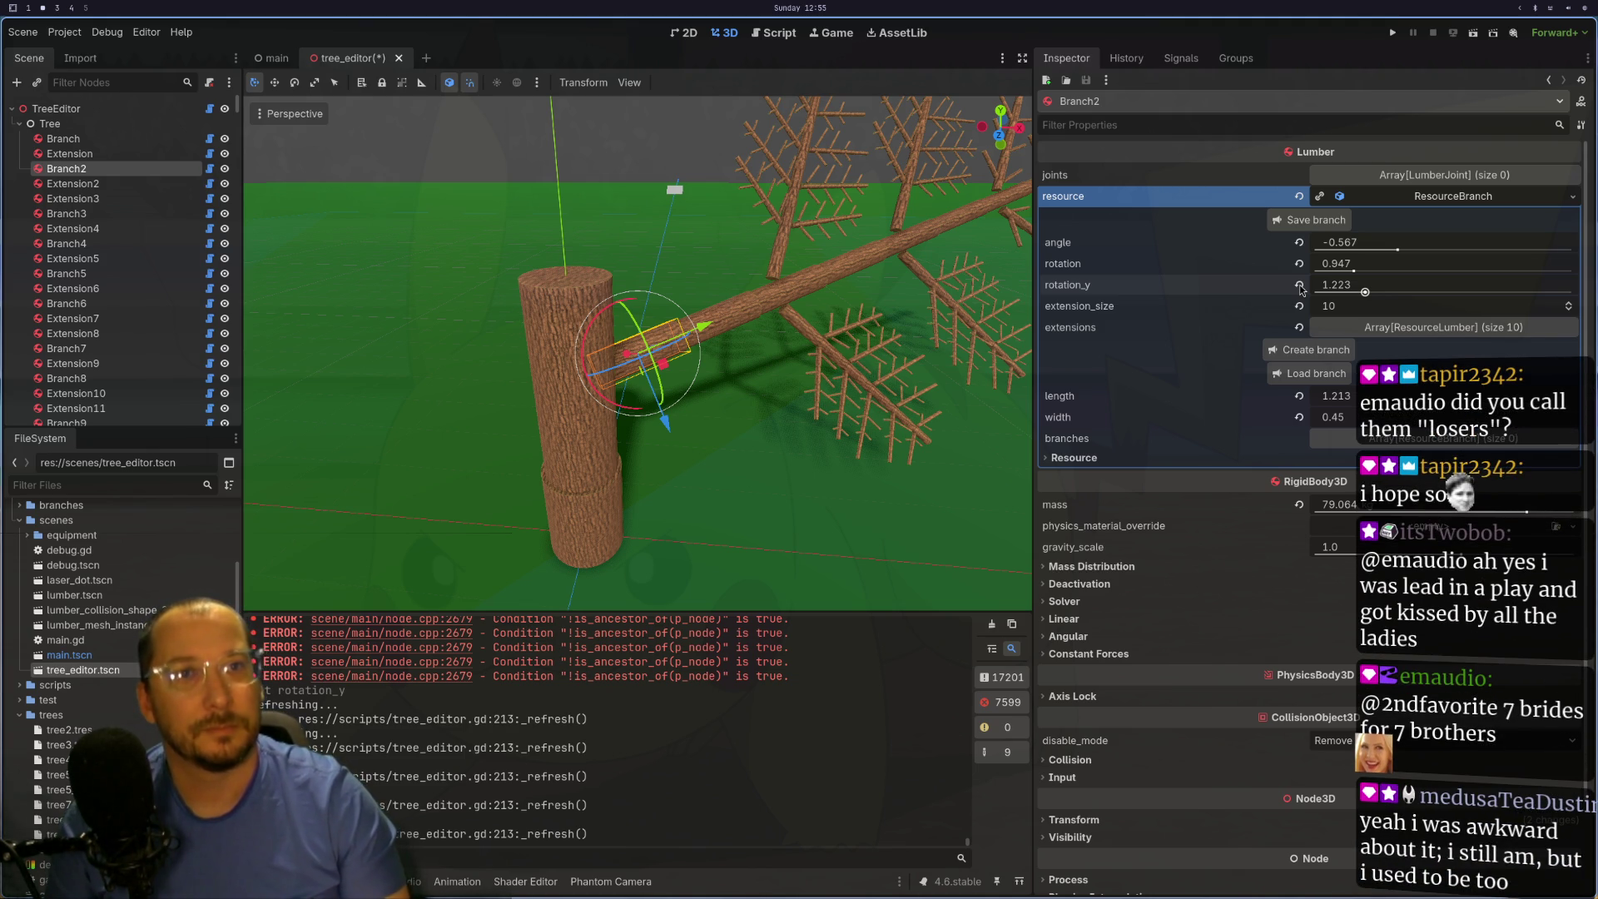
- Revert Branch2's rotation_y to 0.0 and re-commit its rotation at 0.947
click(1299, 286)
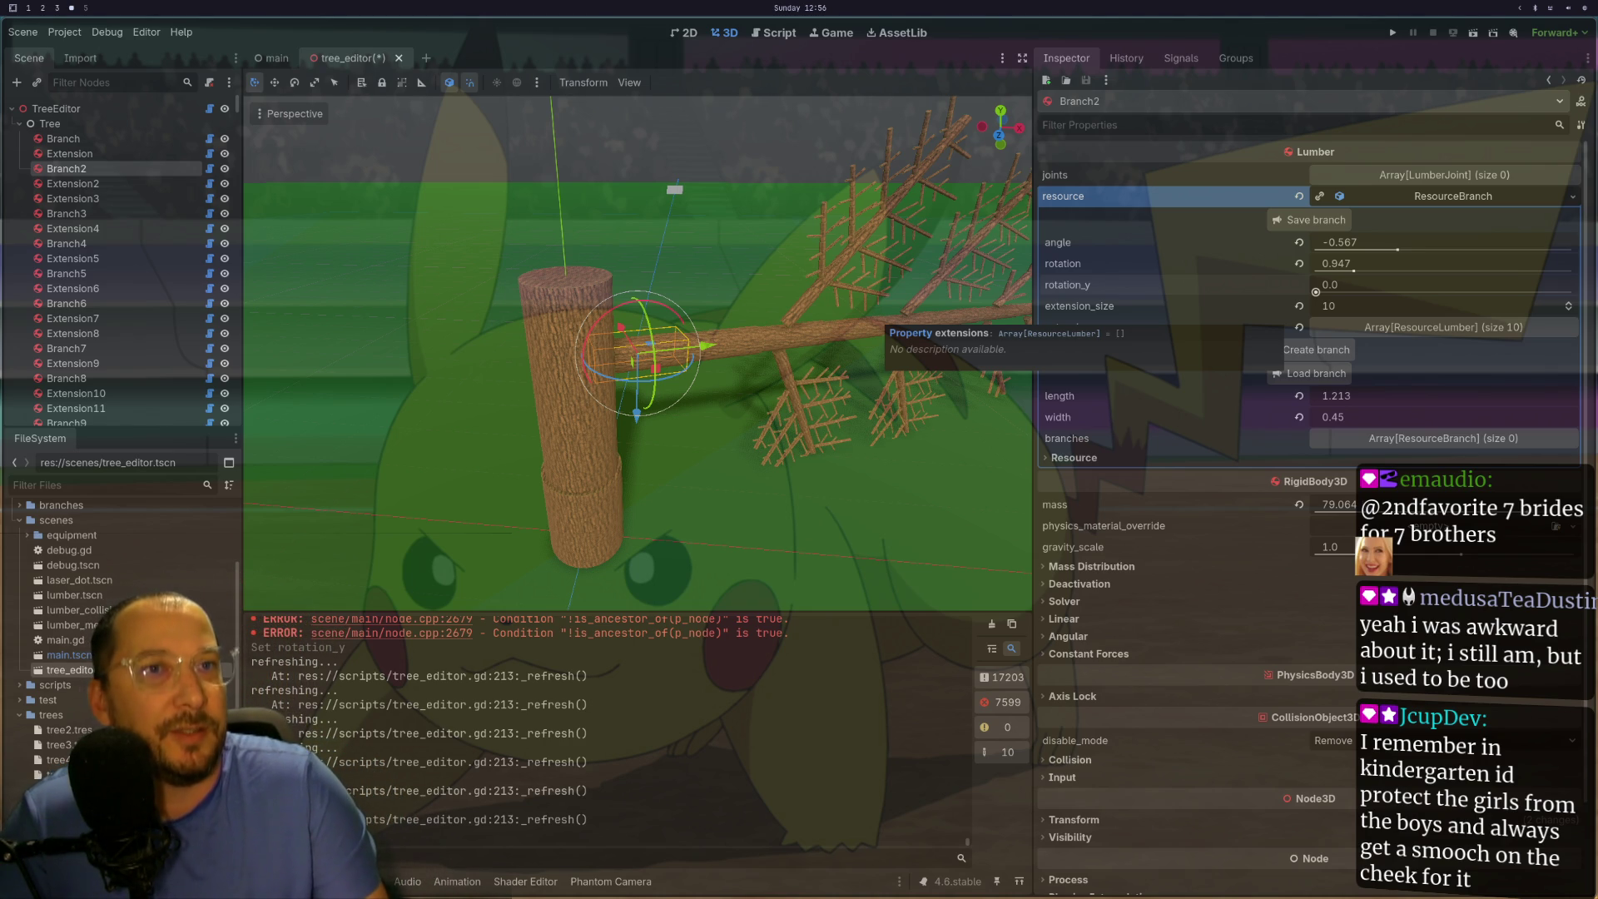
click(1337, 263)
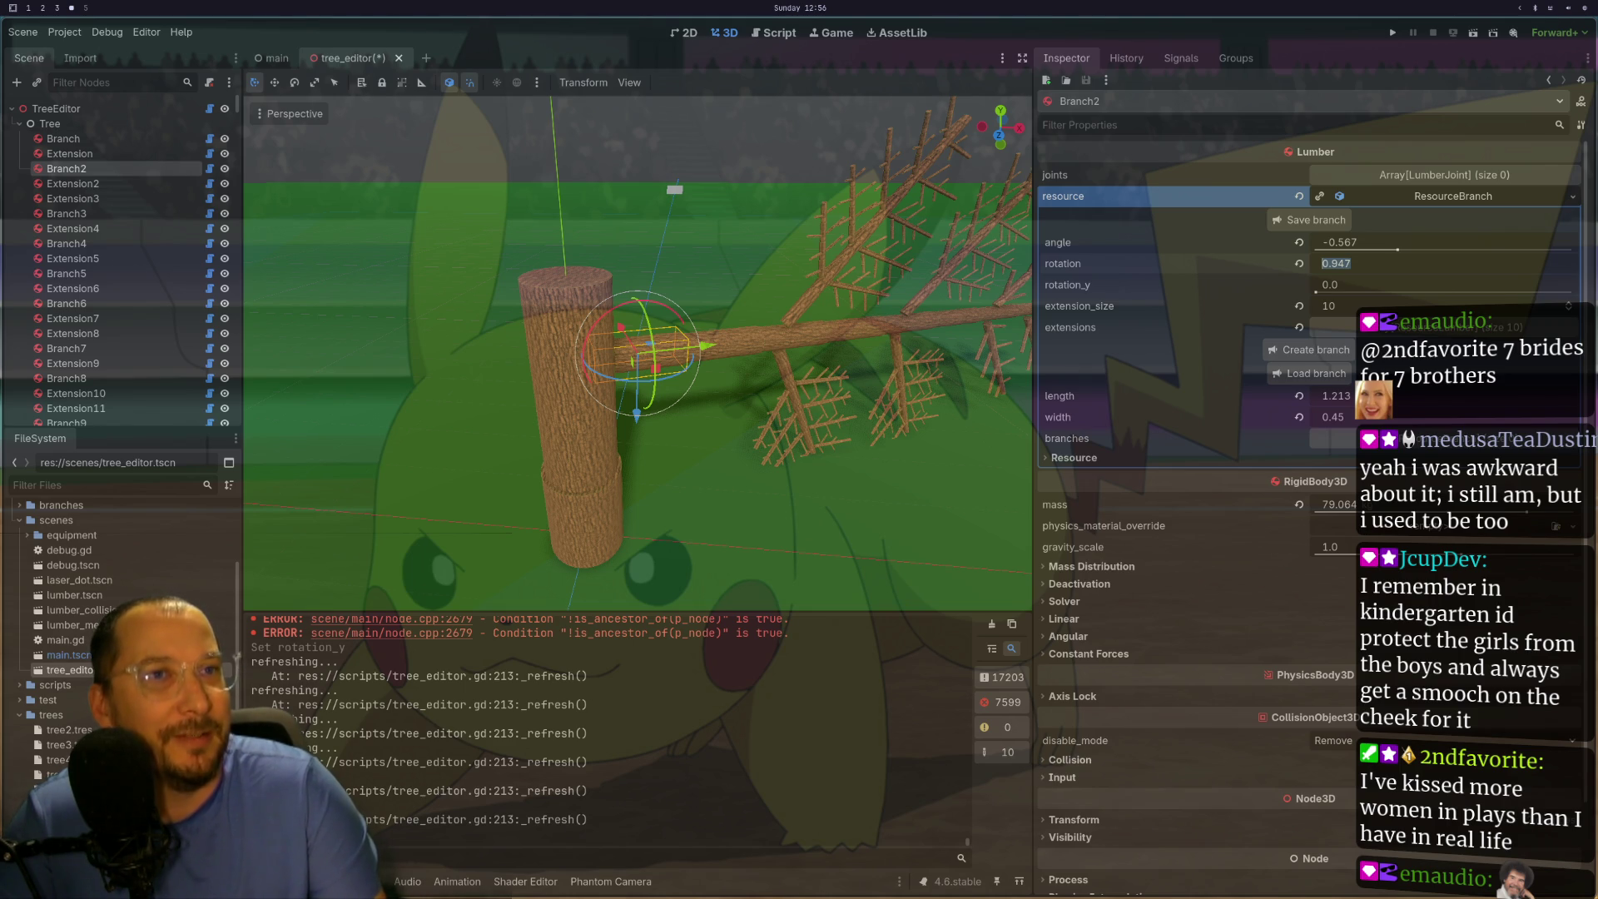
key(super+2)
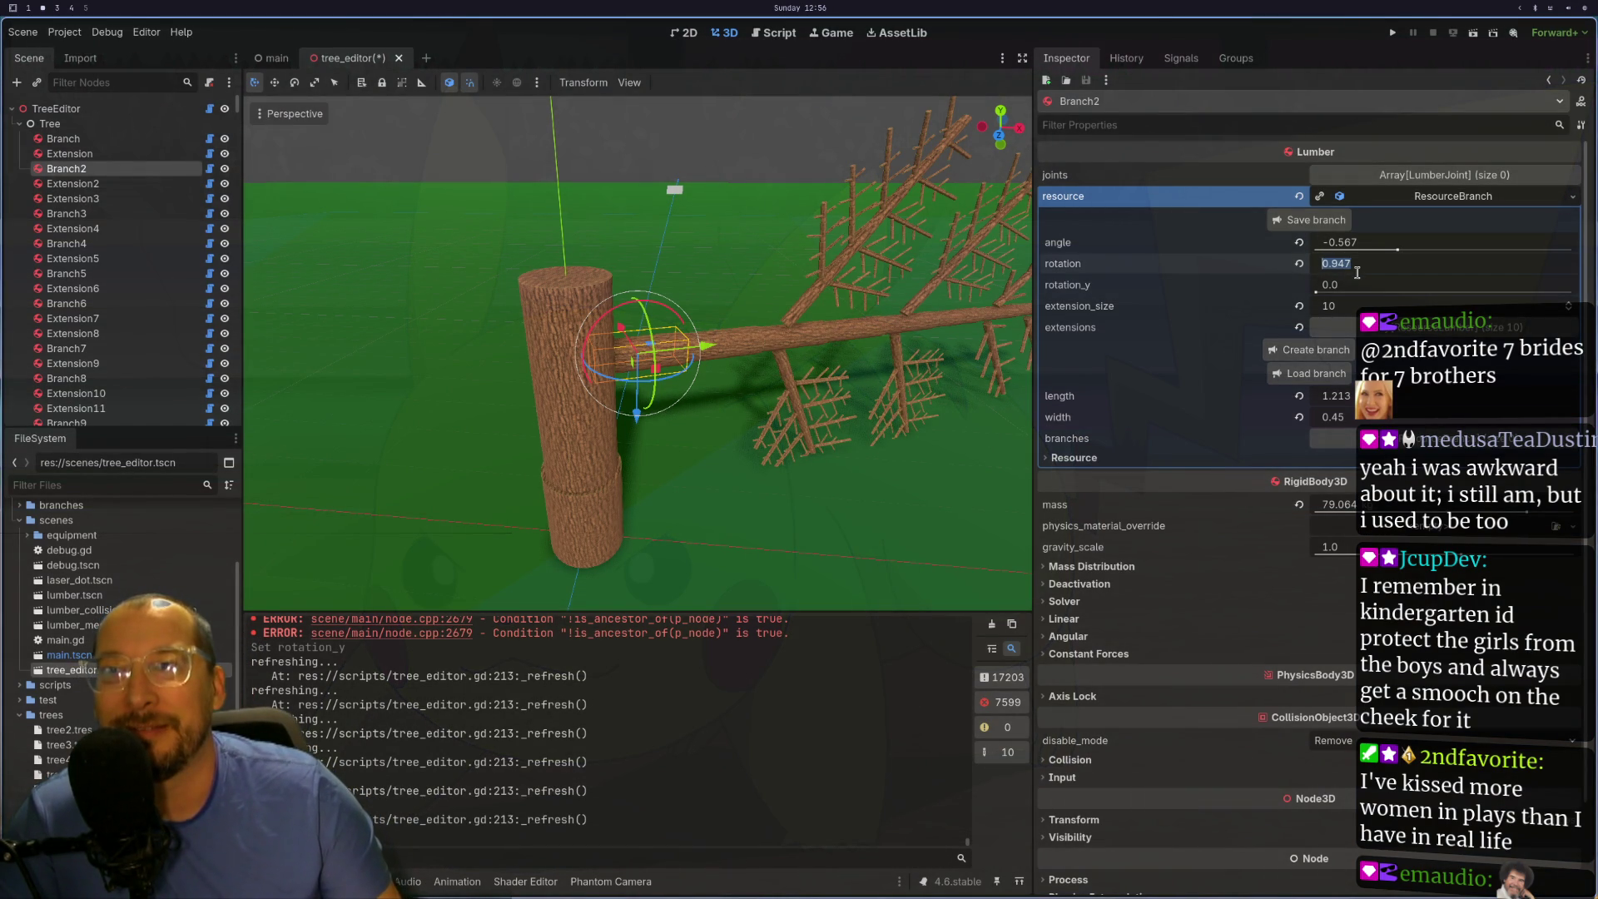
key(Tab)
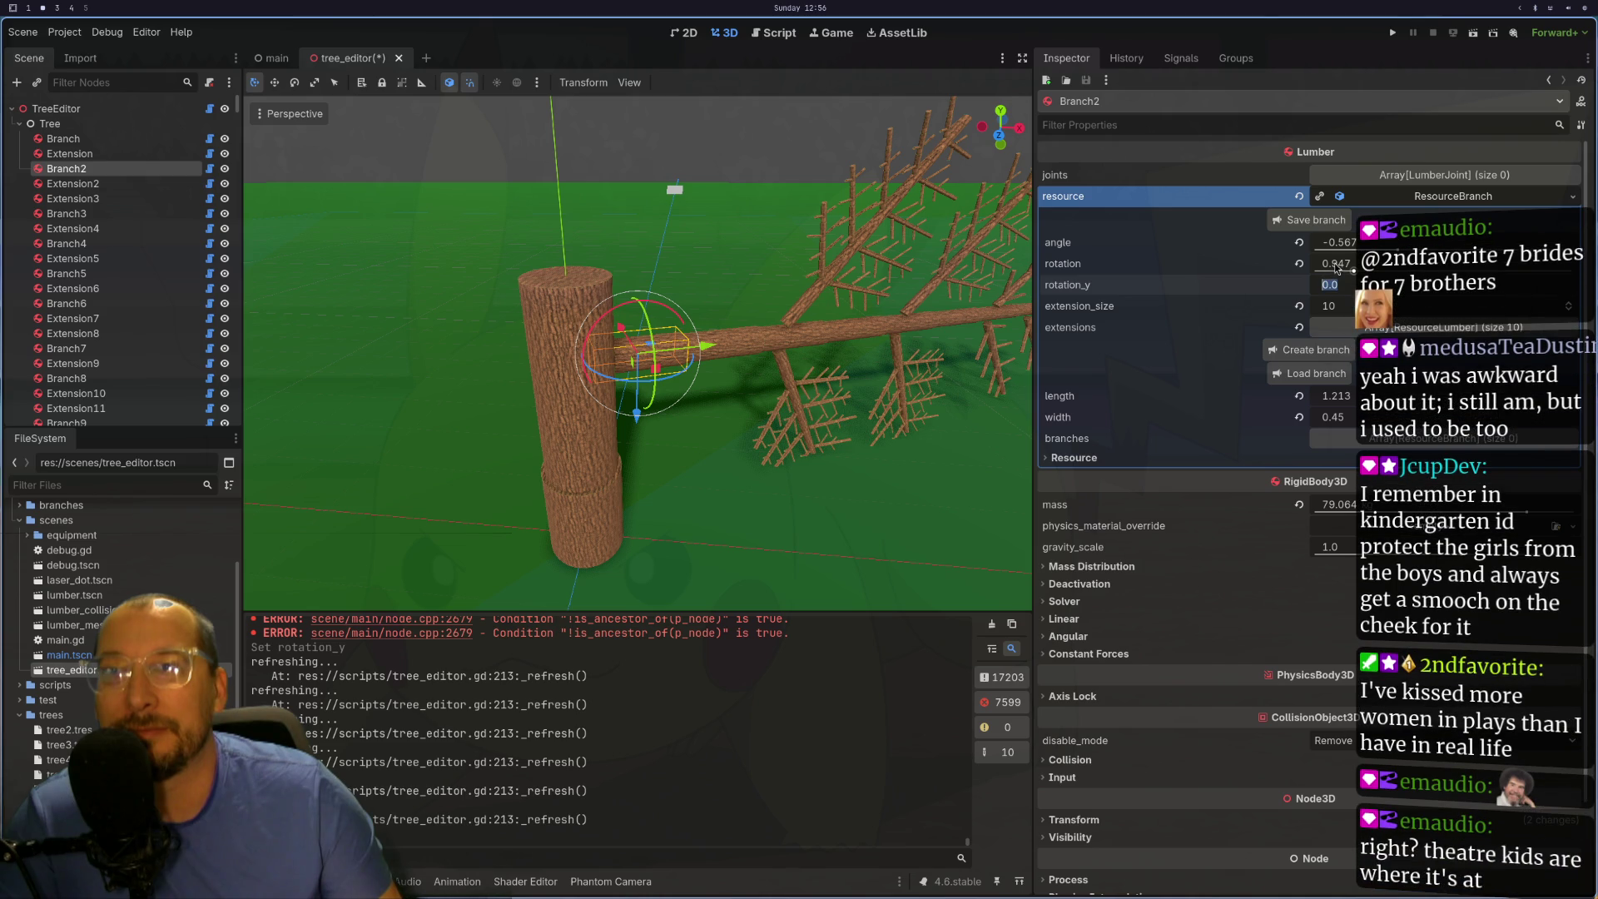
click(1336, 266)
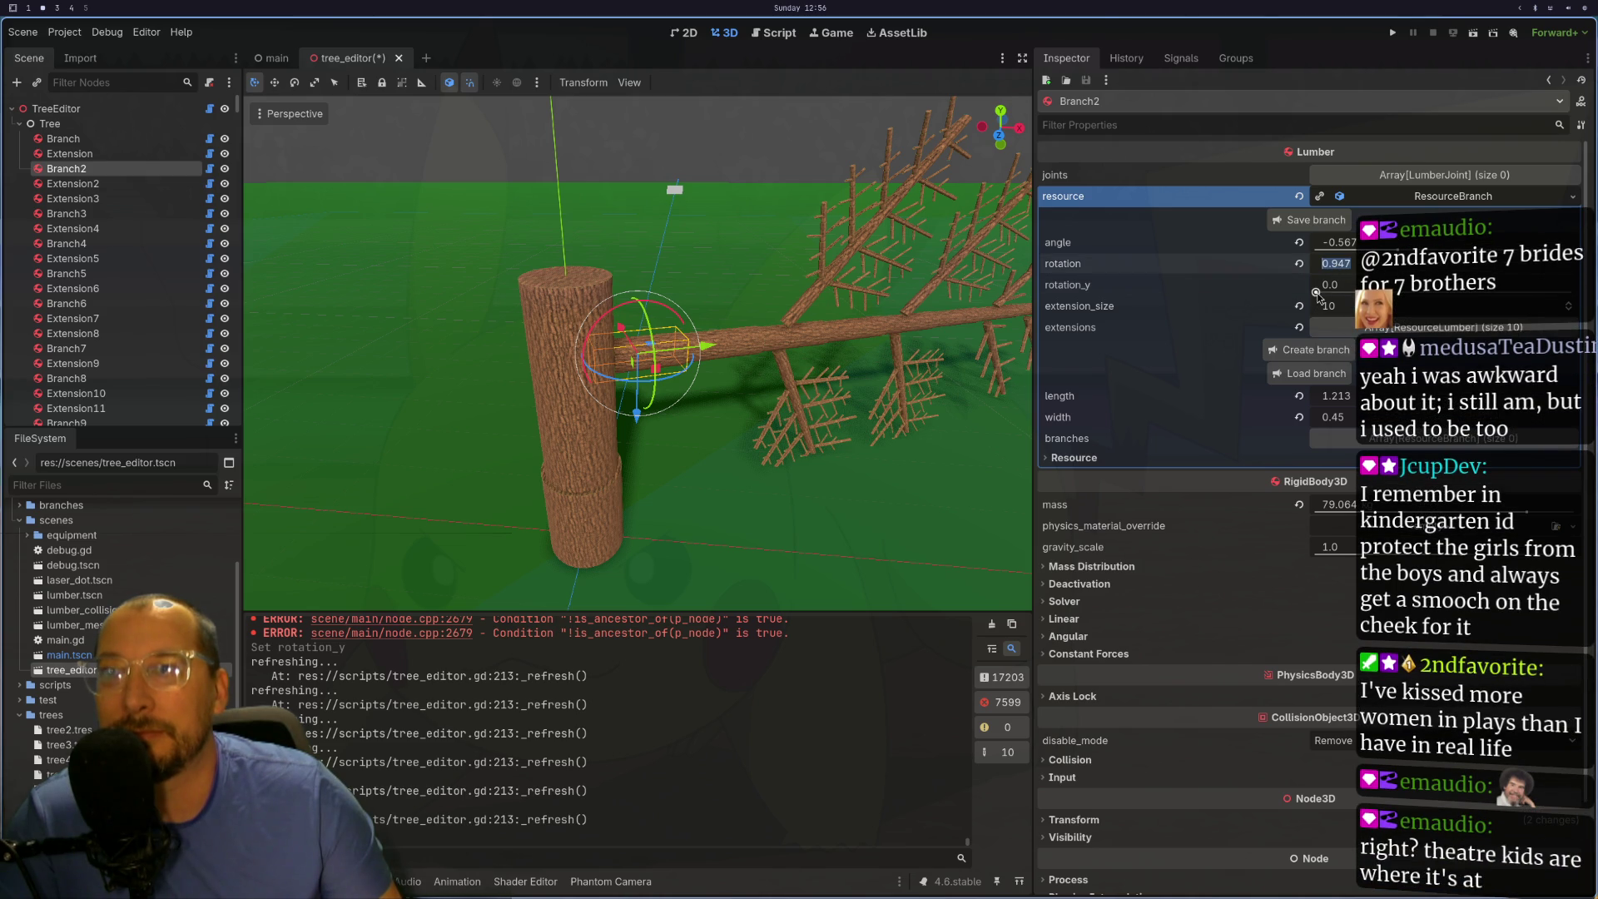
key(Return)
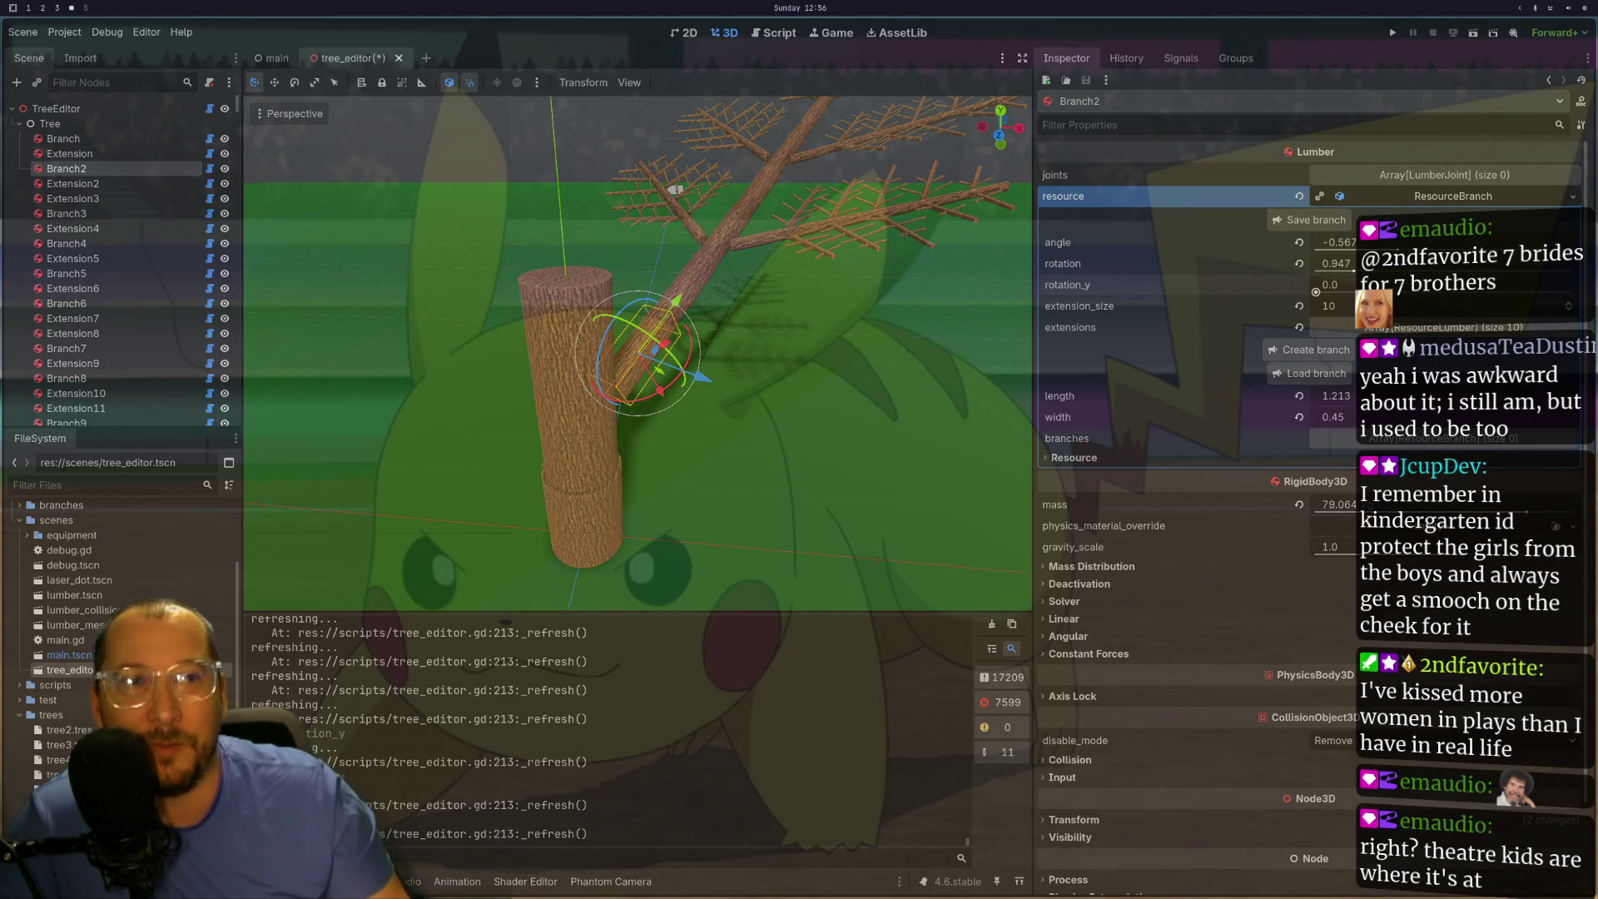
- Orbit around the tree and select the trunk's Extension node
scroll(674, 190, down, 2)
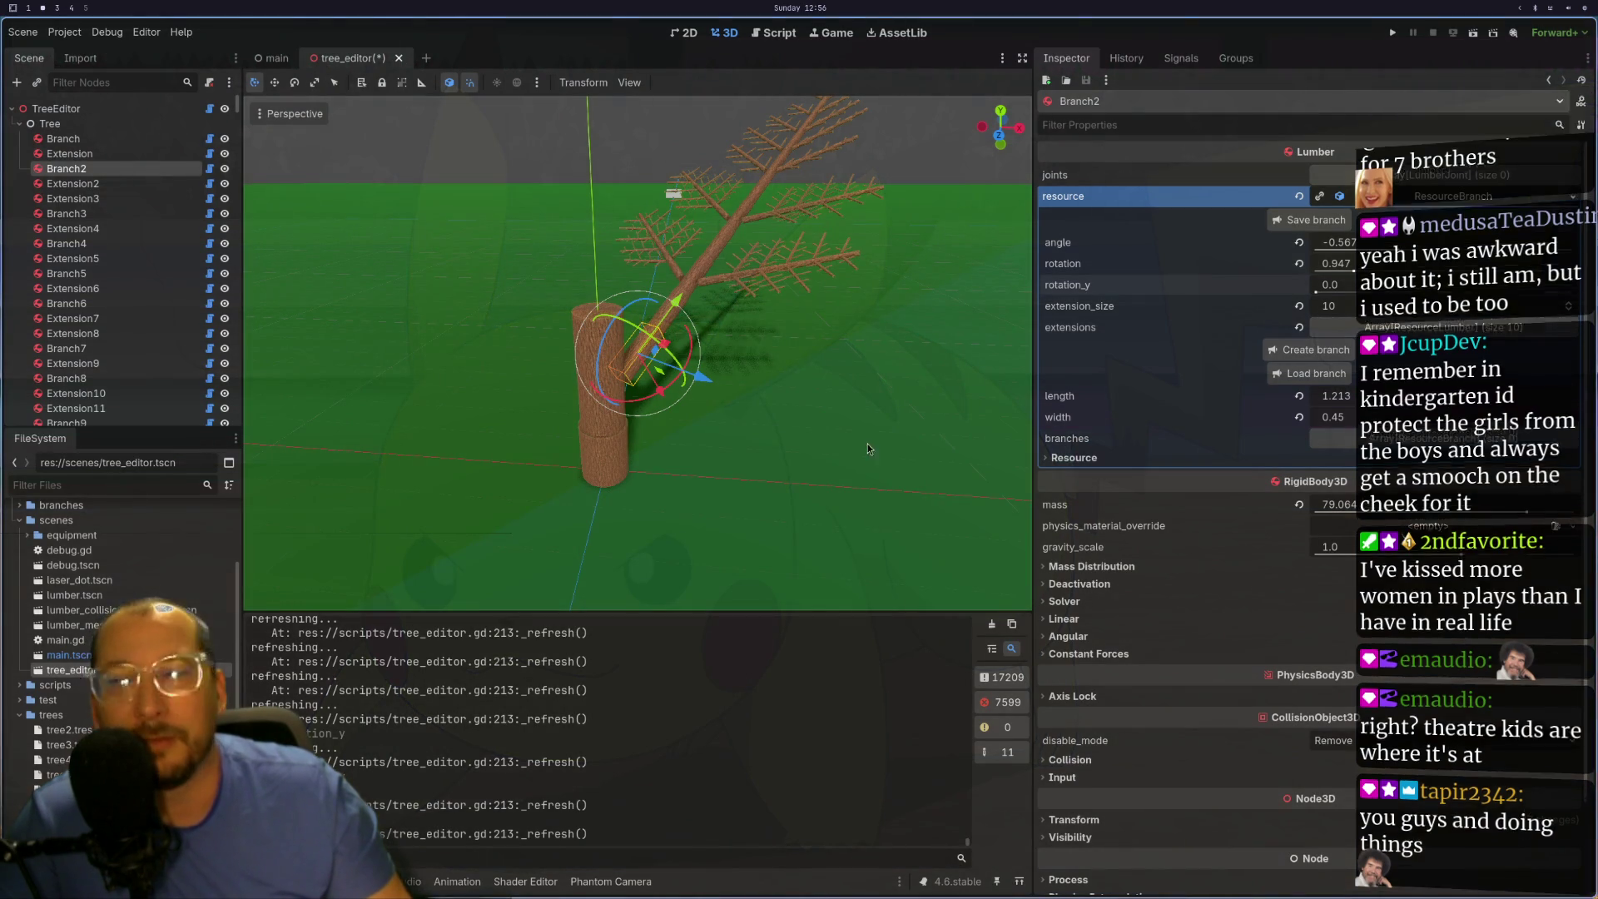
mouse_move(867, 443)
mouse_down()
mouse_move(841, 366)
mouse_move(767, 354)
mouse_move(894, 411)
mouse_move(812, 387)
mouse_move(828, 374)
mouse_up()
scroll(828, 374, up, 1)
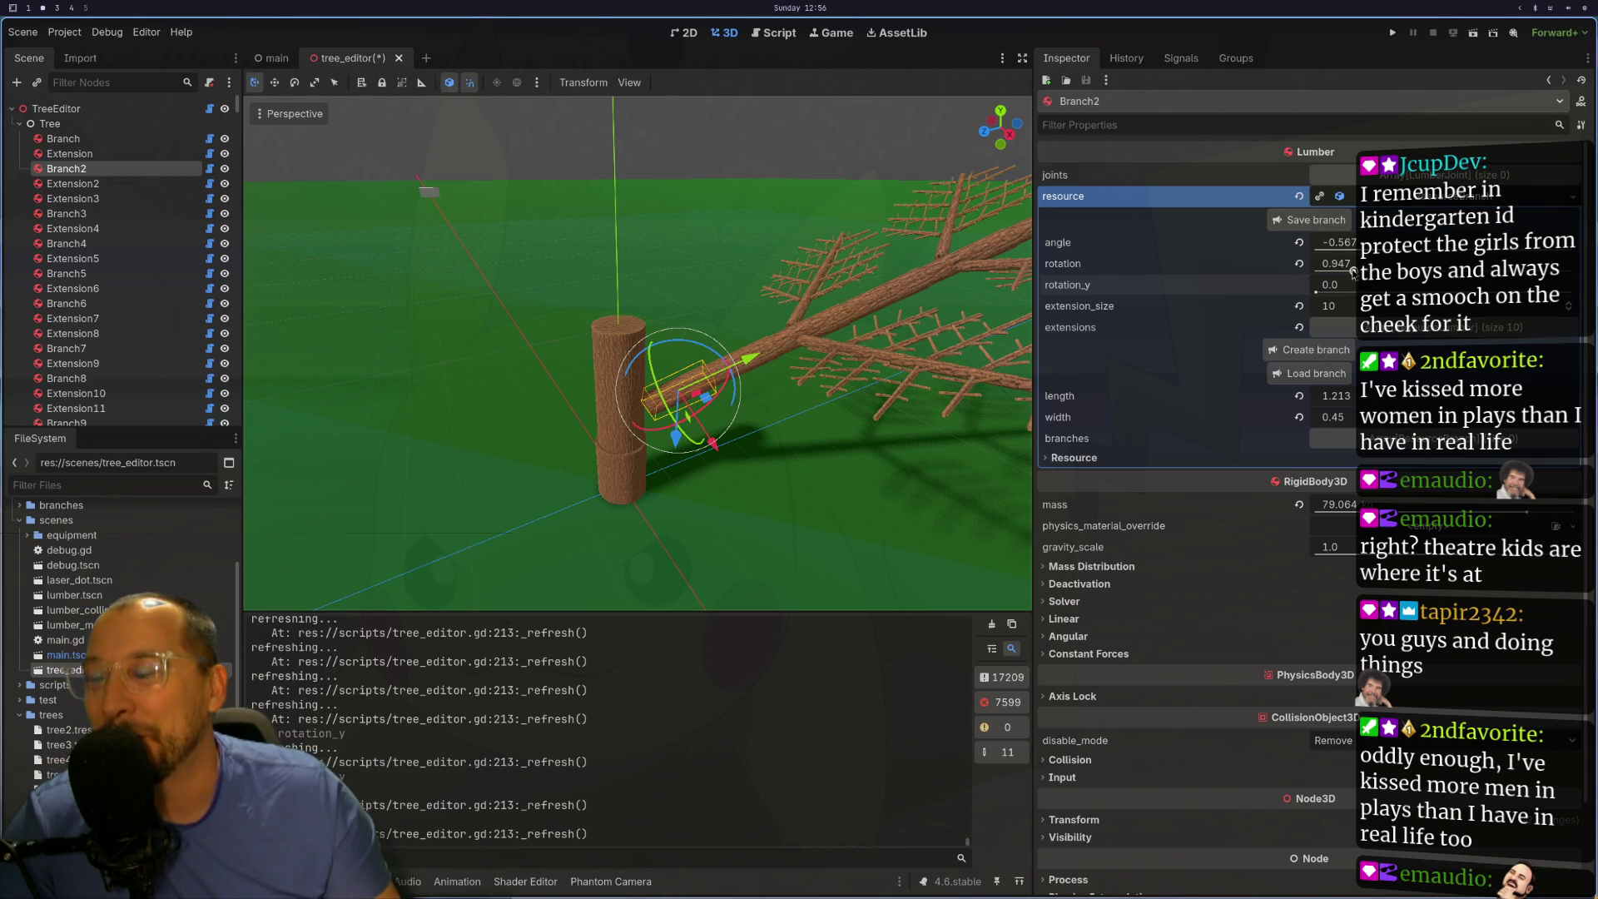
click(611, 370)
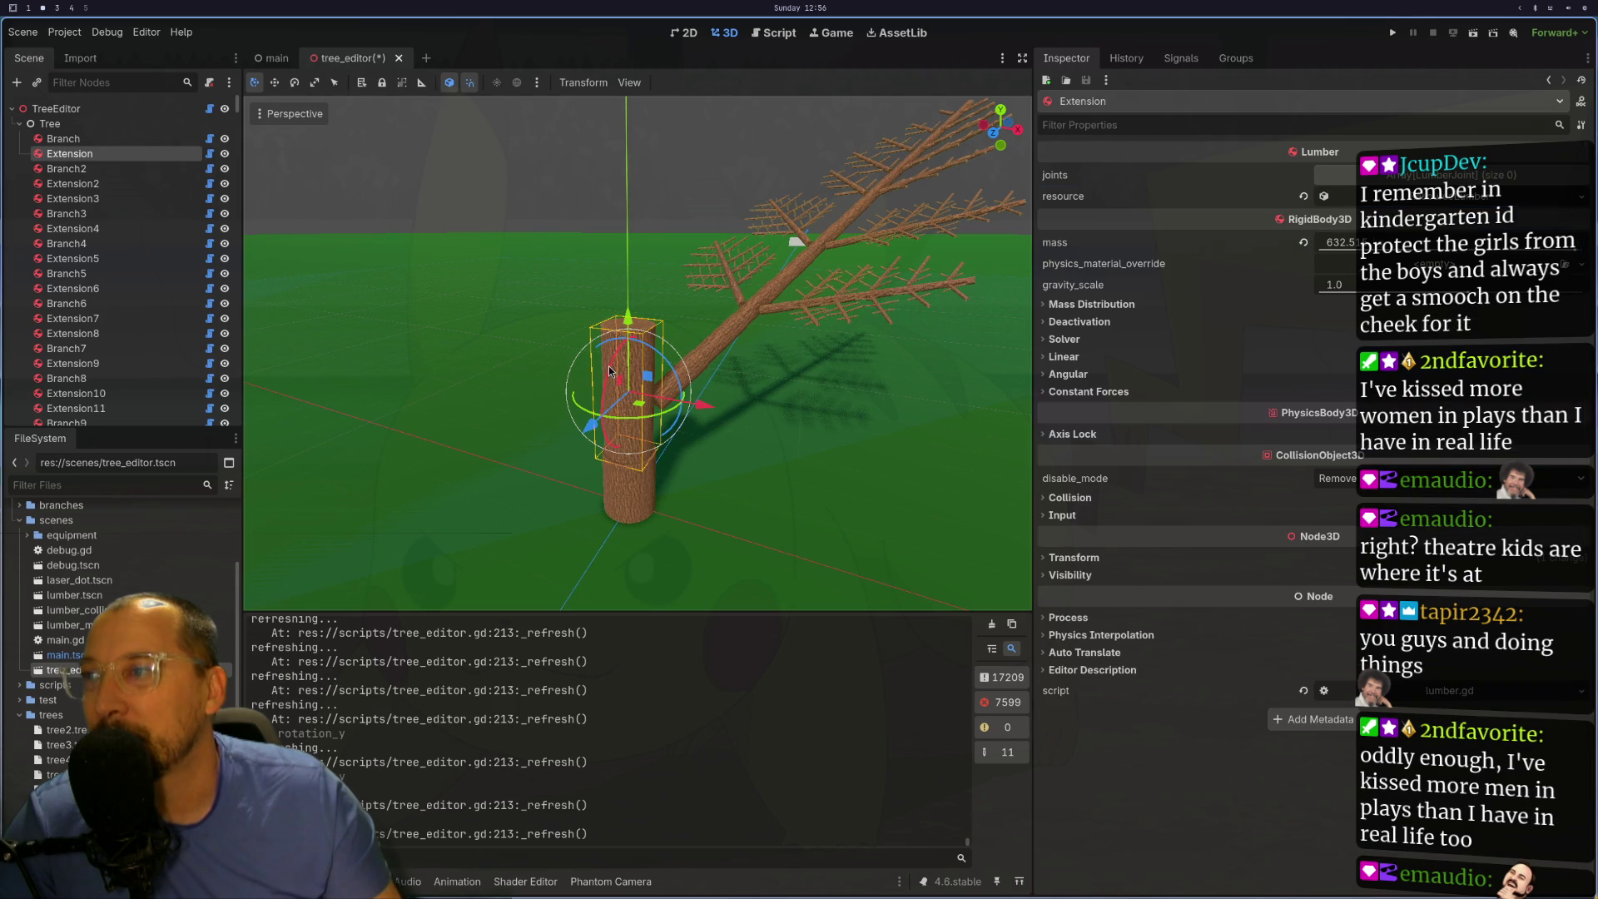
- Load branch_with_no_insides.tres as the trunk Extension's branch resource
click(1439, 200)
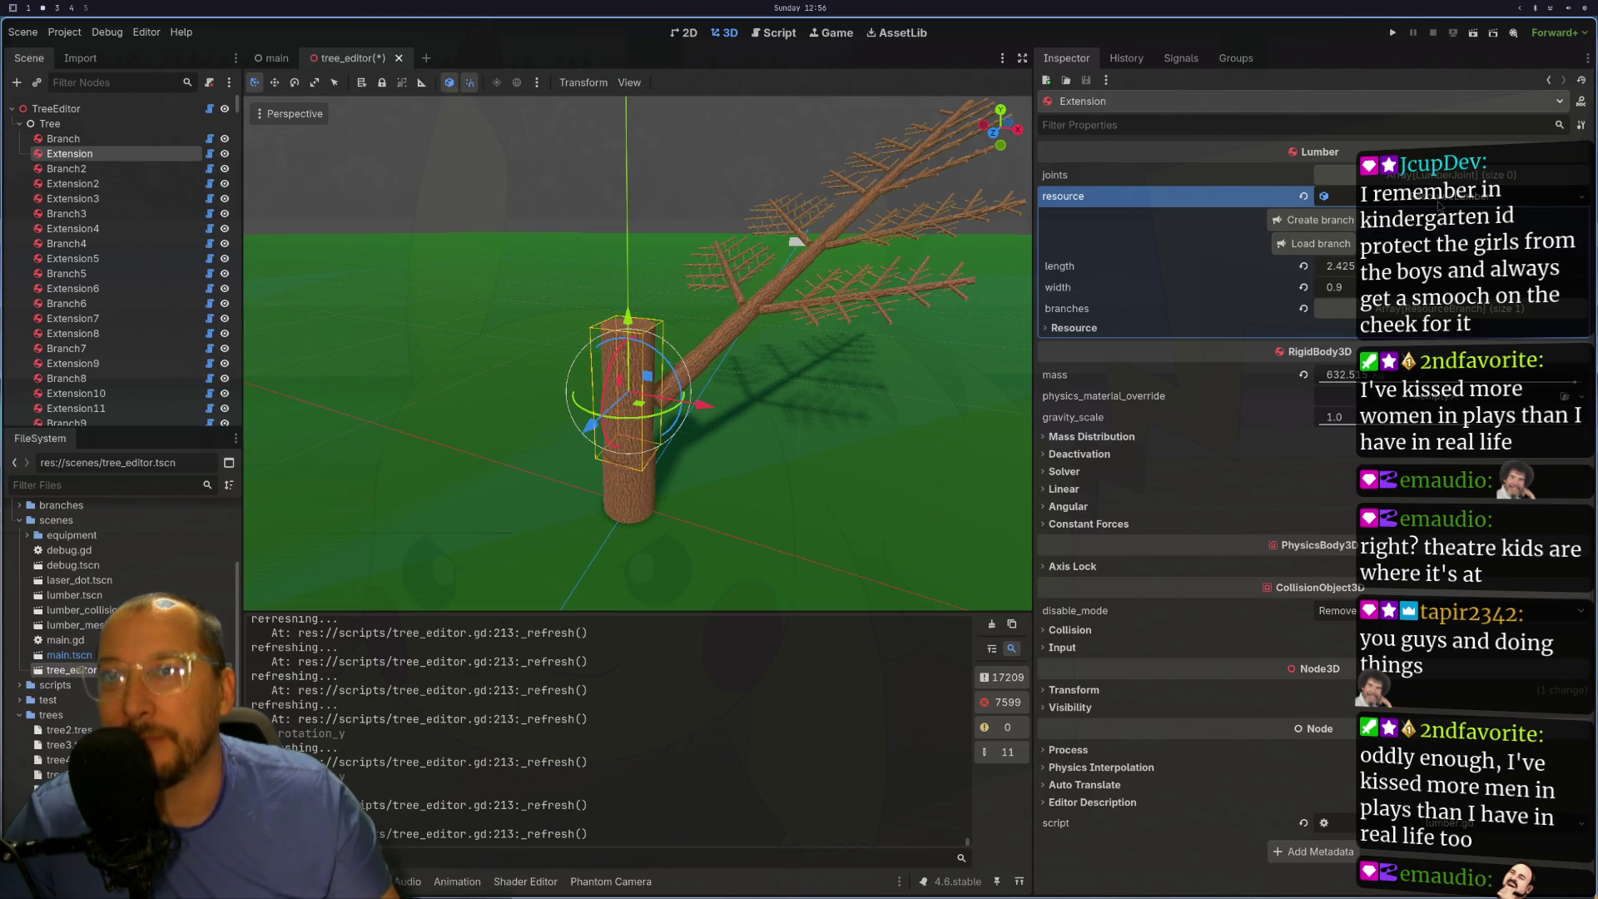
click(1314, 243)
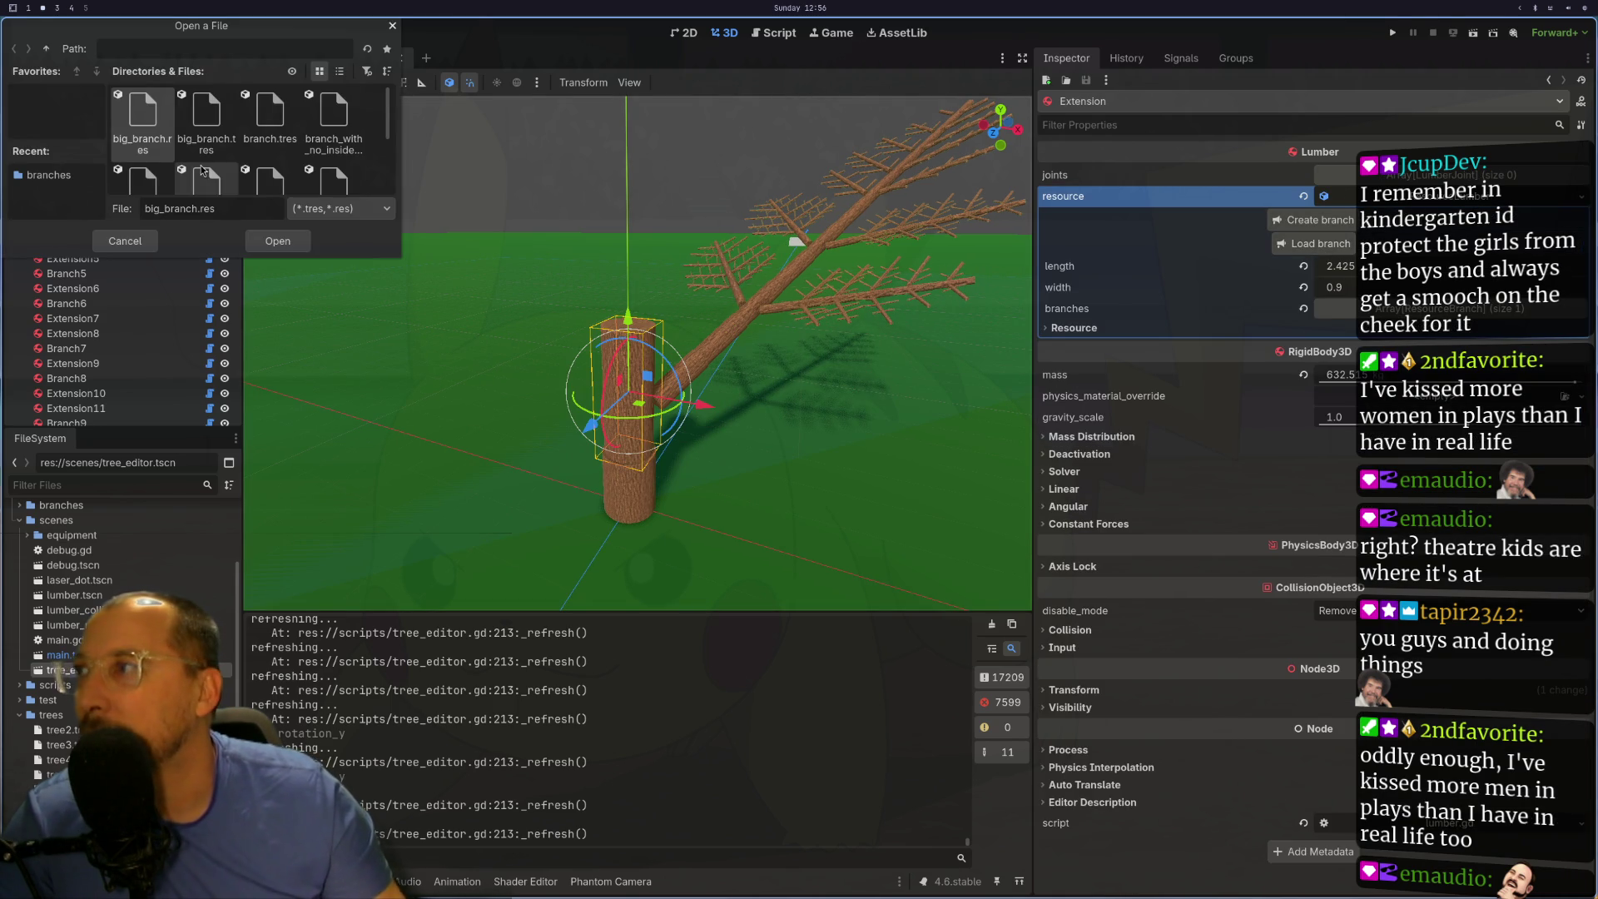
click(331, 125)
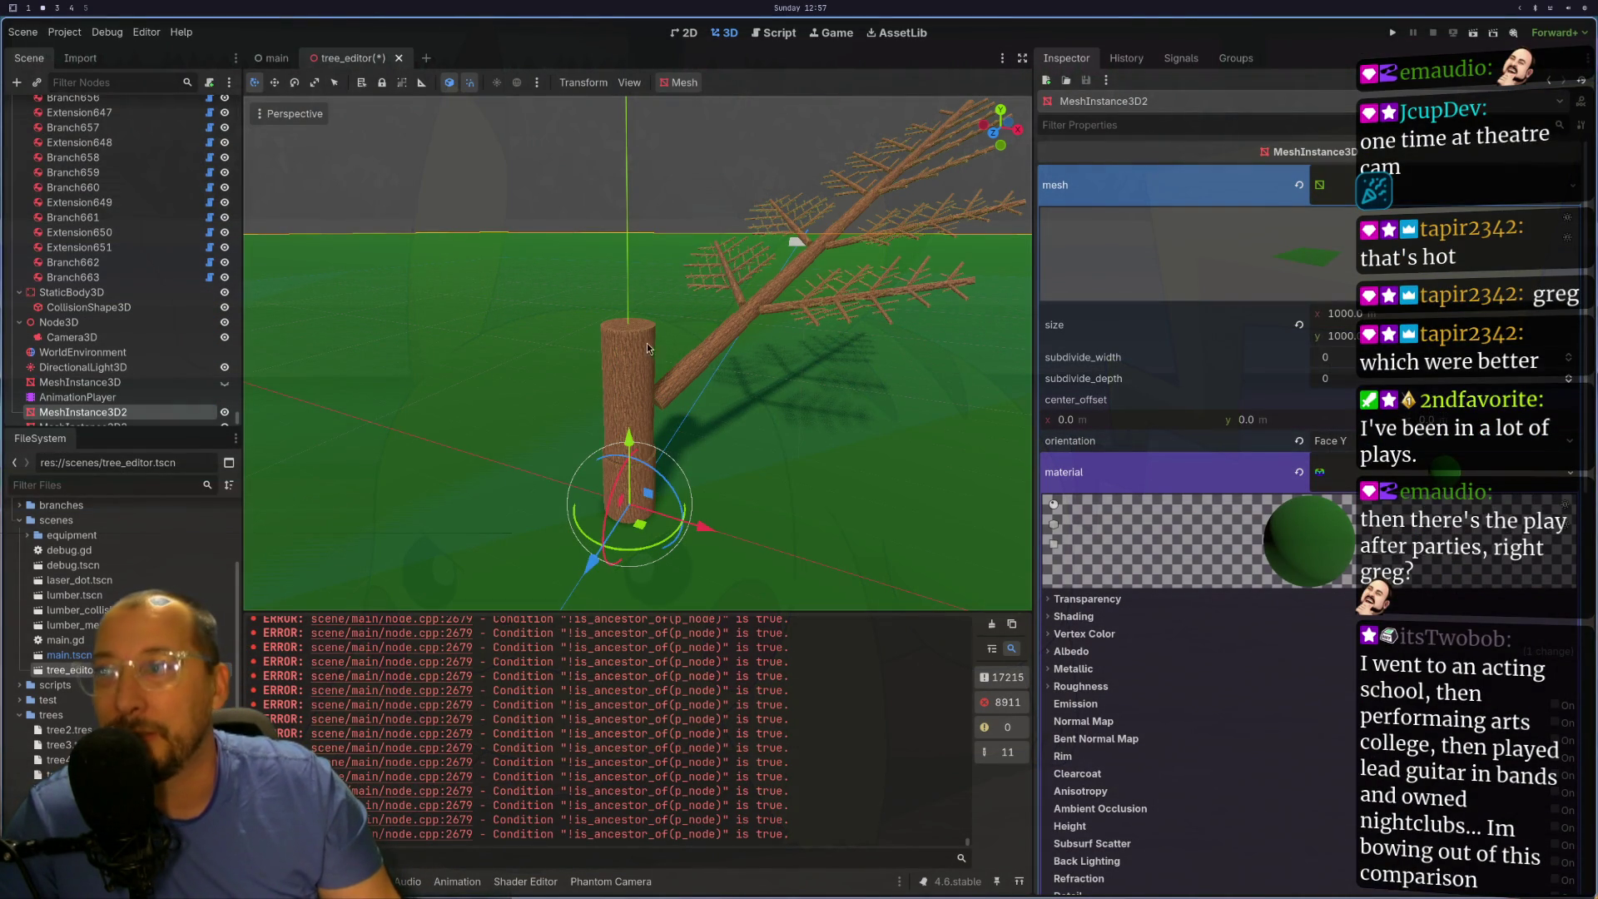
- Select Branch333 and raise its branch rotation from 0.947 to 2.323
click(668, 380)
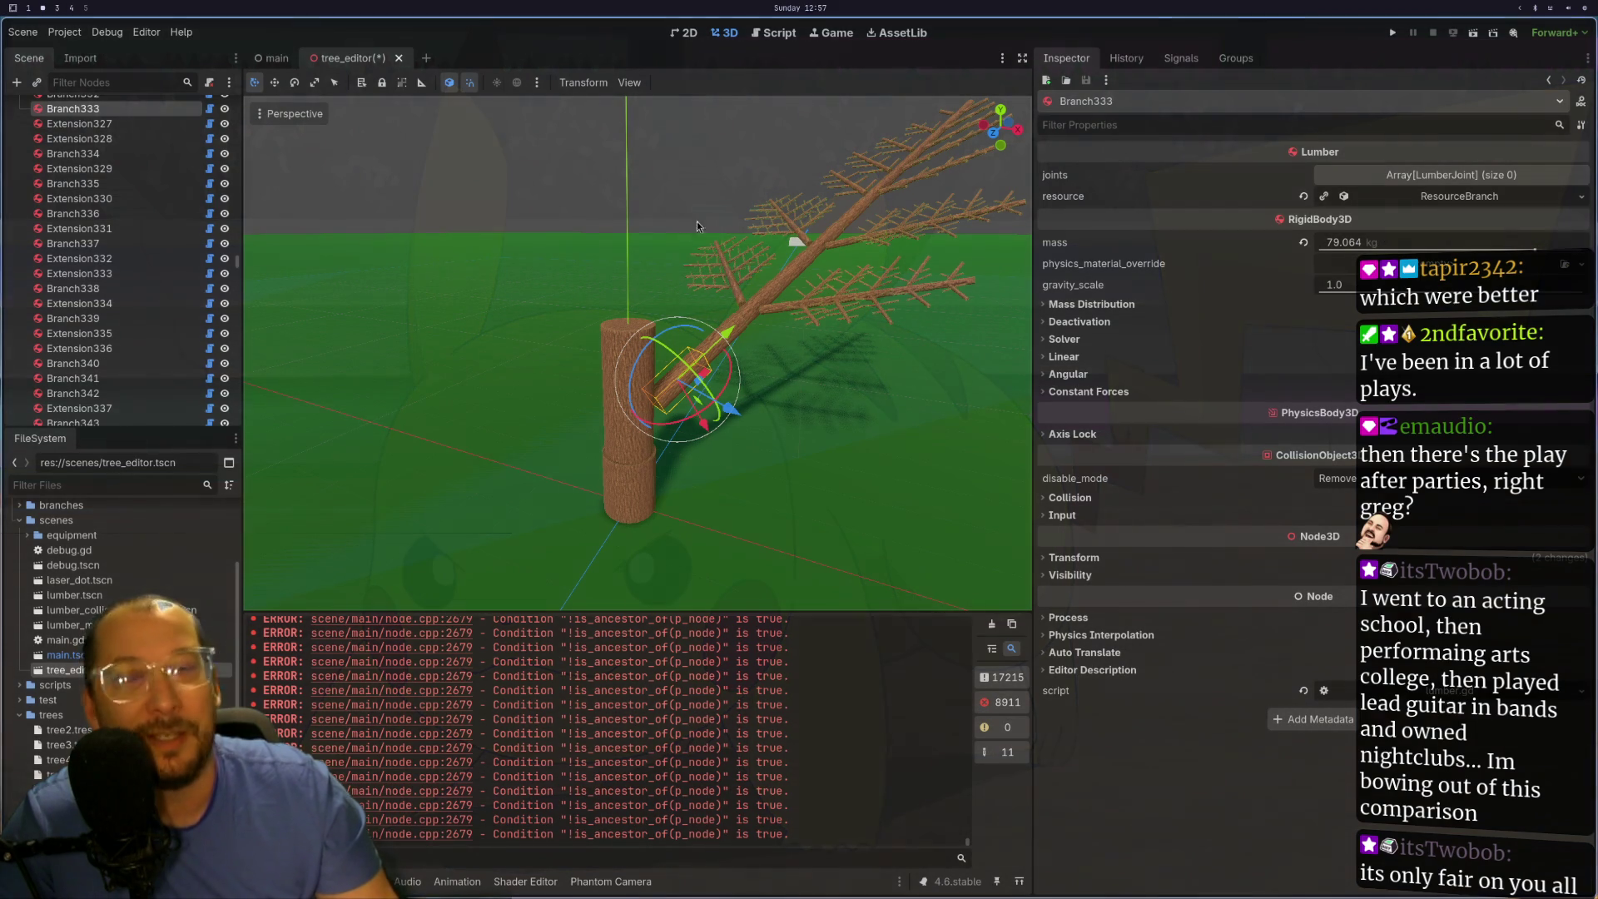
click(1435, 204)
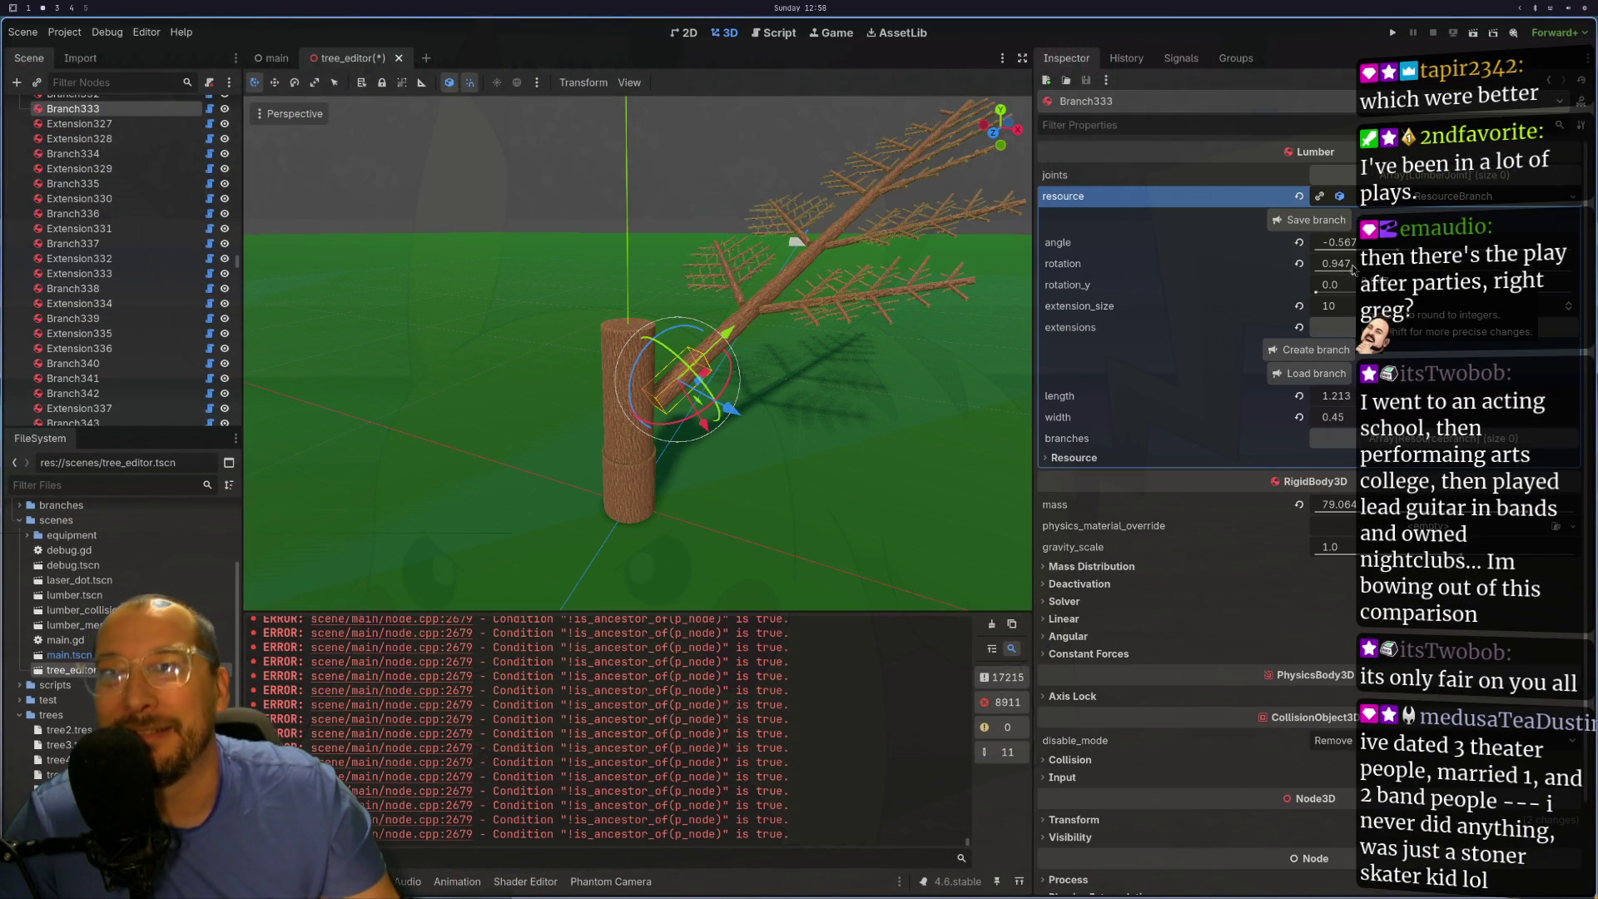
drag(1352, 272, 1369, 271)
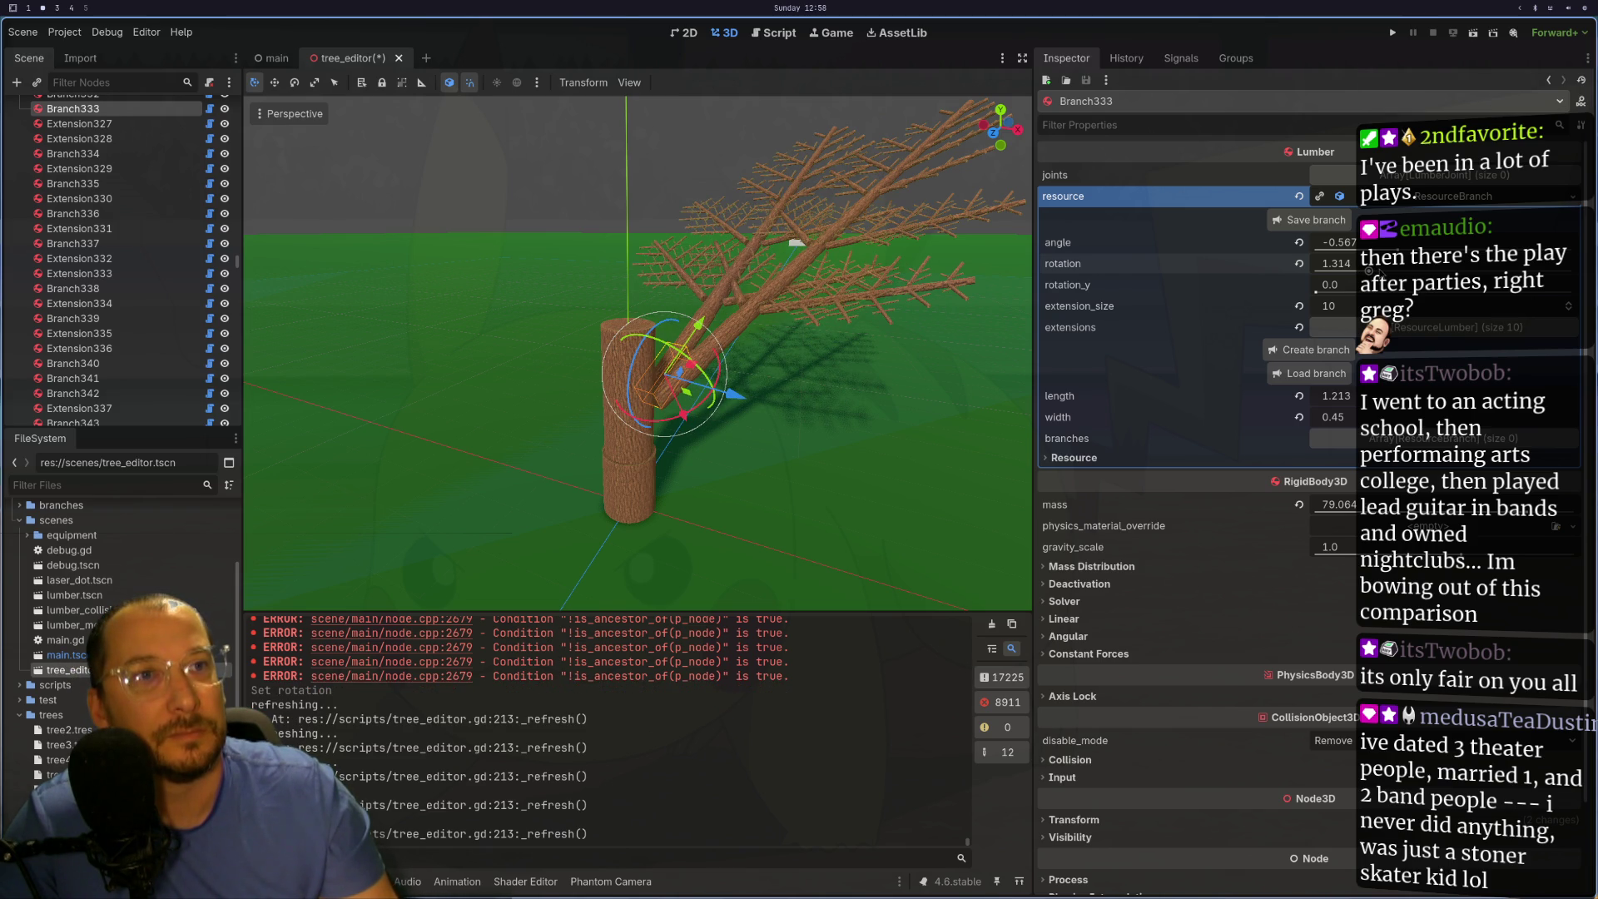
drag(1369, 271, 1380, 270)
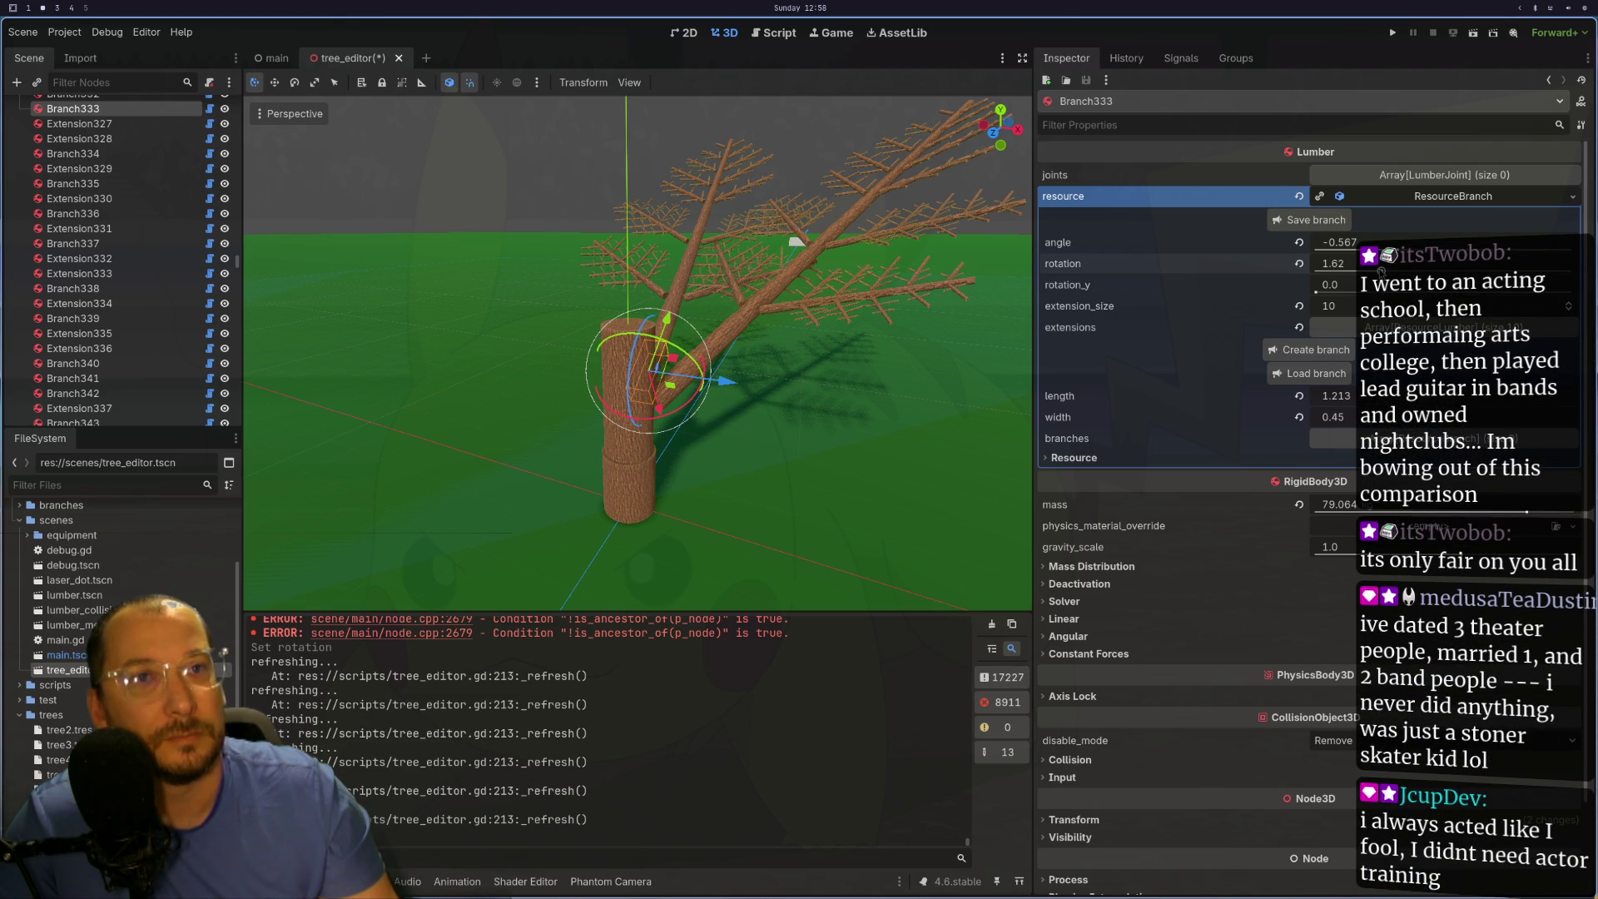
drag(1381, 271, 1386, 272)
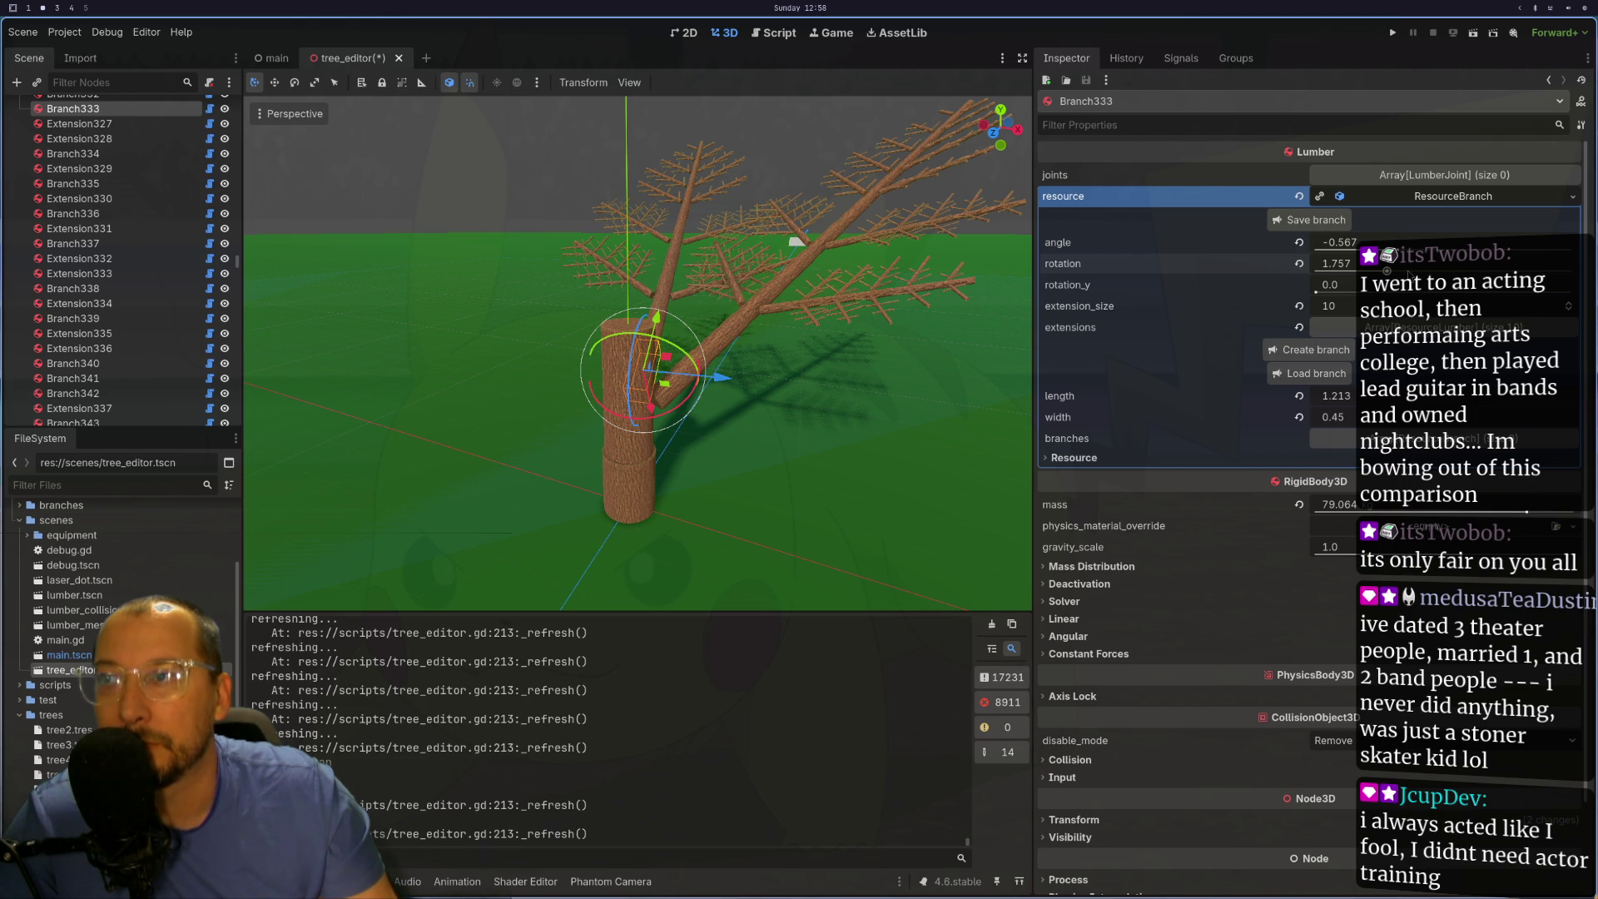
drag(1387, 271, 1409, 271)
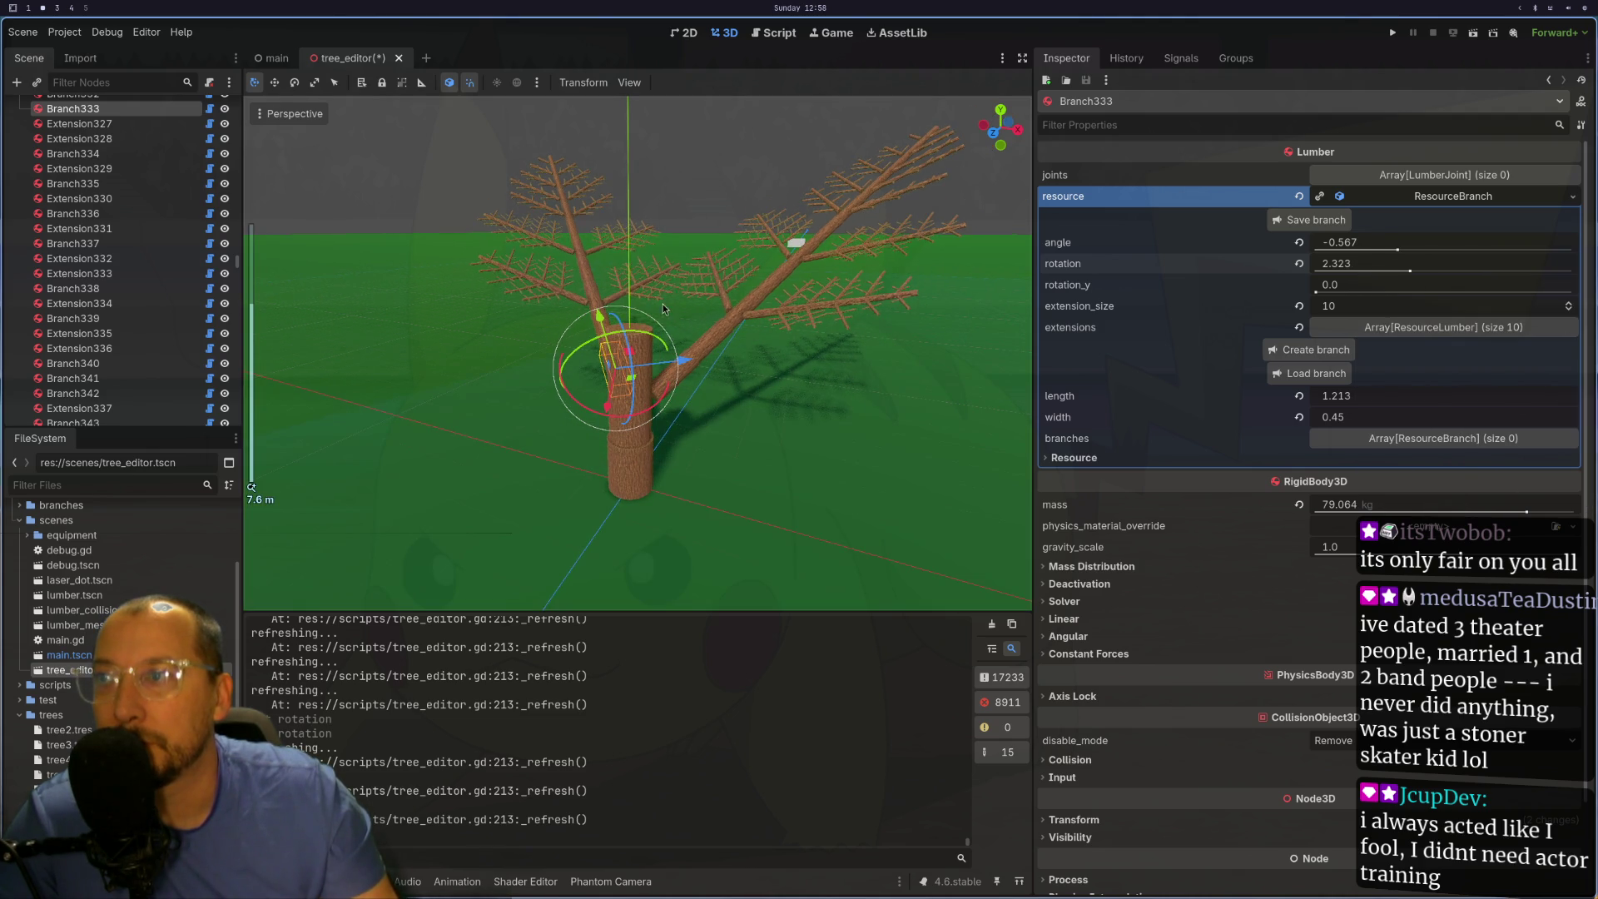
- Orbit to a low side view and select the ground plane MeshInstance3D2
scroll(851, 331, up, 4)
mouse_move(851, 331)
mouse_down()
mouse_move(892, 333)
mouse_move(717, 276)
mouse_up()
click(651, 337)
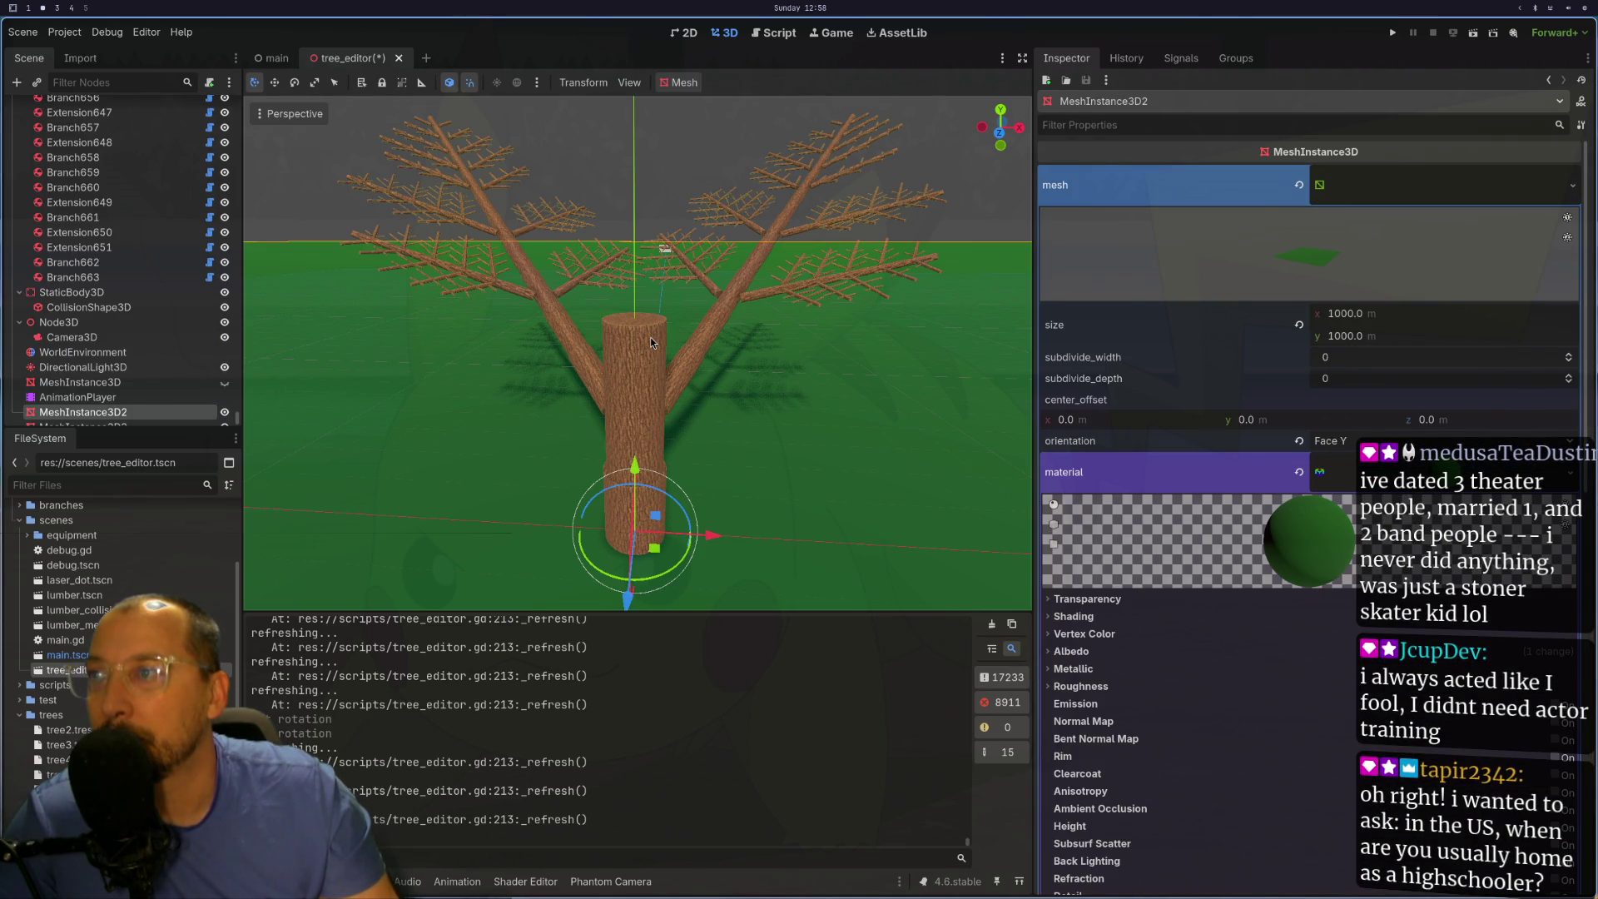
- Select the trunk Extension and load branch_with_no_insides.tres as its branch
click(638, 332)
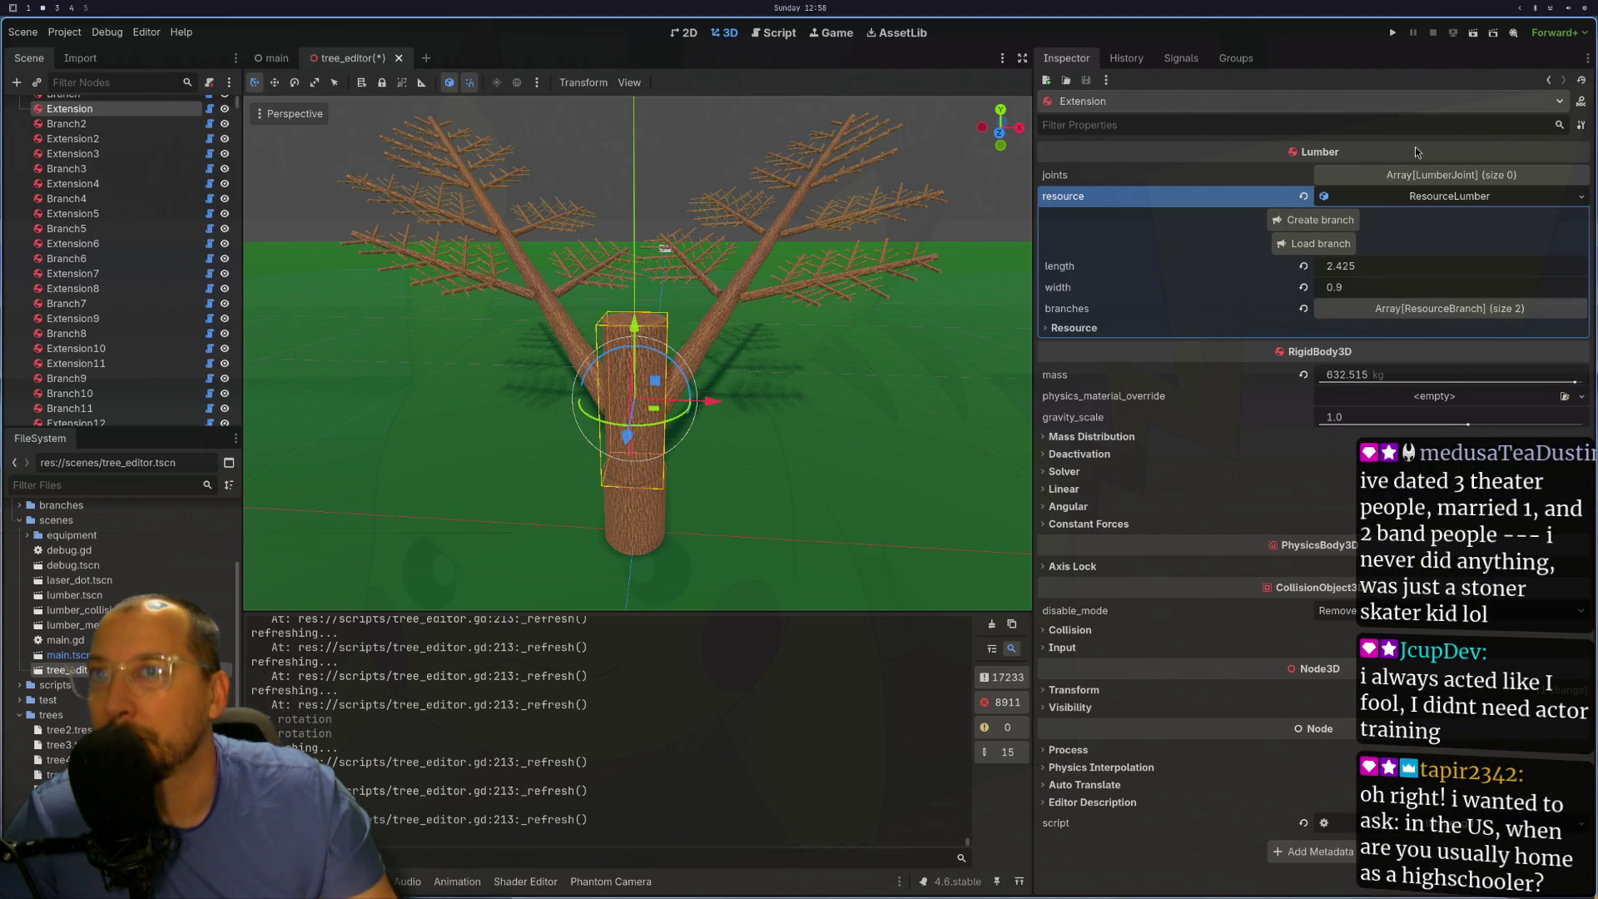
click(1449, 203)
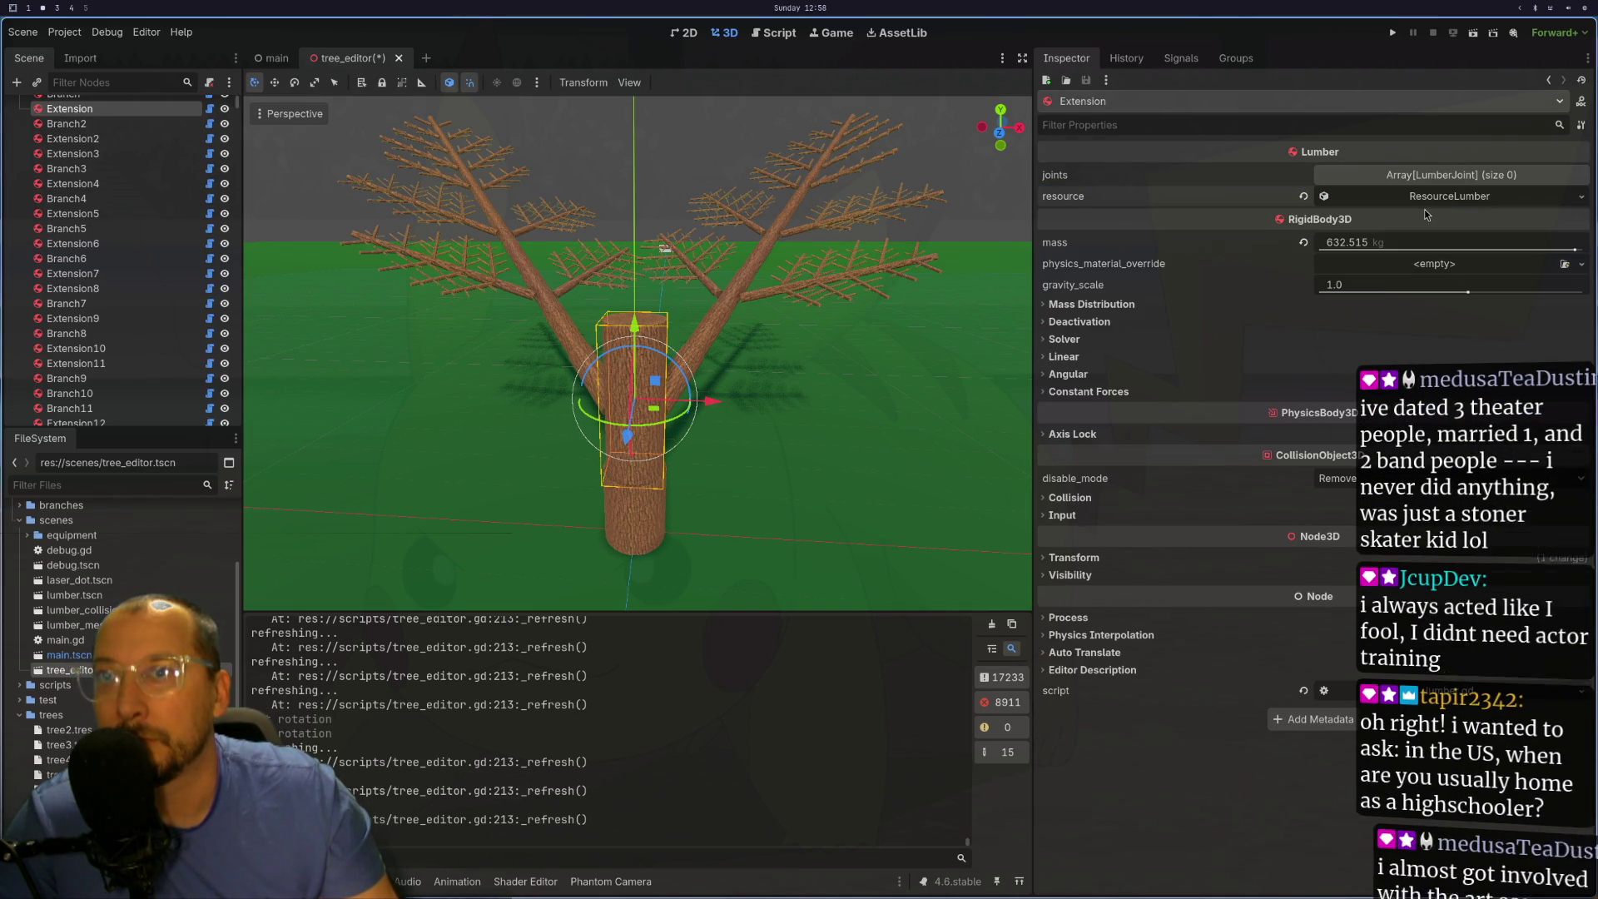
click(1425, 207)
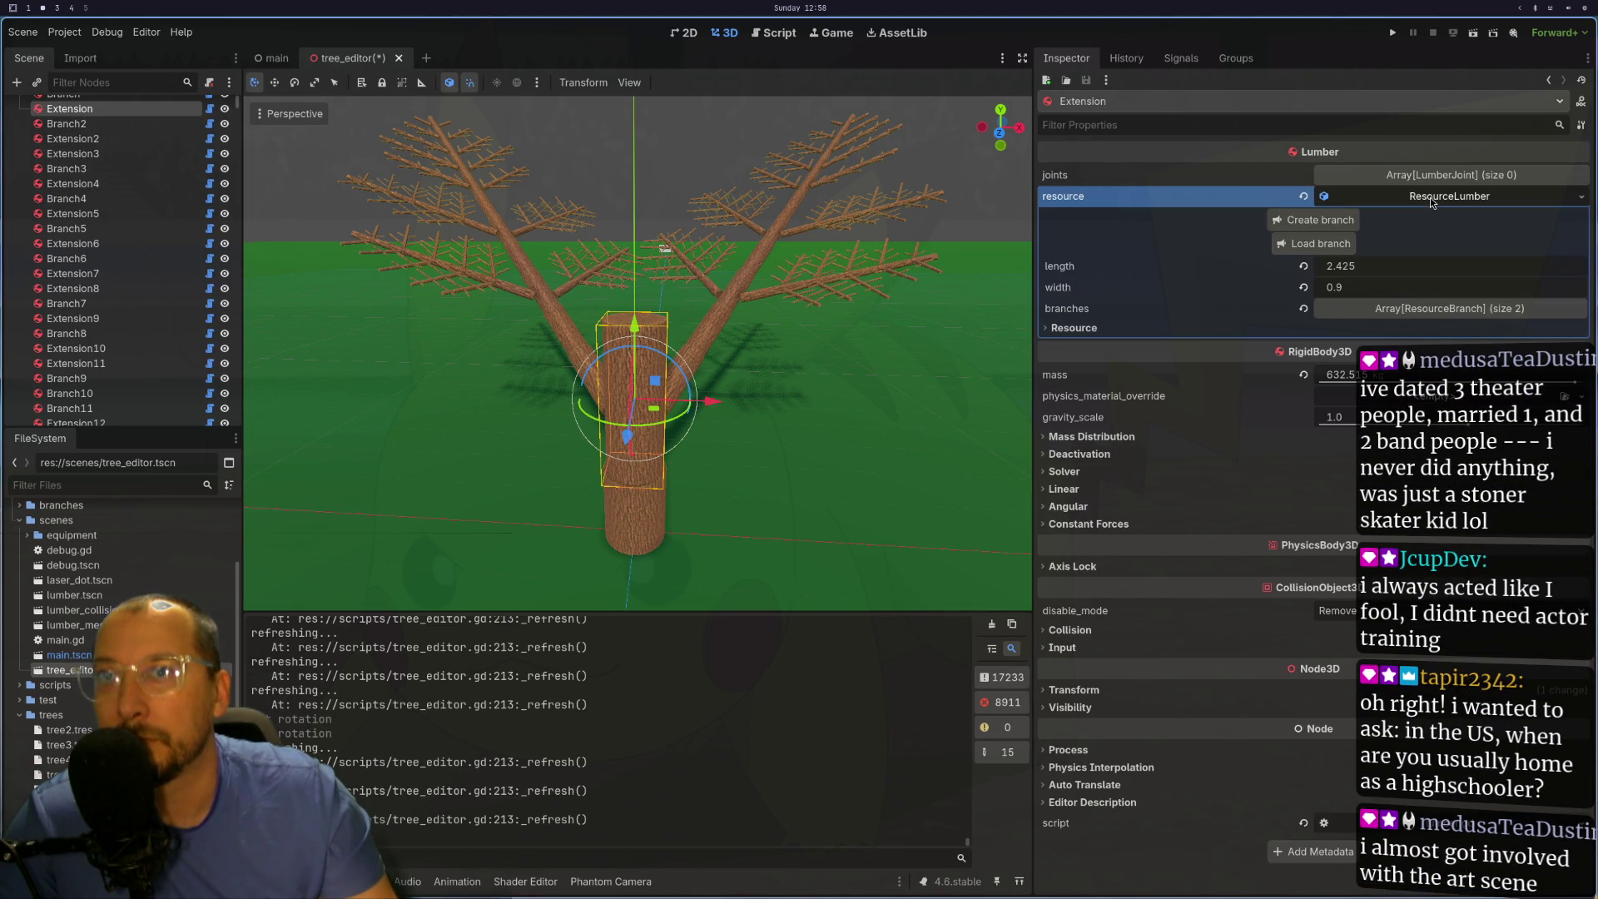
click(1318, 244)
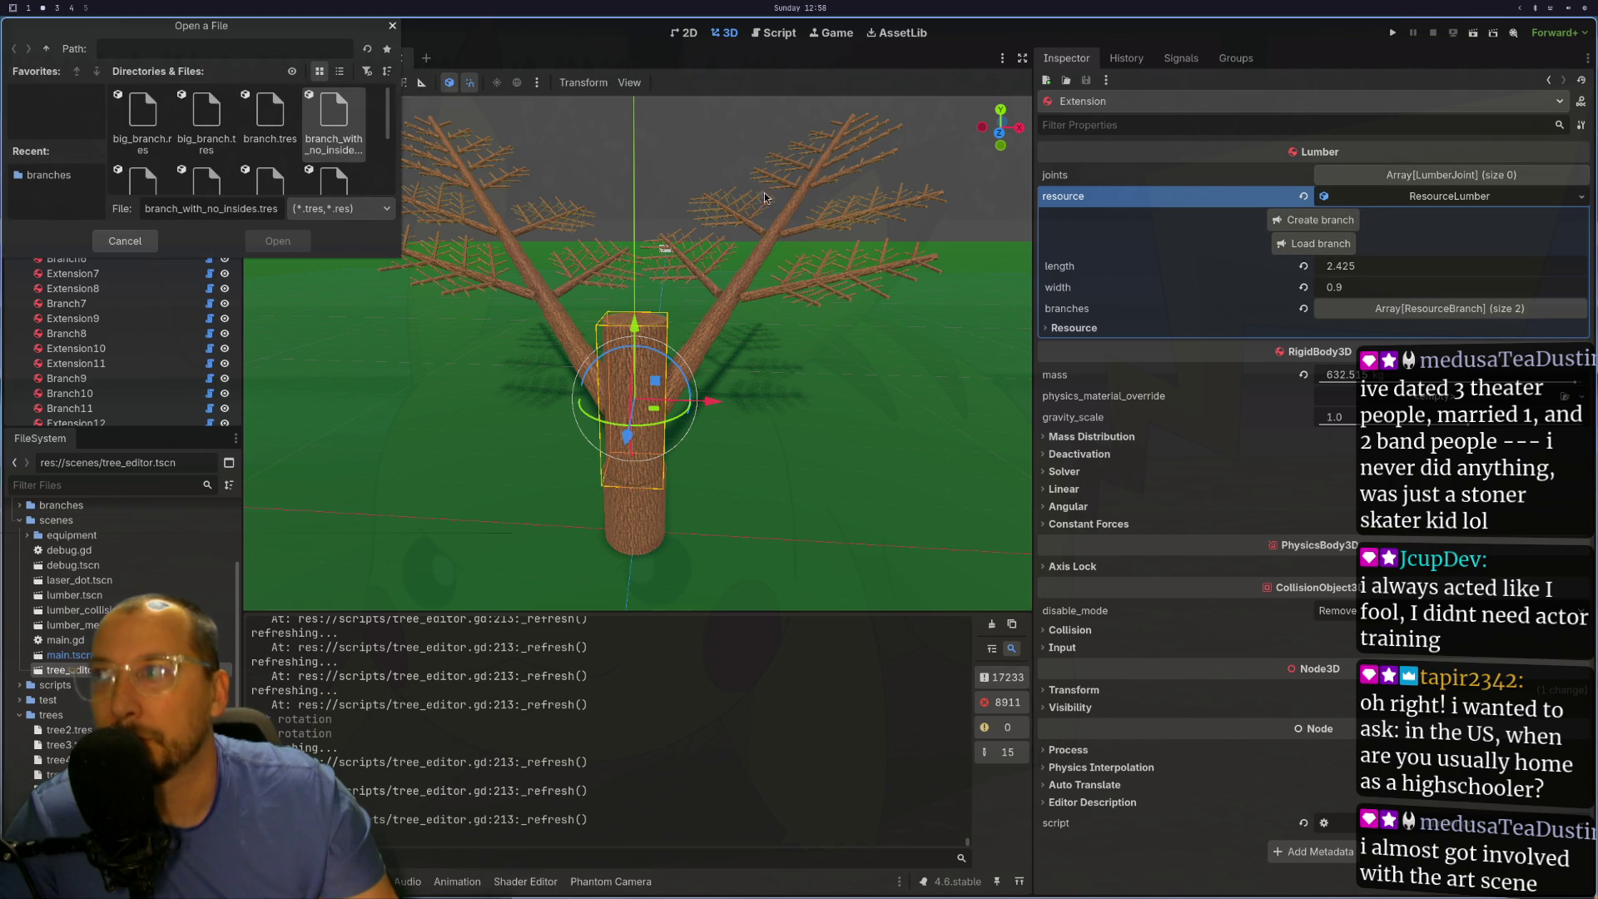
double_click(346, 132)
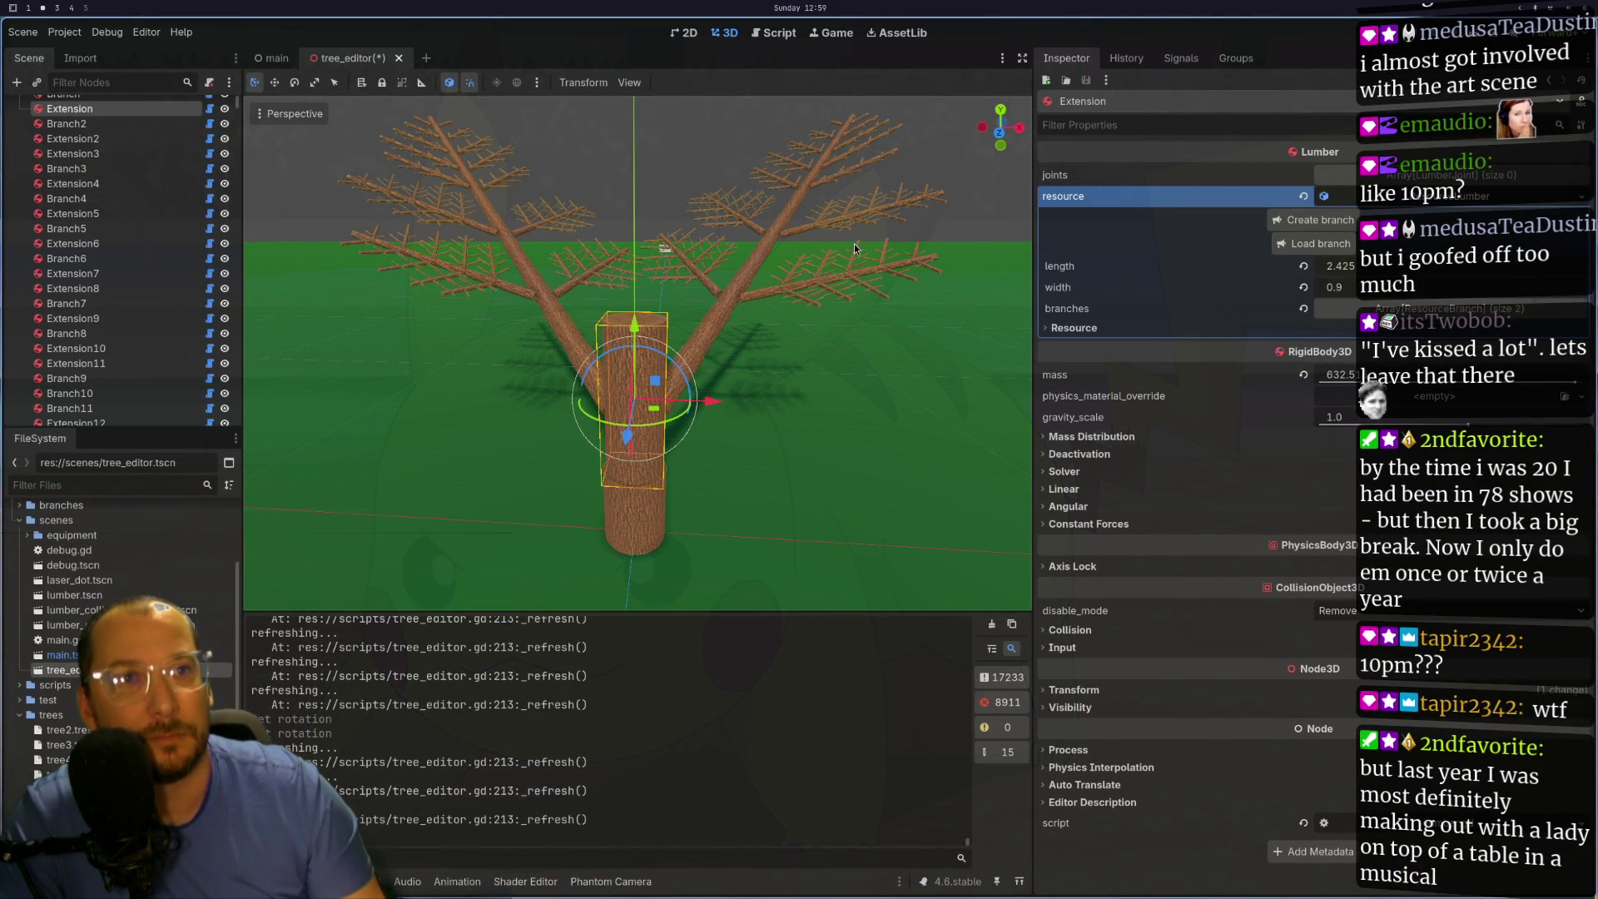
click(704, 352)
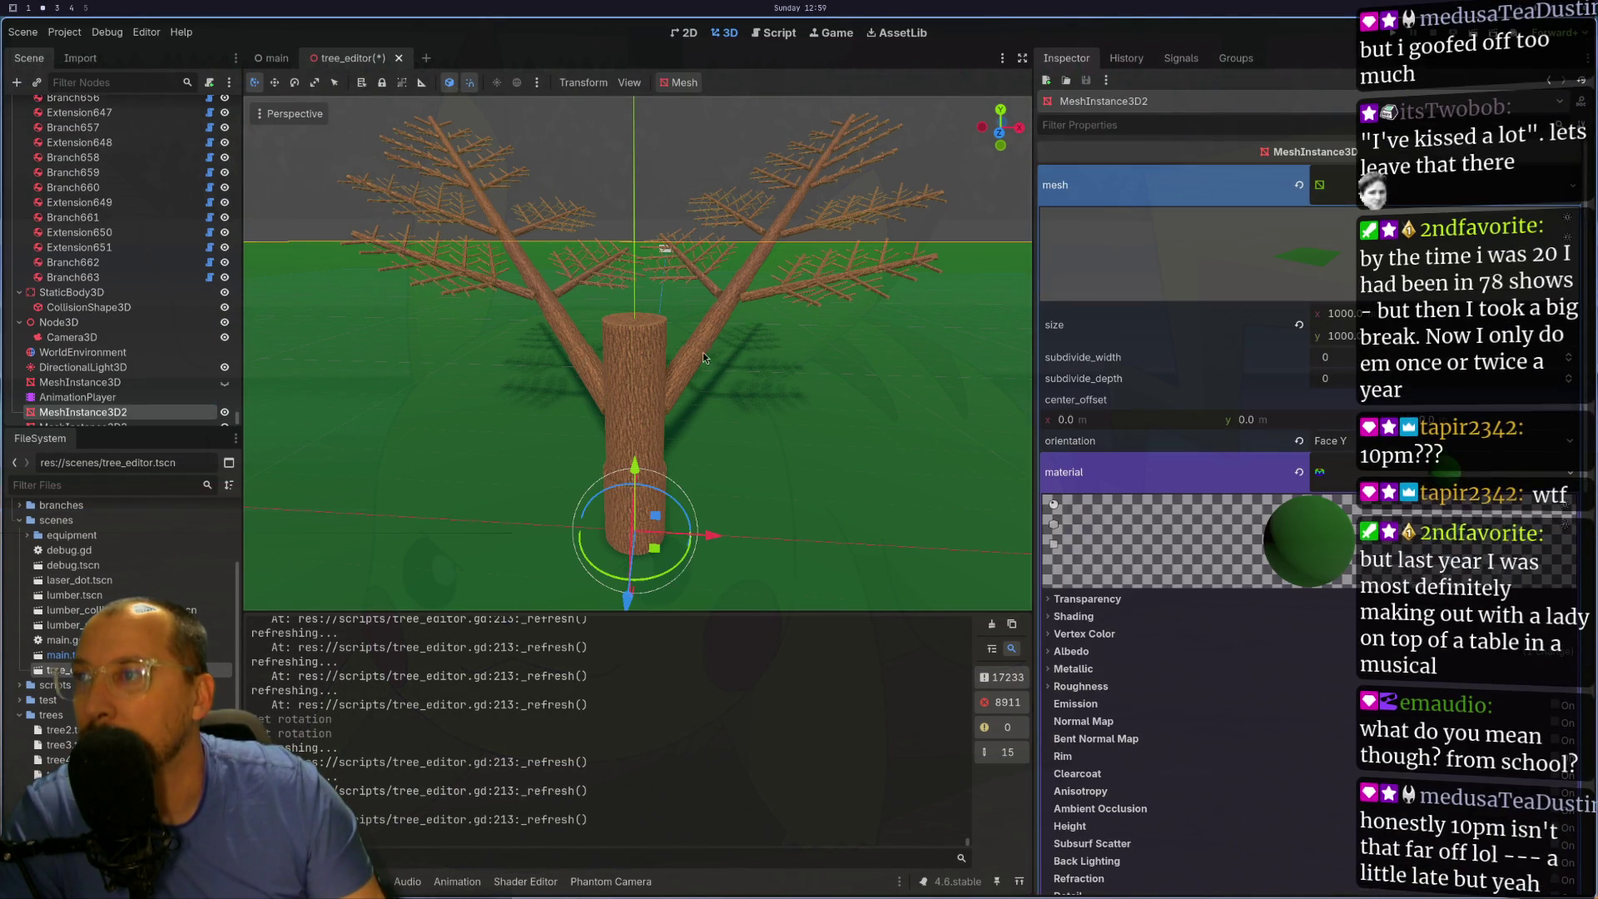
- Drop Branch2's rotation to 0.0, then reselect the trunk Extension node
click(704, 357)
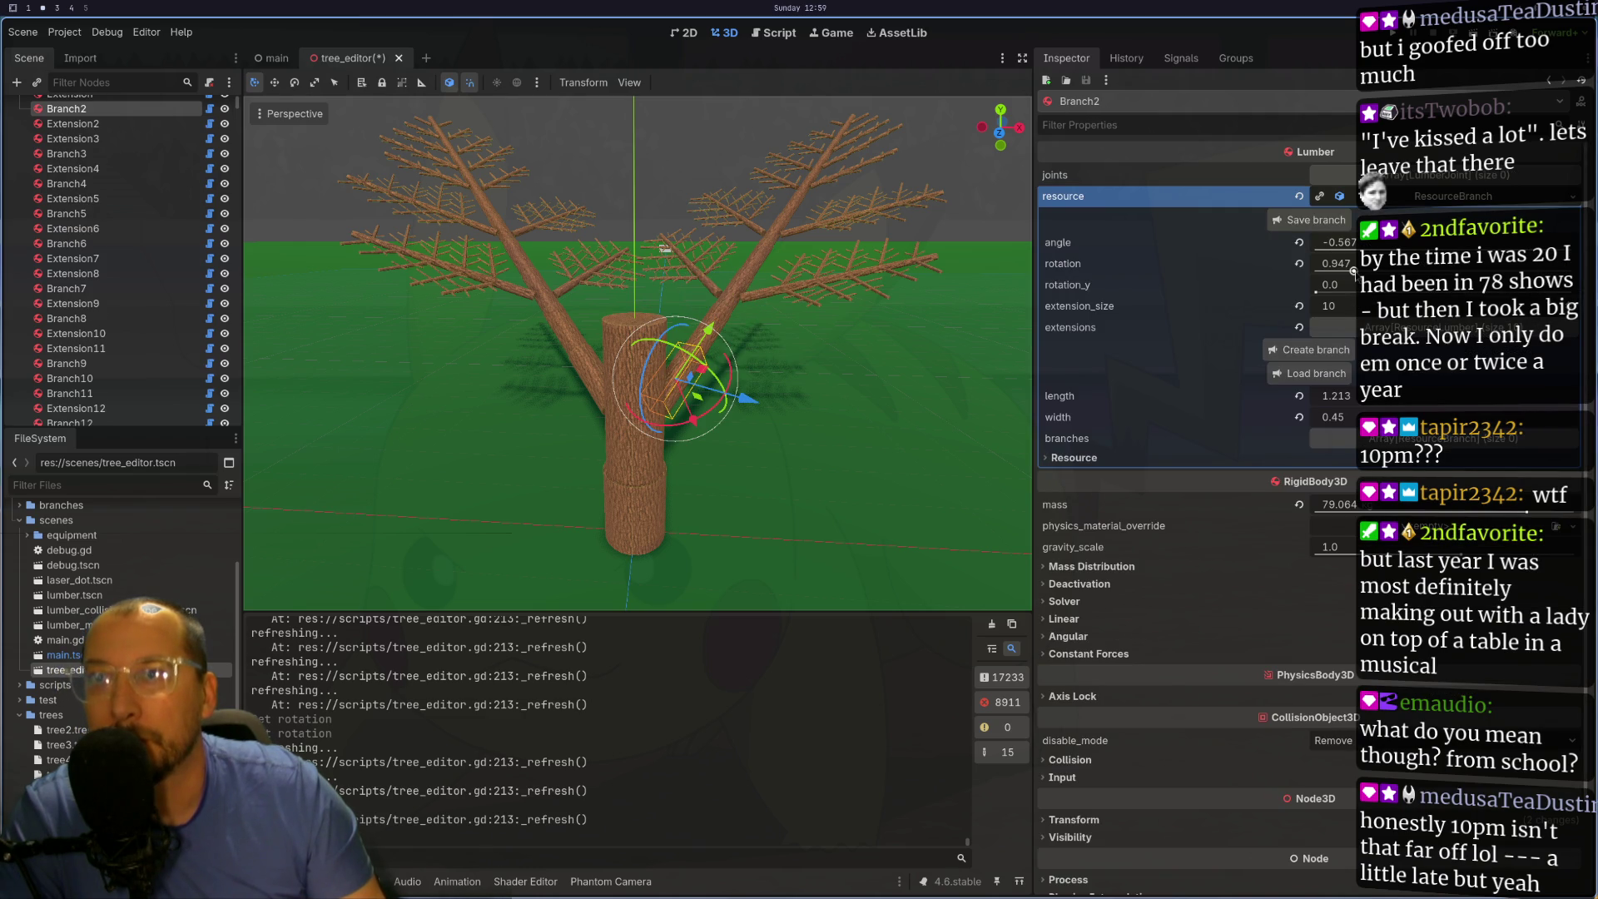
drag(1353, 272, 1296, 283)
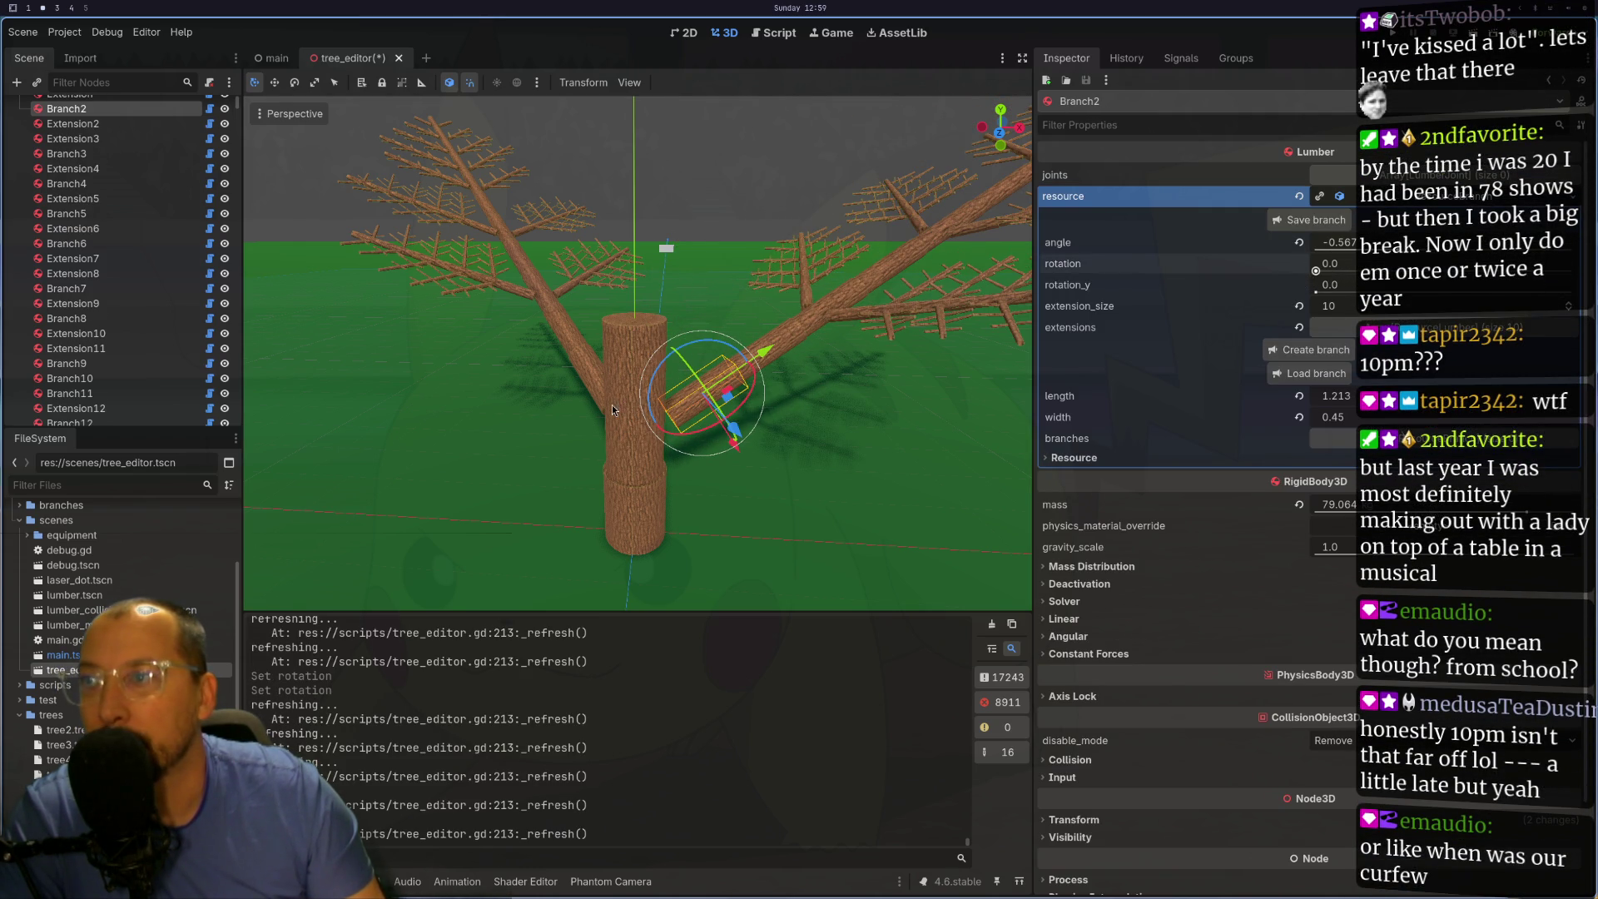
click(629, 345)
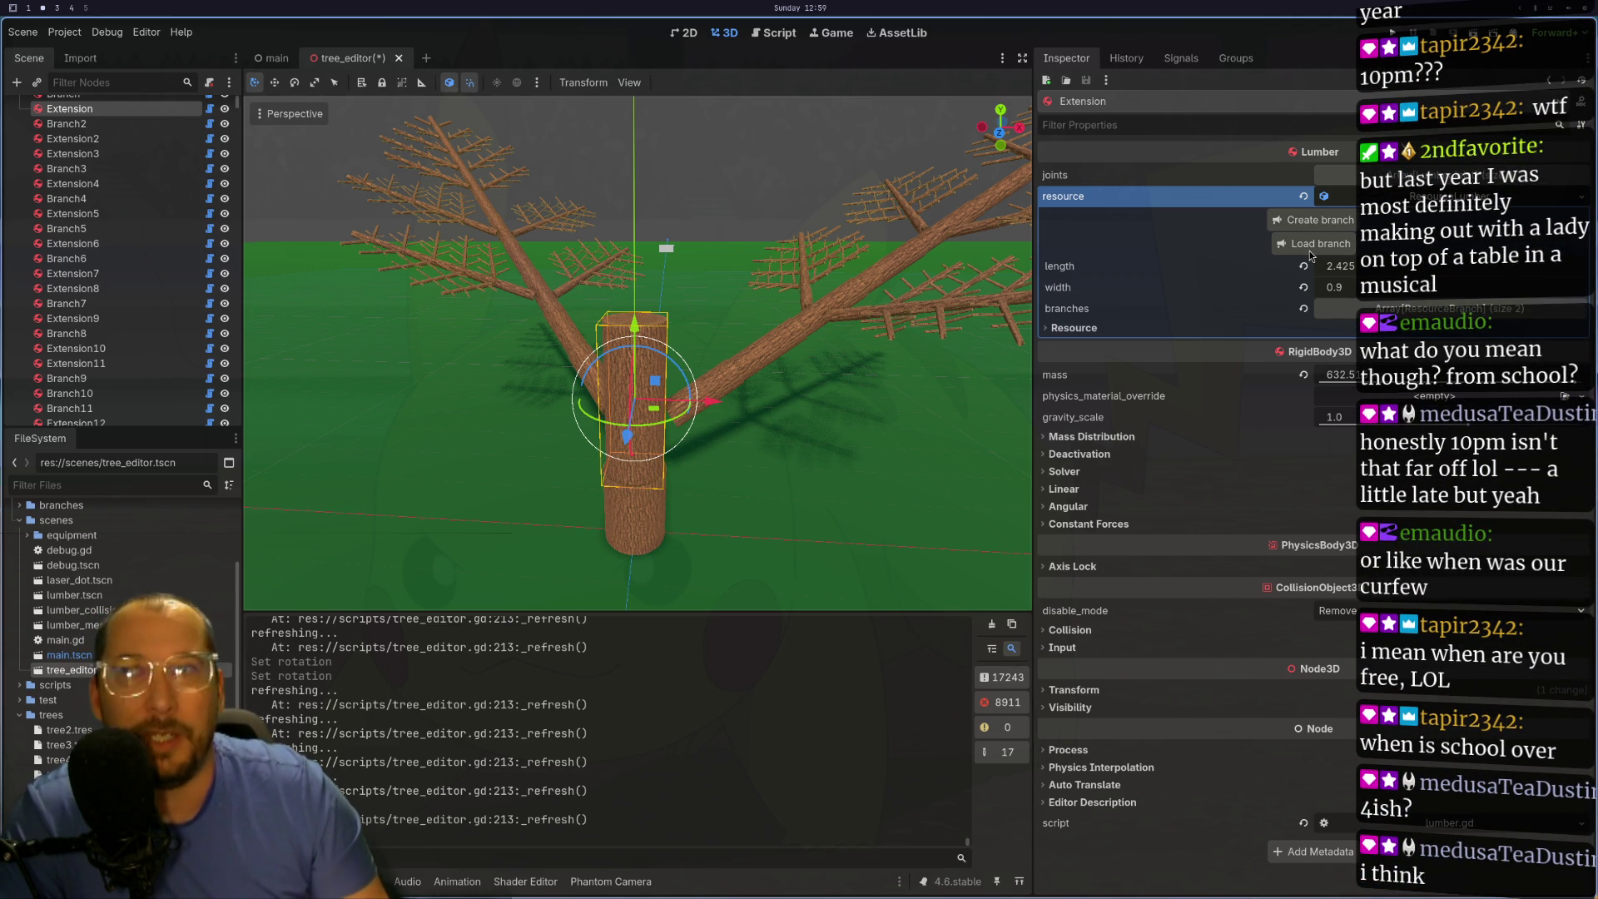
click(1310, 249)
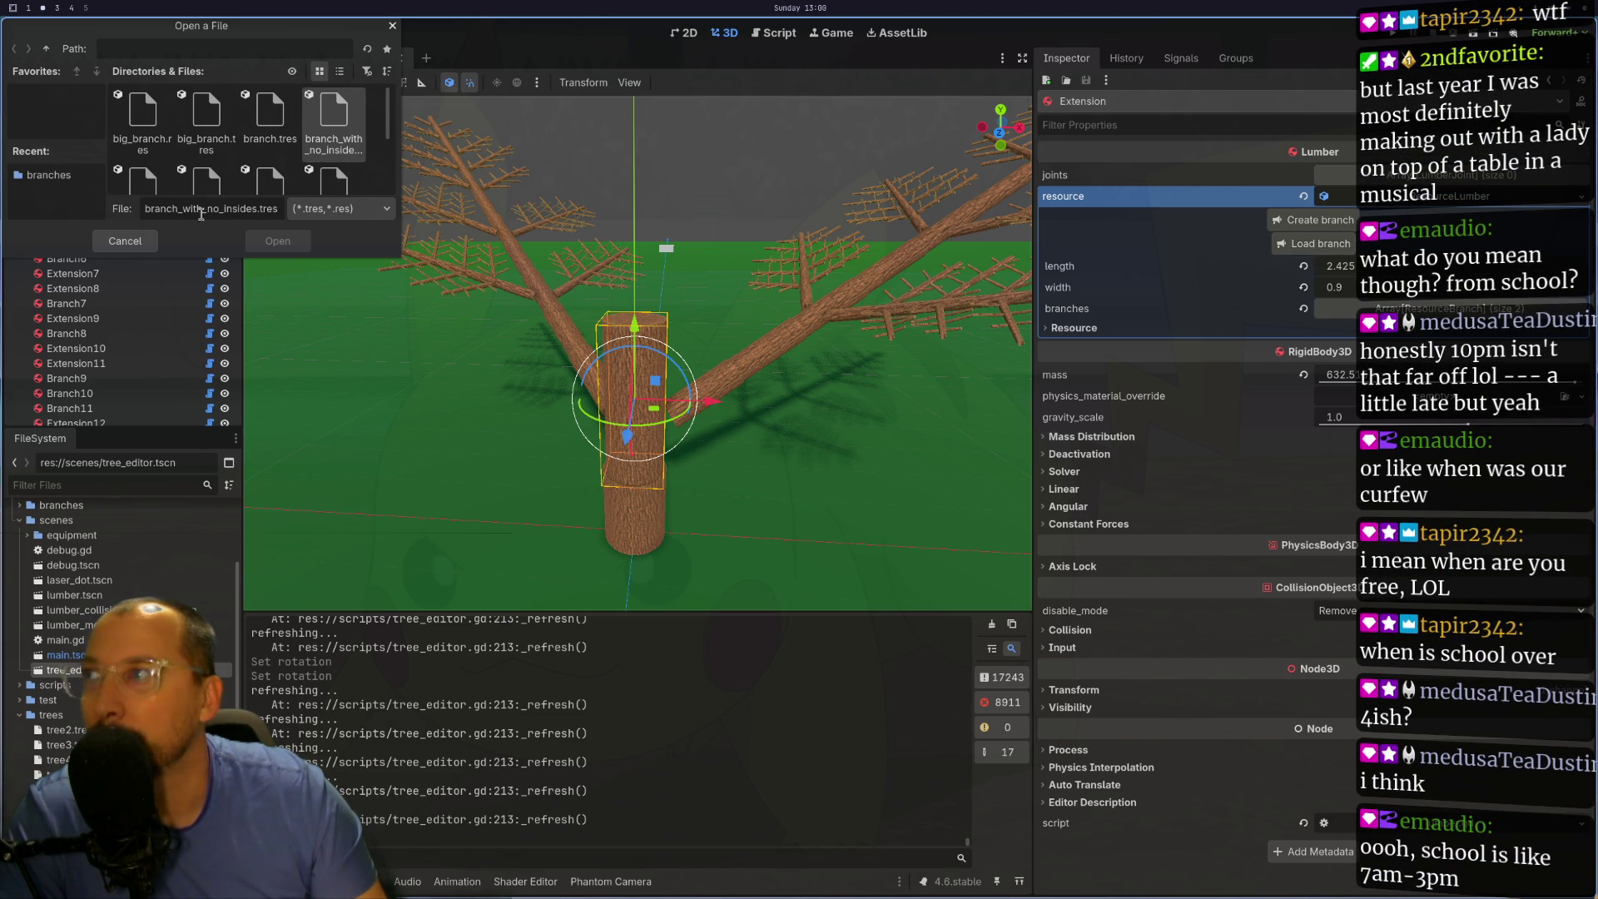
- Reload branch_with_no_insides.tres onto the trunk Extension to regenerate the tree
scroll(258, 144, down, 1)
scroll(293, 150, up, 1)
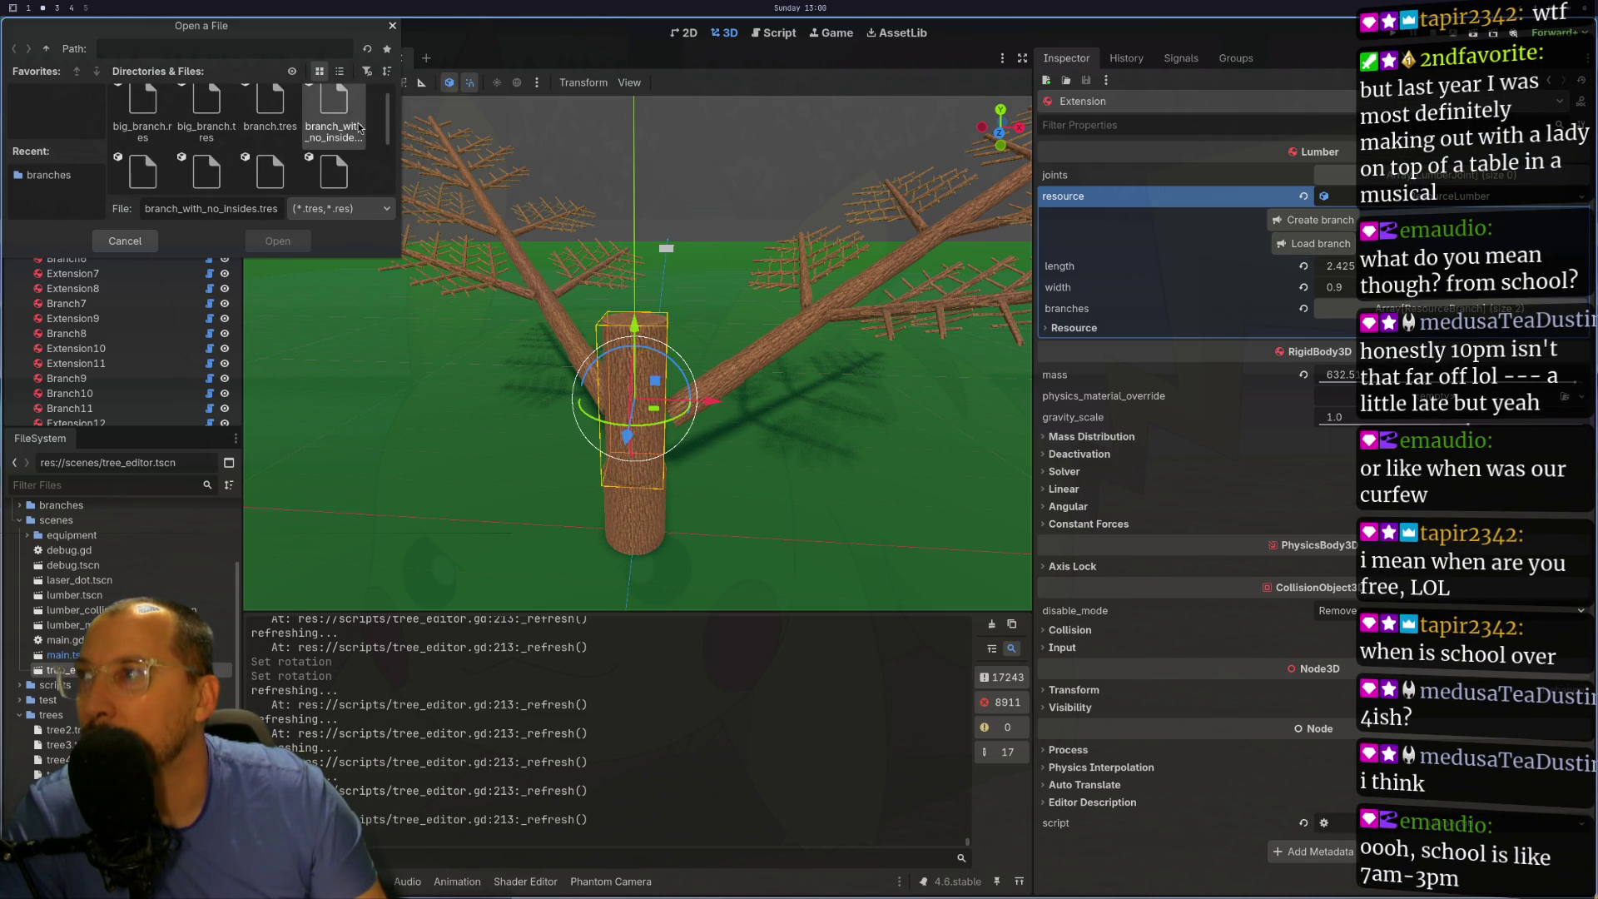
click(280, 101)
click(325, 117)
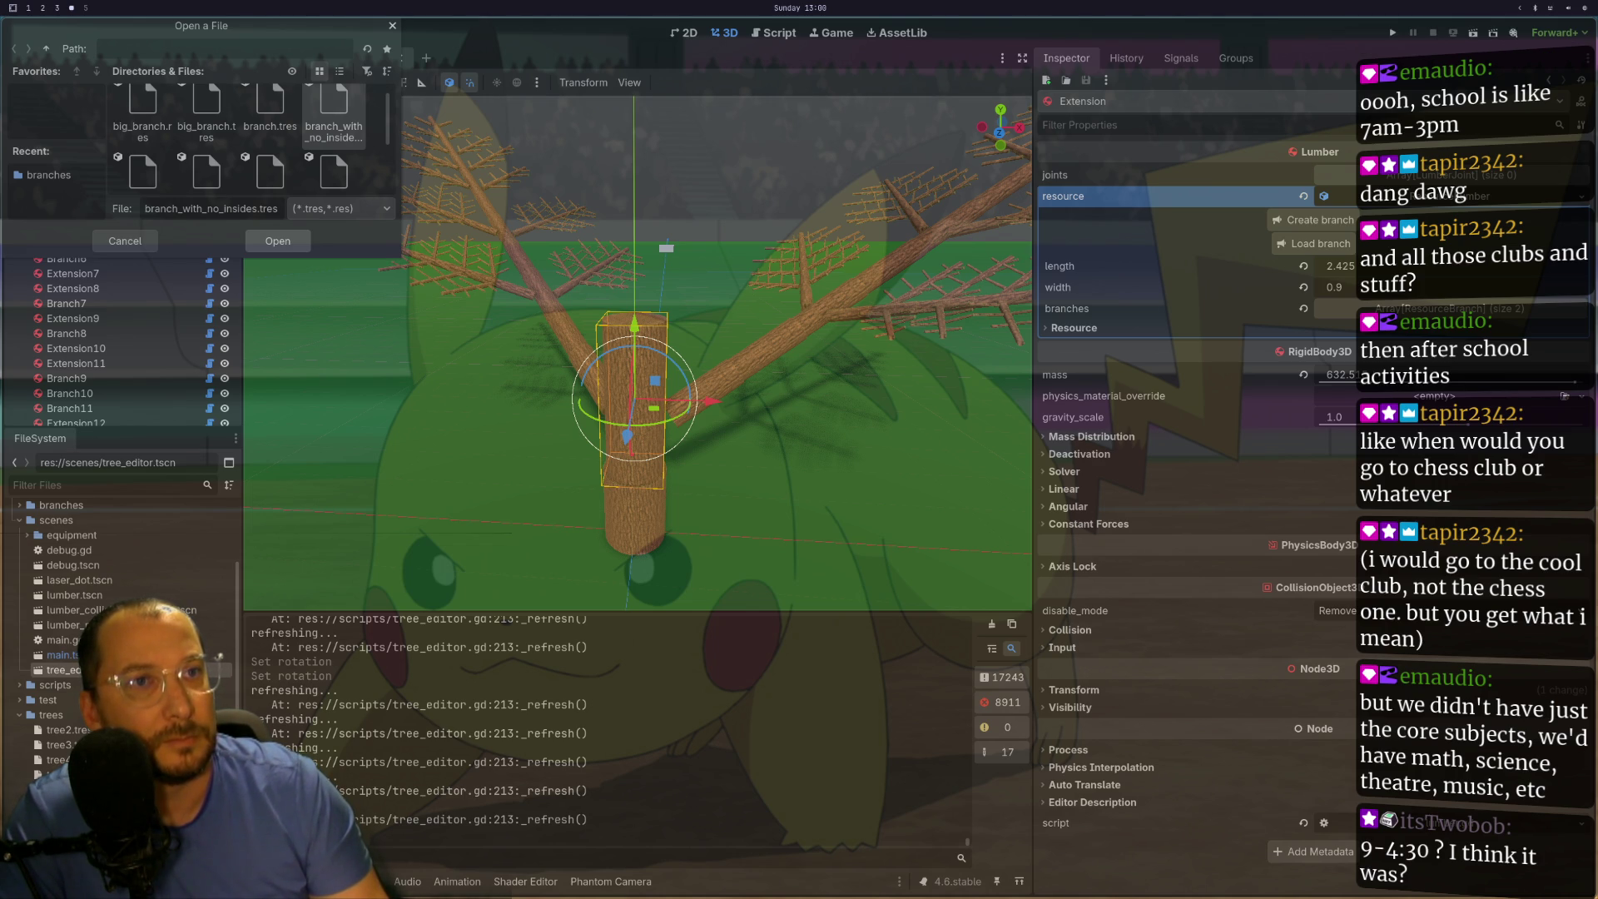
key(Return)
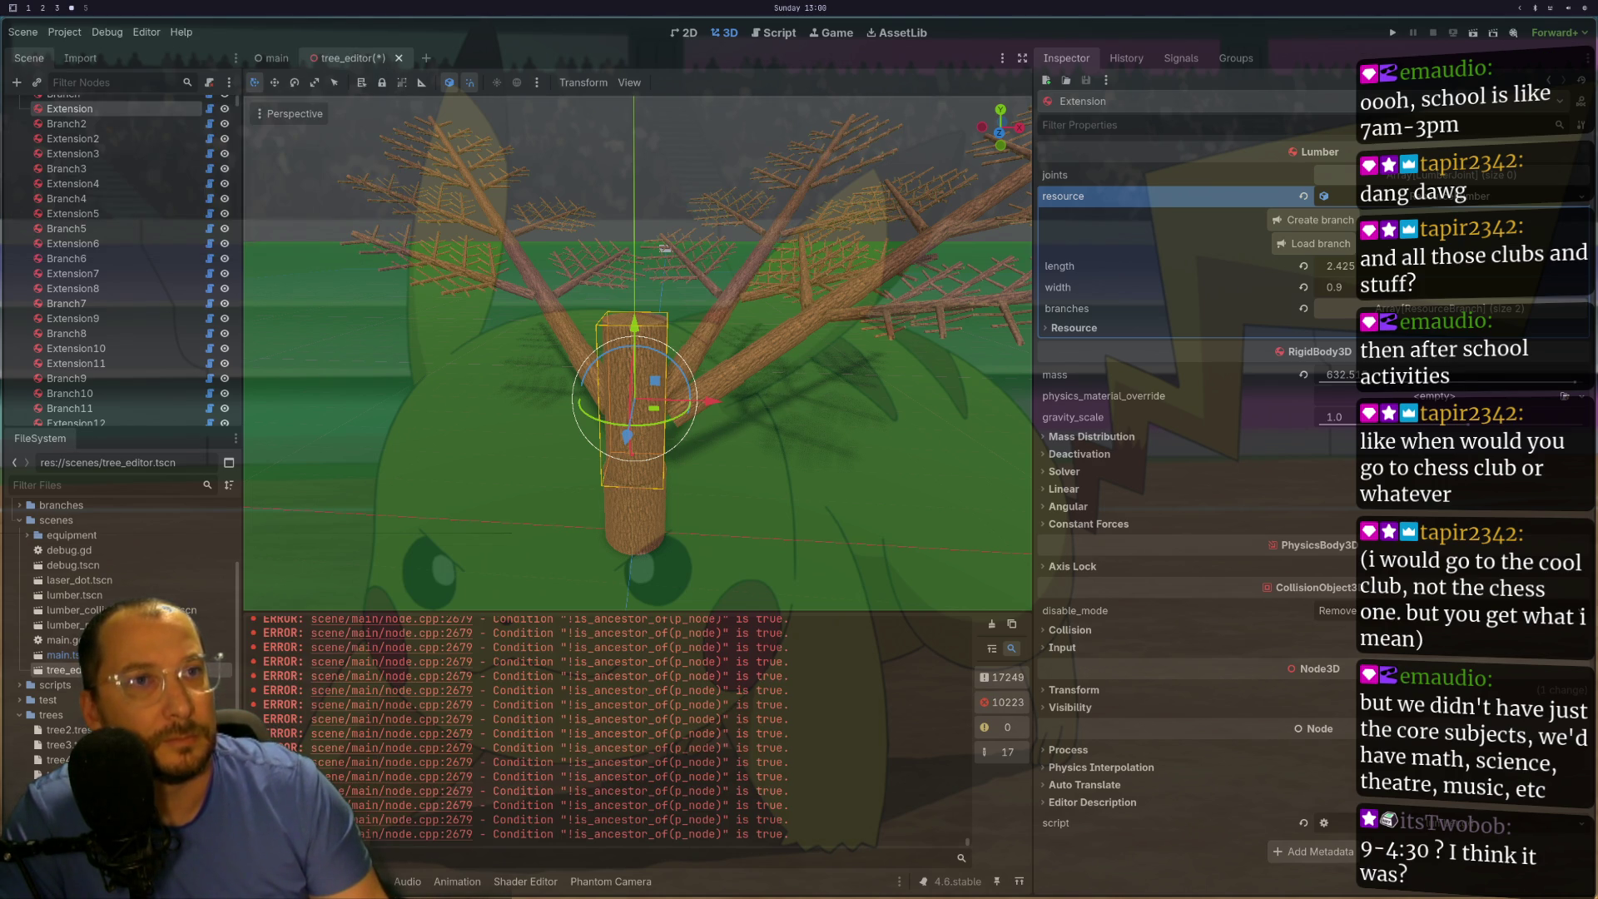
scroll(779, 350, up, 3)
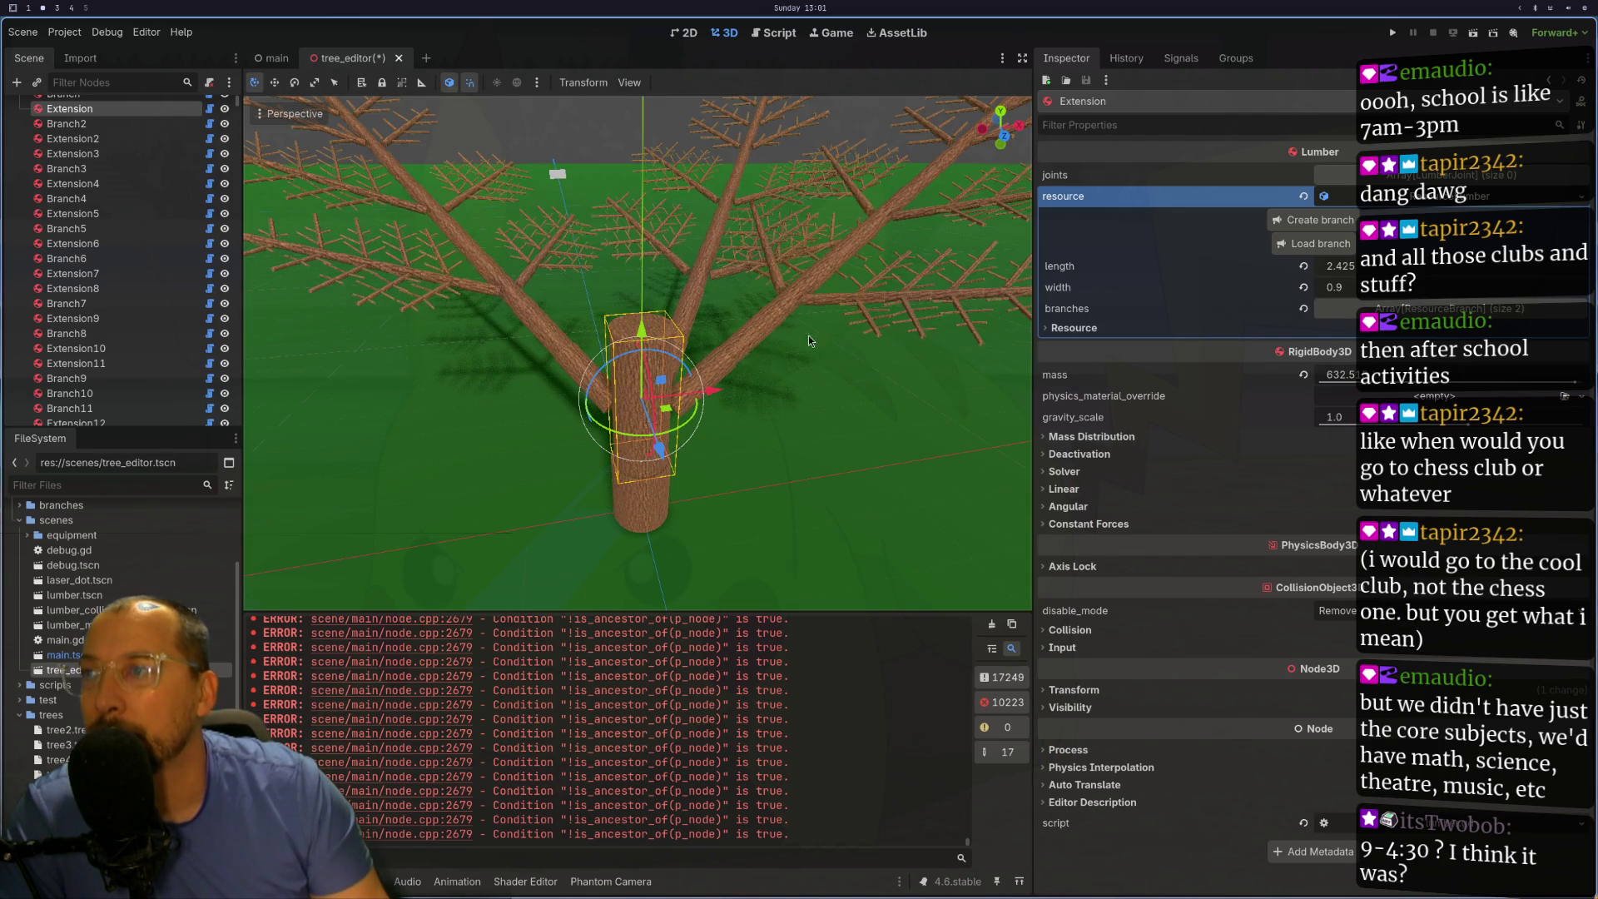
click(731, 356)
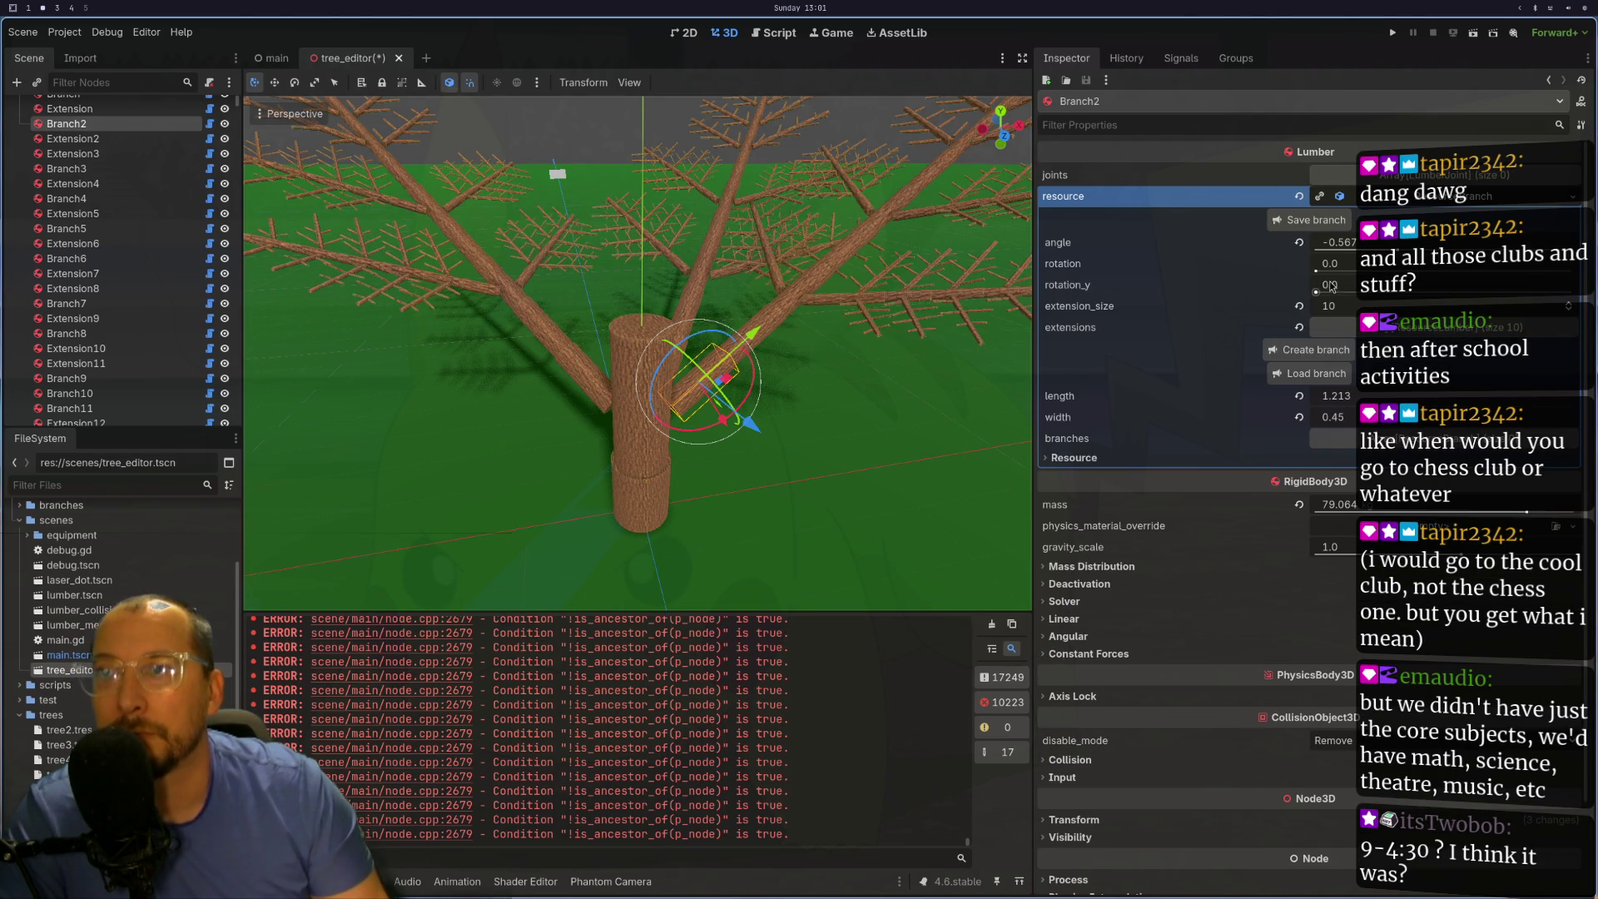
- Sweep Branch2's rotation from 0.0 up to 6.283, a full turn
drag(1315, 271, 1553, 290)
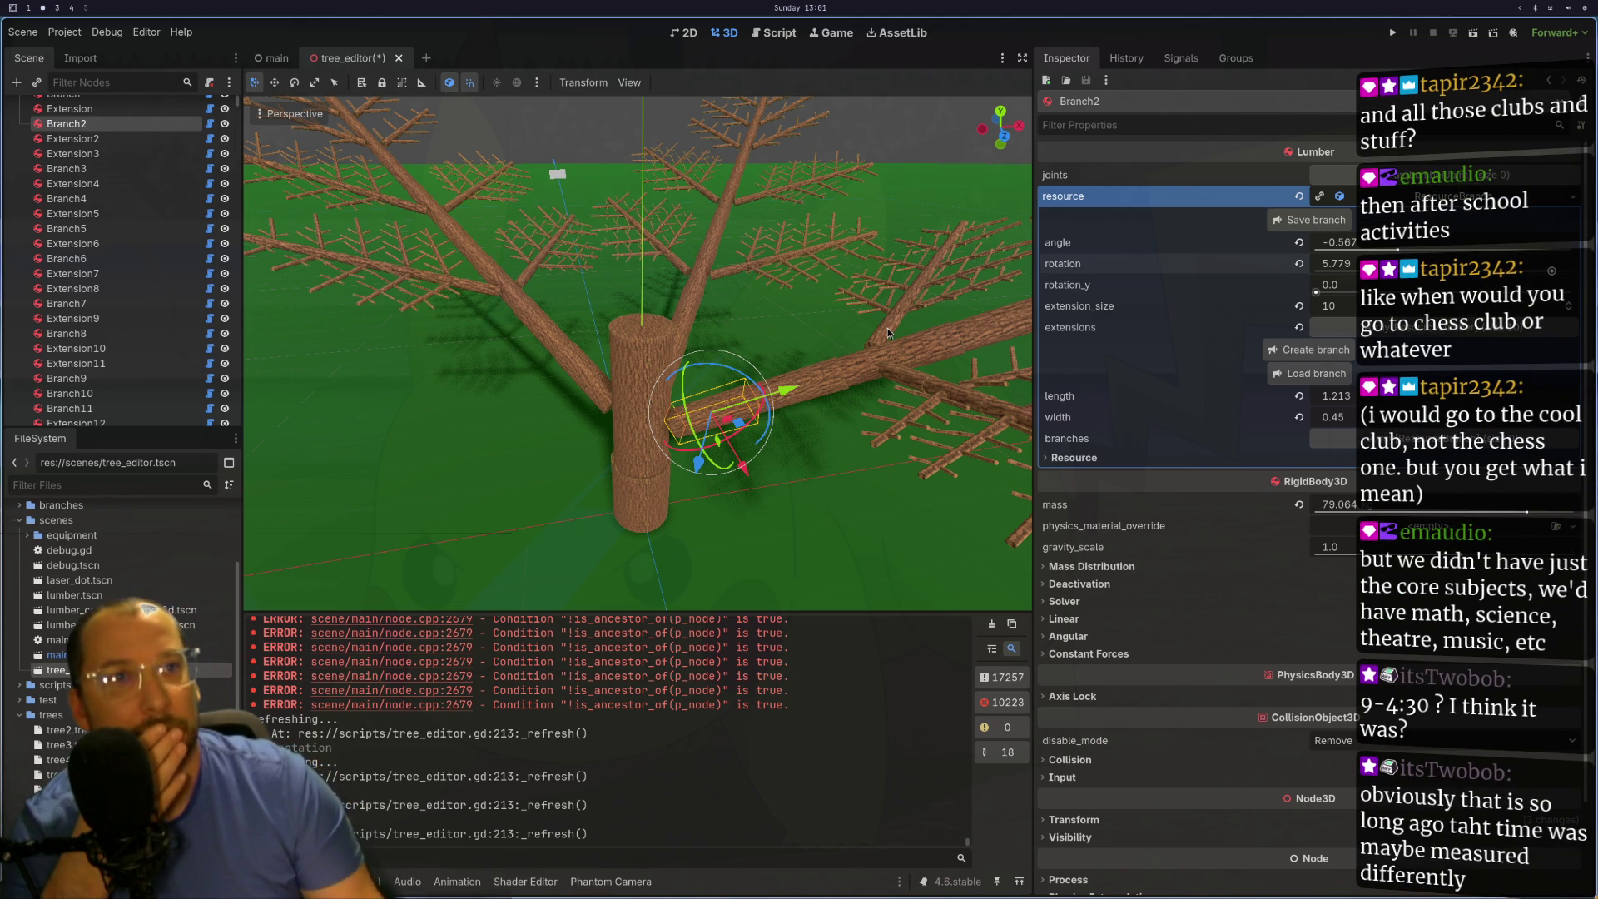
scroll(887, 328, down, 3)
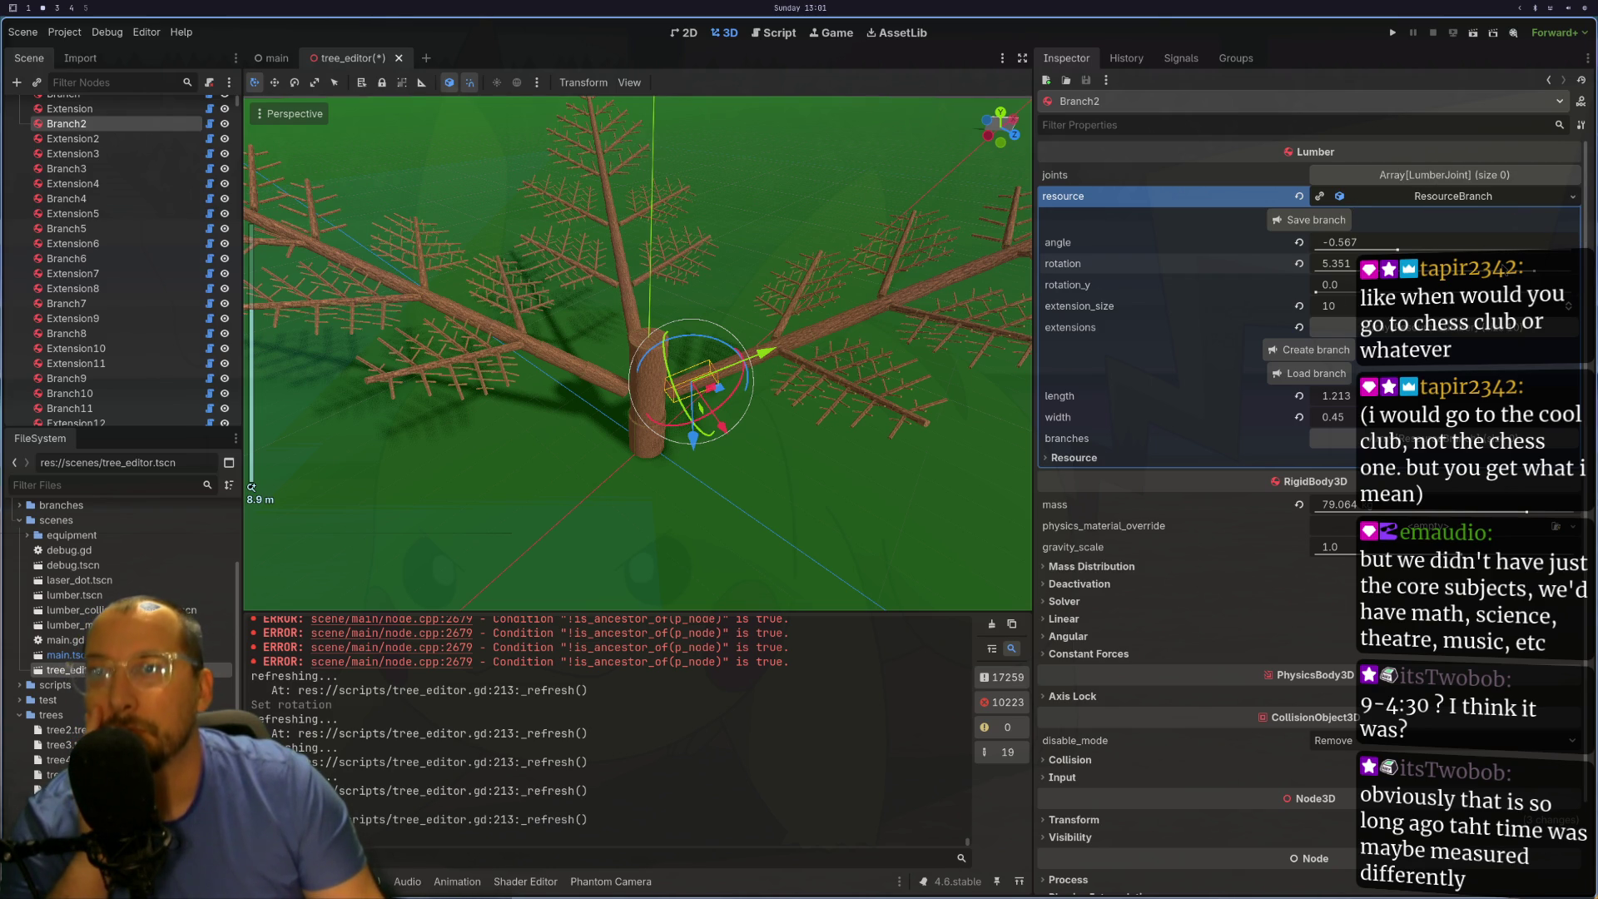
click(1536, 273)
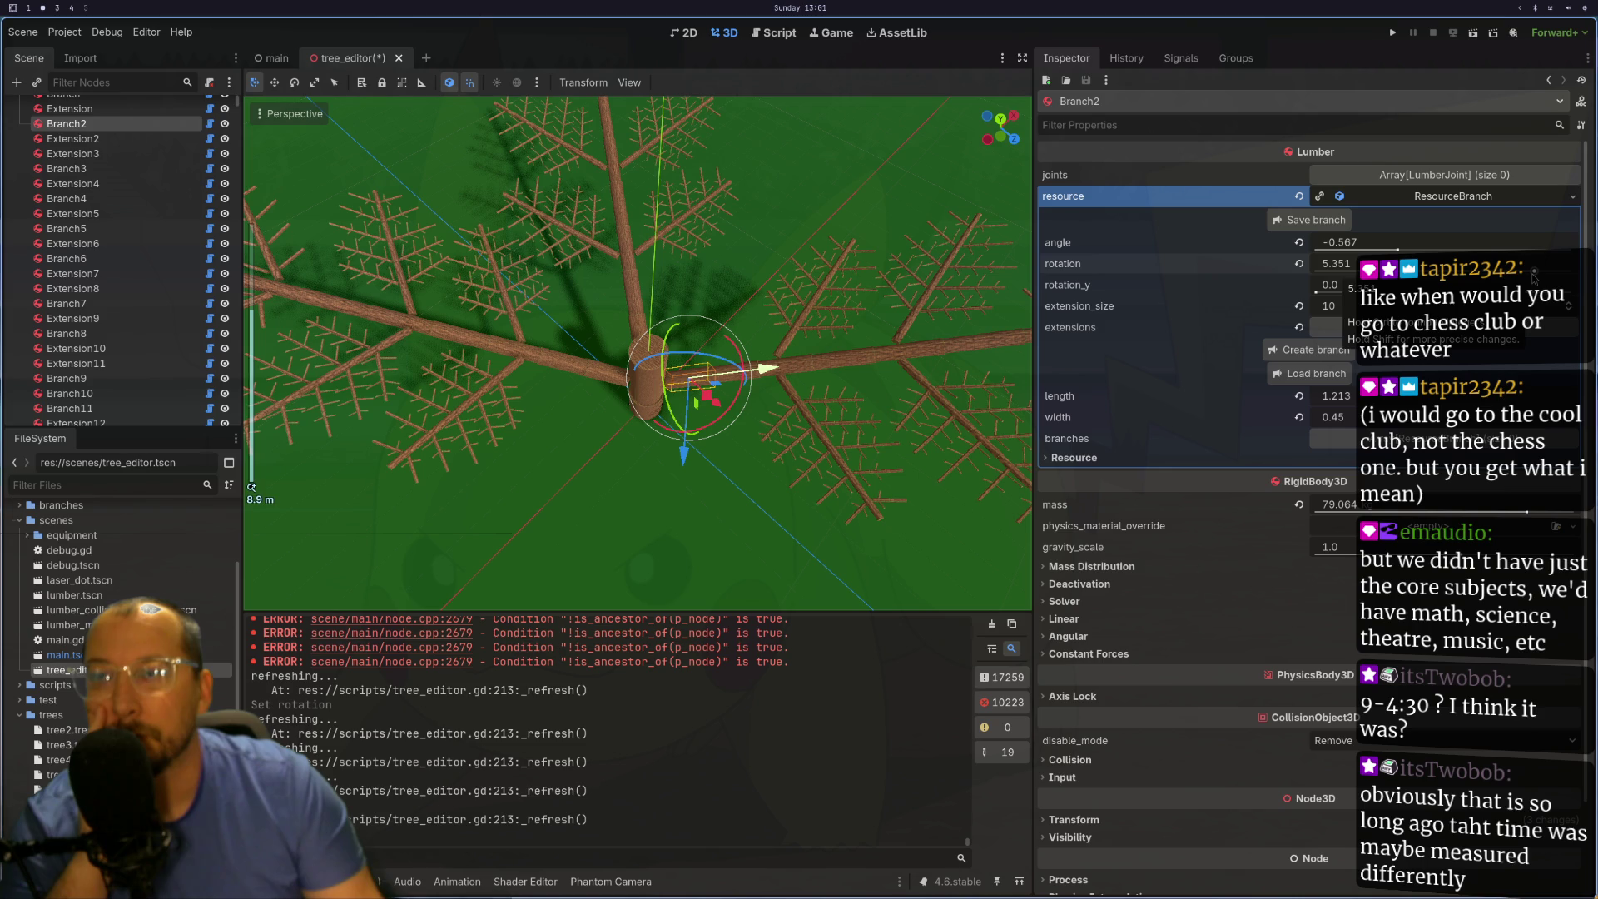
drag(1537, 273, 1575, 281)
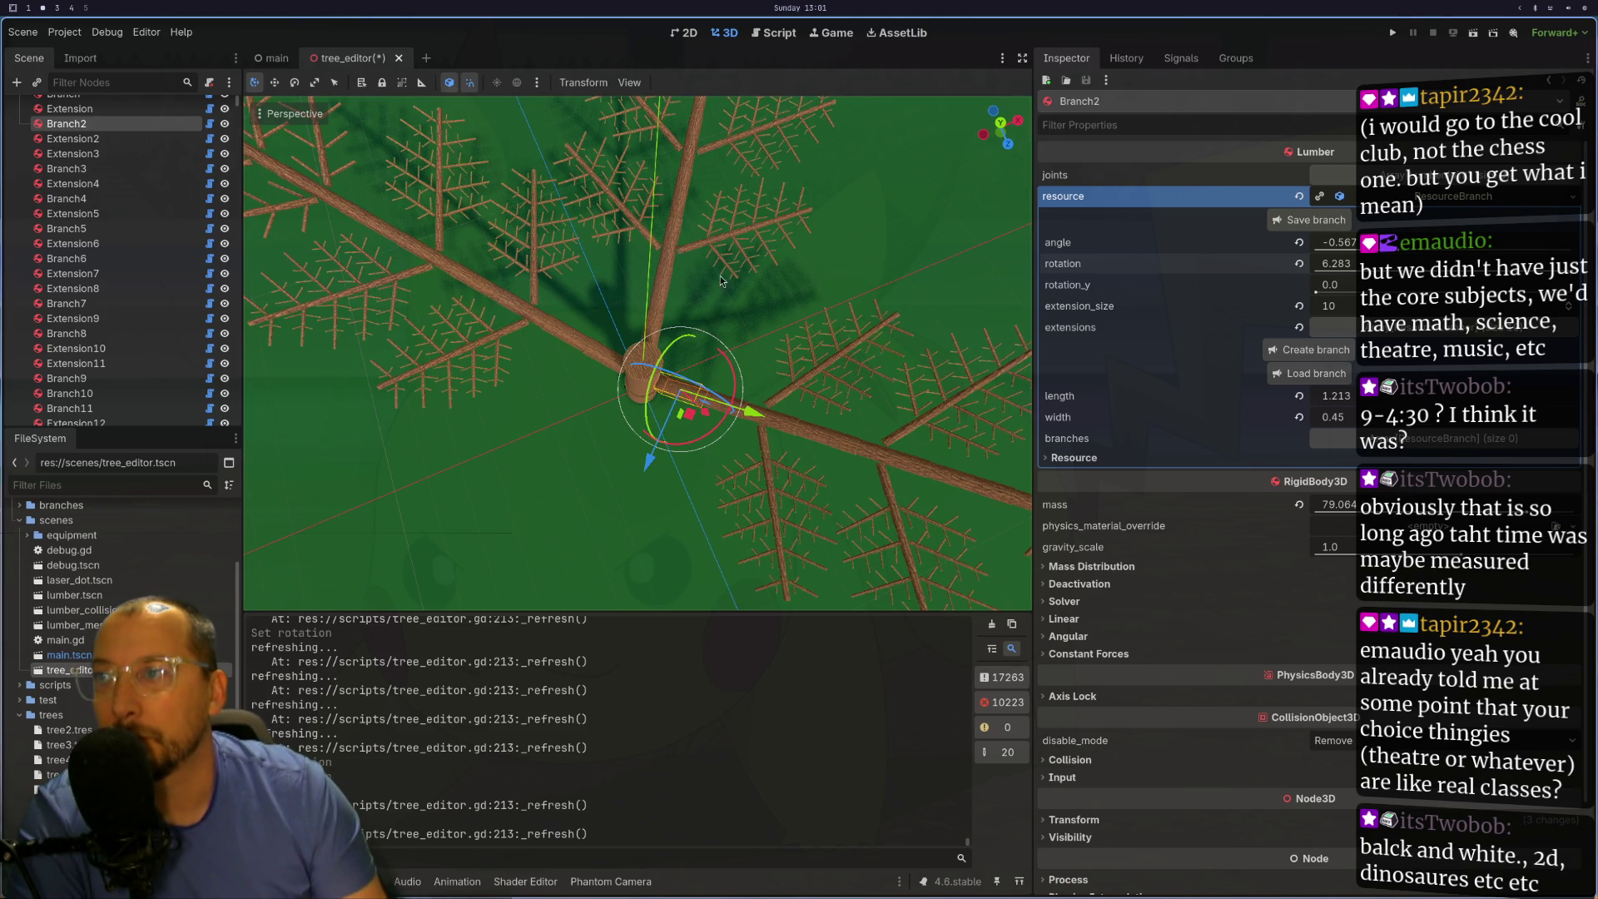
- Select Branch664 and set its branch rotation to 1.57
click(655, 334)
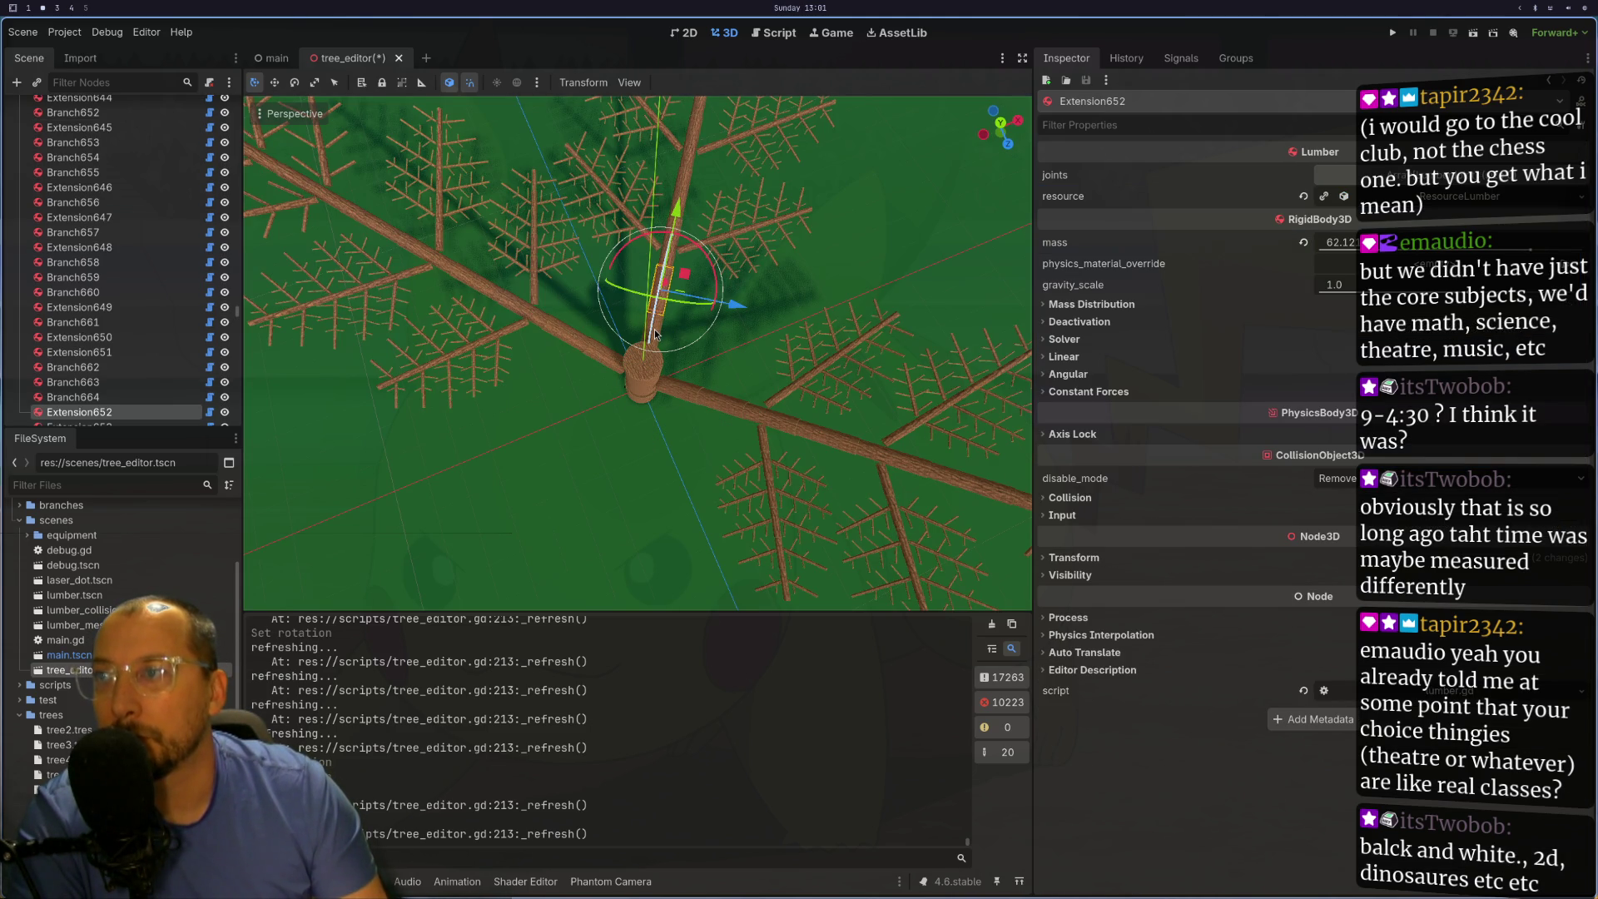
click(665, 333)
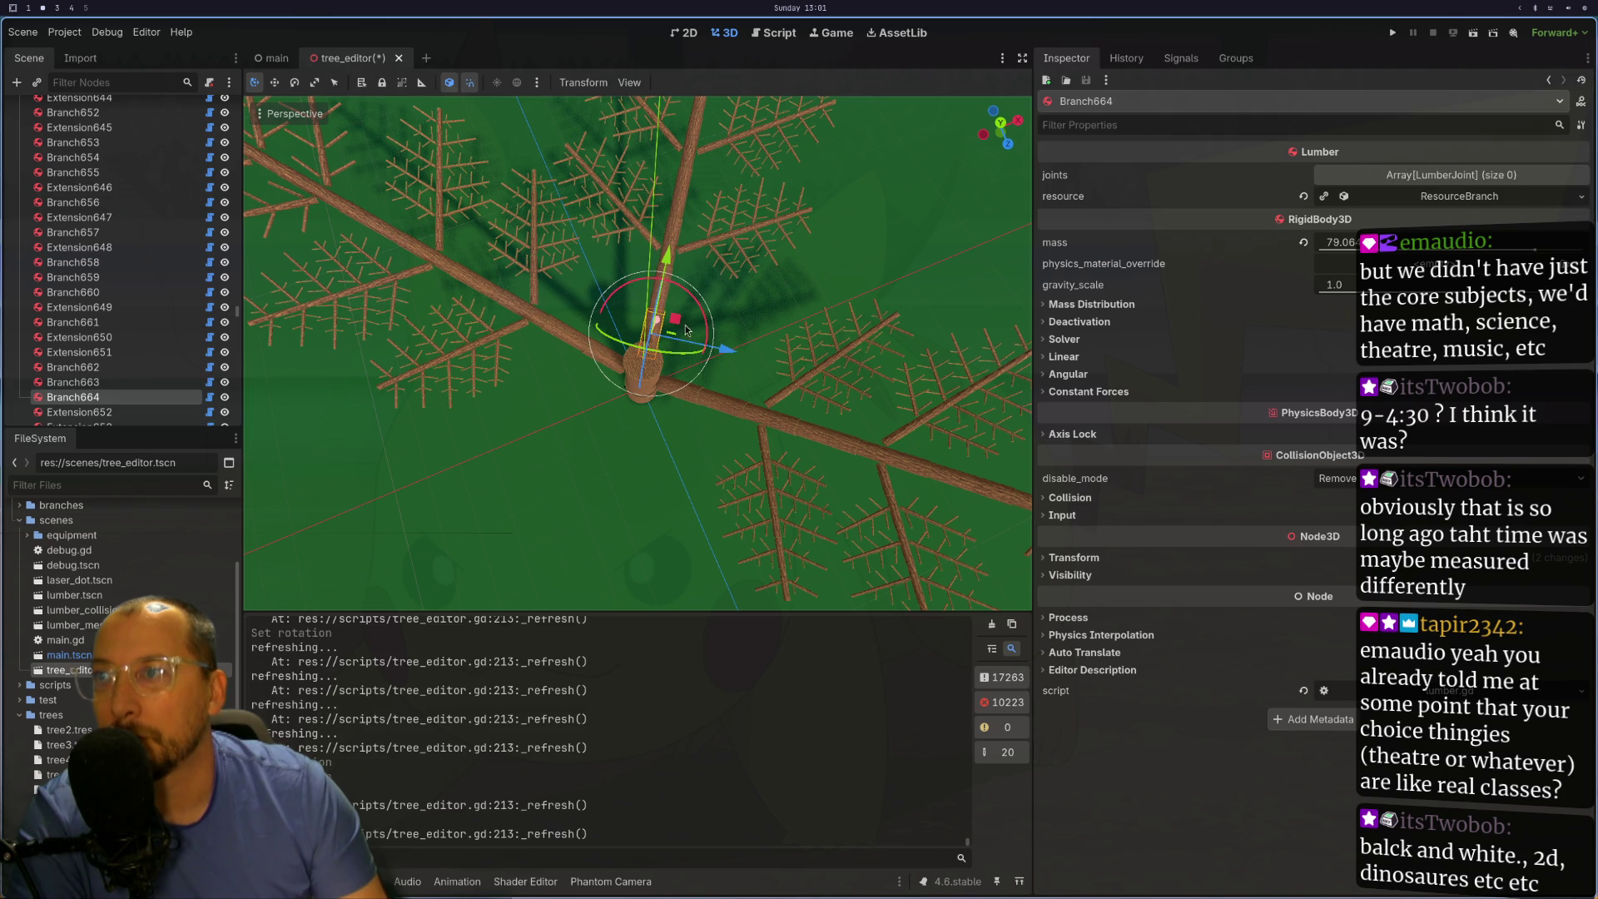
click(1486, 200)
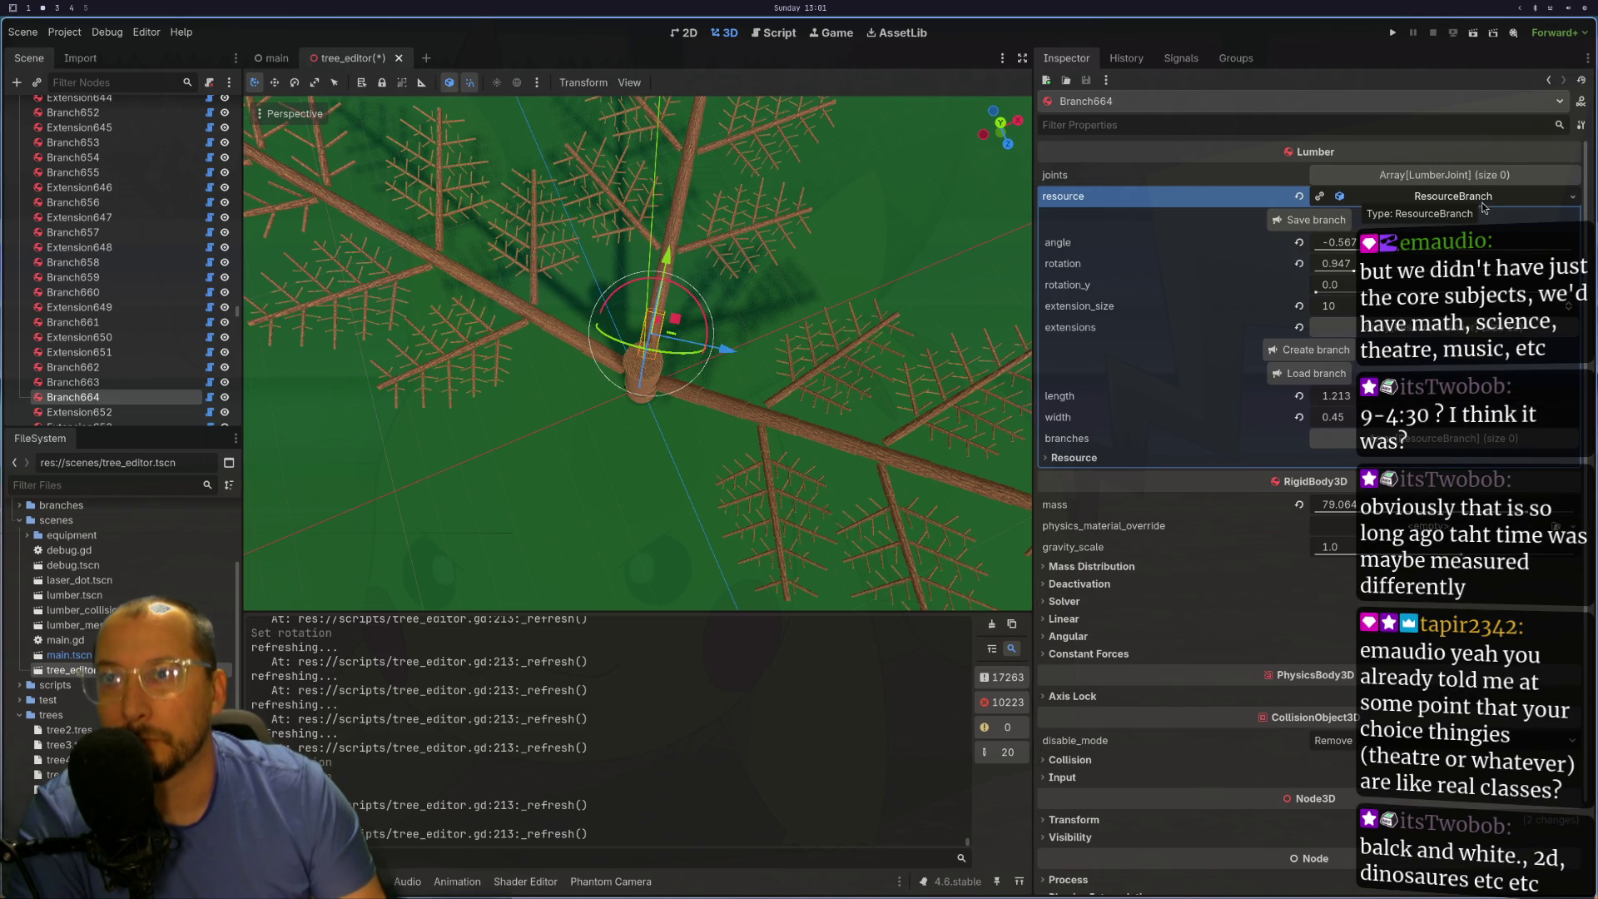
click(1413, 264)
text(3)
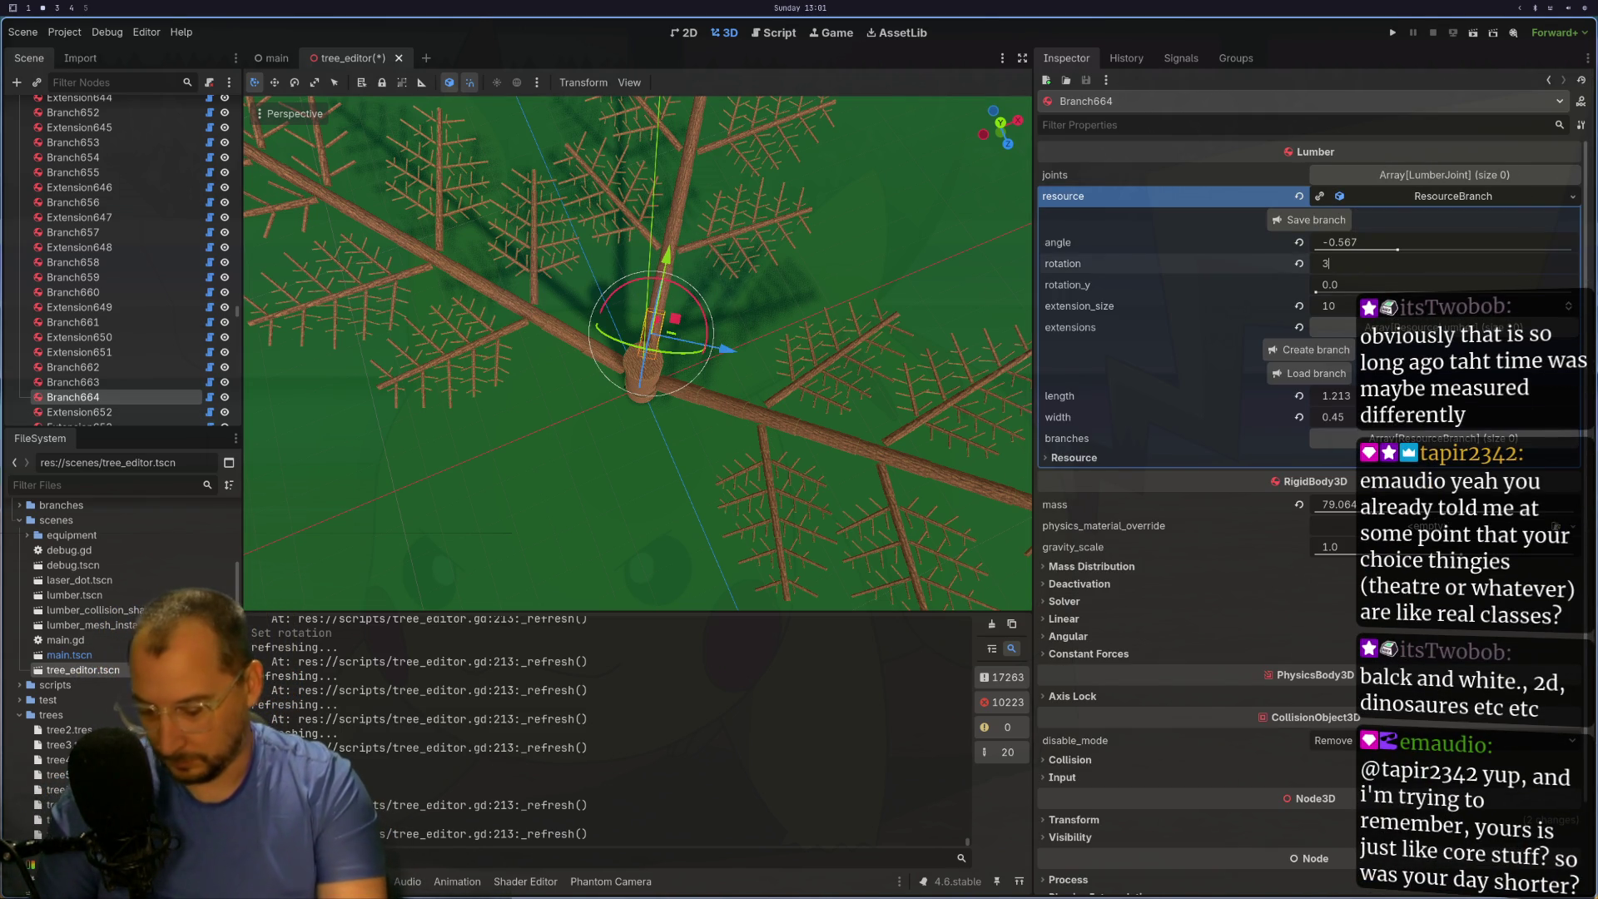
text(.14/)
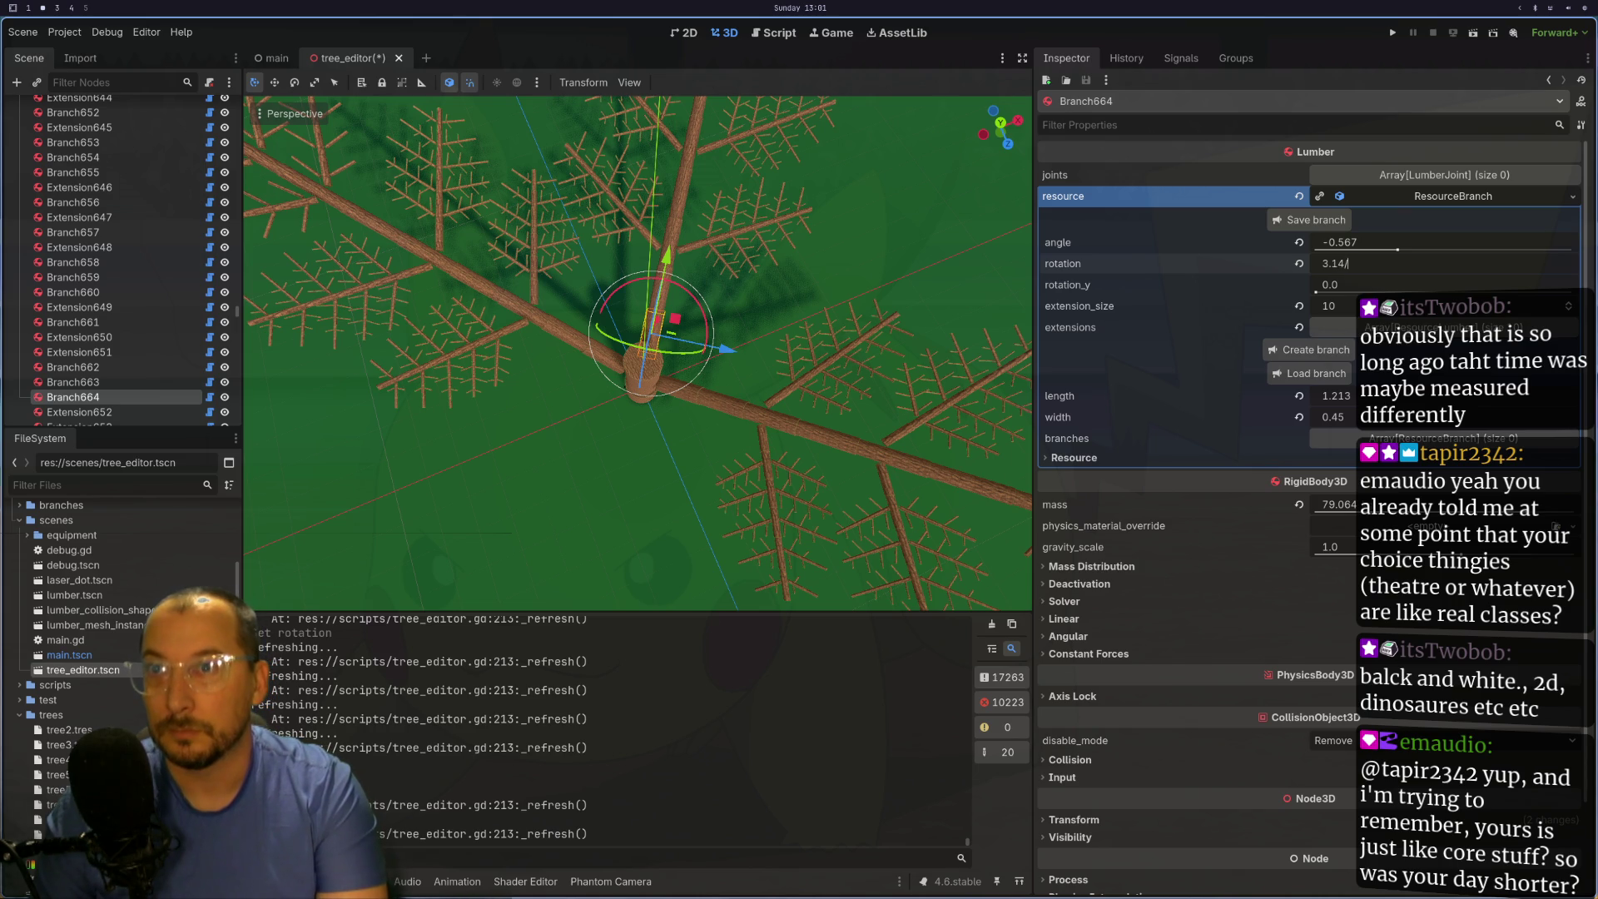
text(2)
key(Return)
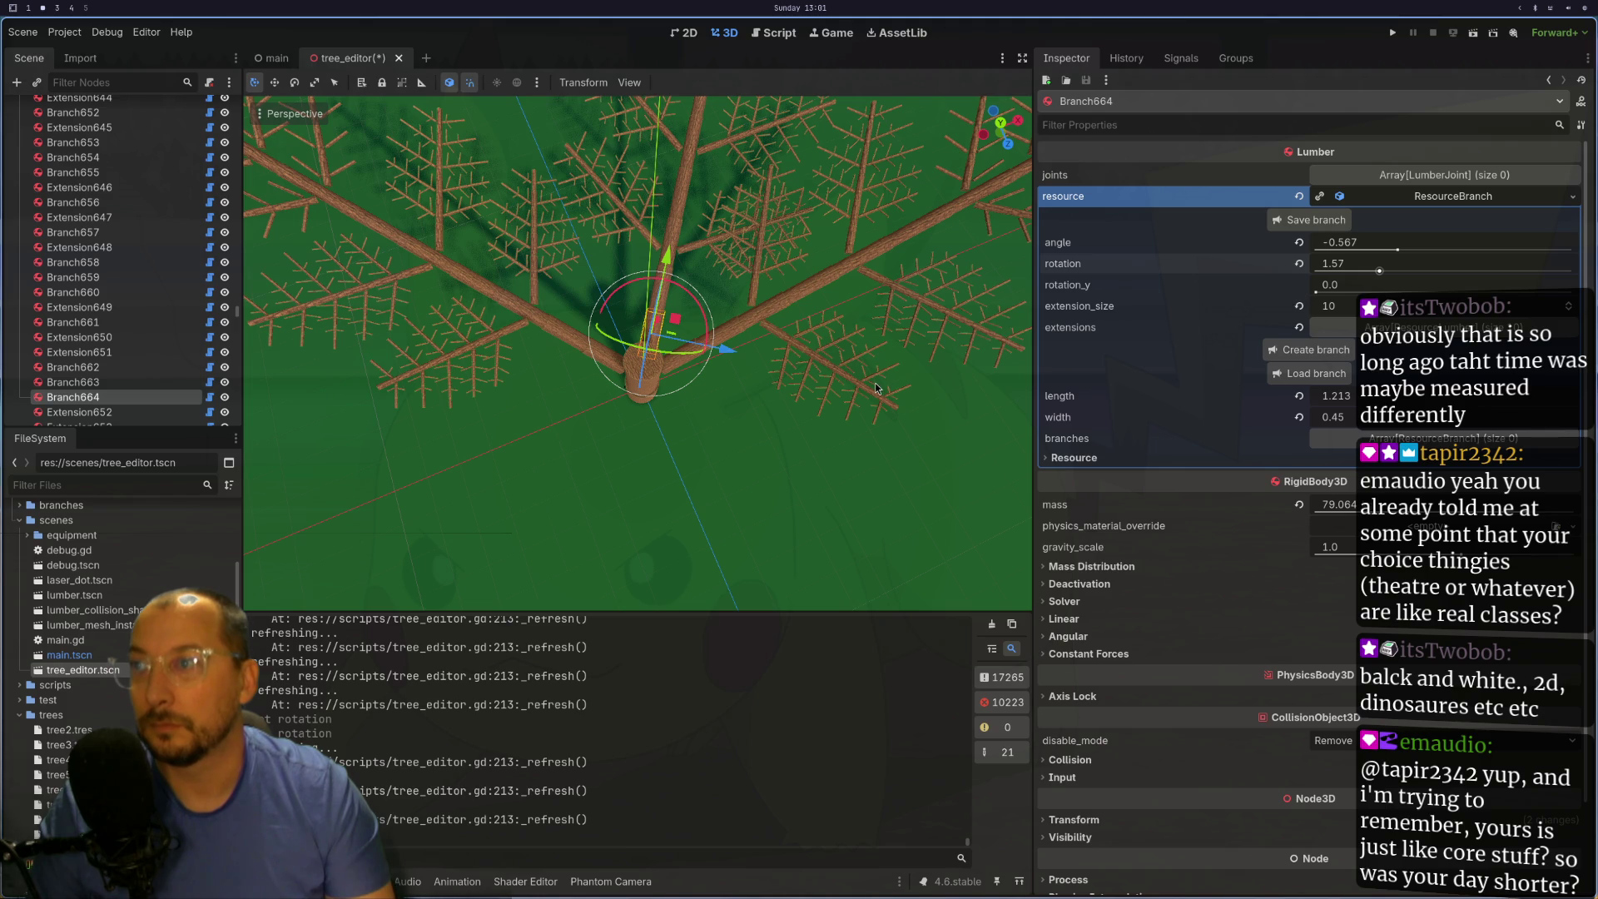
- Compare against Branch2, then reselect Branch664 to edit its rotation again
click(763, 382)
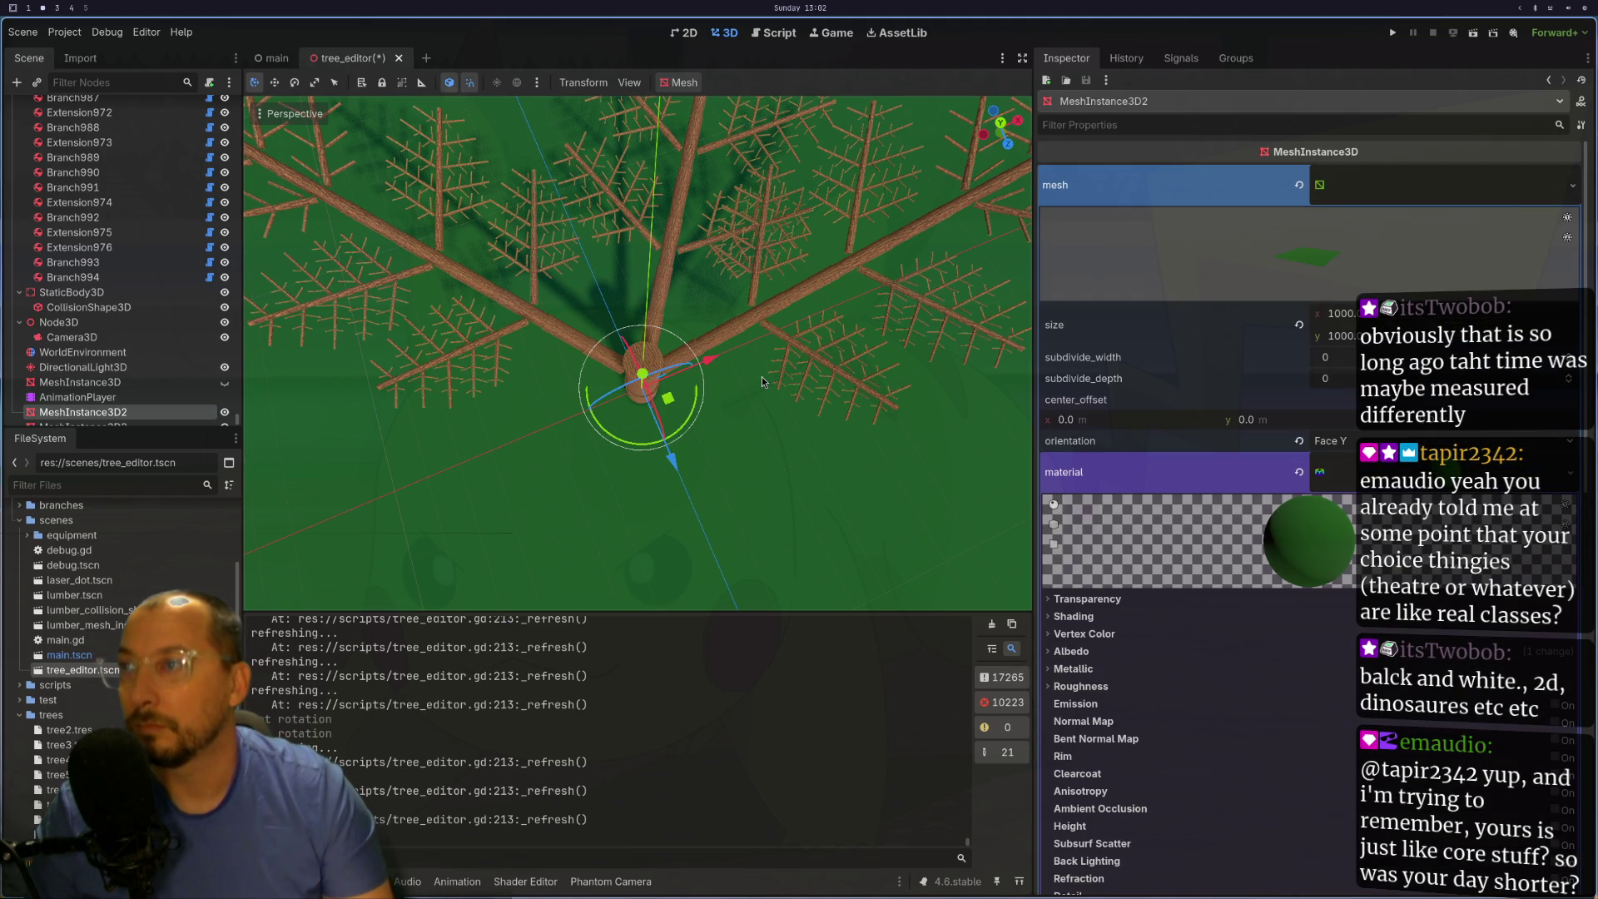
click(688, 357)
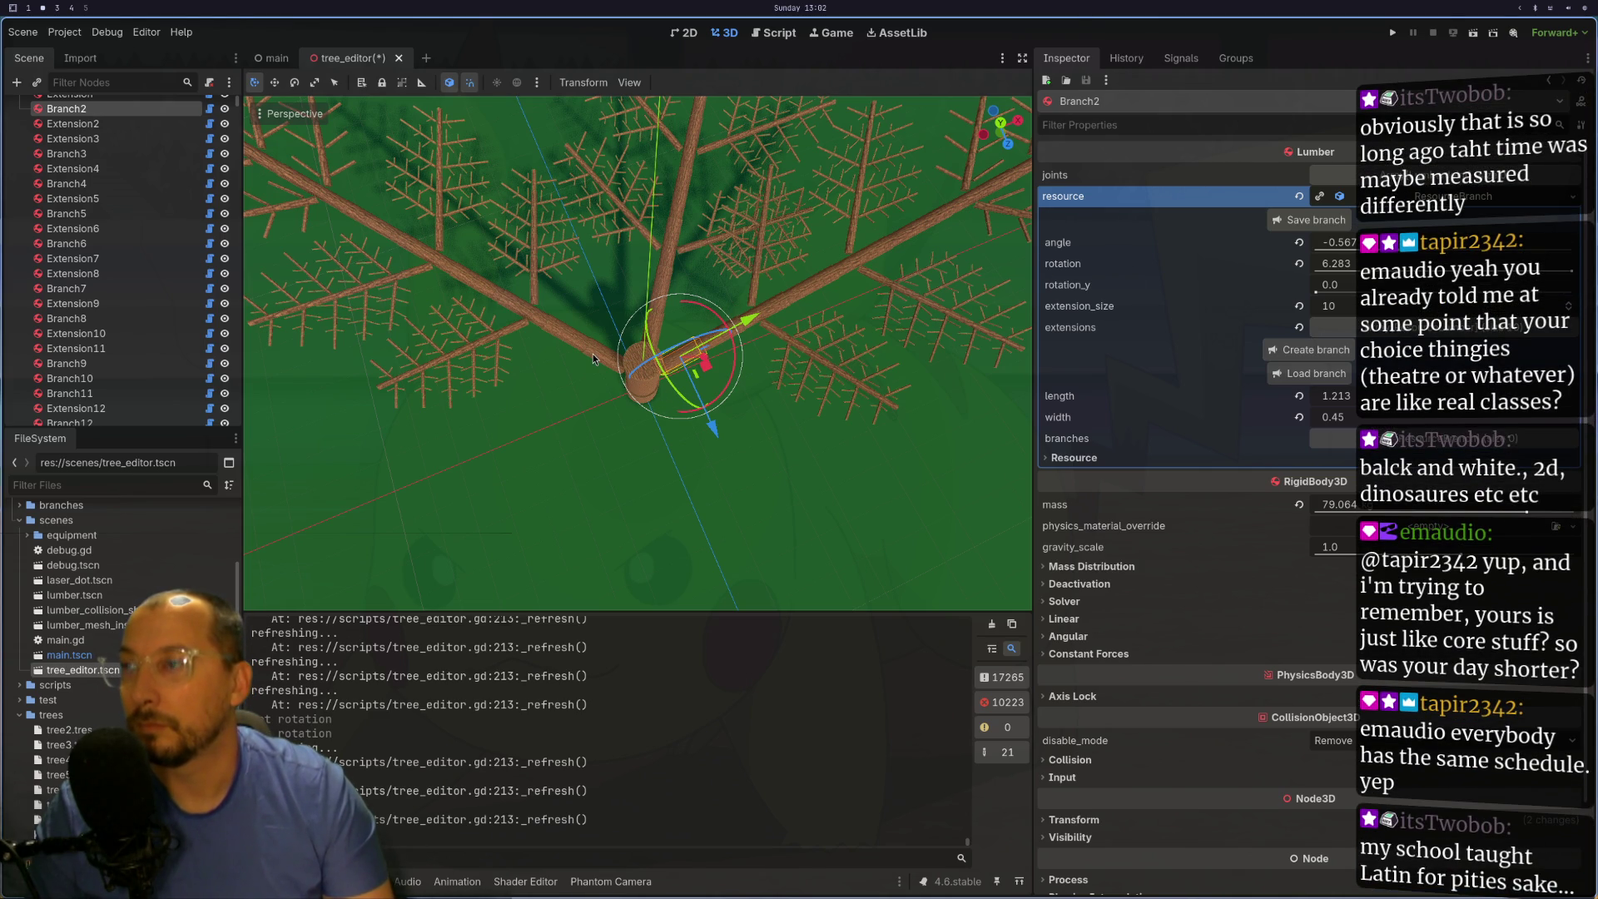
click(663, 323)
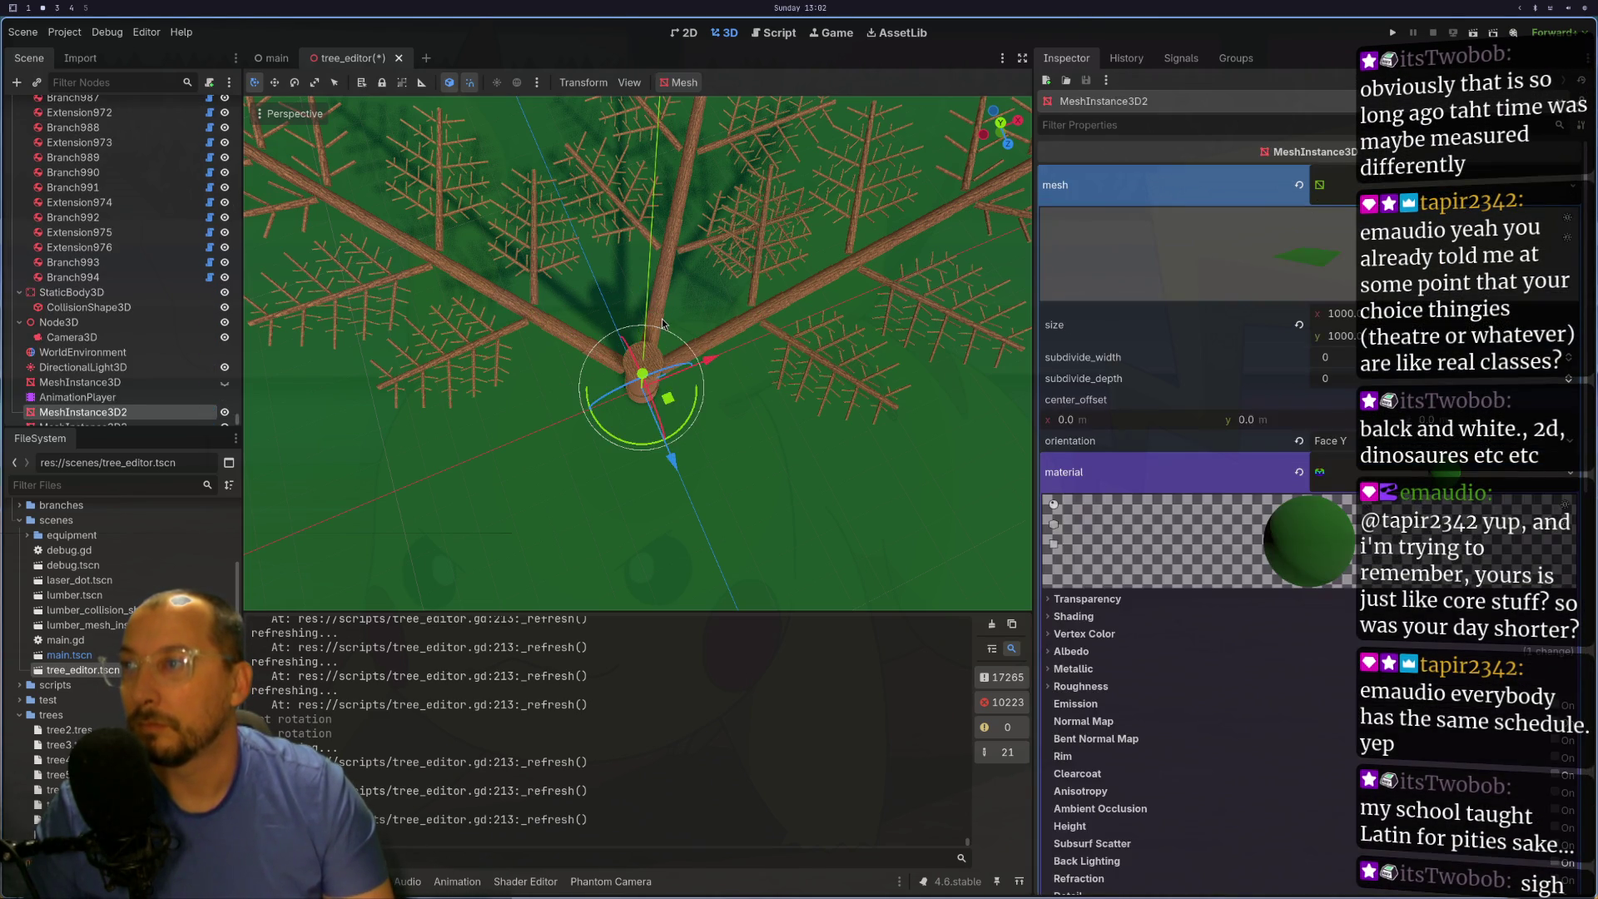
click(663, 323)
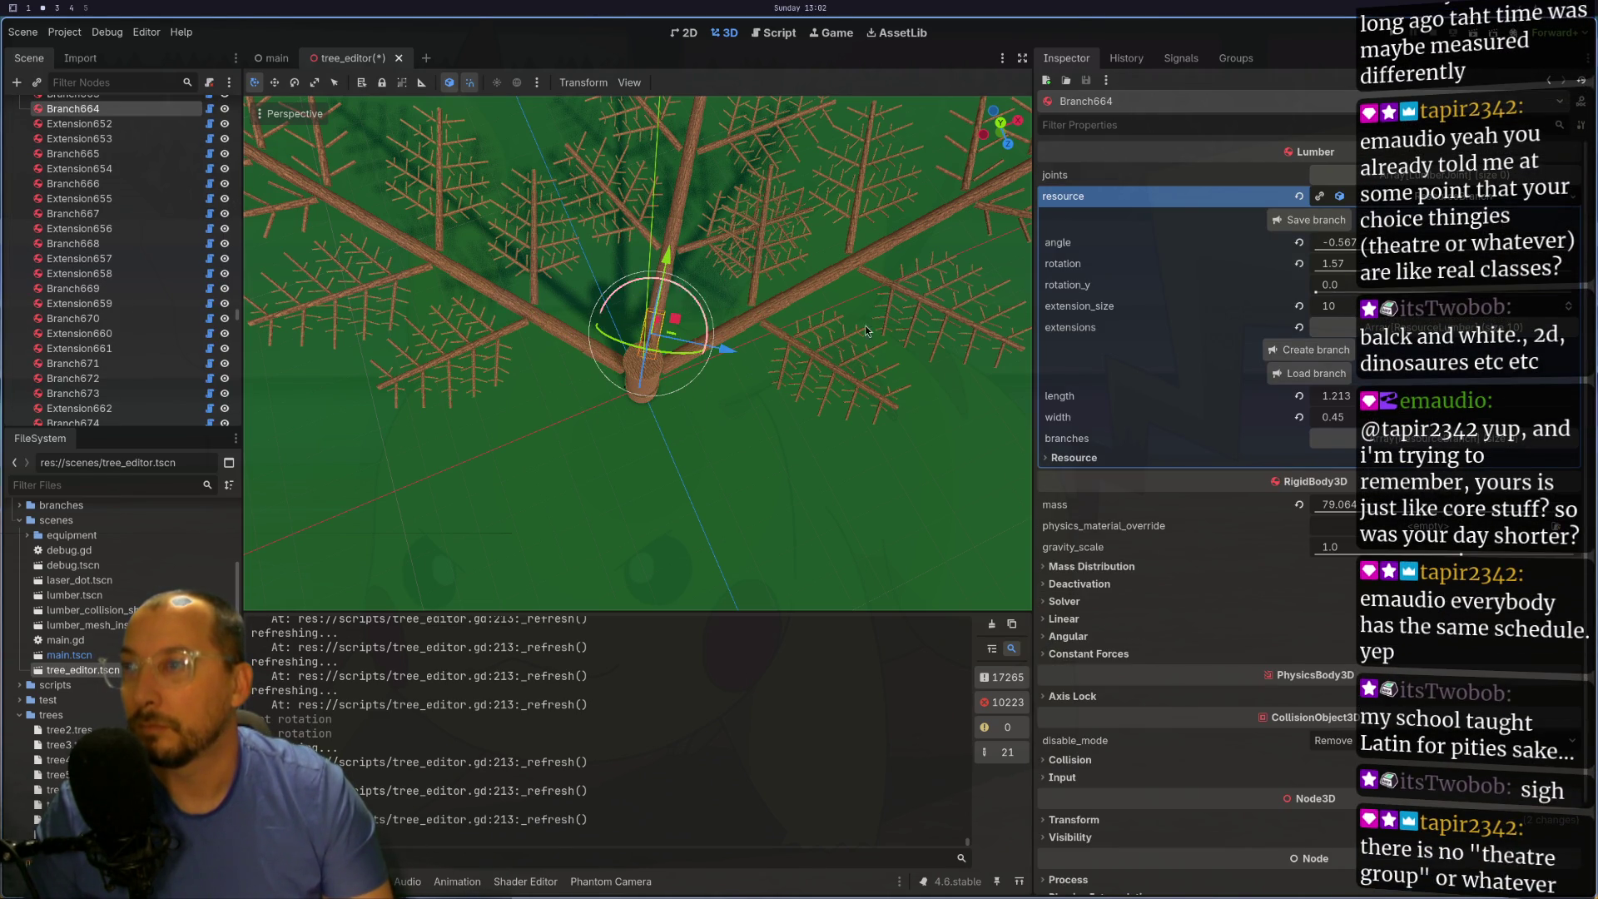
click(1445, 263)
- Set Branch664's rotation to 3.14, then fine-tune it to 3.094
text(3.1)
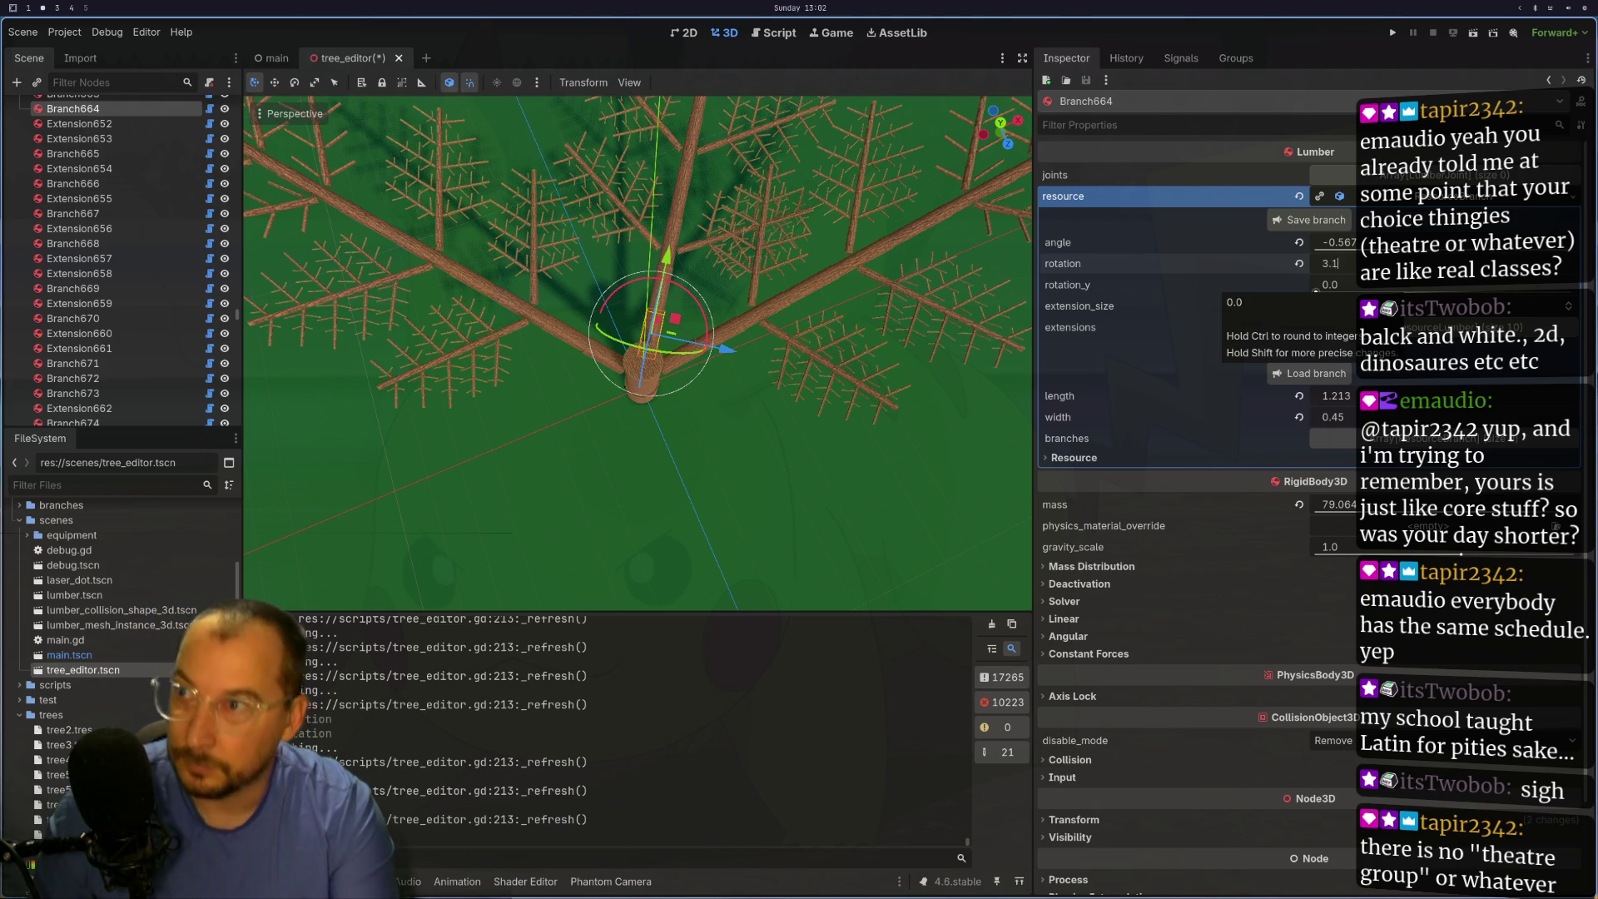
text(4)
key(Tab)
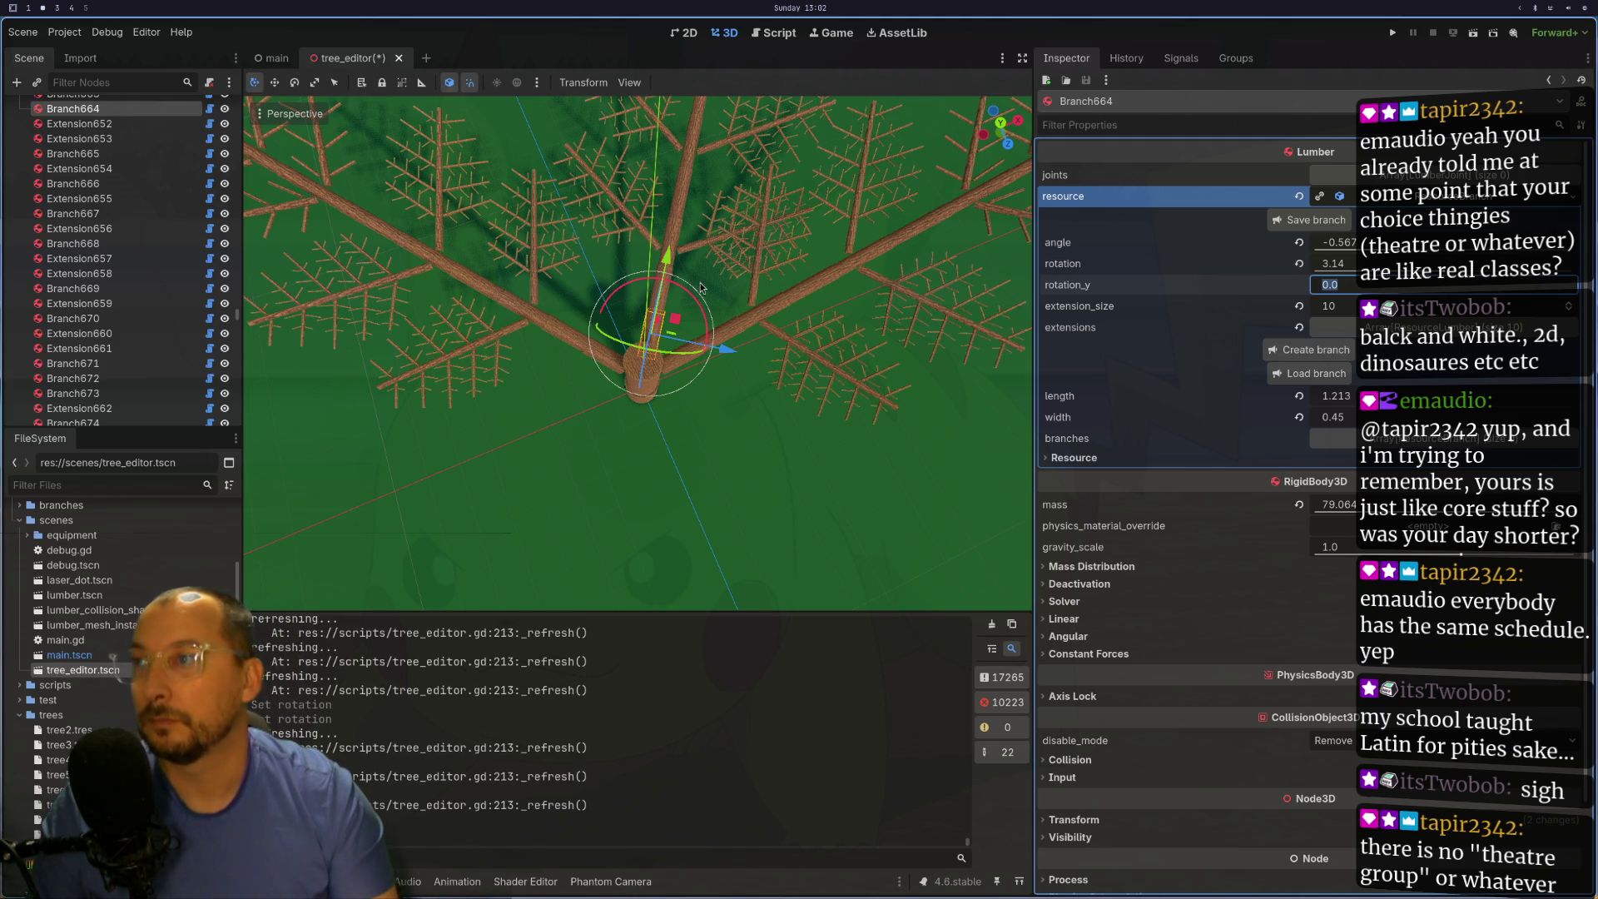
click(571, 336)
click(607, 360)
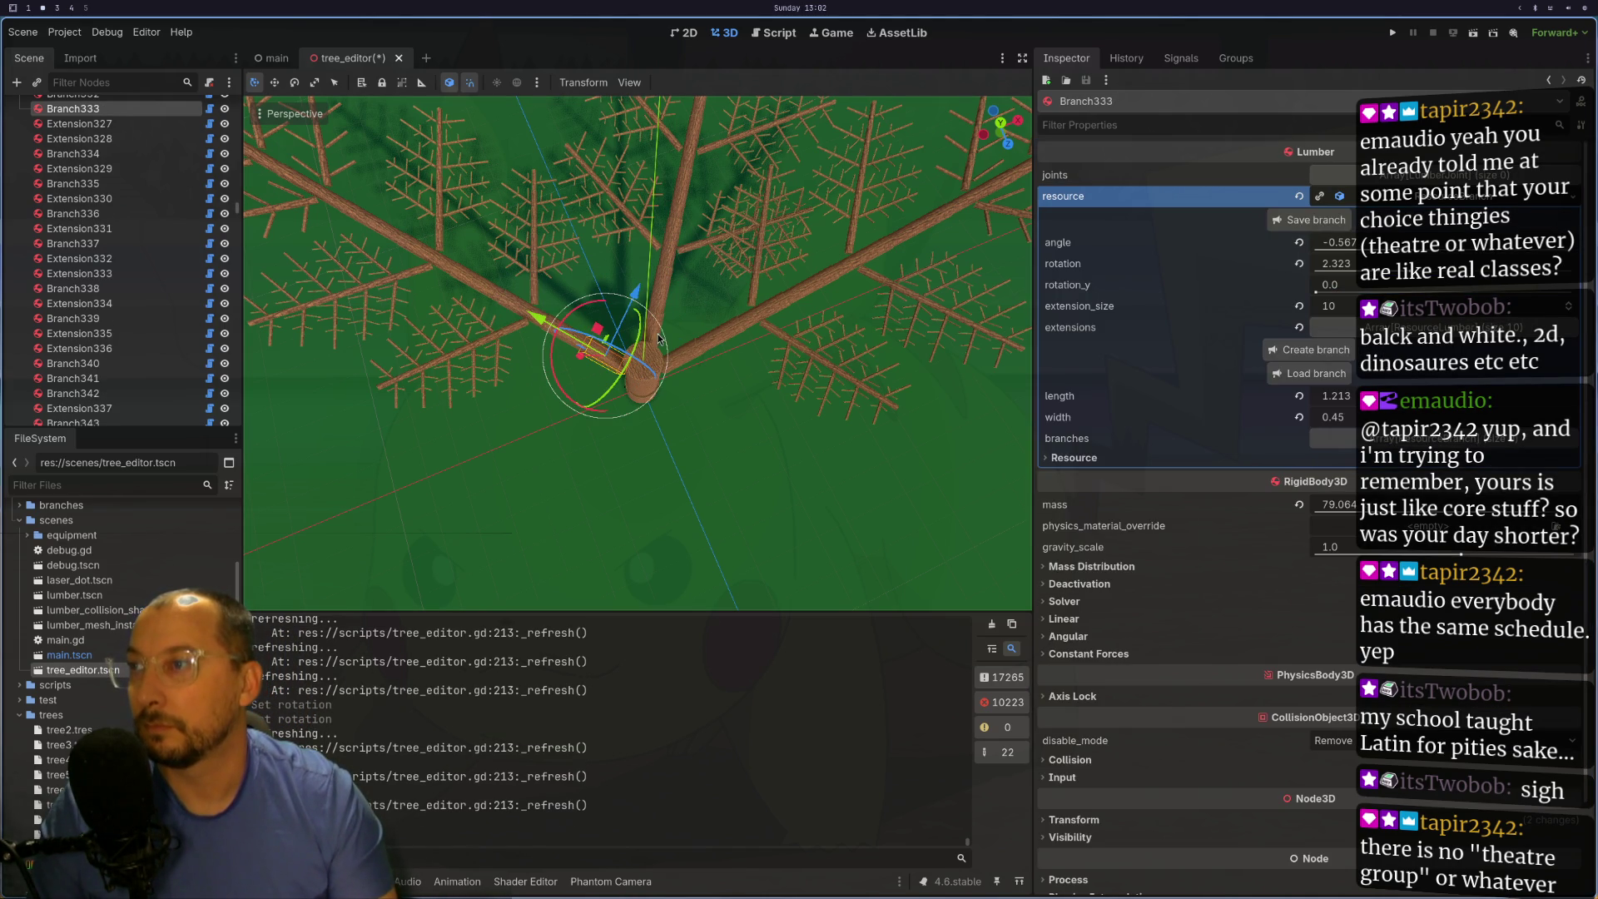
click(661, 333)
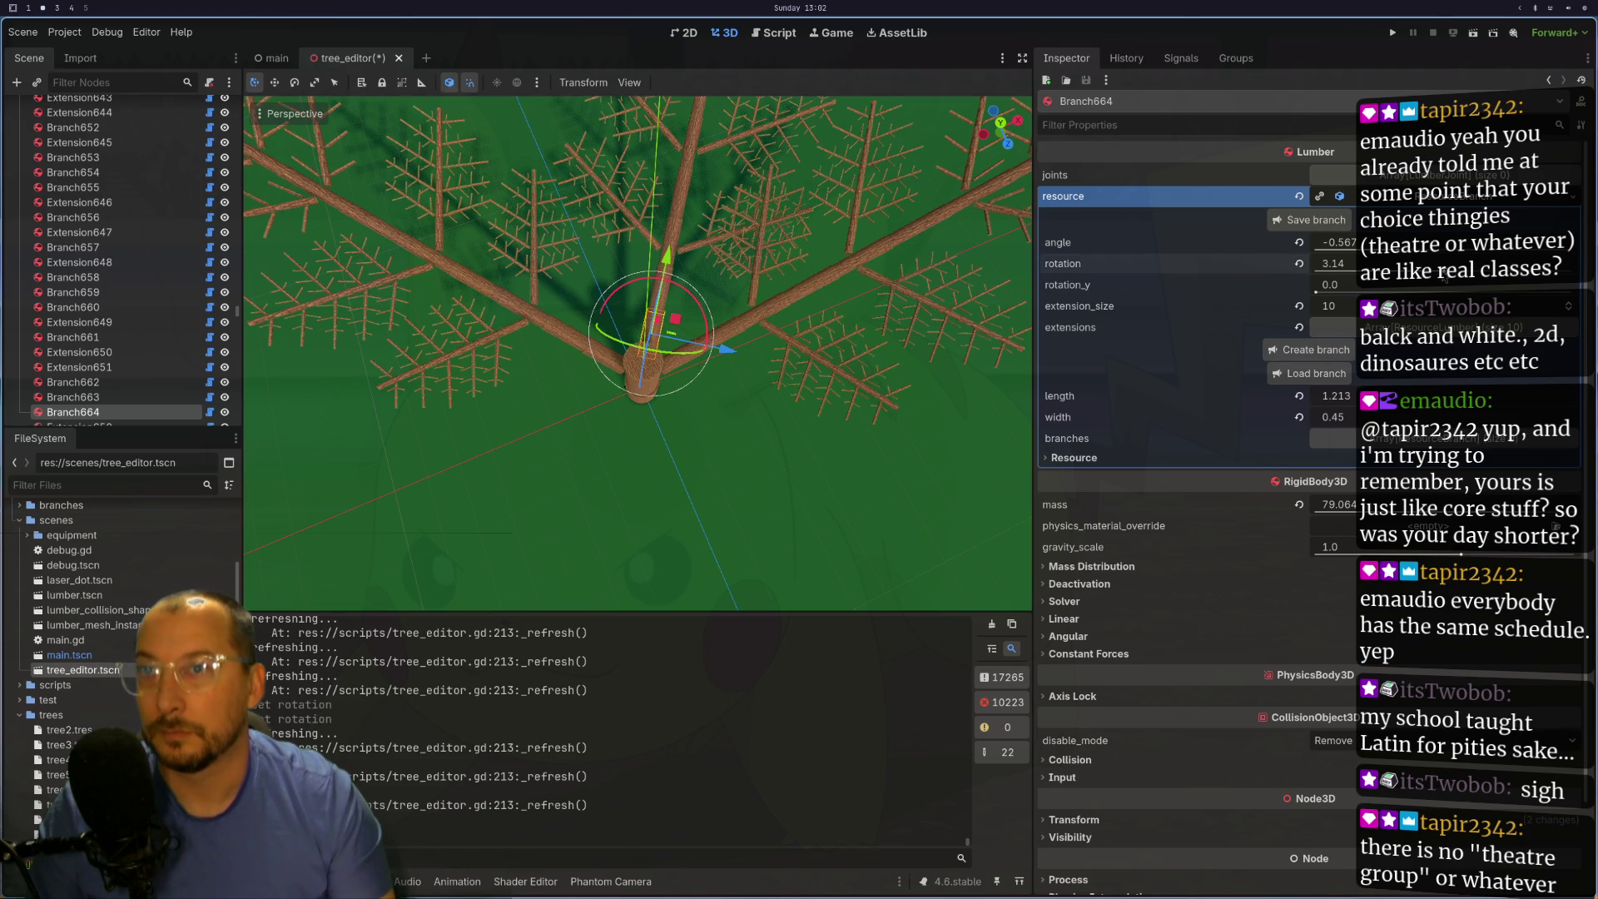
drag(1439, 265, 1443, 278)
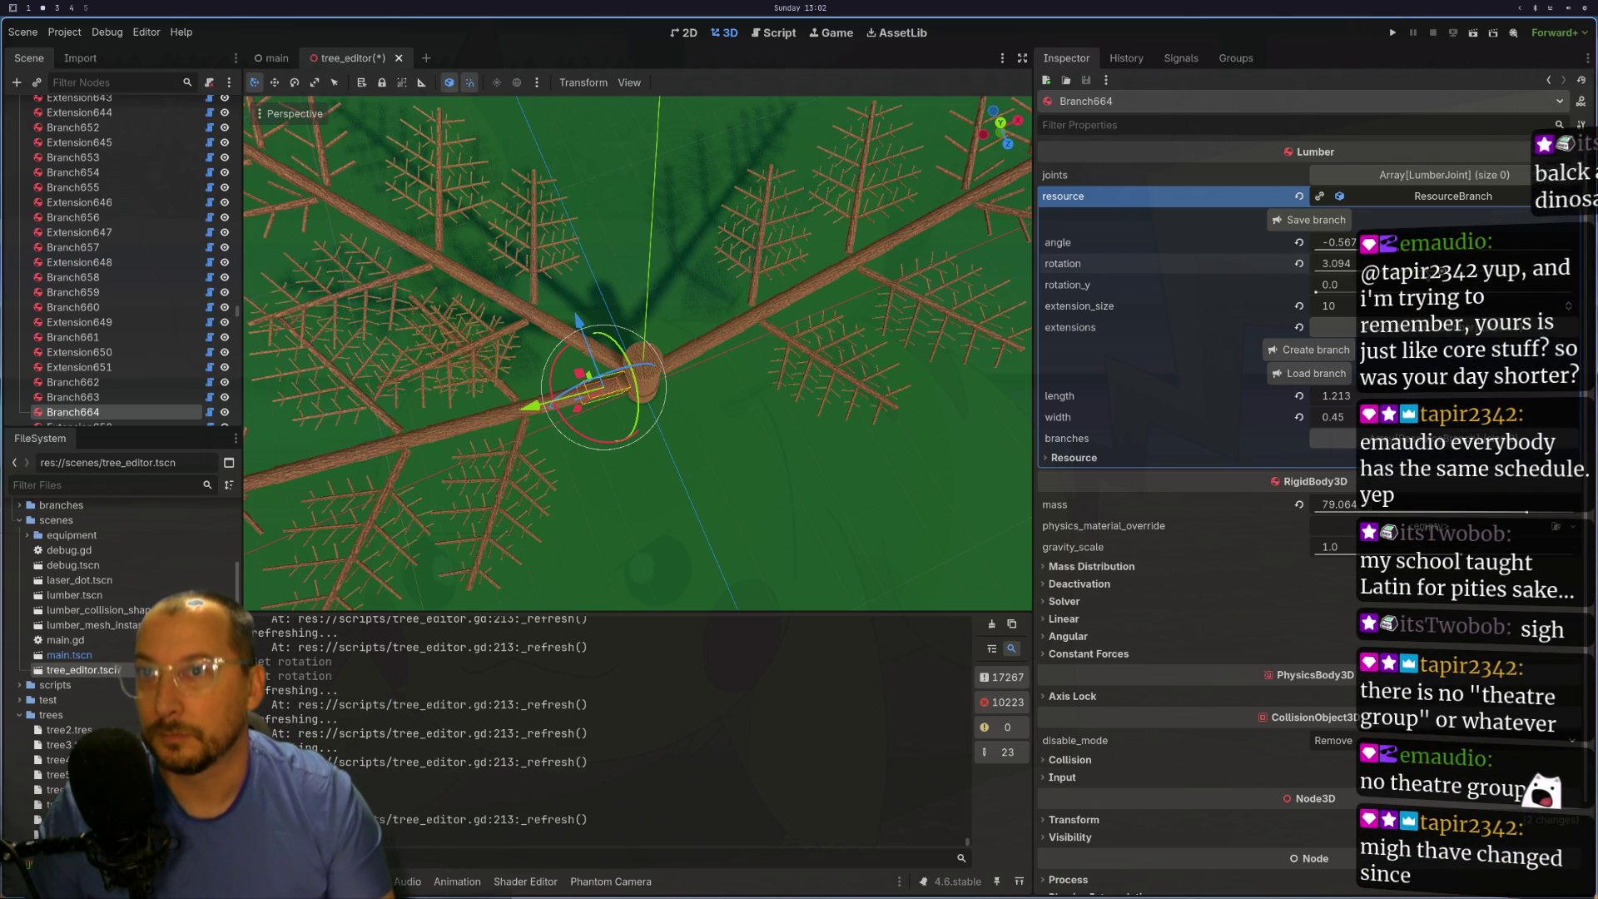
- Select Branch333 and enter 3.14/2 so its rotation becomes 1.57
click(526, 274)
click(602, 350)
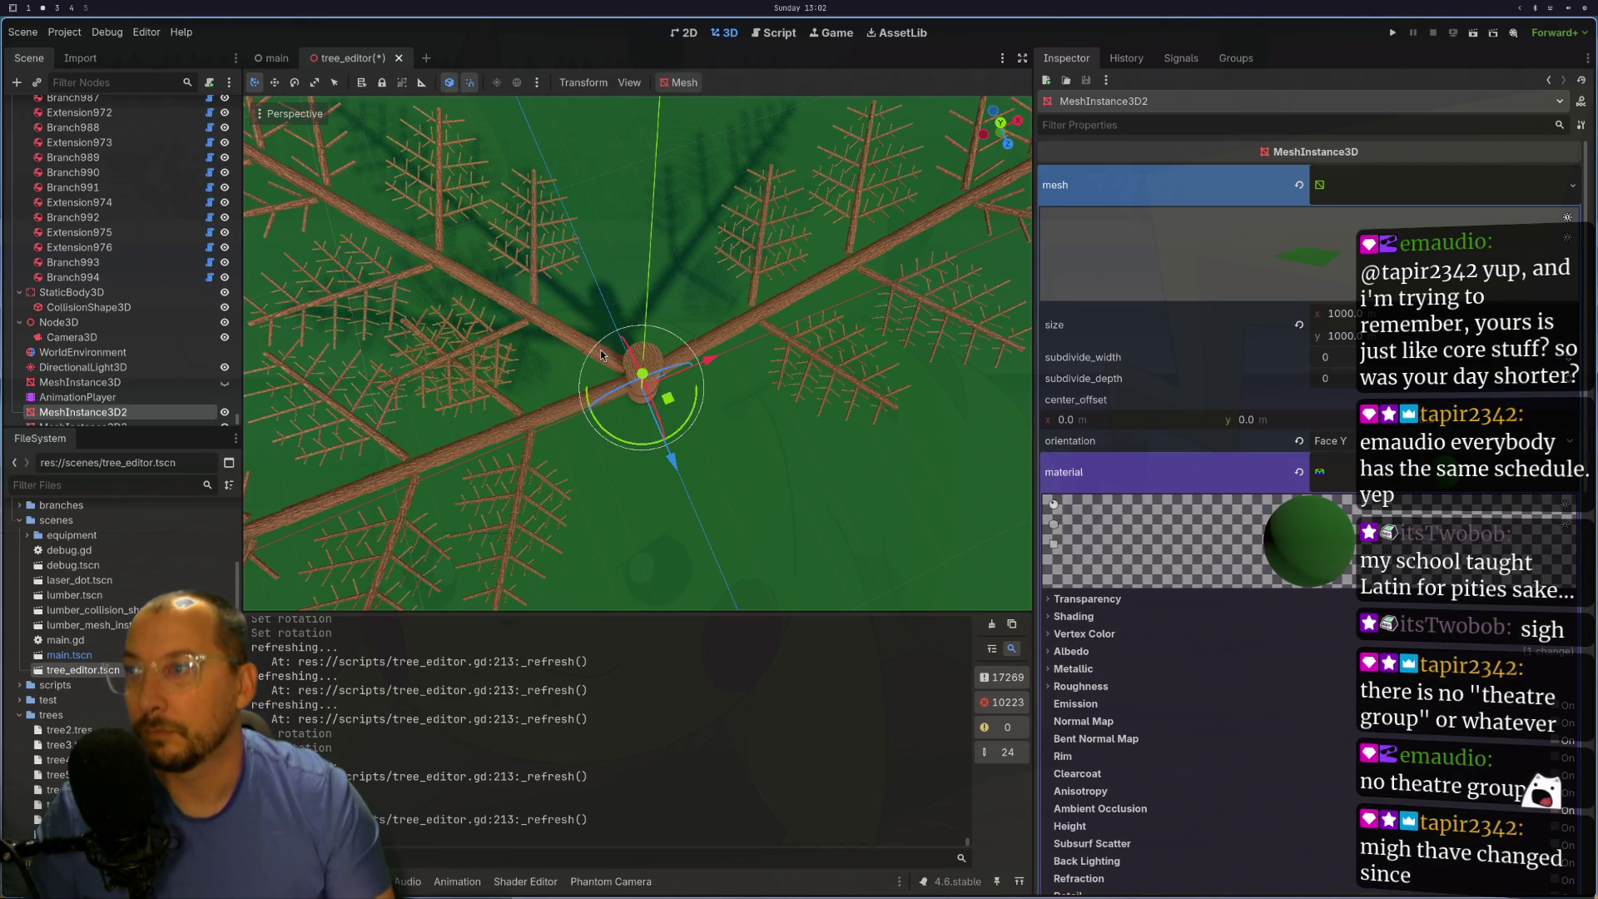
click(605, 354)
click(1362, 265)
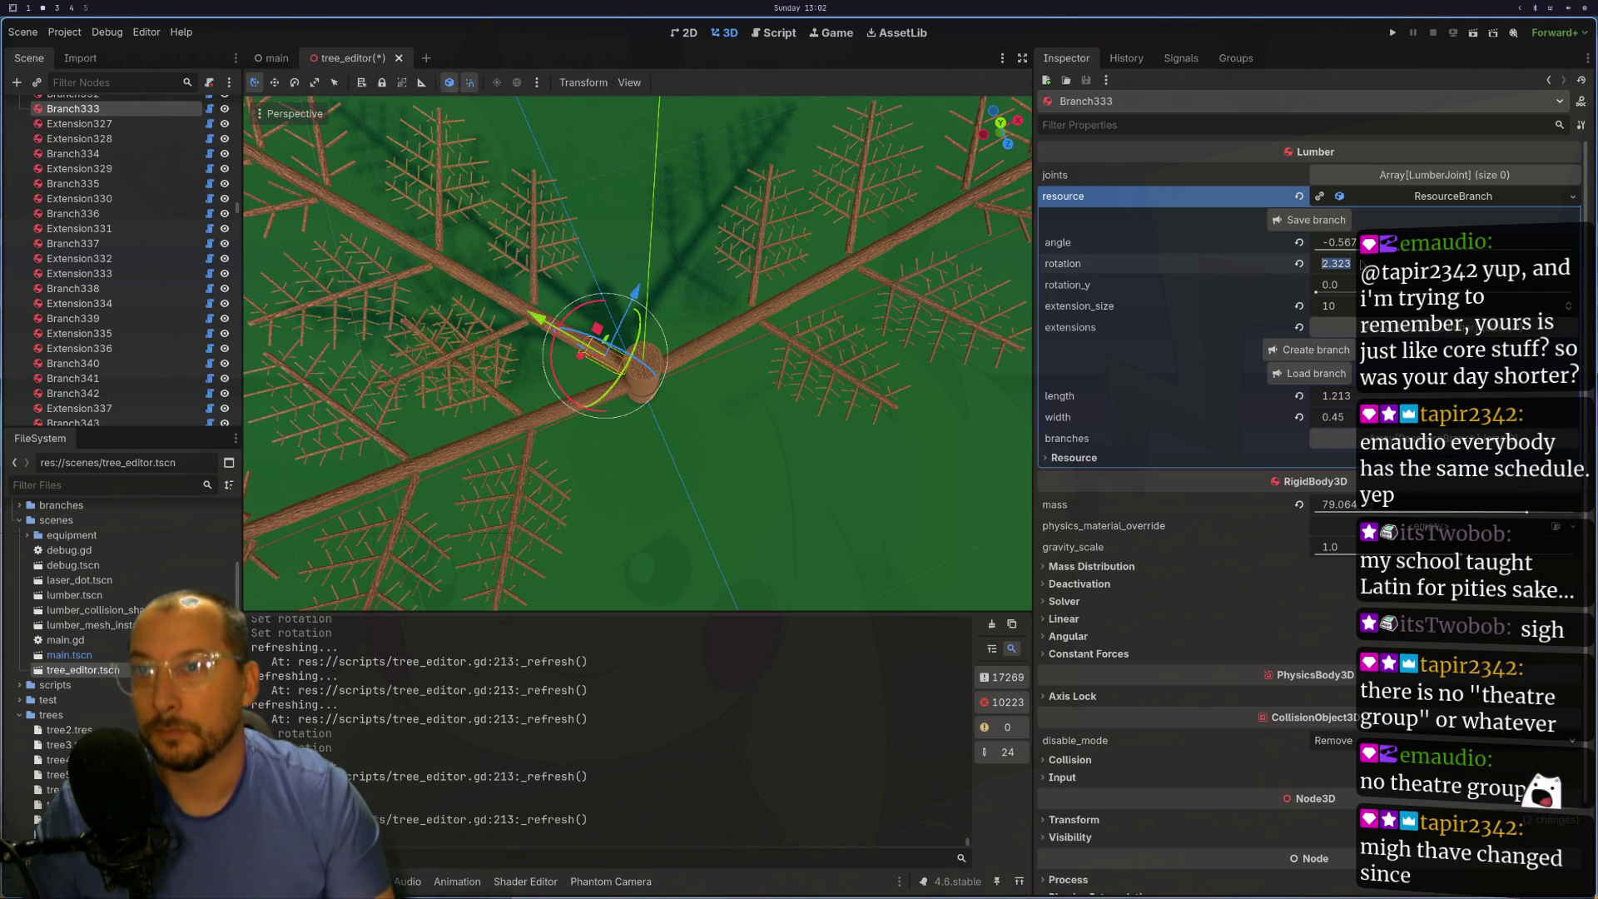
text(3.14/2)
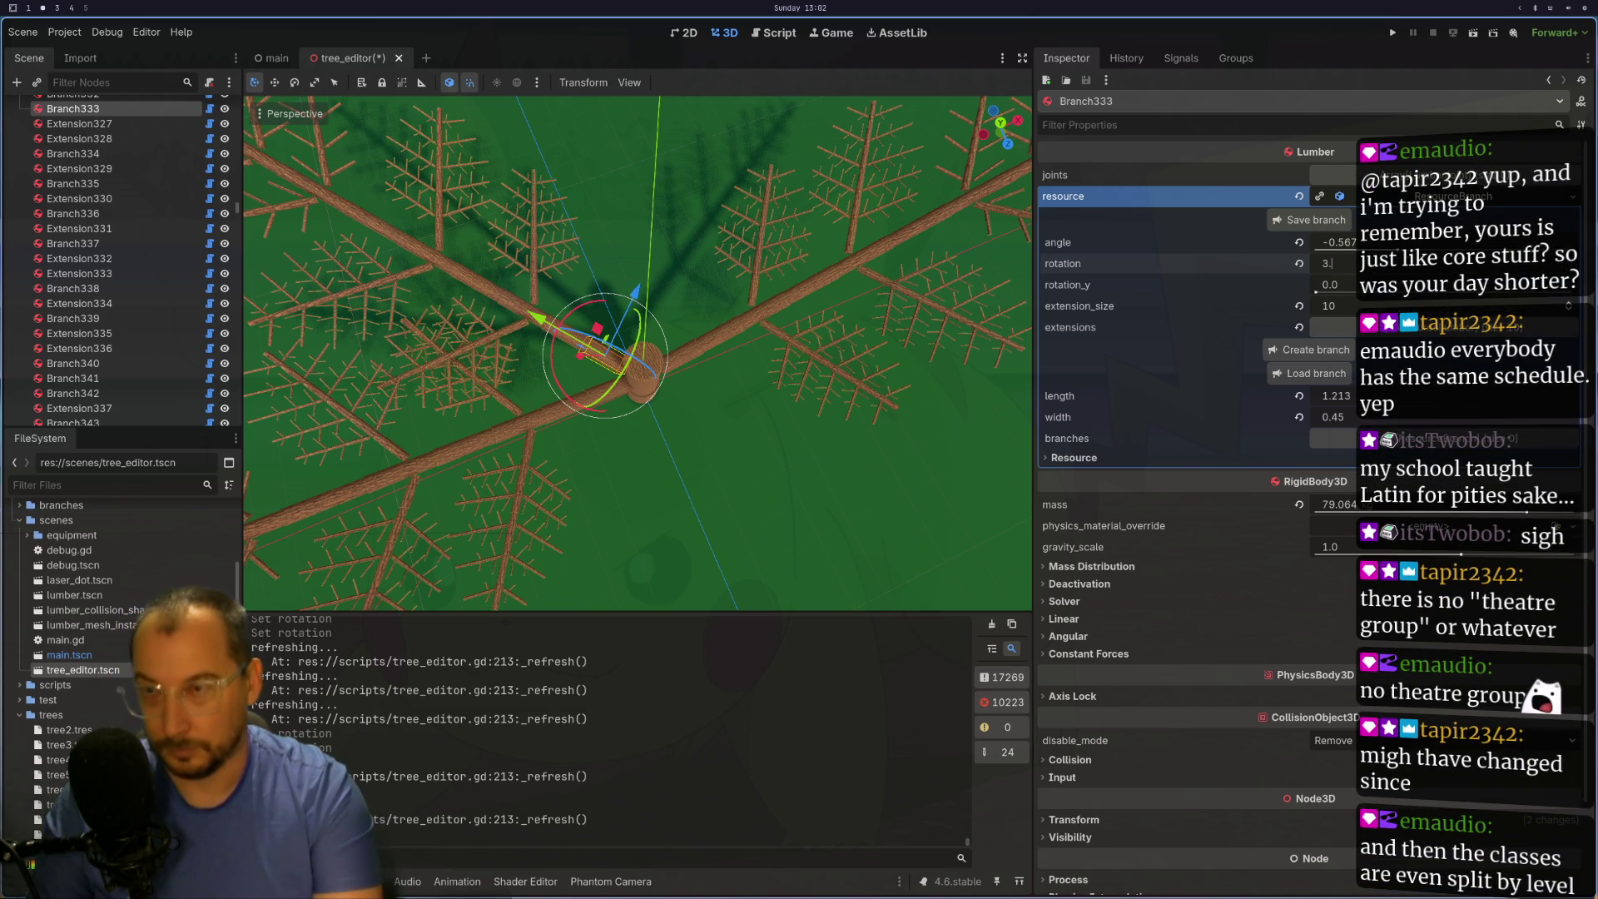
key(Return)
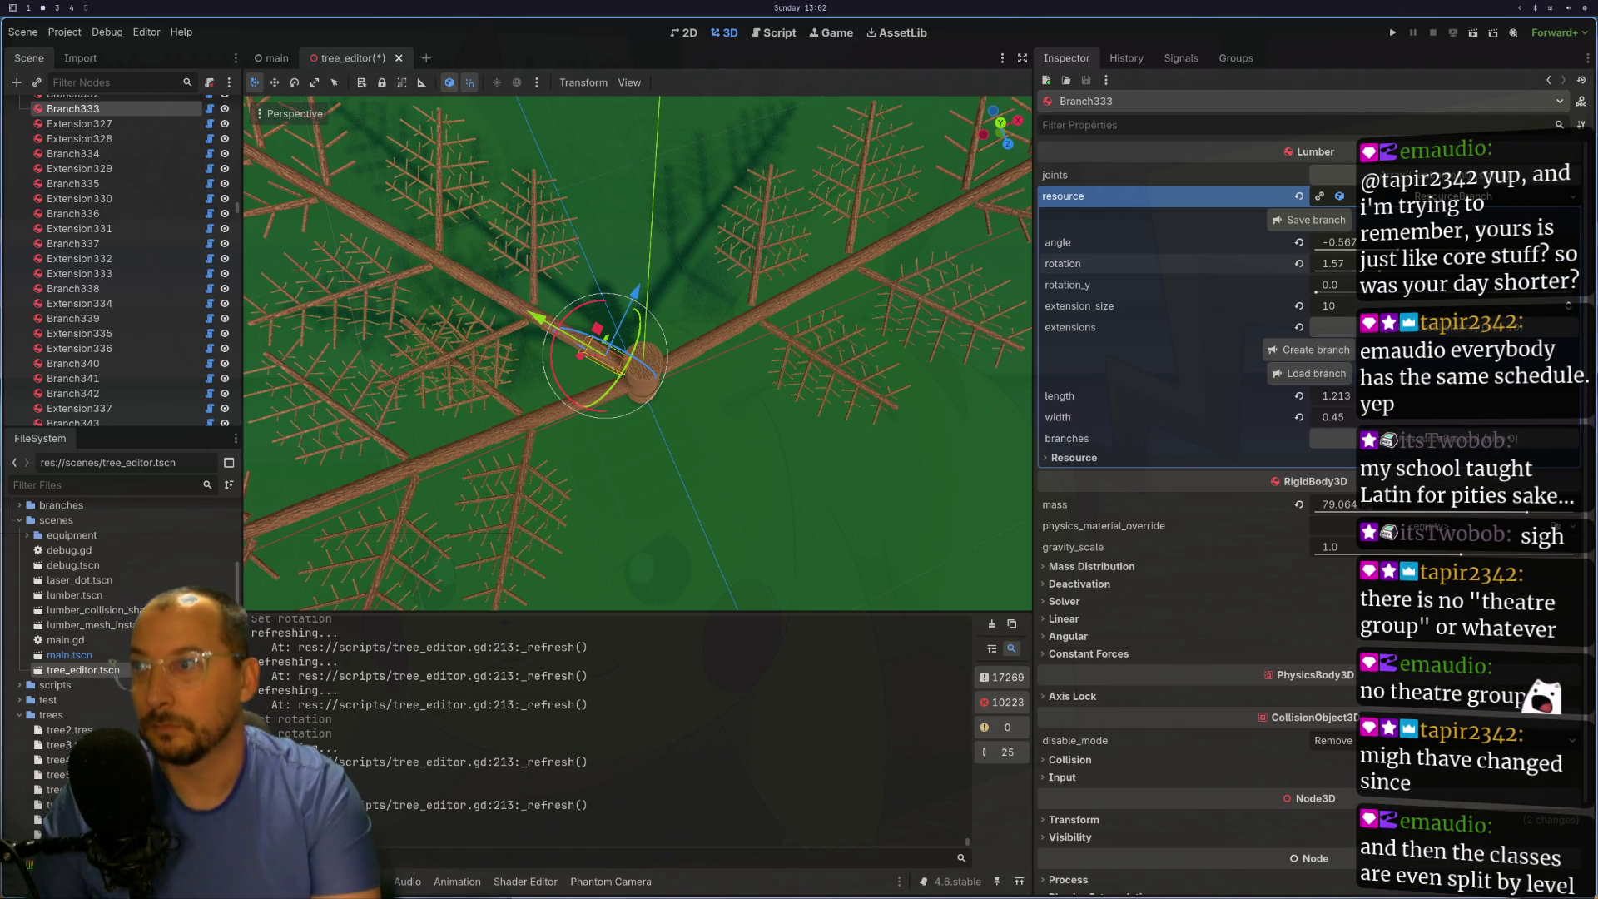
click(1319, 289)
click(508, 333)
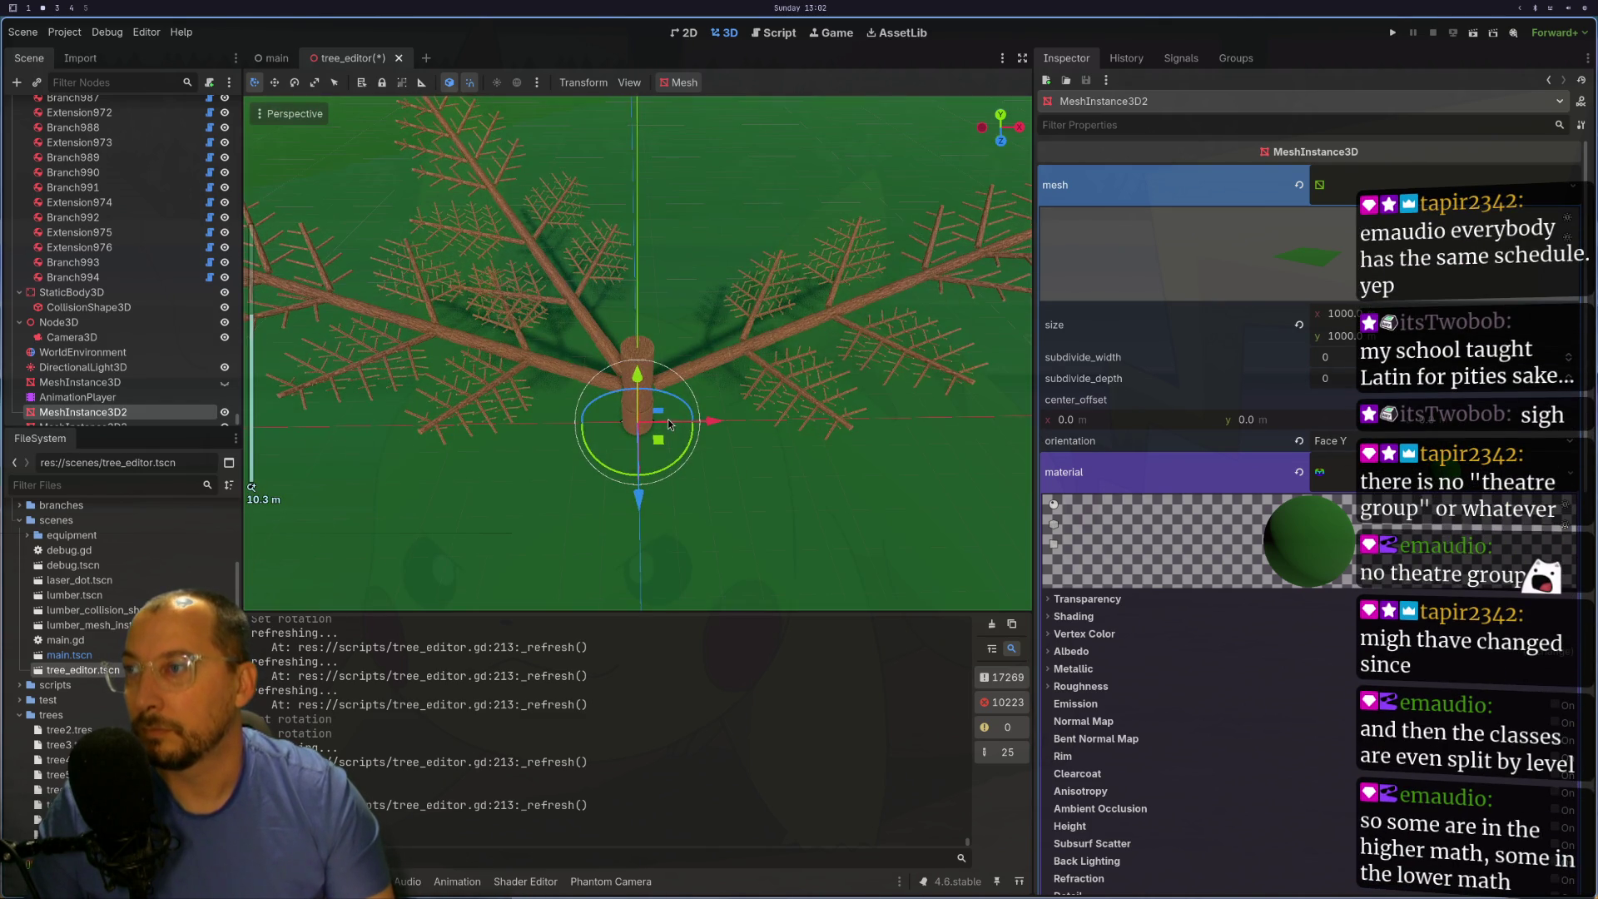
scroll(668, 424, up, 5)
- Select the trunk Extension and bring up the dialog for loading branch_with_no_insides.tres
click(632, 516)
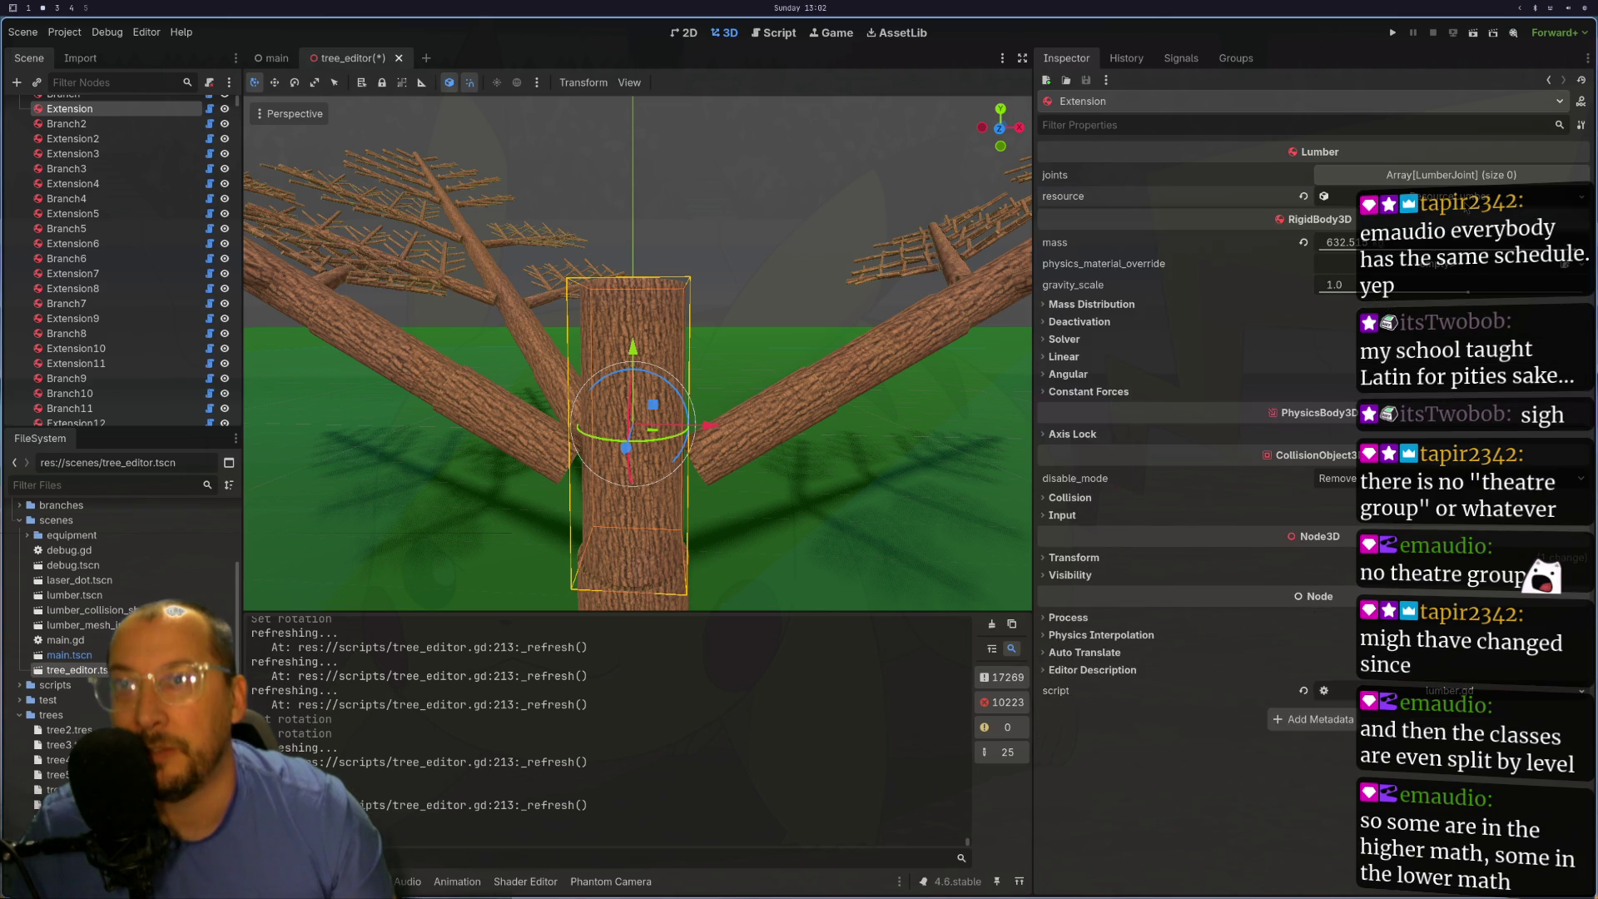
click(1321, 243)
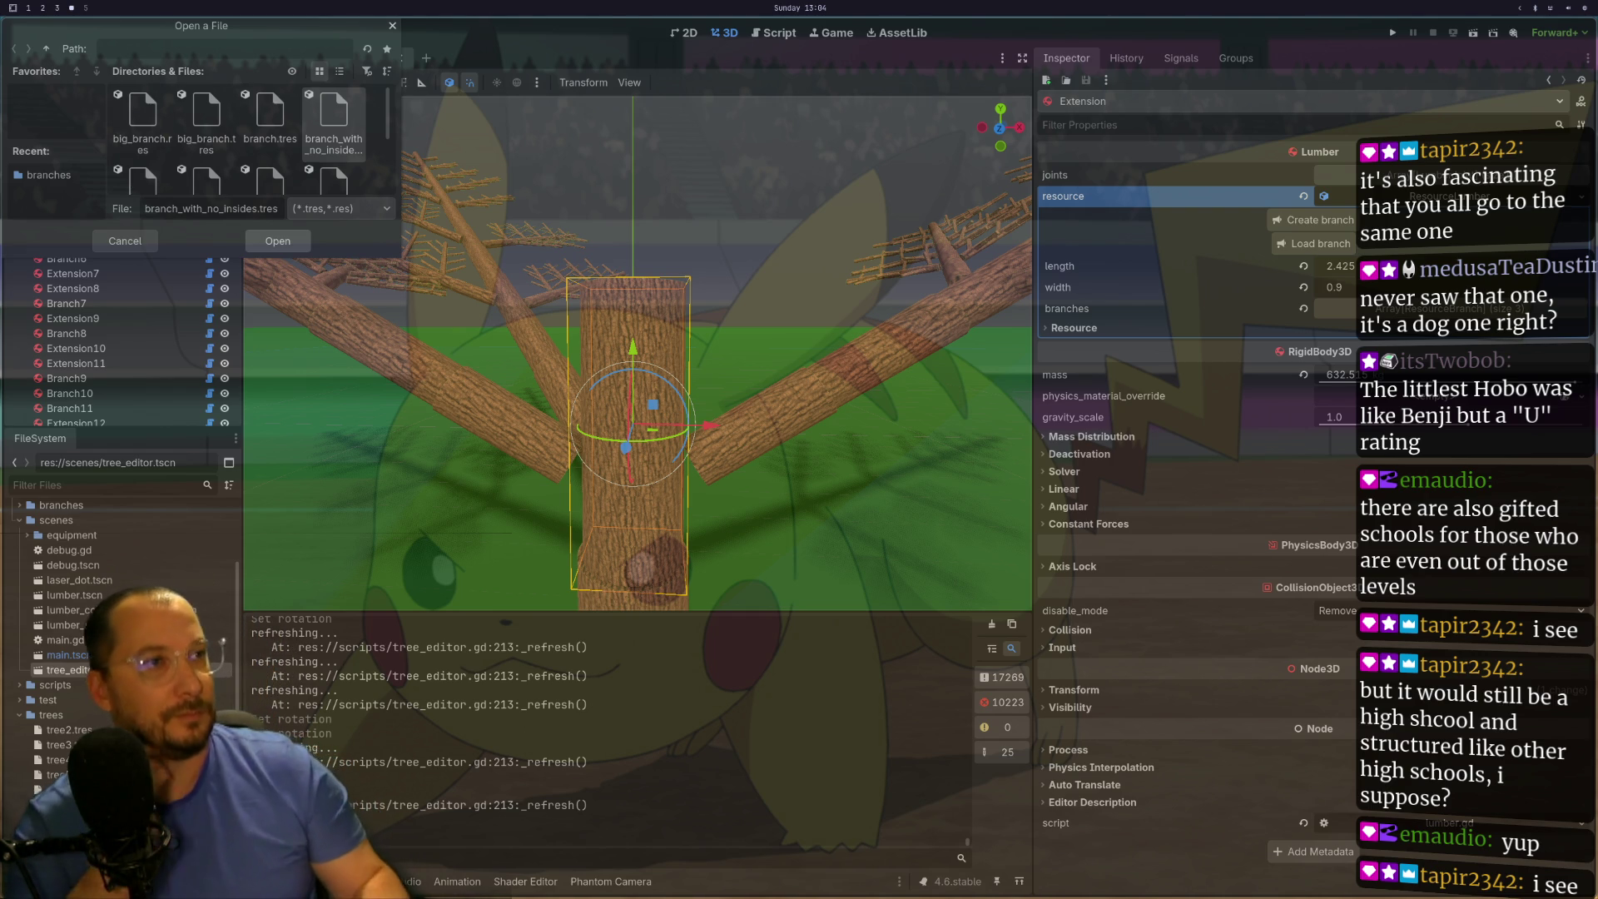
- Load the chosen branch resource onto the trunk and view the regrown tree from above
key(Return)
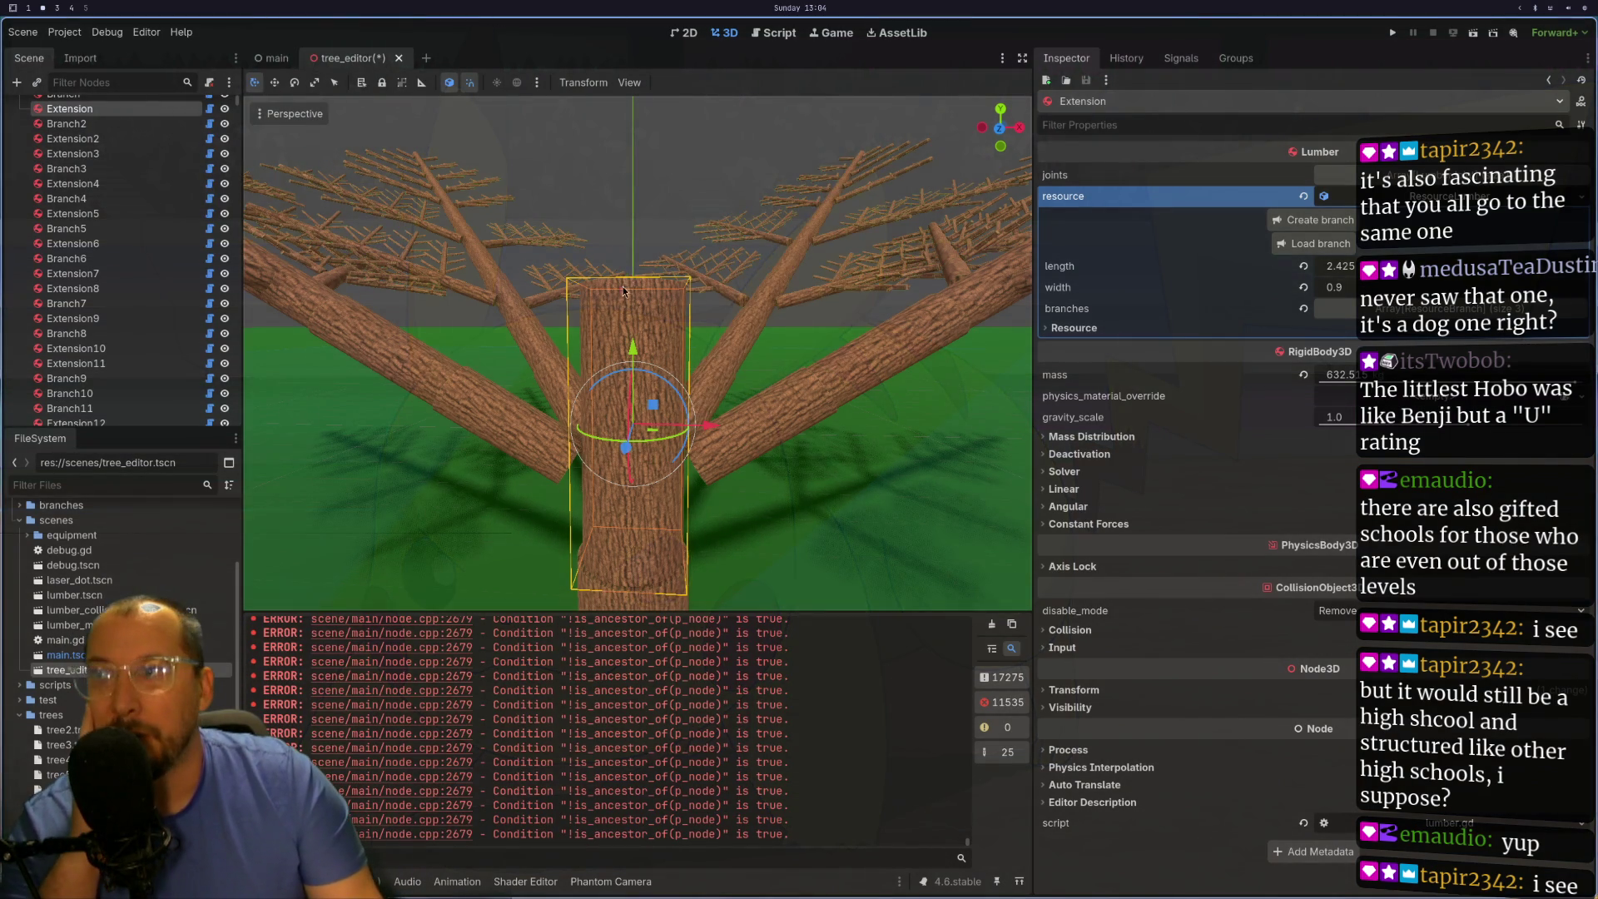
mouse_move(787, 124)
mouse_down()
mouse_move(806, 454)
mouse_move(837, 432)
mouse_move(769, 346)
mouse_up()
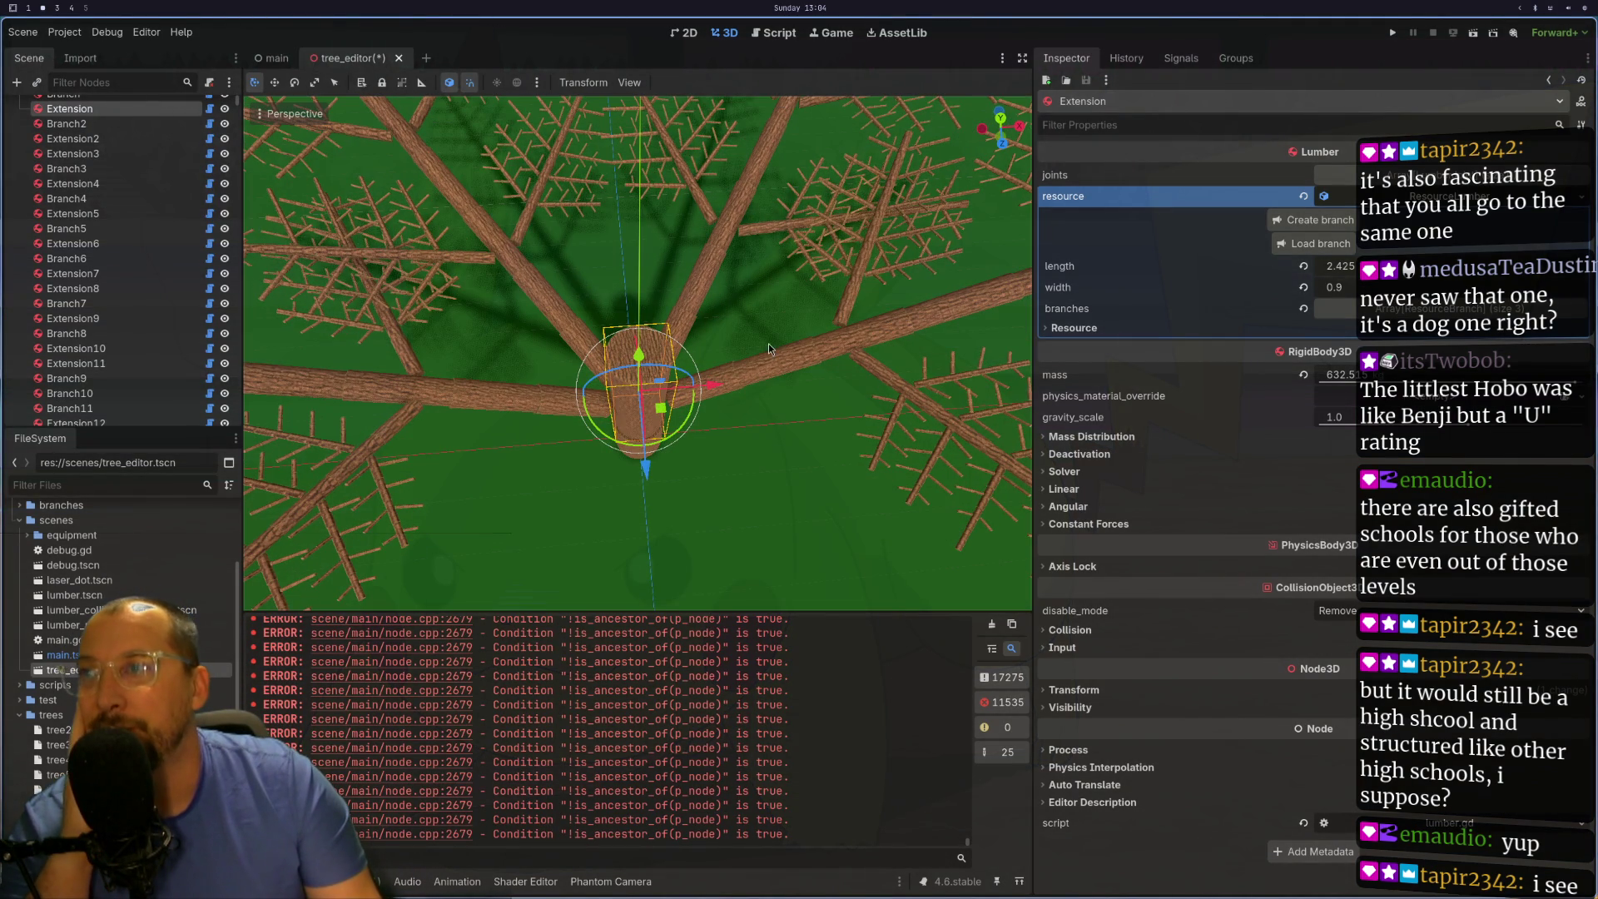
click(595, 349)
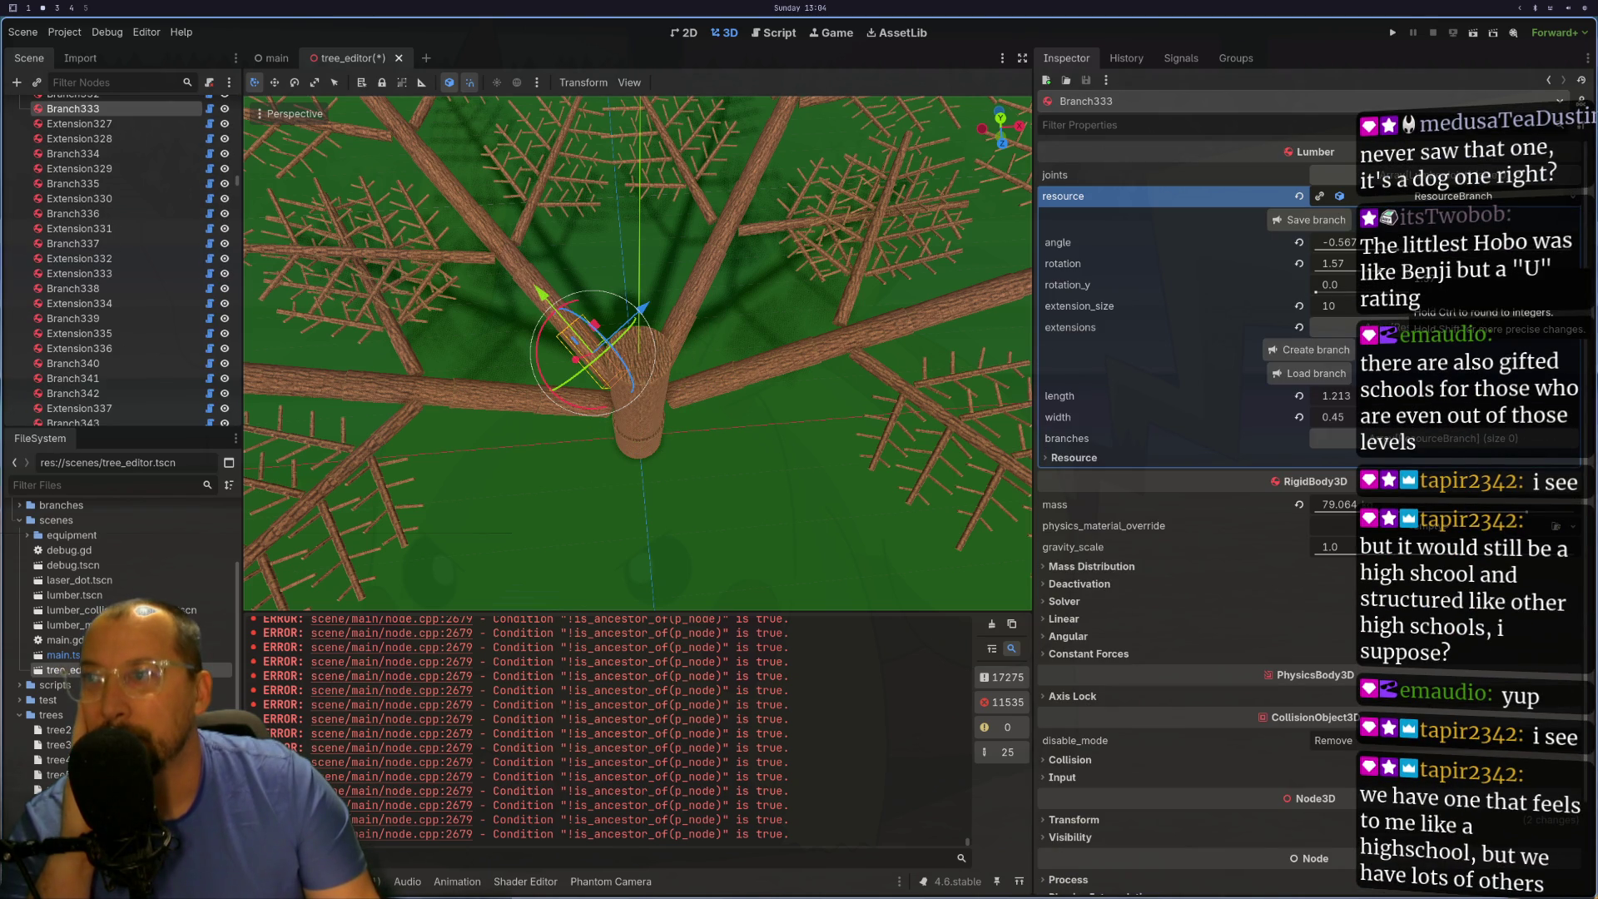
- Raise Branch995's rotation from 0.947 to about 1.05 in its resource properties
click(686, 329)
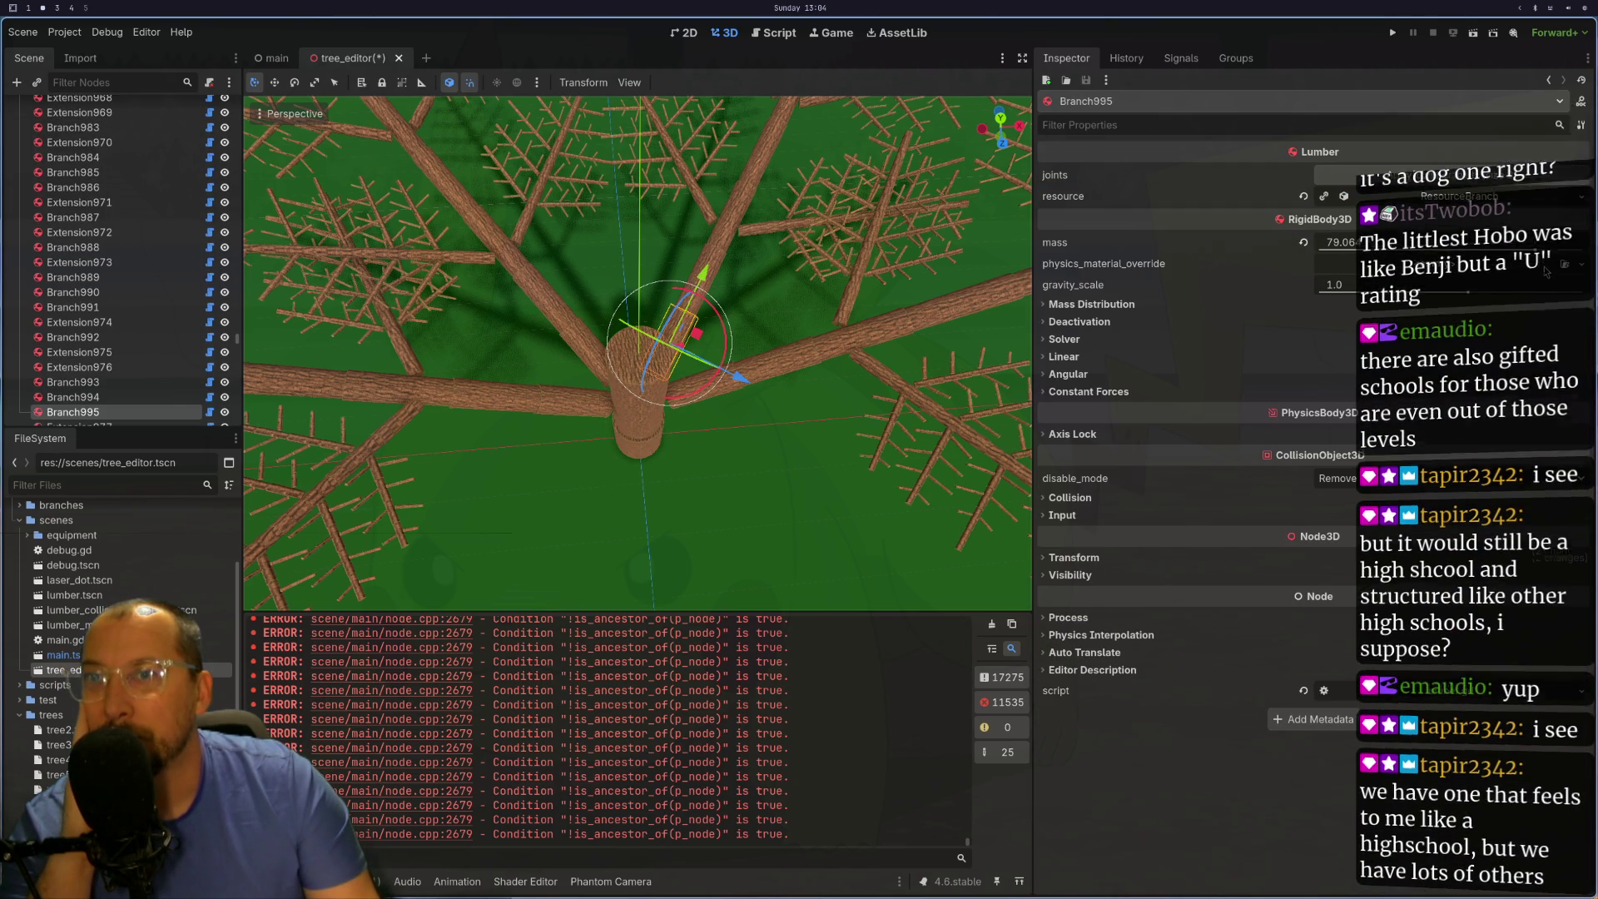
click(1414, 197)
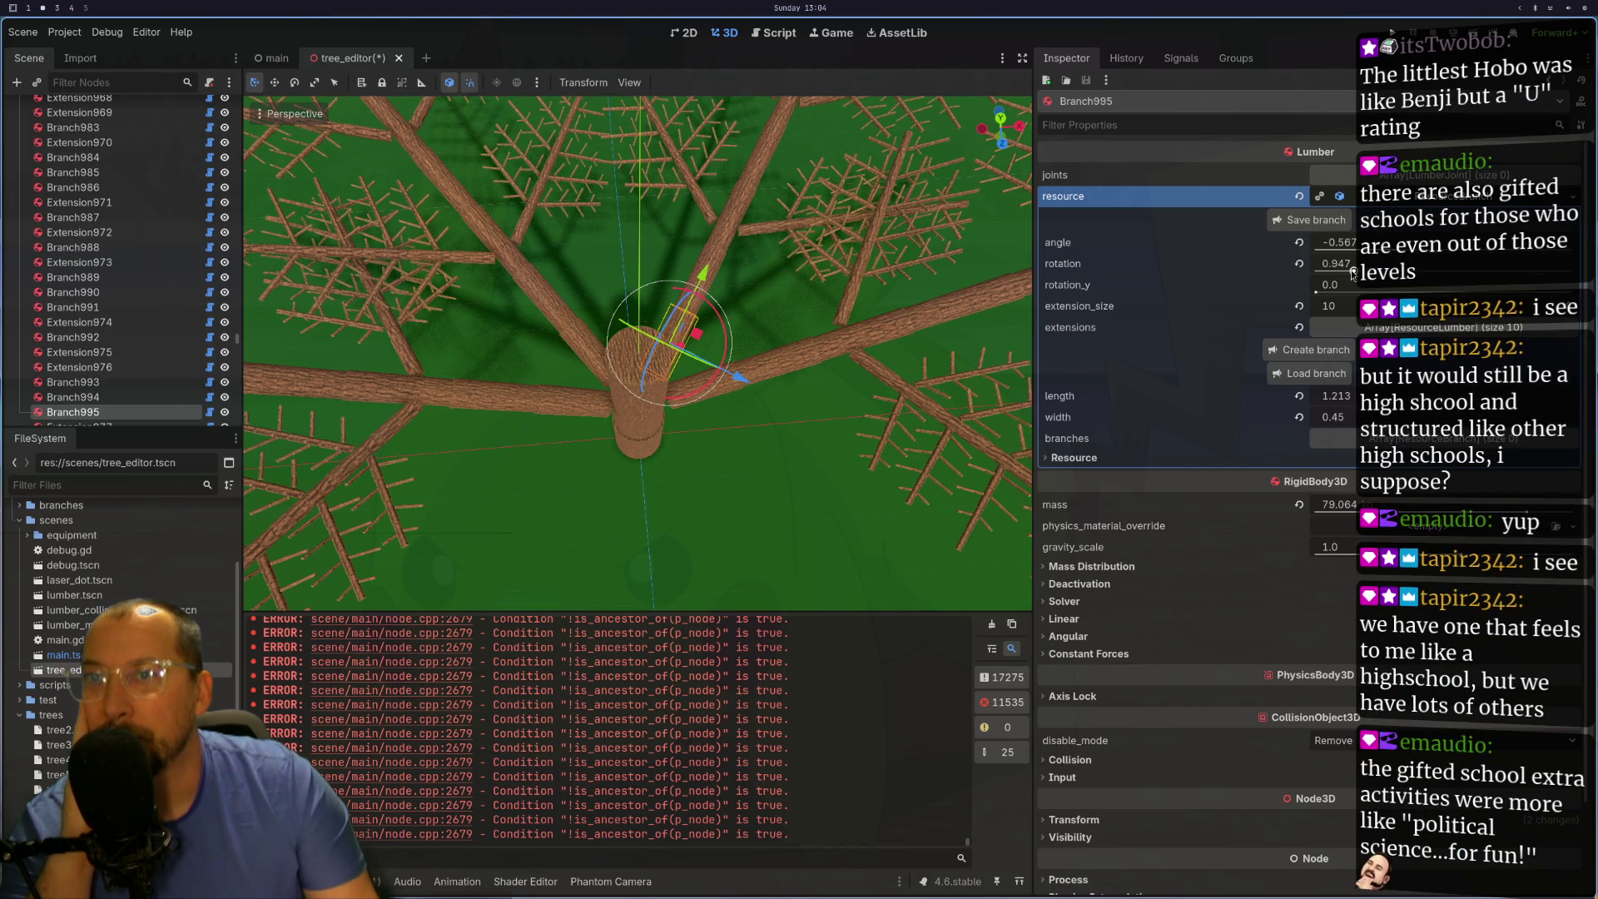
drag(1353, 274, 1356, 275)
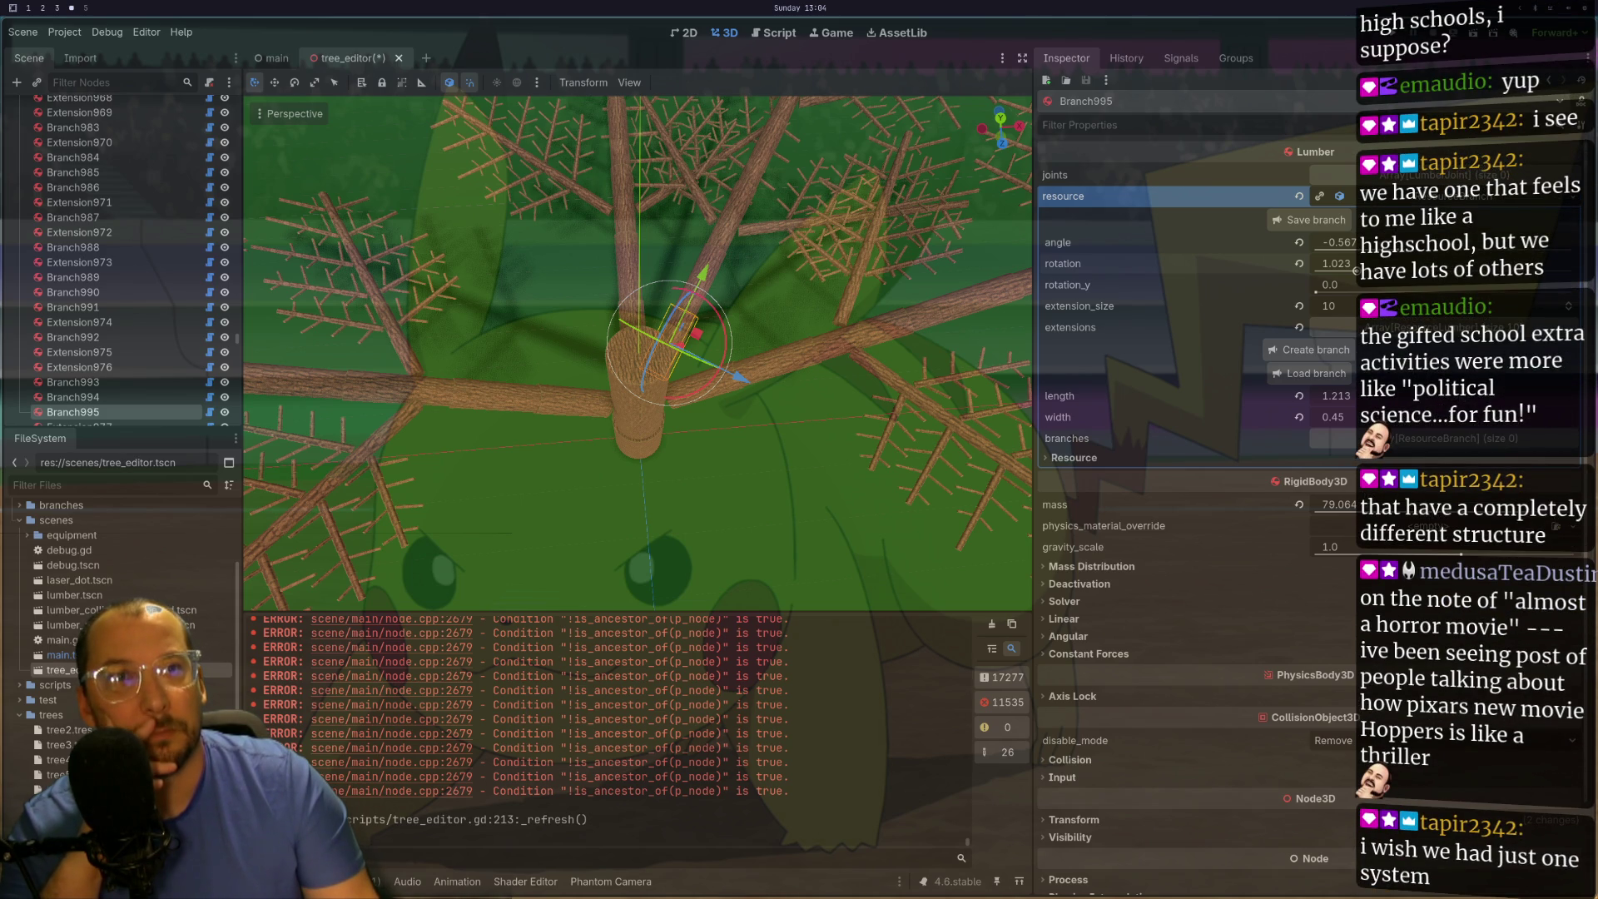
drag(1336, 263, 1349, 263)
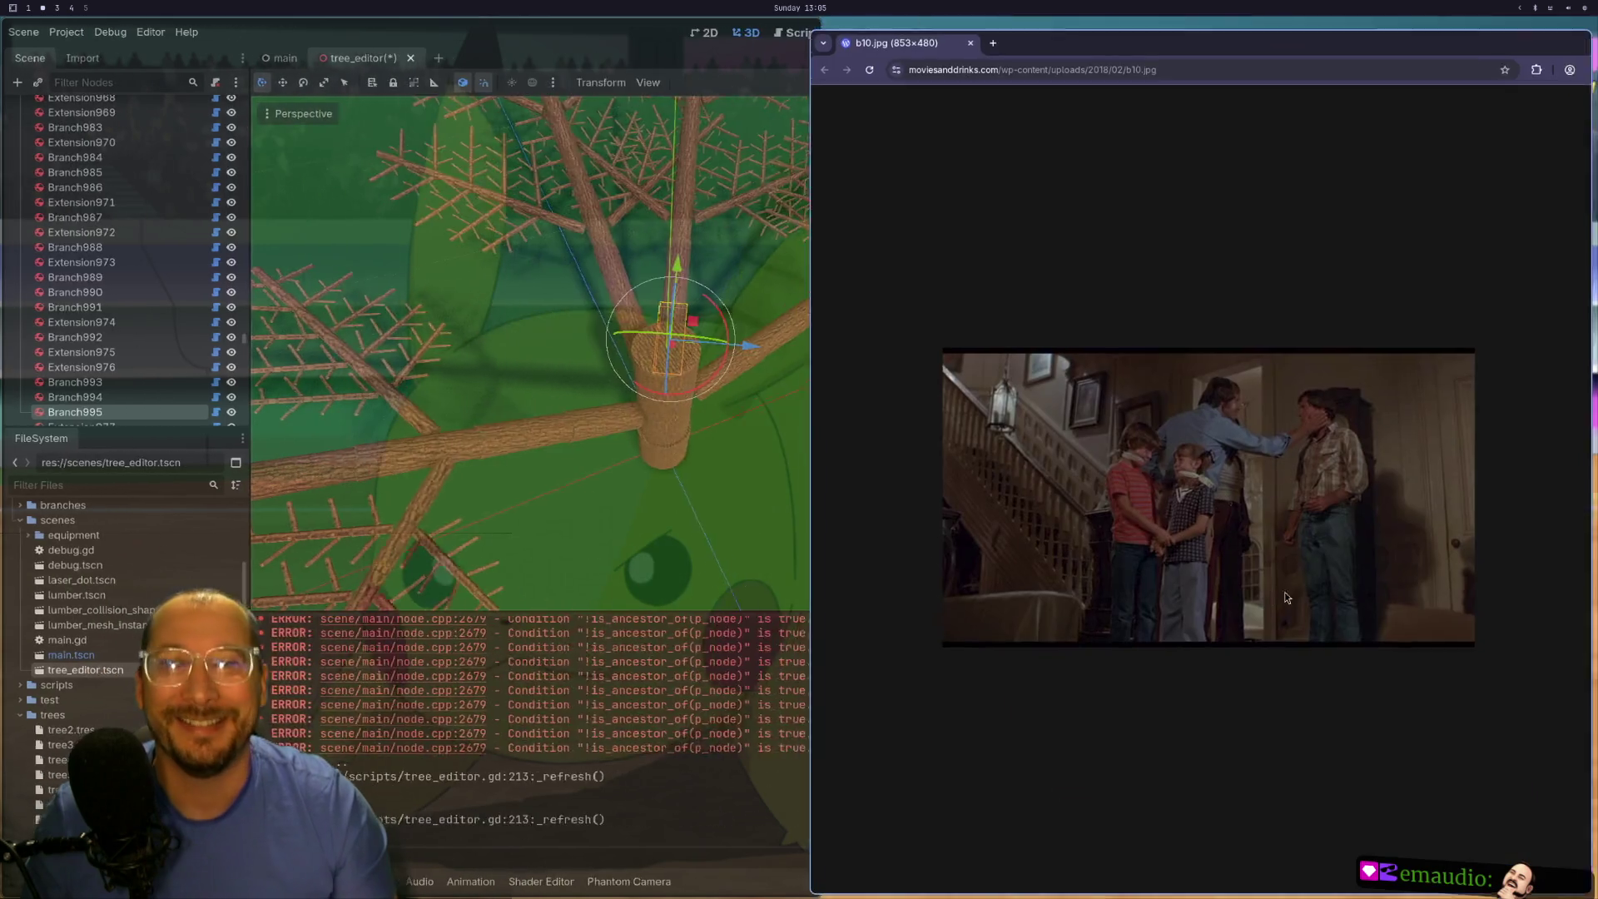
- View the b10.jpg movie still fullscreen and zoomed, then show the Benji poster windowed
double_click(1285, 591)
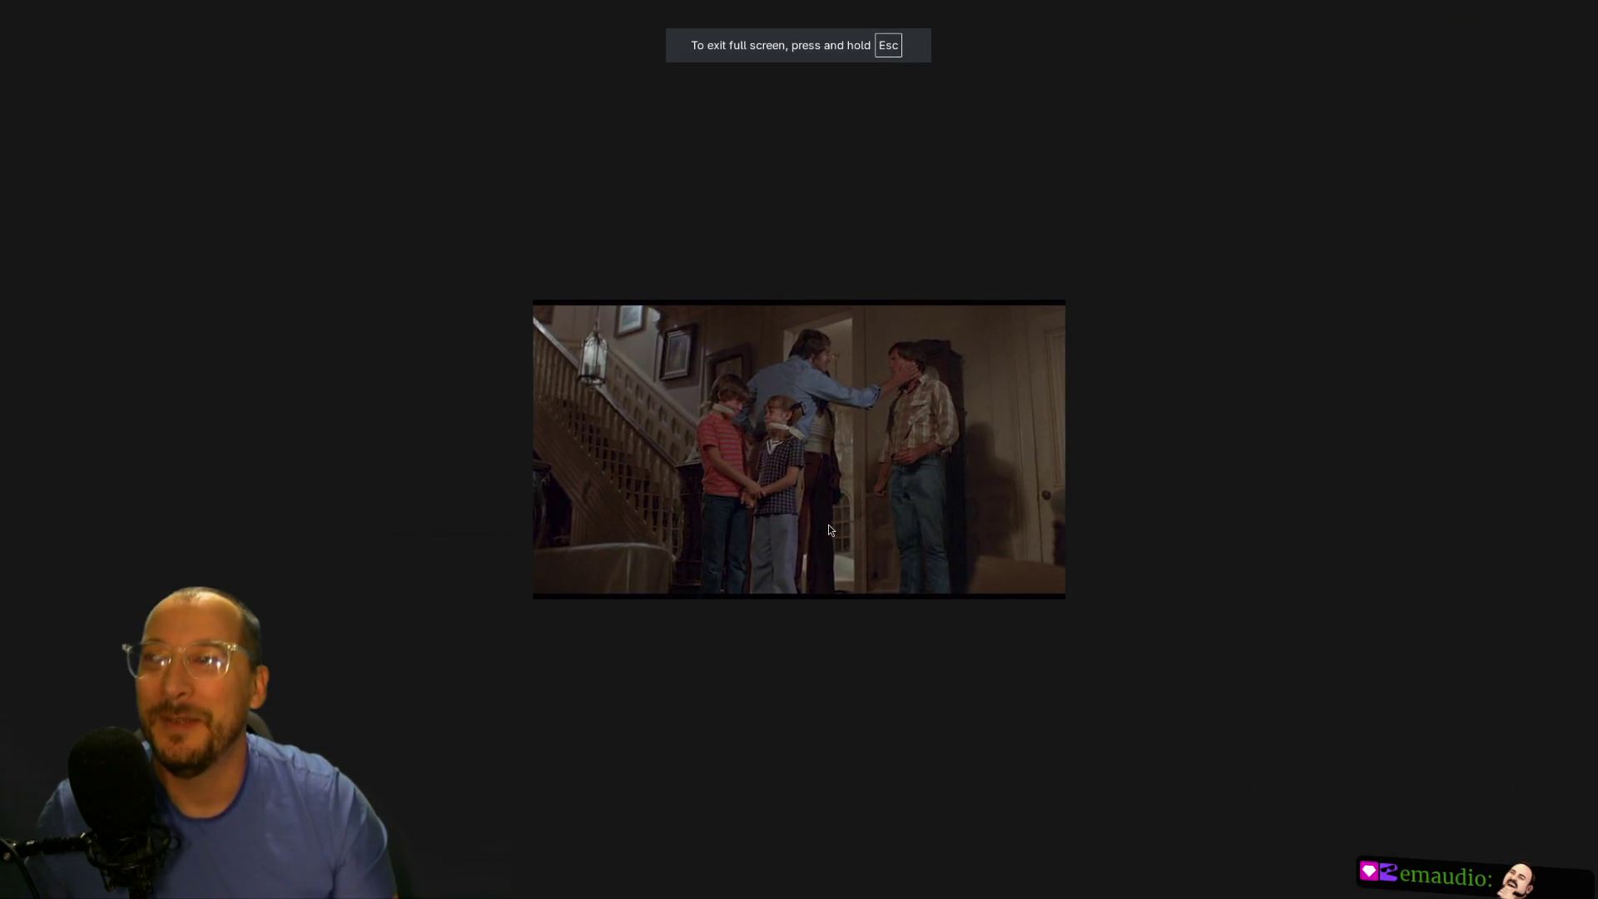
key(ctrl+plus)
key(ctrl+plus)
key(ctrl+plus)
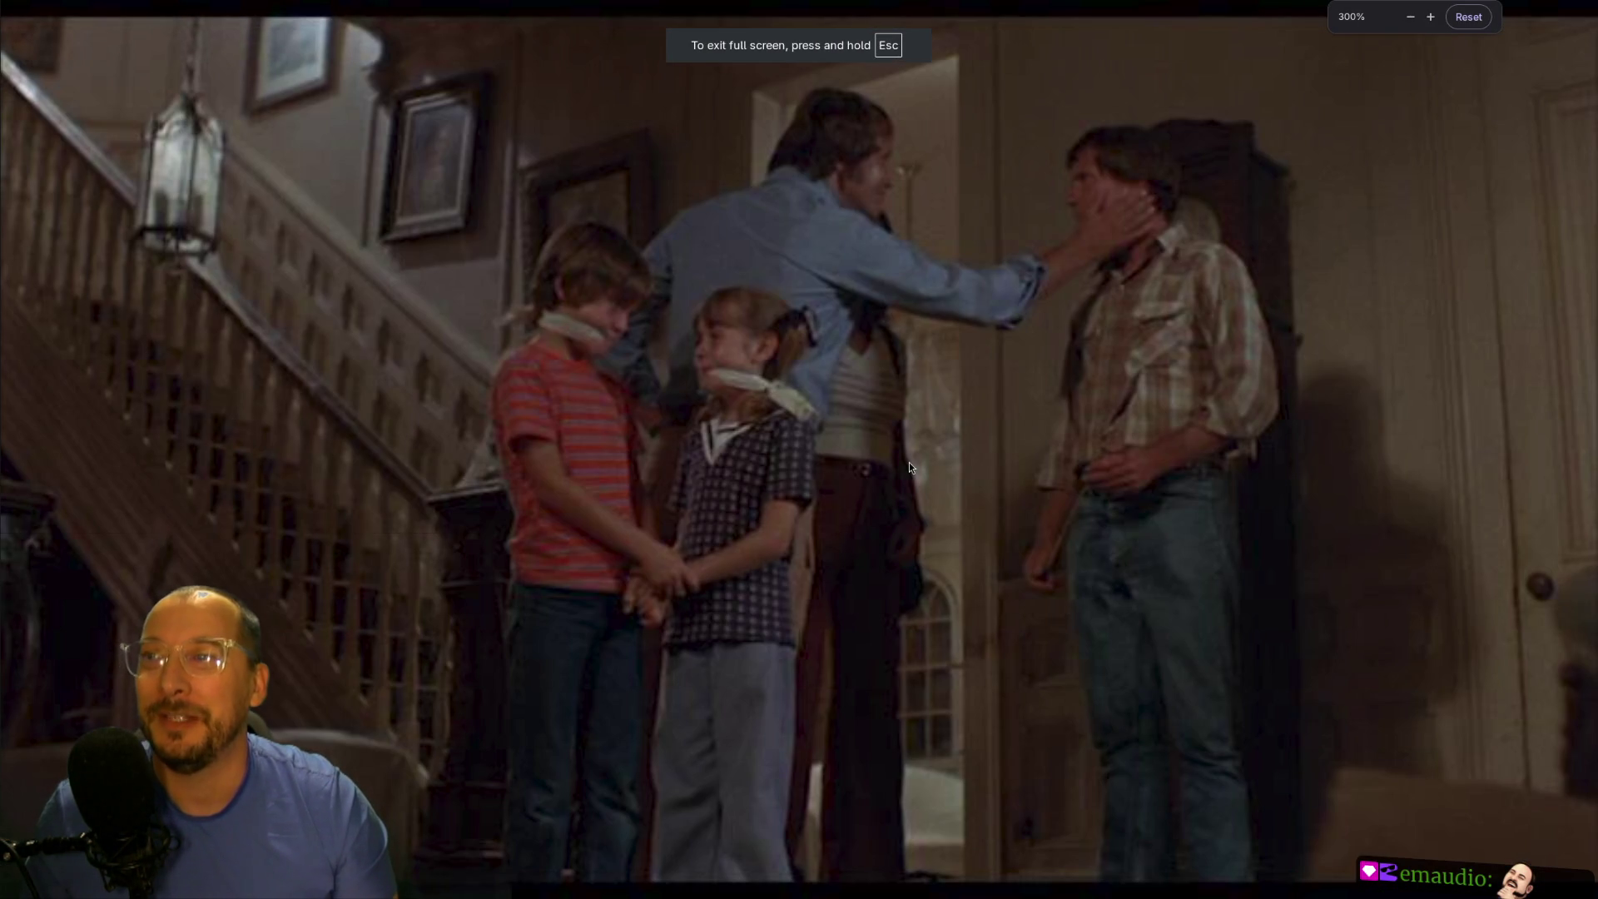
key(ctrl+minus)
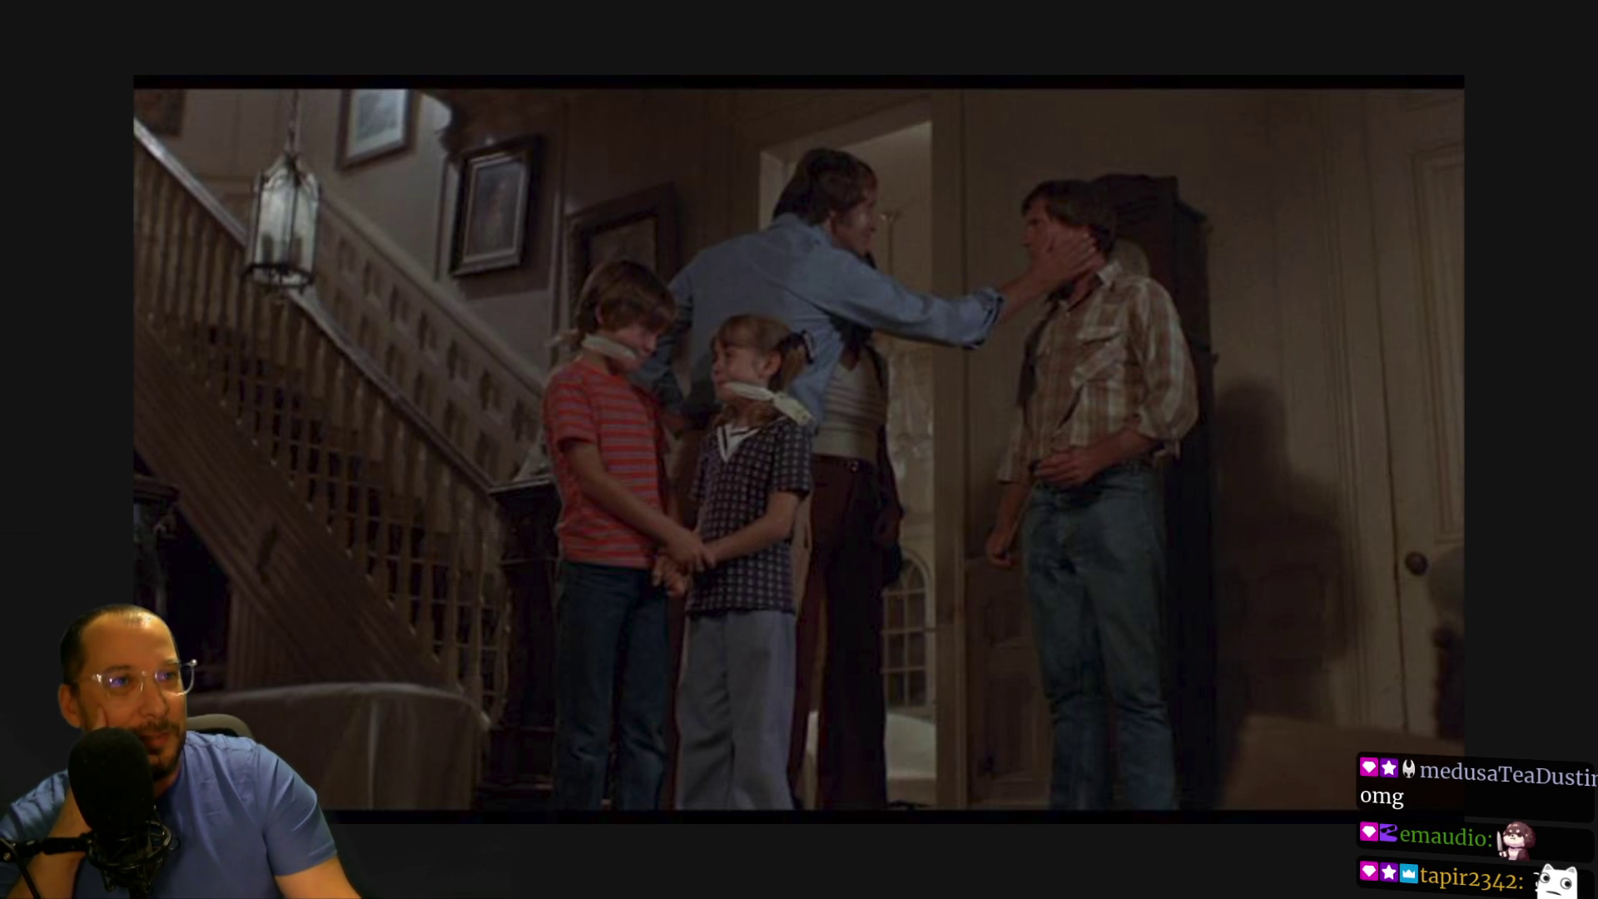
key(alt+Tab)
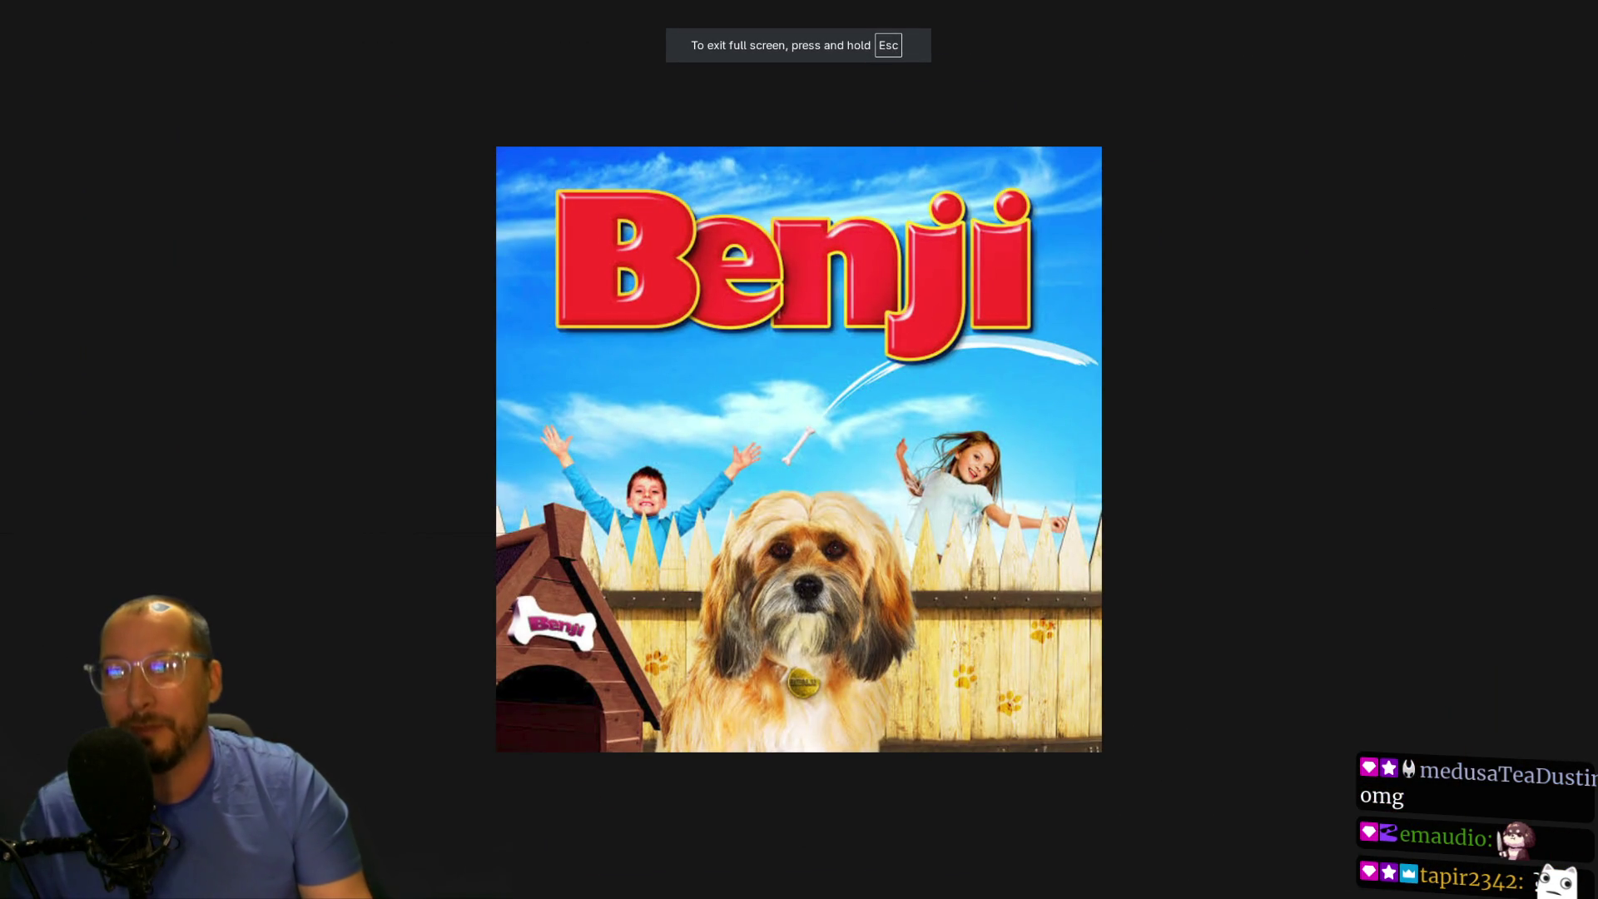
key(Escape)
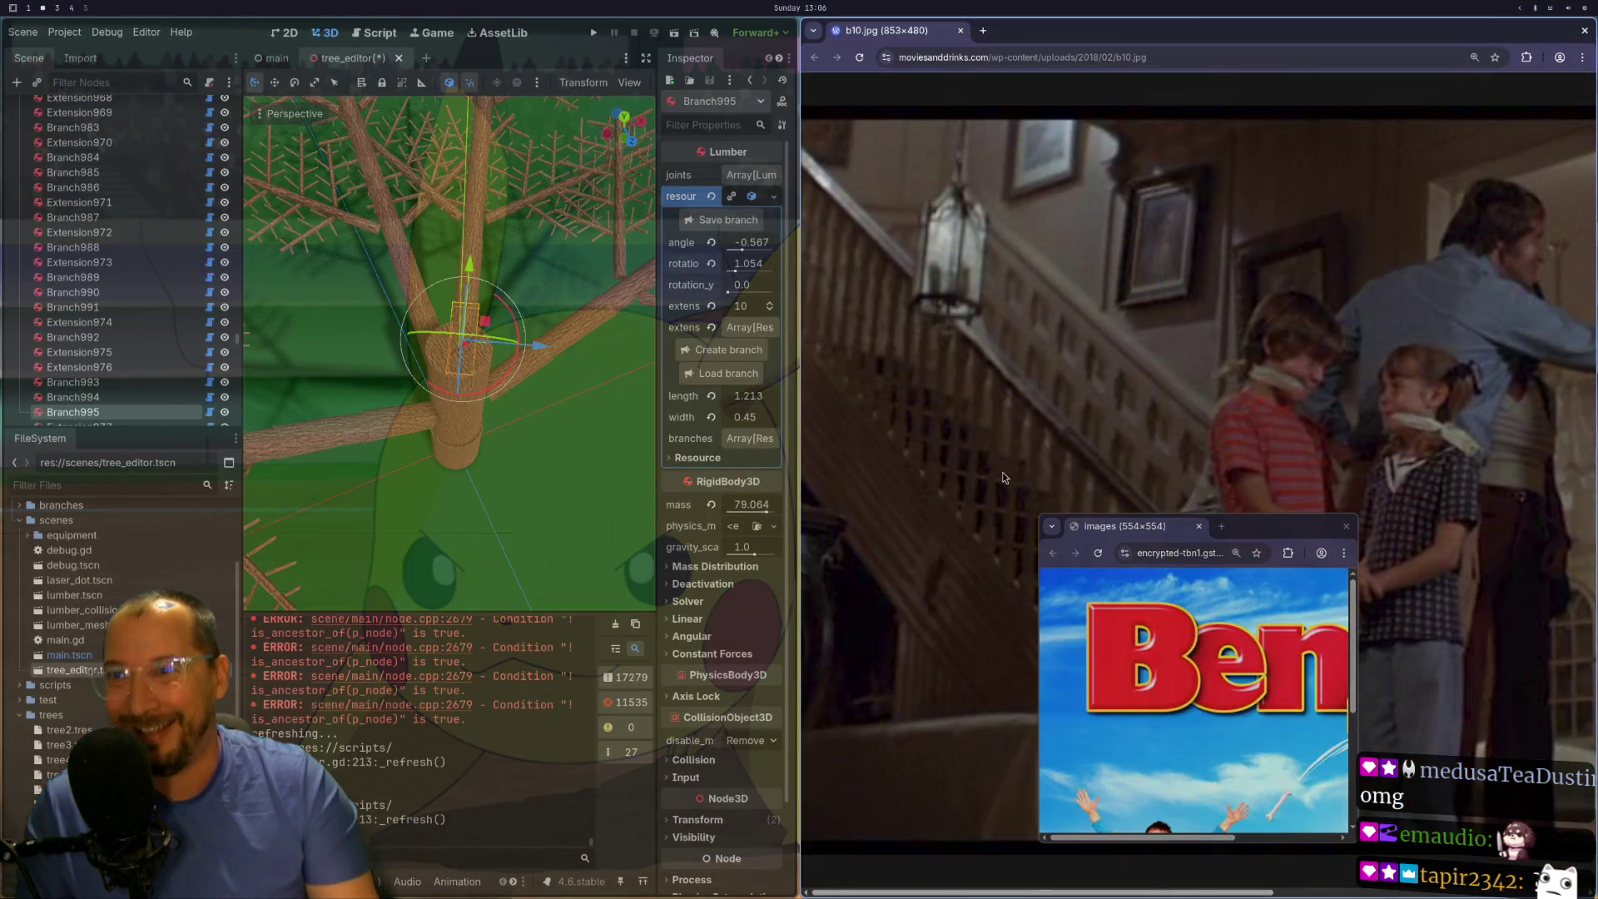
- Tile the Benji poster below the b10.jpg still and zoom out to fit the still
key(super+v)
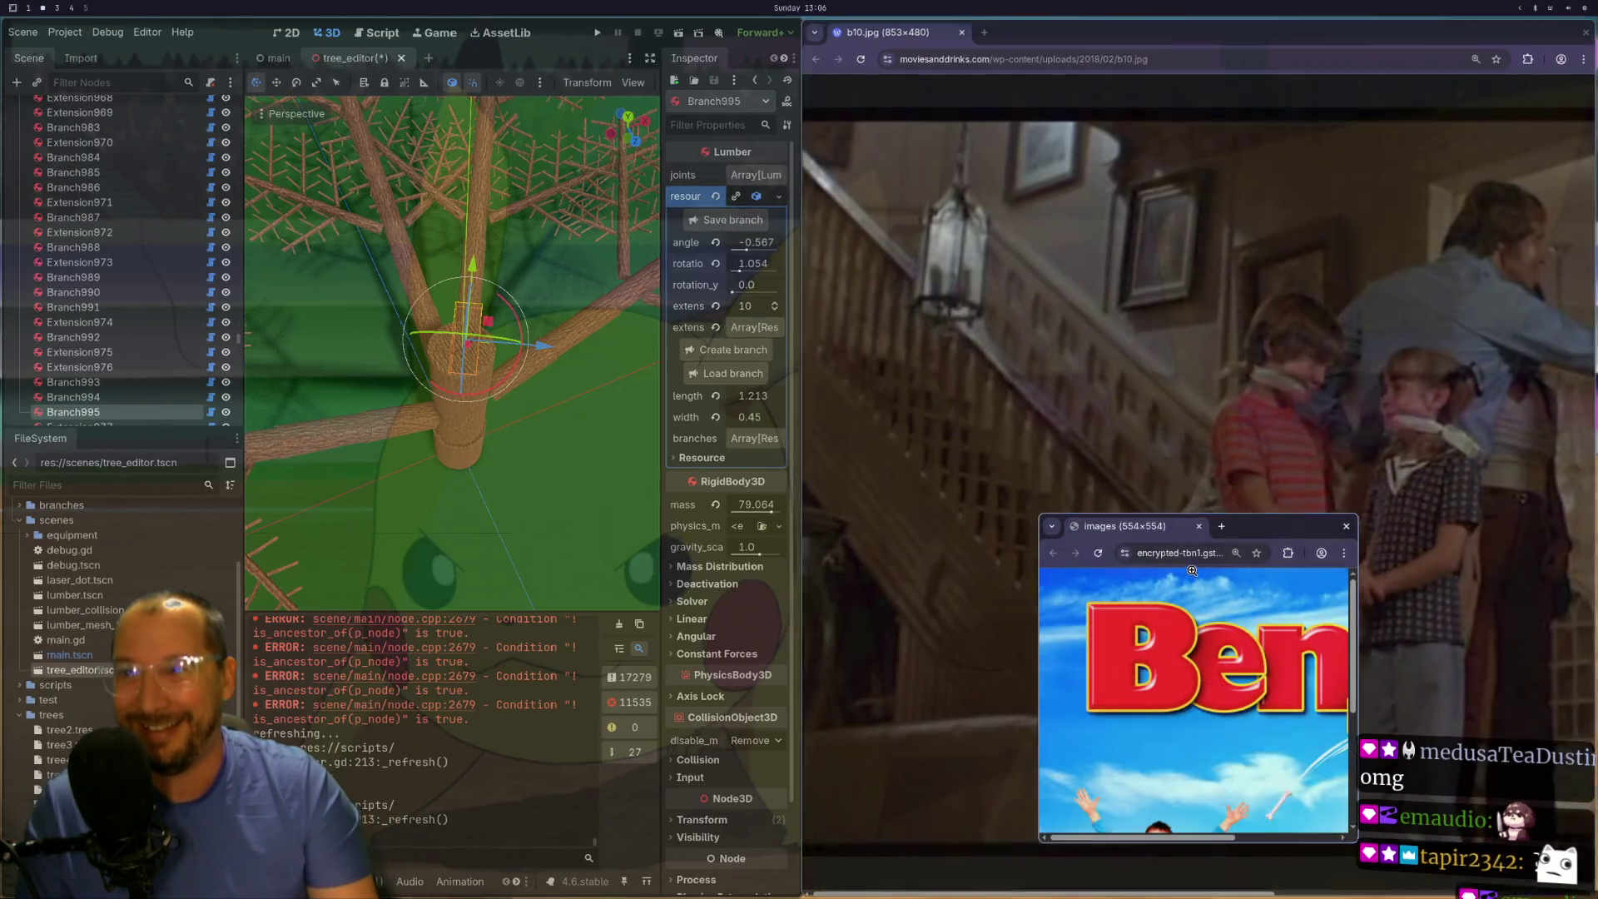
scroll(1242, 659, down, 3)
scroll(1241, 659, up, 3)
scroll(1241, 660, down, 3)
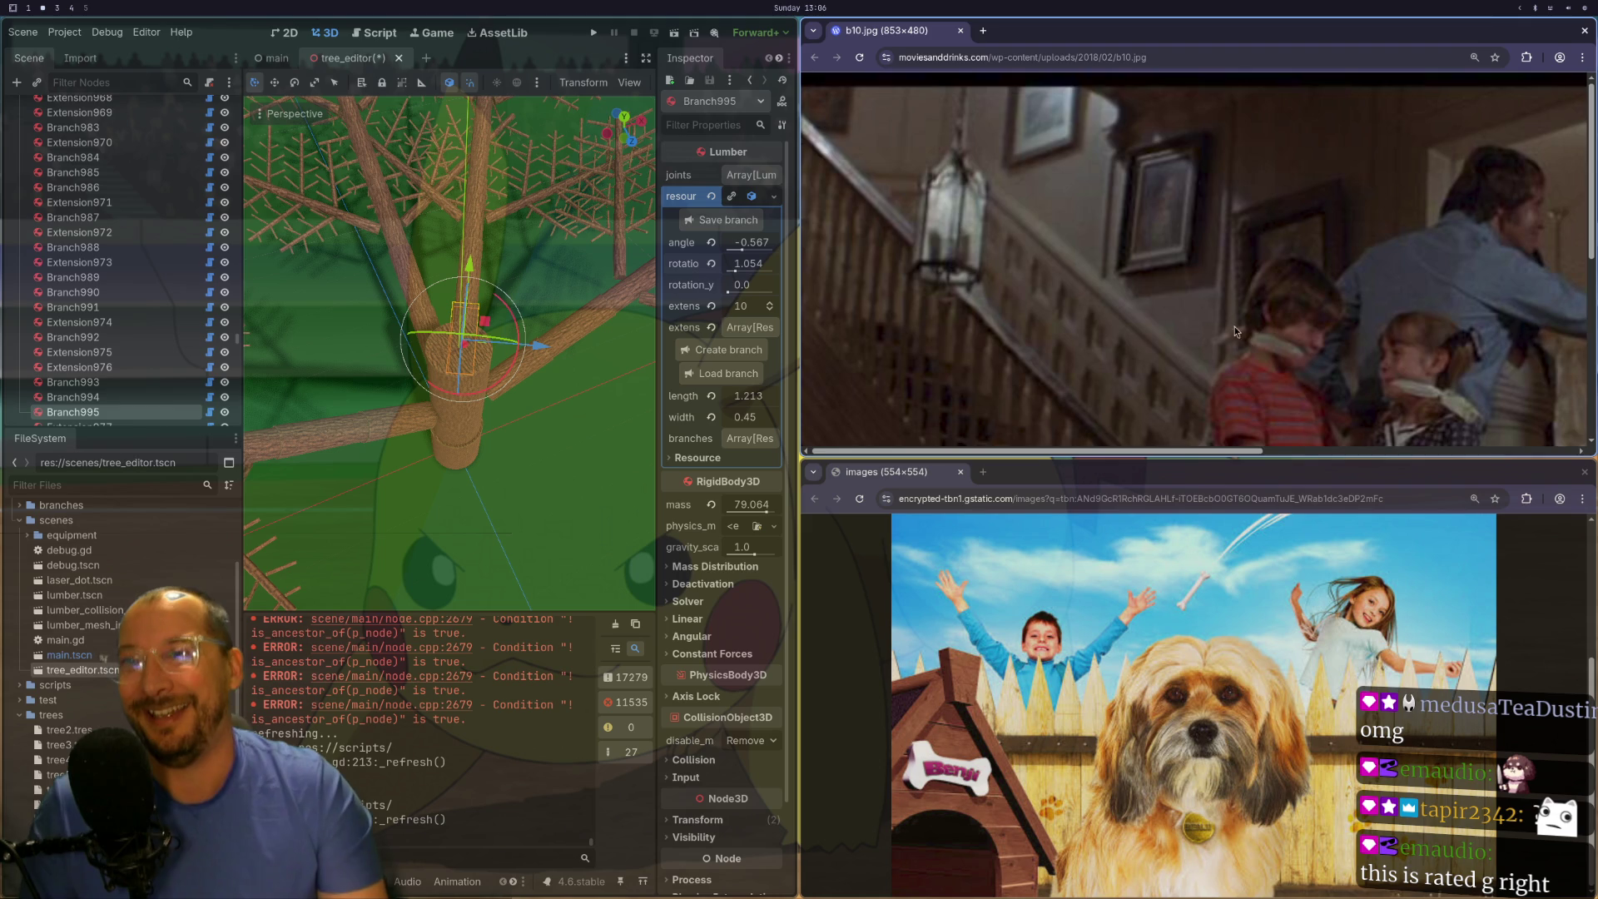
scroll(1240, 326, down, 3)
key(ctrl+minus)
key(ctrl+minus)
key(ctrl+minus)
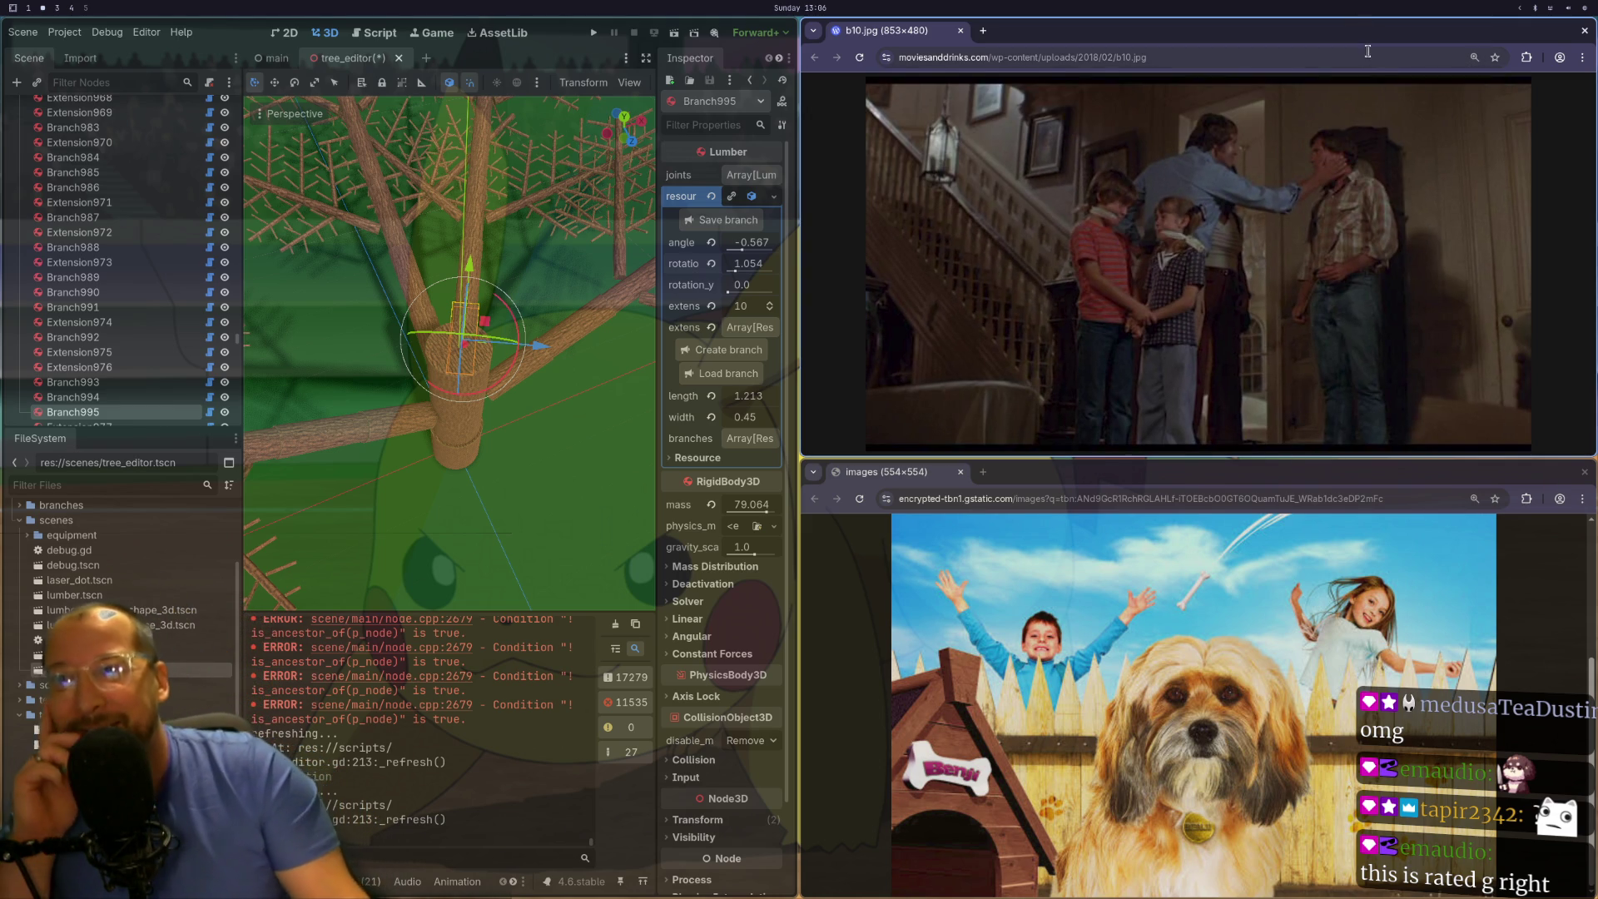
click(1408, 747)
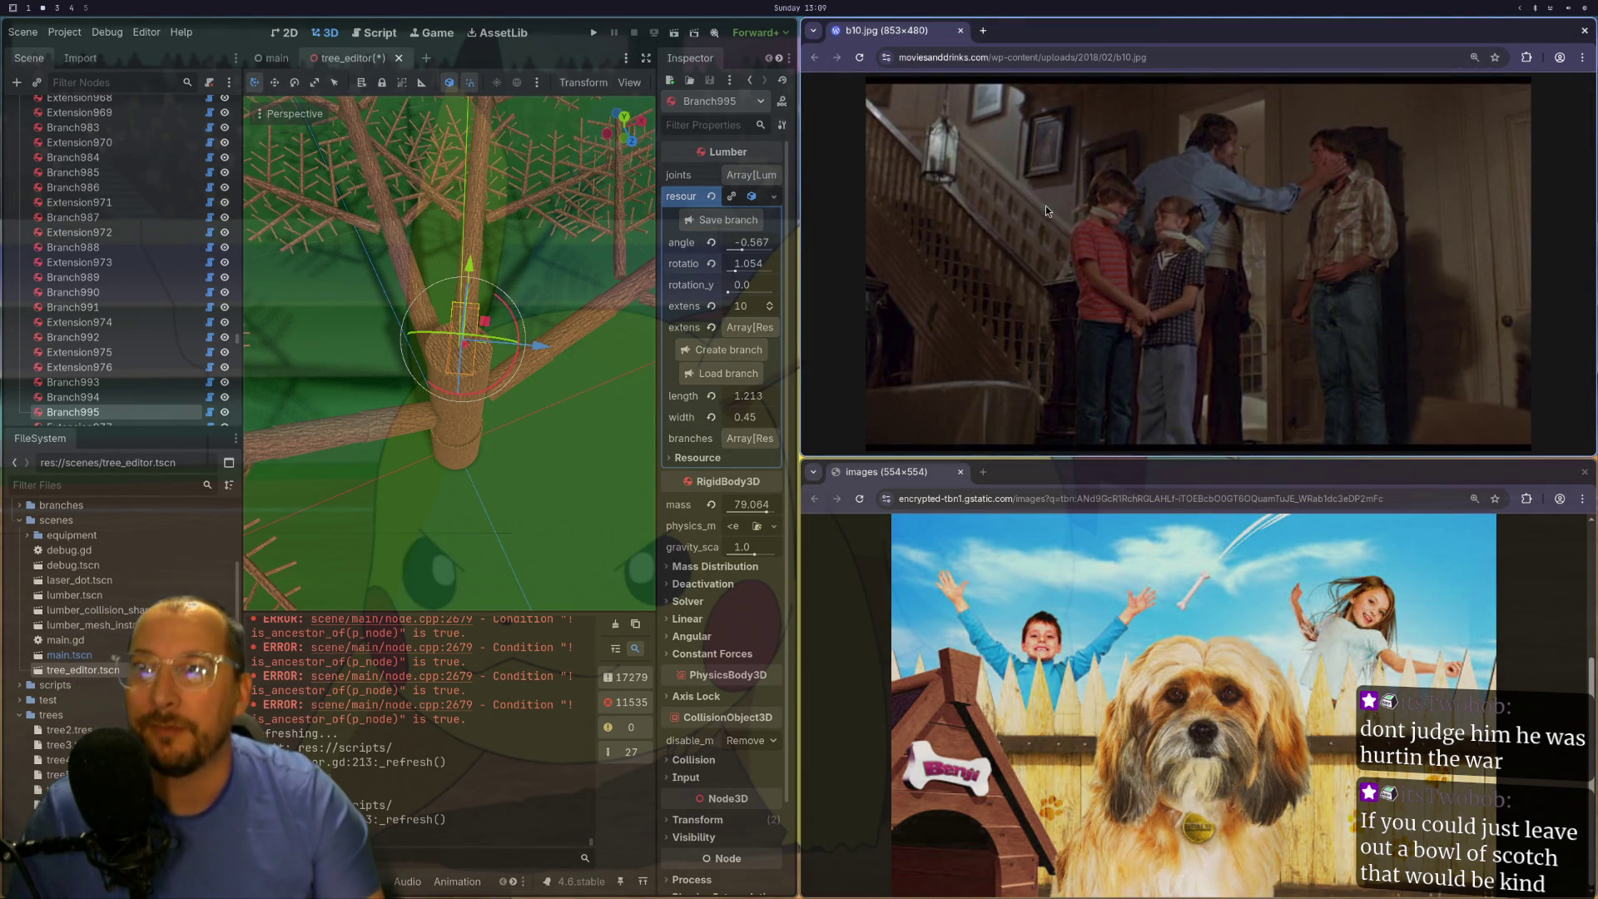
- Close both Chrome image windows and drag Branch995's rotation up to about 4.647
key(ctrl+w)
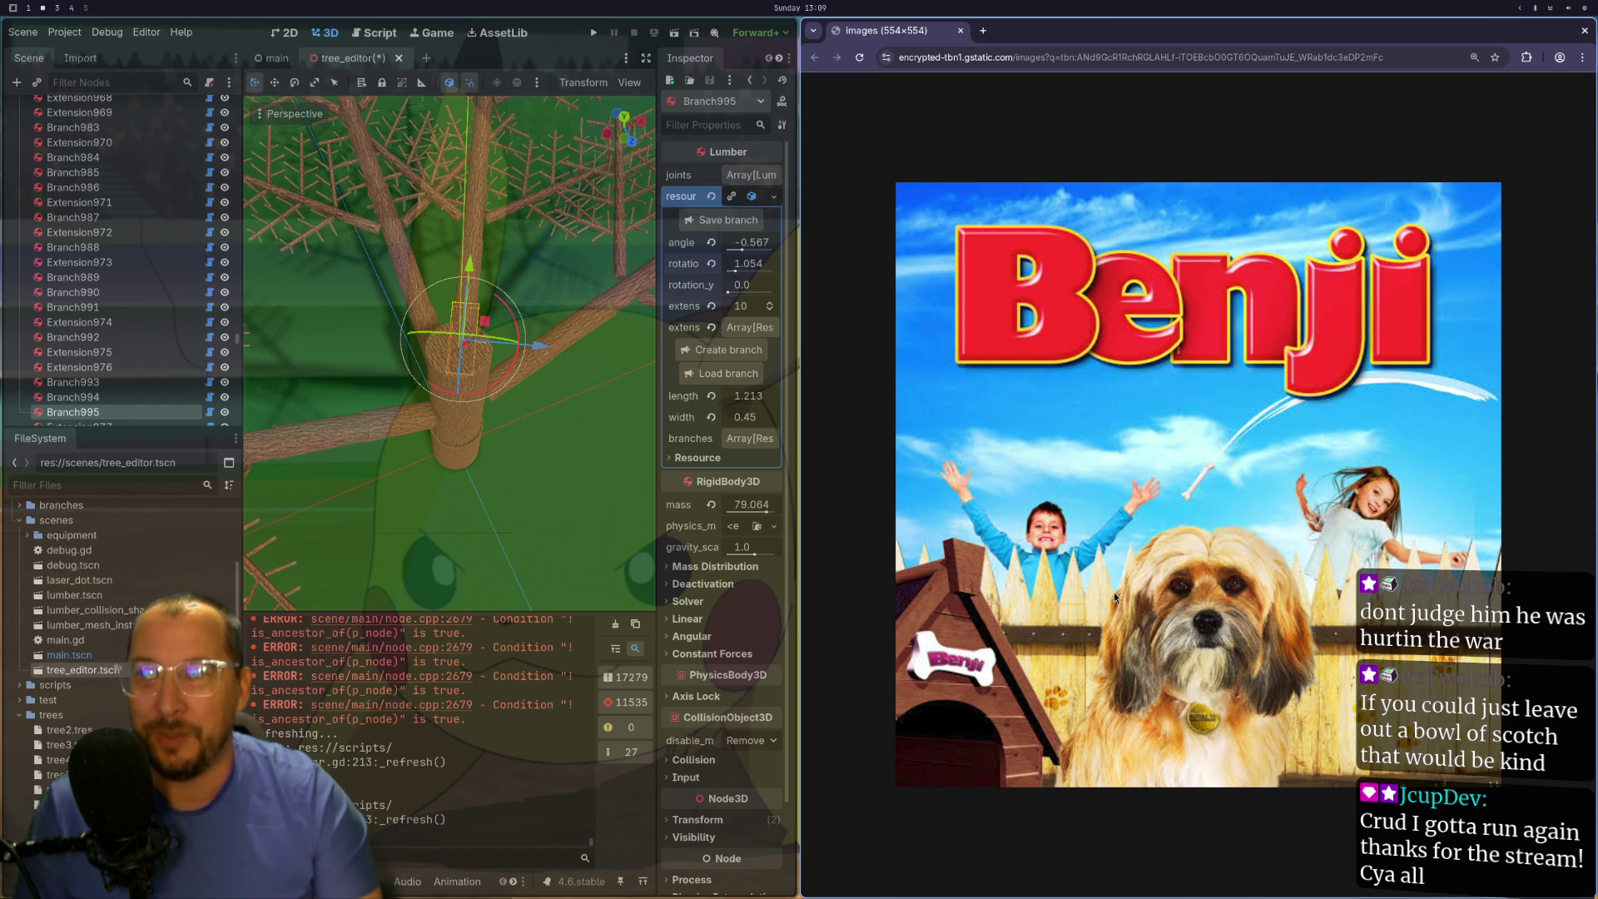
key(ctrl+w)
drag(1359, 267, 1504, 270)
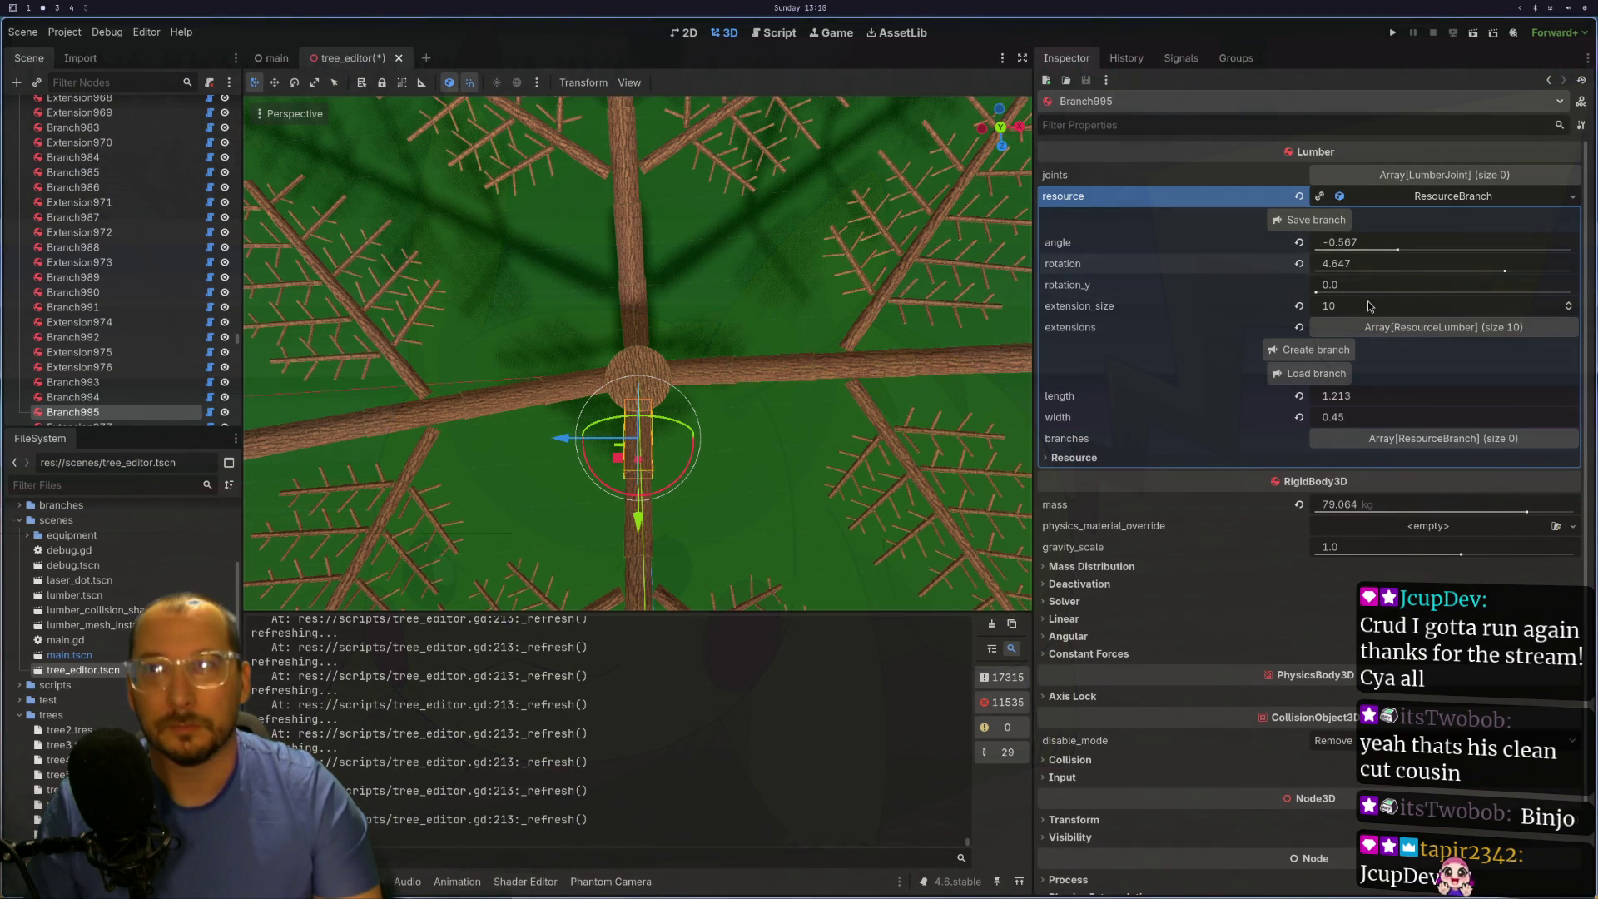
- Set Branch995's rotation to 4.71 by entering the expression 3.14 + 3.14/2
click(1395, 263)
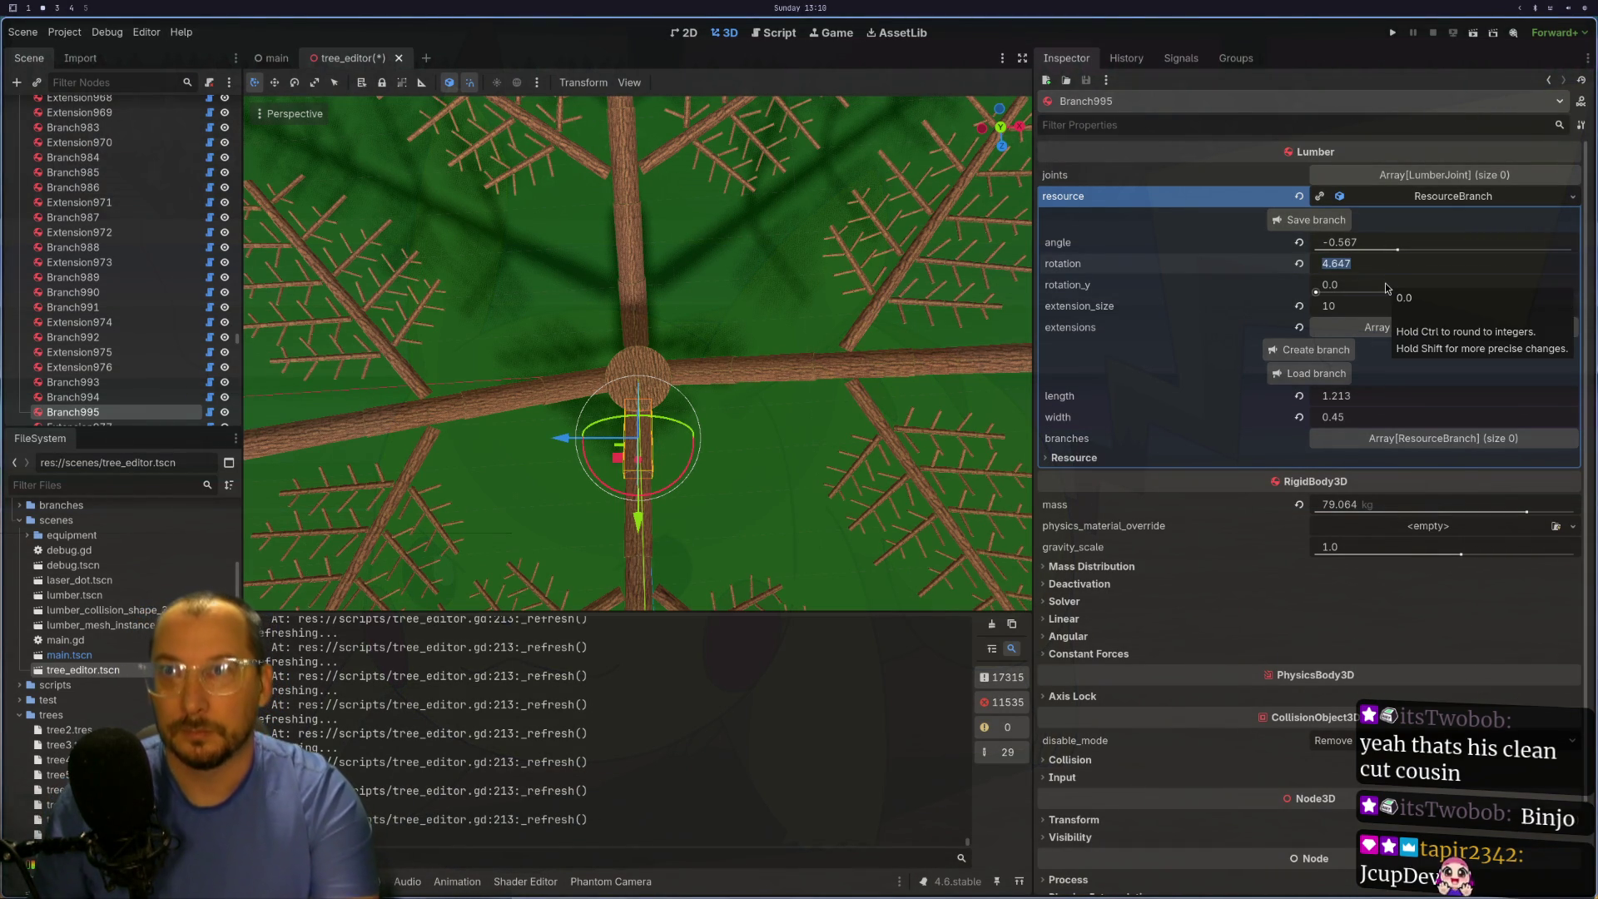
text(4)
key(BackSpace)
text(3)
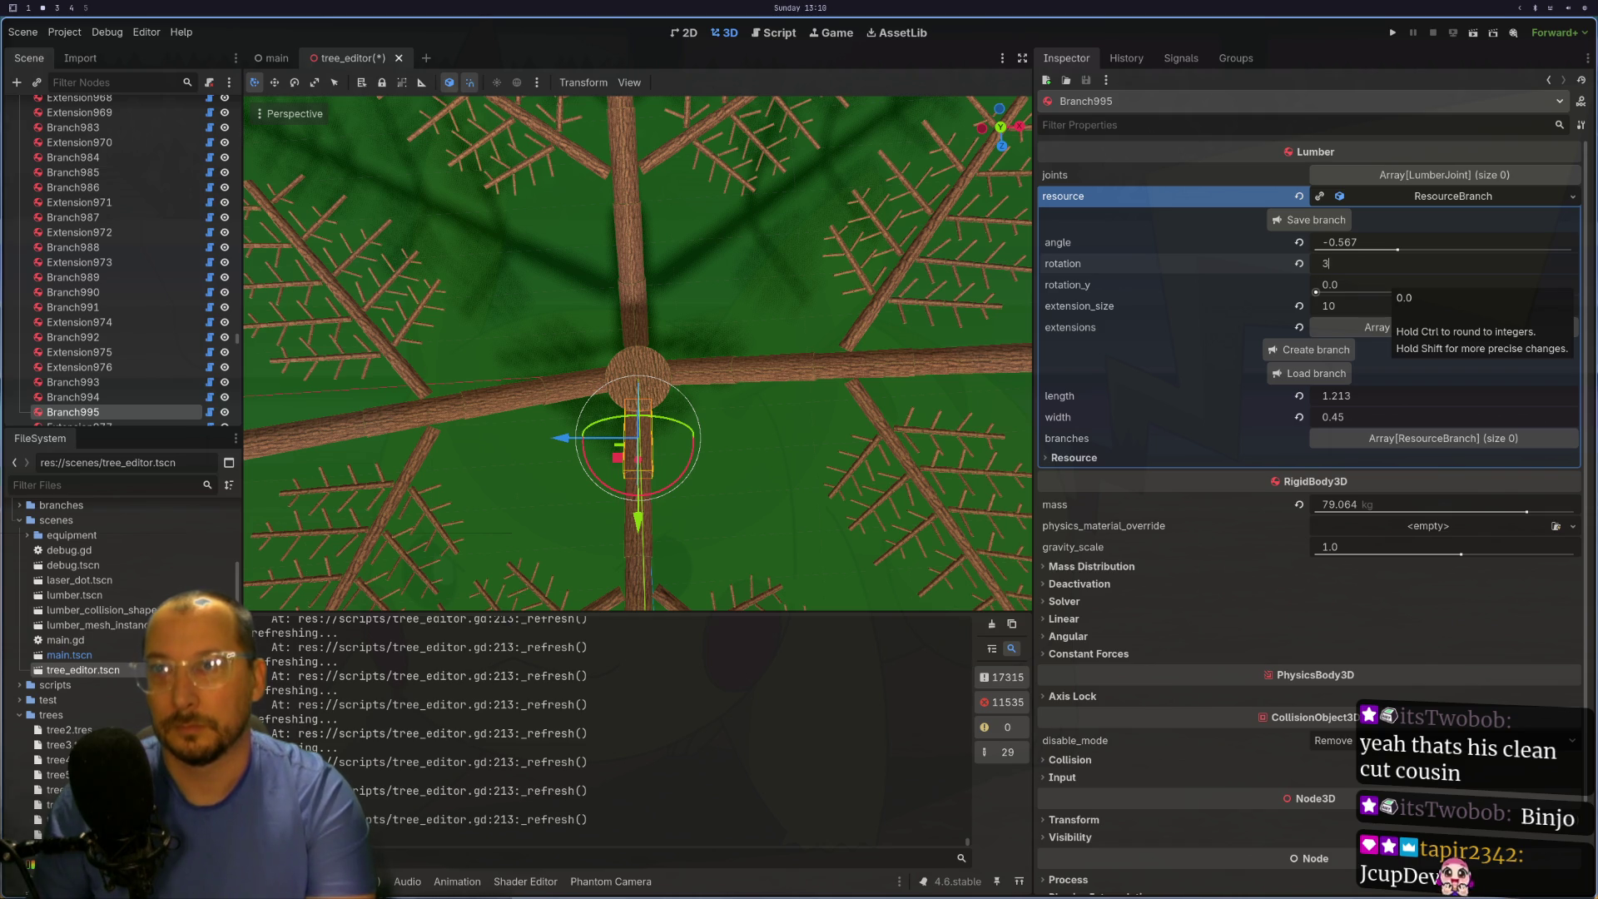
text(.14 +)
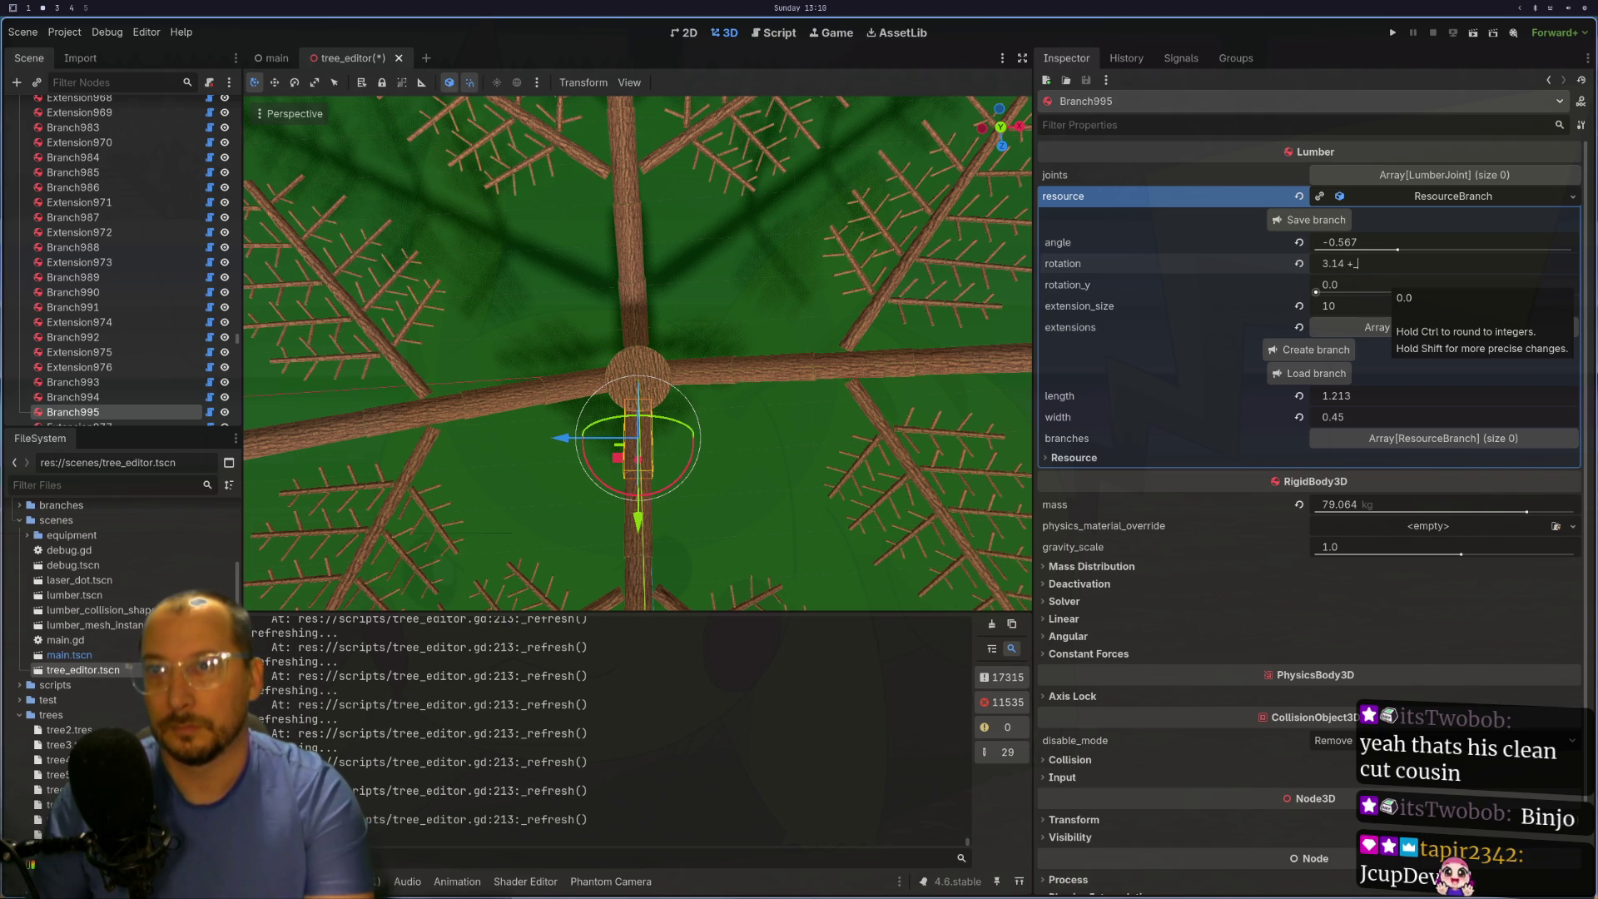
text( 3)
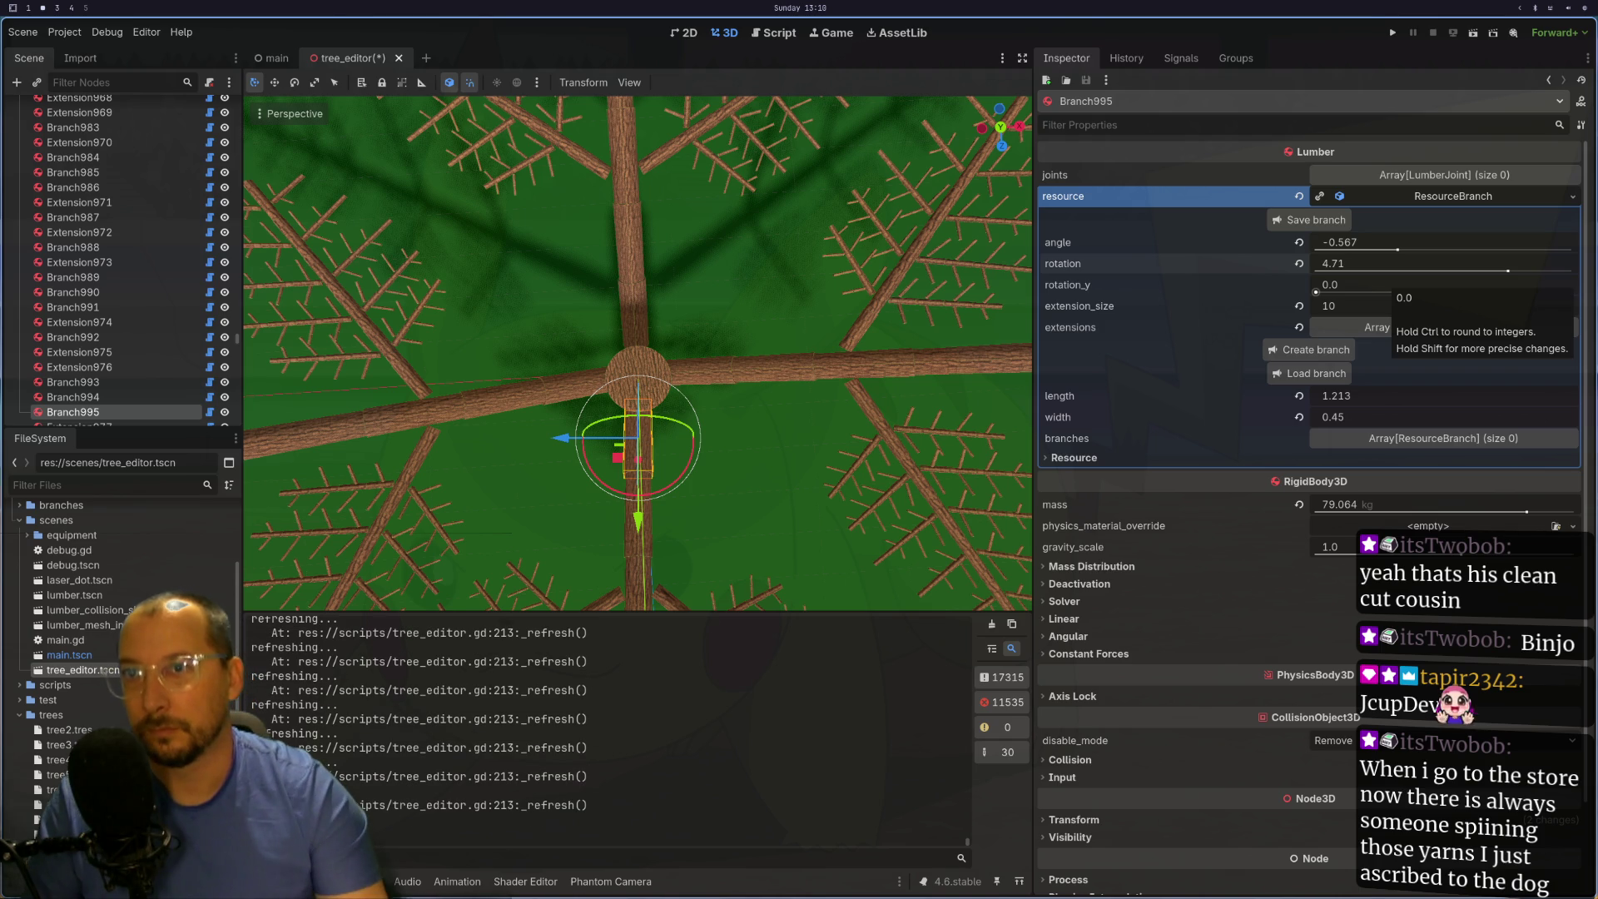
key(Return)
click(634, 293)
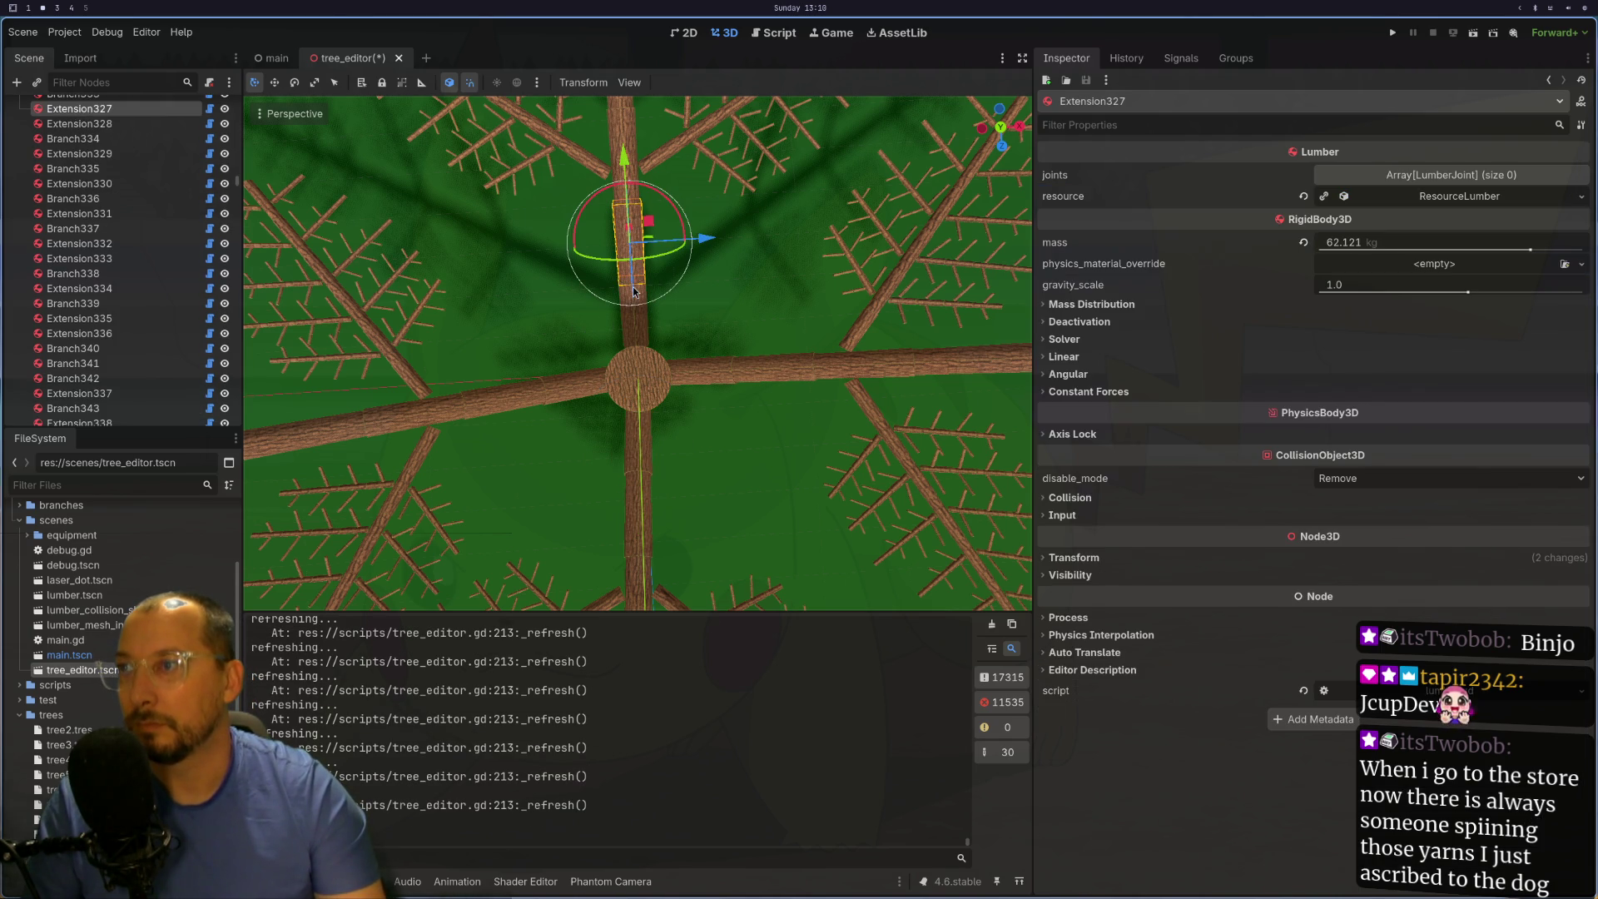
- Select Branch333, set its rotation to 1.571, and check it from top and angled views
click(643, 325)
mouse_move(693, 283)
mouse_down()
mouse_move(678, 237)
mouse_move(626, 298)
mouse_up()
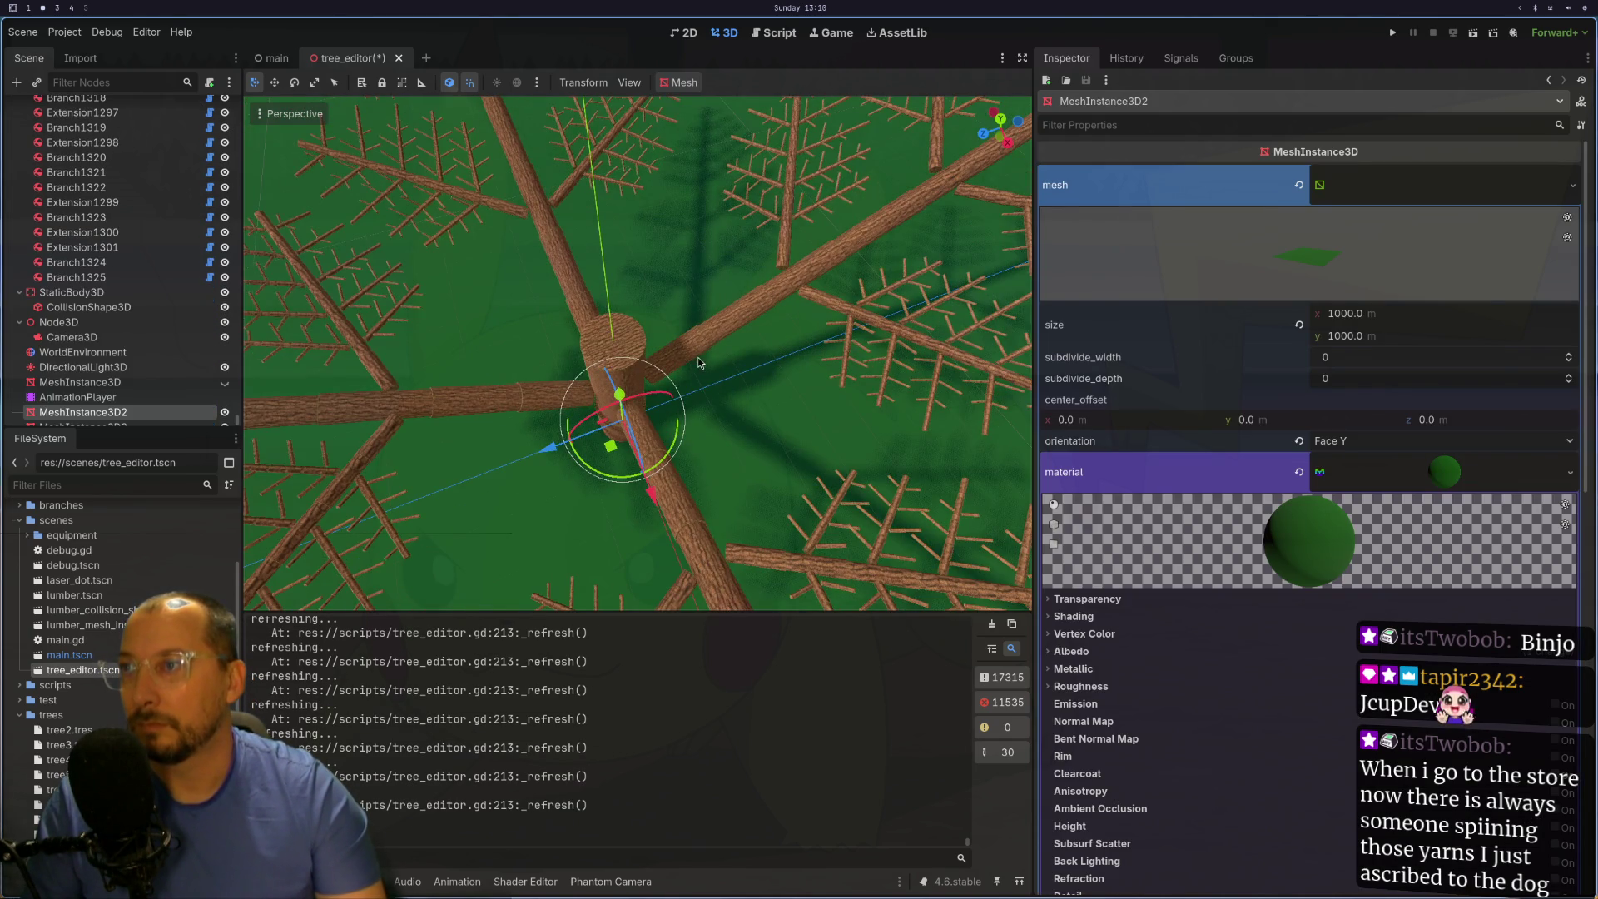
click(702, 362)
click(1417, 263)
text(PI)
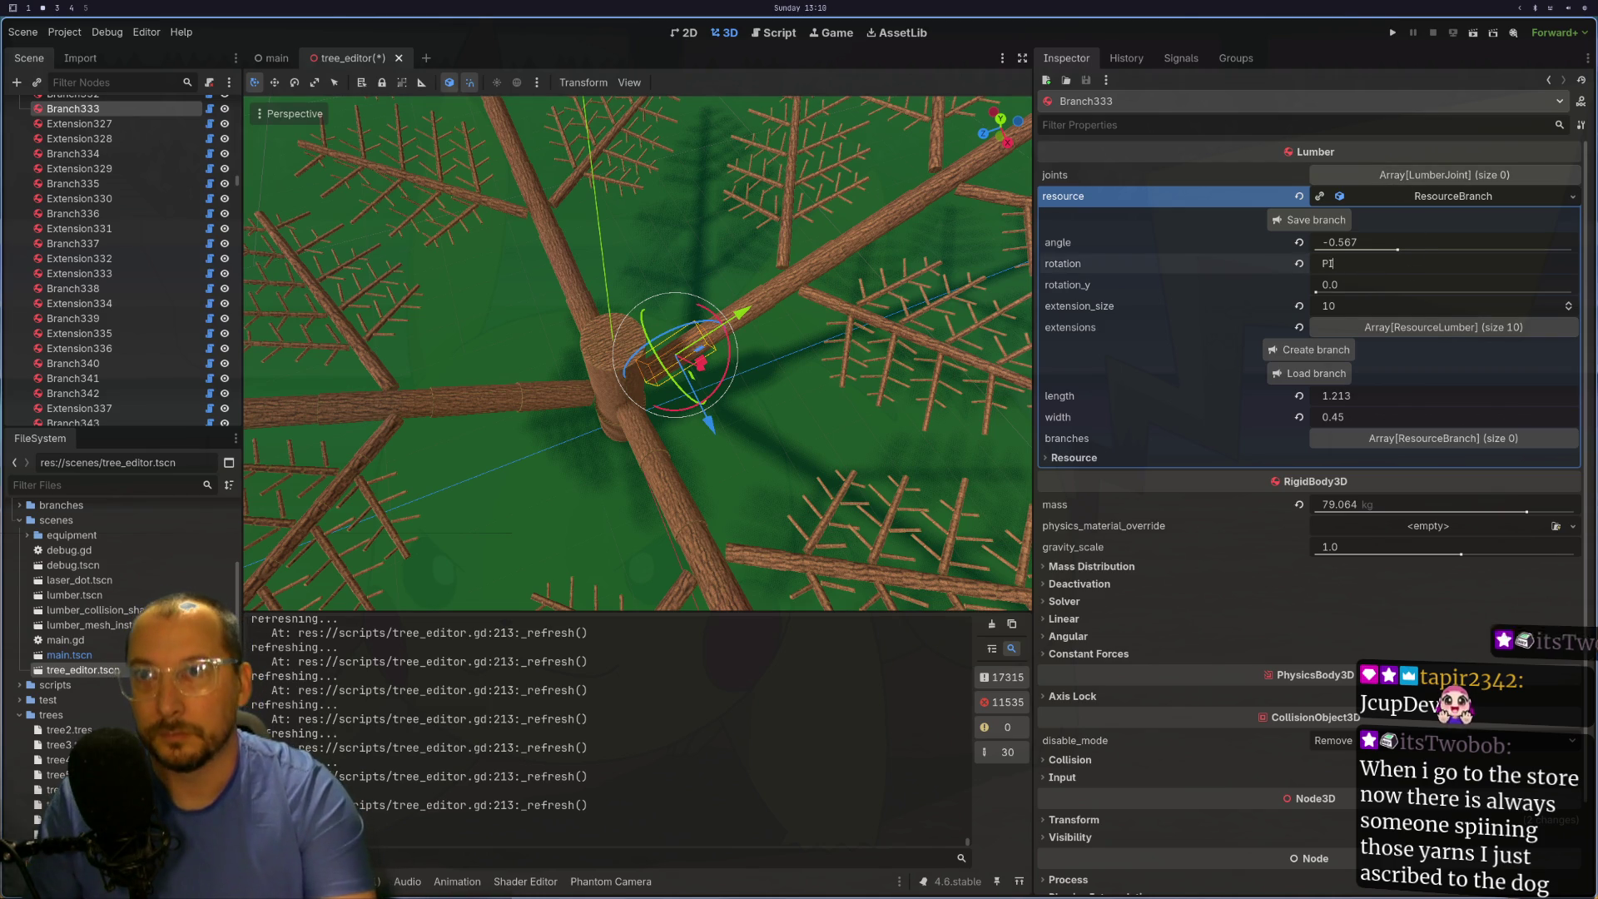
text(1.571)
key(Return)
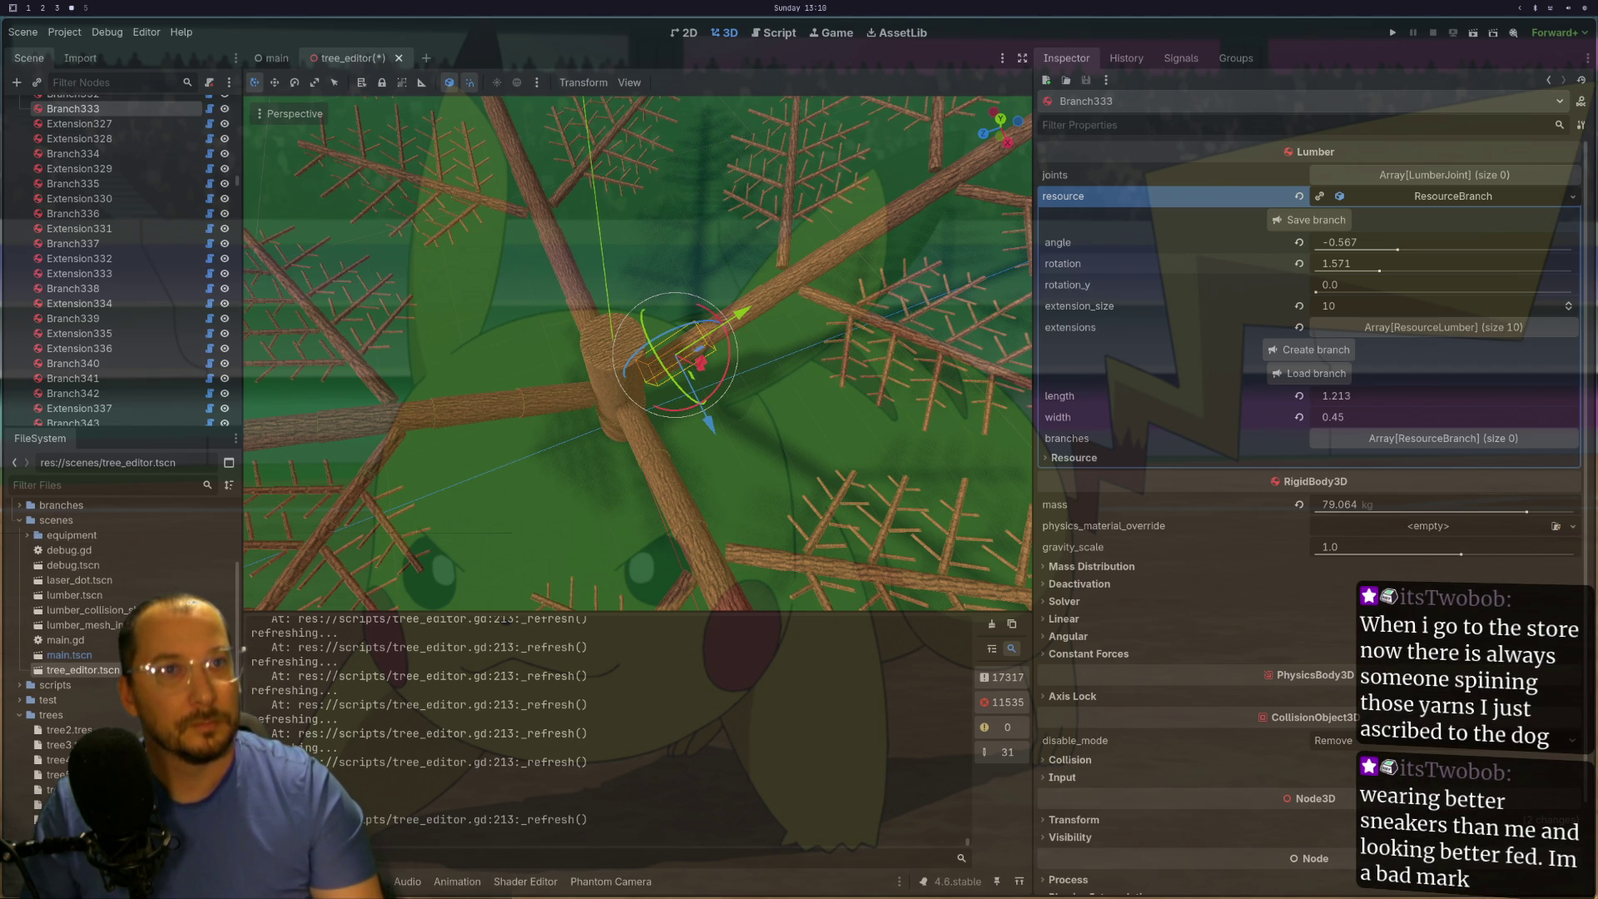
key(KP_7)
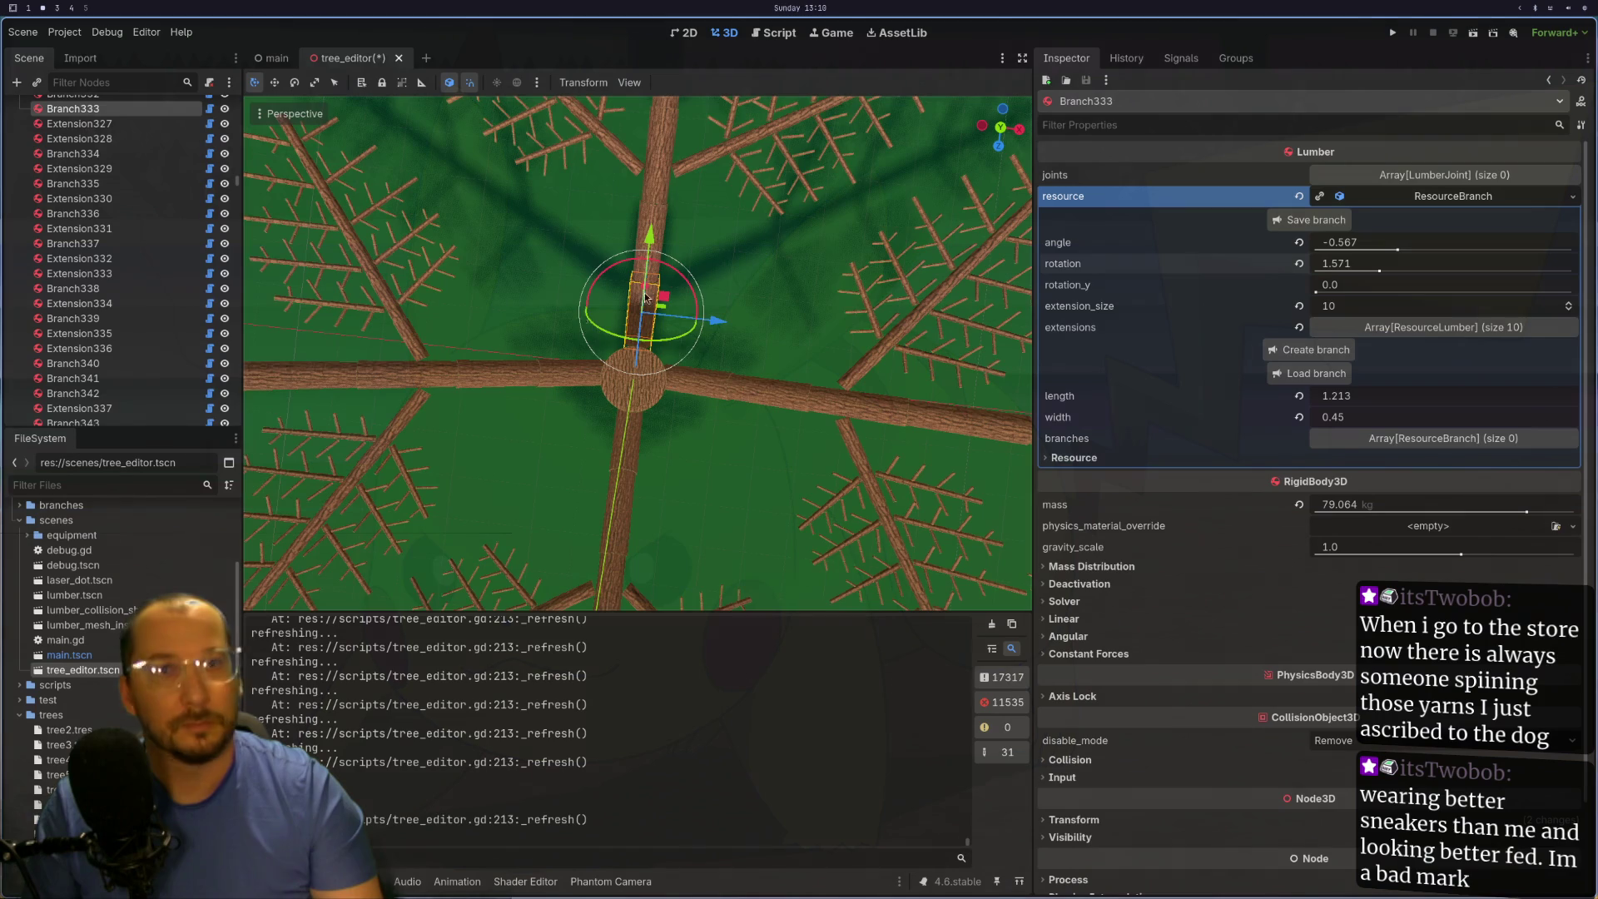
key(KP_2)
key(KP_2)
key(KP_2)
key(KP_8)
key(KP_8)
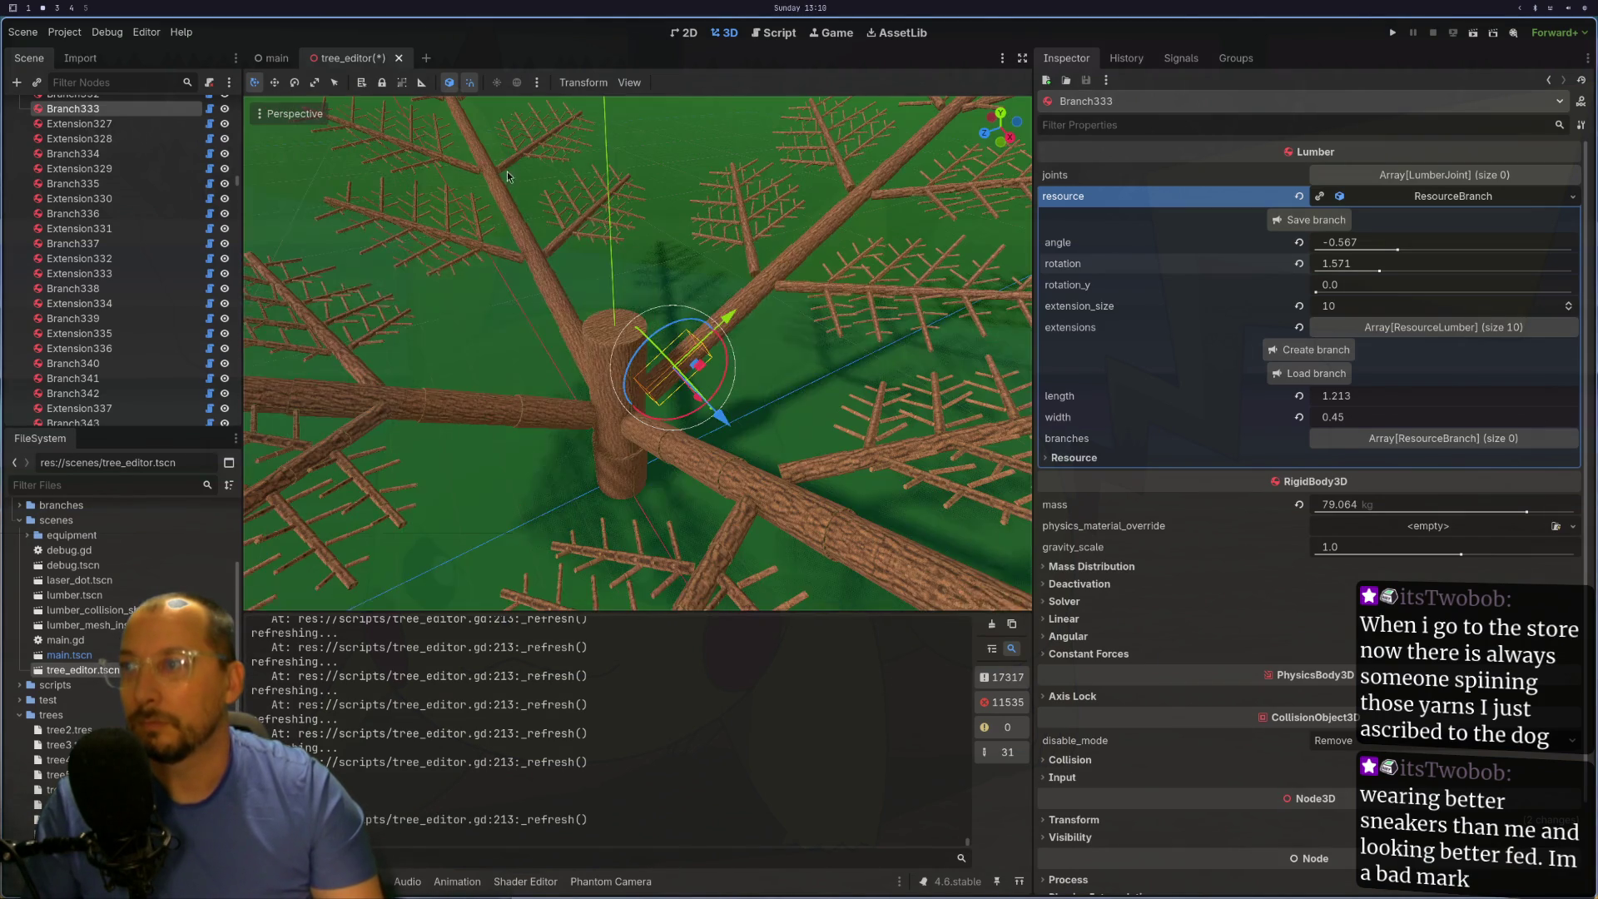
- Select the root Branch at the trunk base and expand its tree8.res settings
click(610, 336)
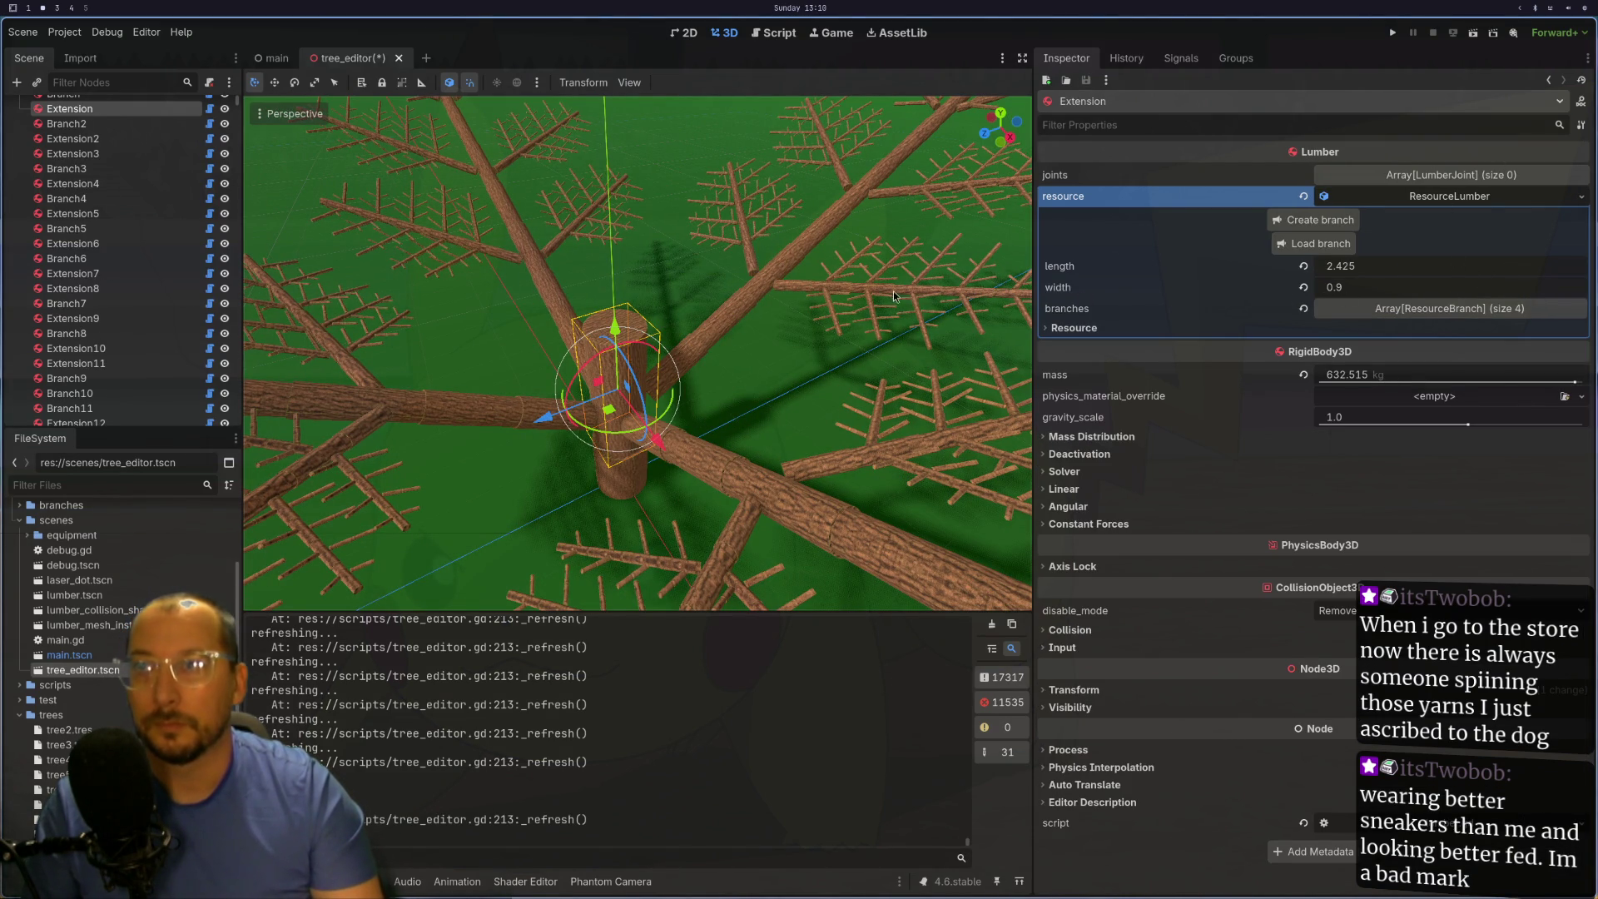
key(KP_2)
key(KP_2)
key(KP_2)
click(627, 506)
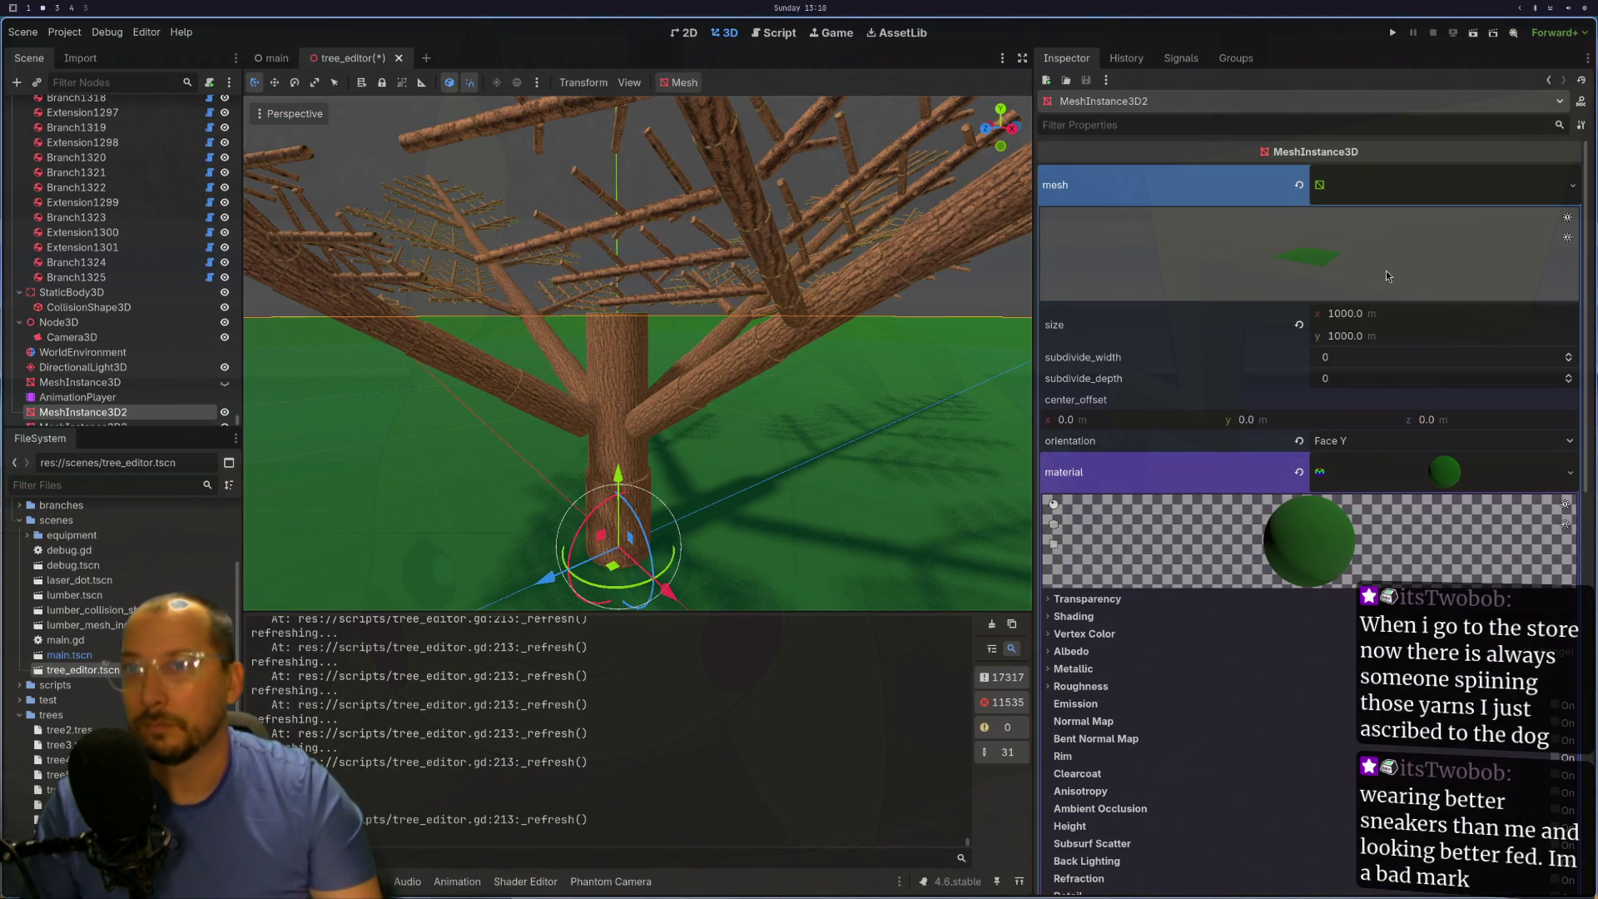
click(650, 486)
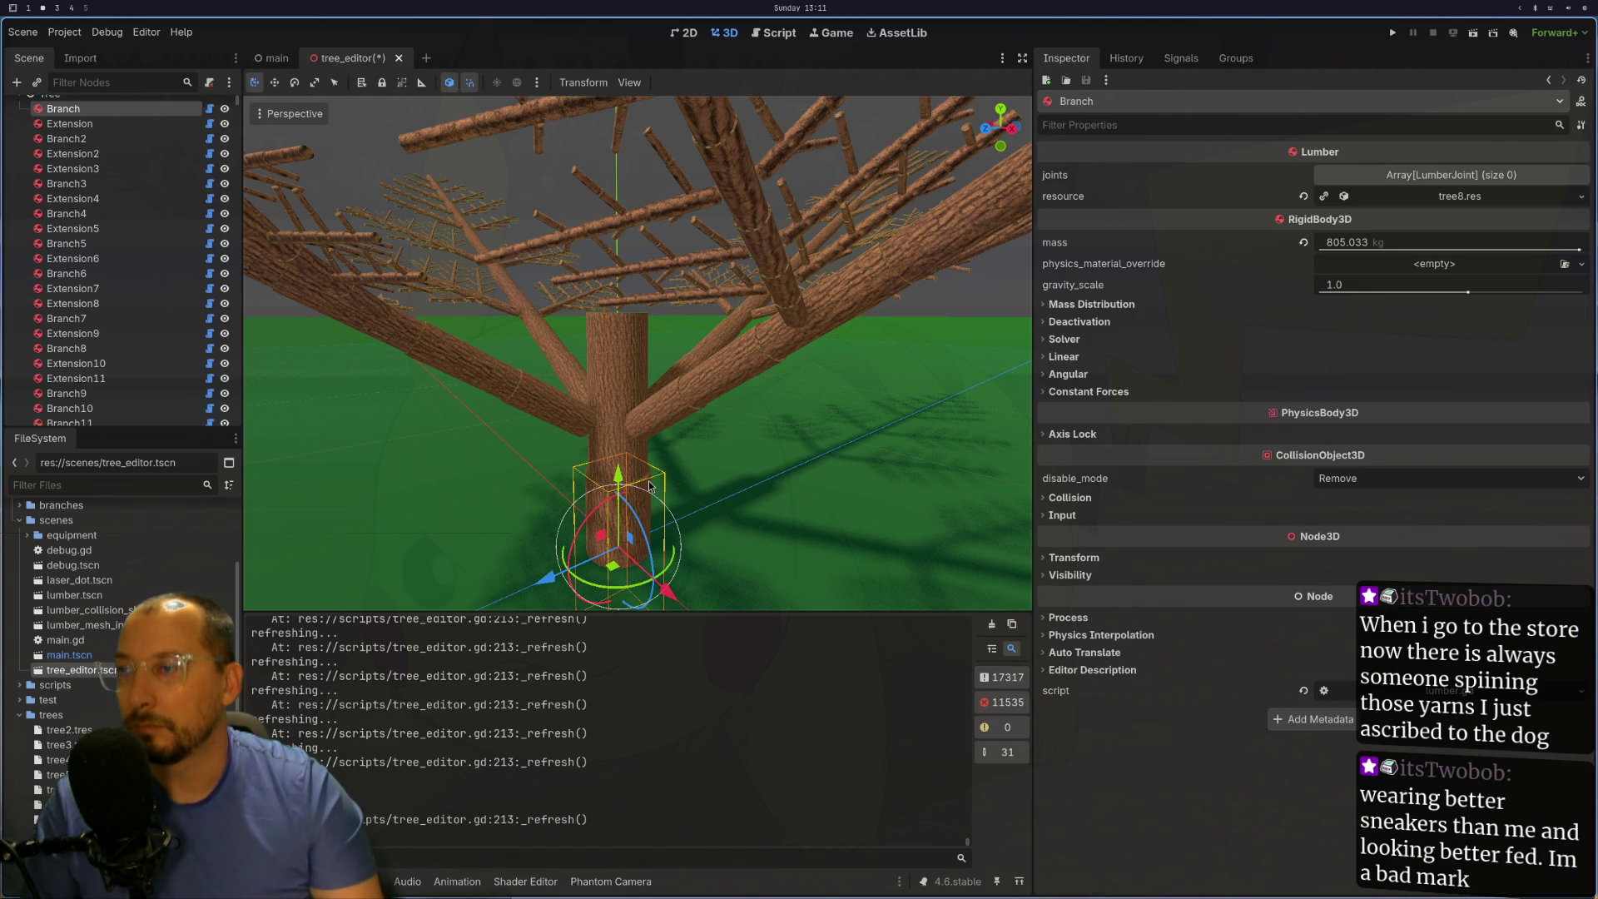
click(1469, 196)
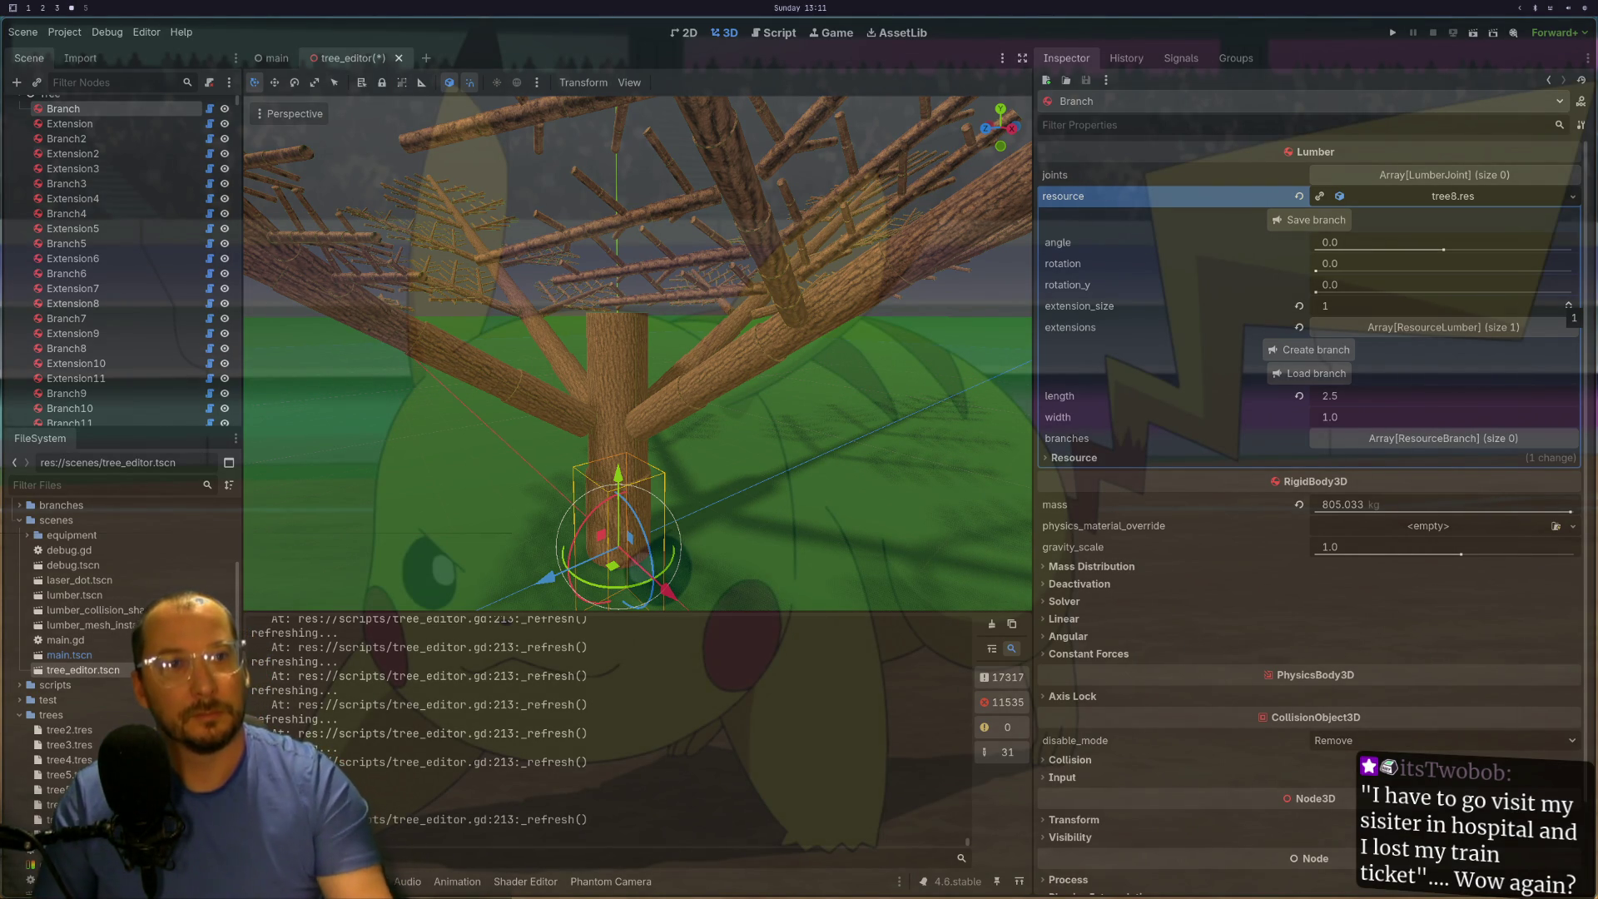
- Raise the trunk's extension_size from 1 to 2 and view the taller tree from above
click(1569, 303)
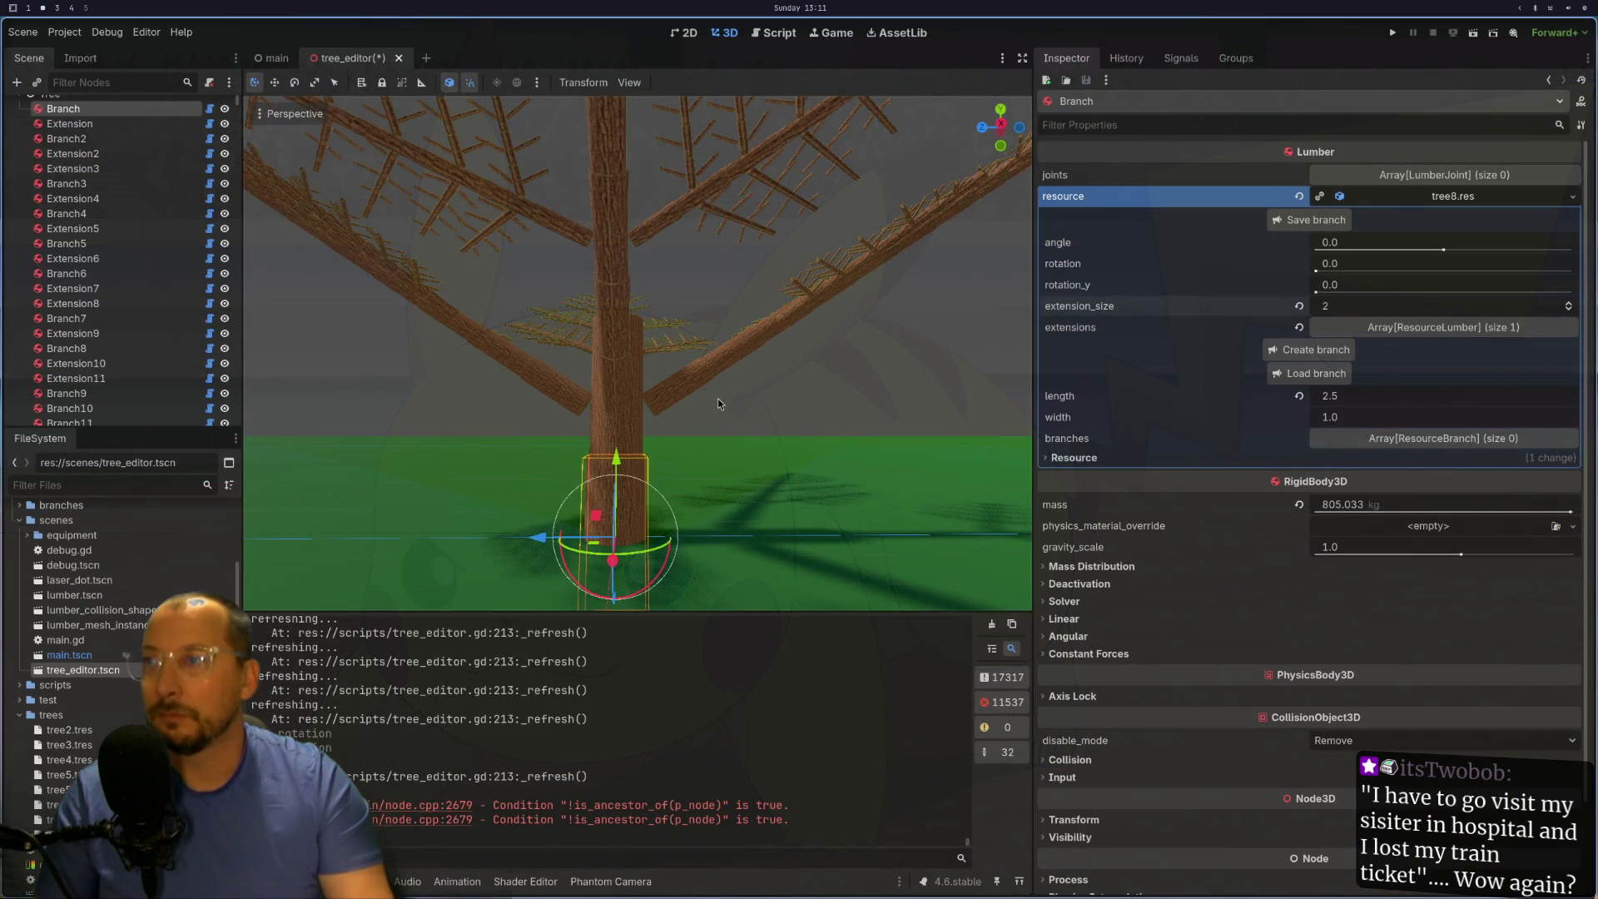
mouse_move(717, 398)
mouse_down()
mouse_move(812, 506)
mouse_move(806, 417)
mouse_move(721, 283)
mouse_move(716, 171)
mouse_move(736, 317)
mouse_move(807, 494)
mouse_up()
scroll(807, 416, up, 2)
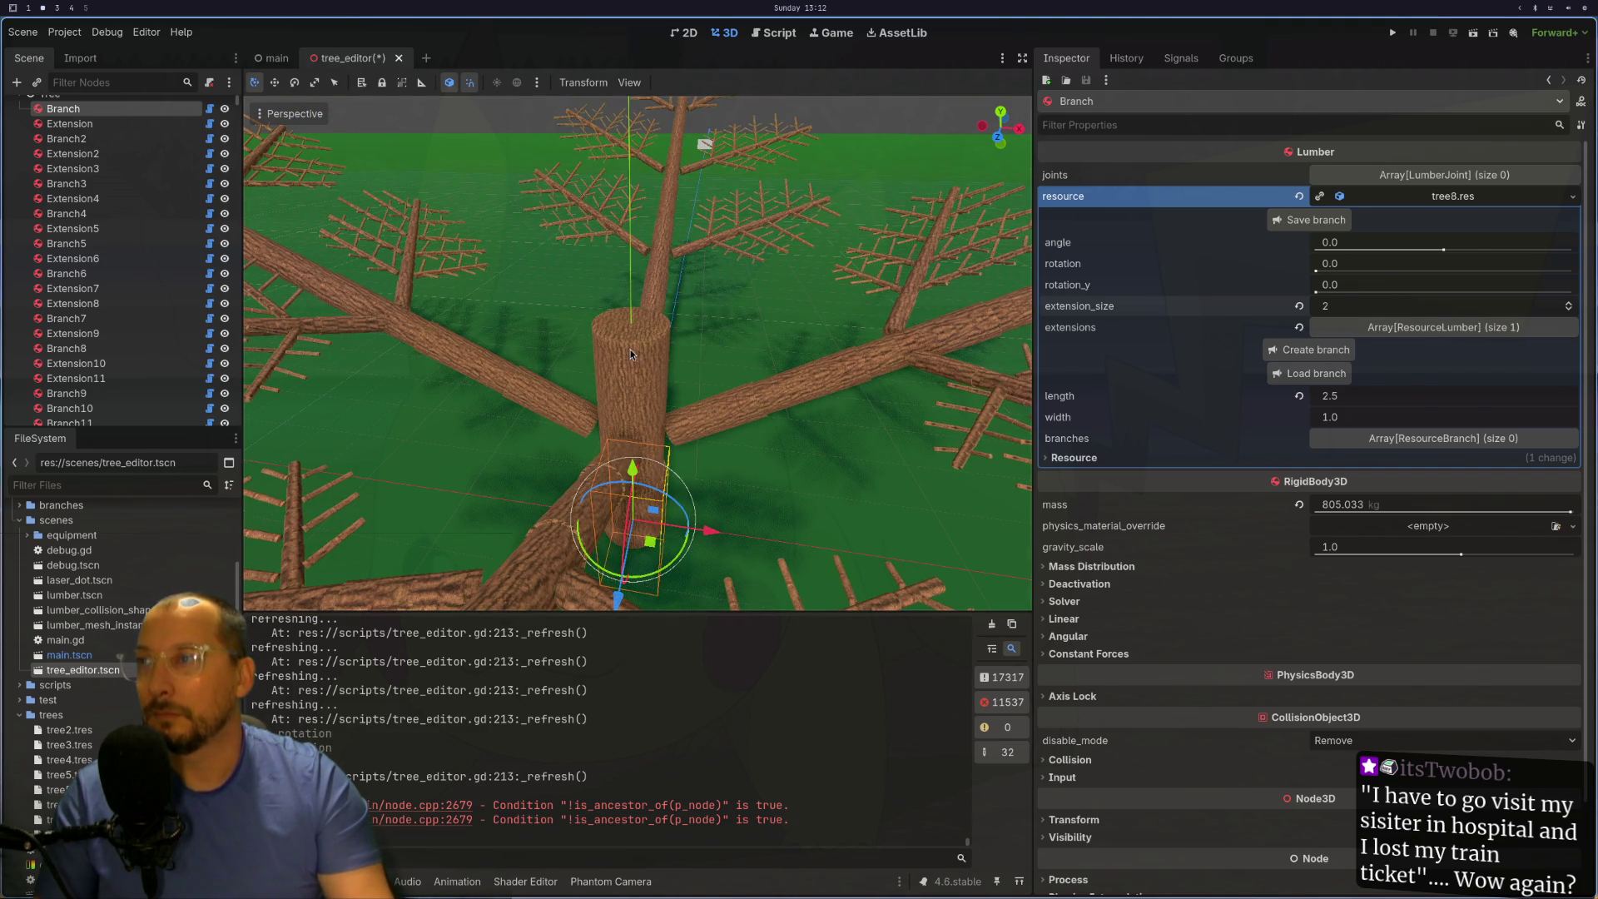
- Save the tree over tree8.res from the TreeEditor root, then save and close tree_editor
click(634, 355)
scroll(56, 111, up, 1)
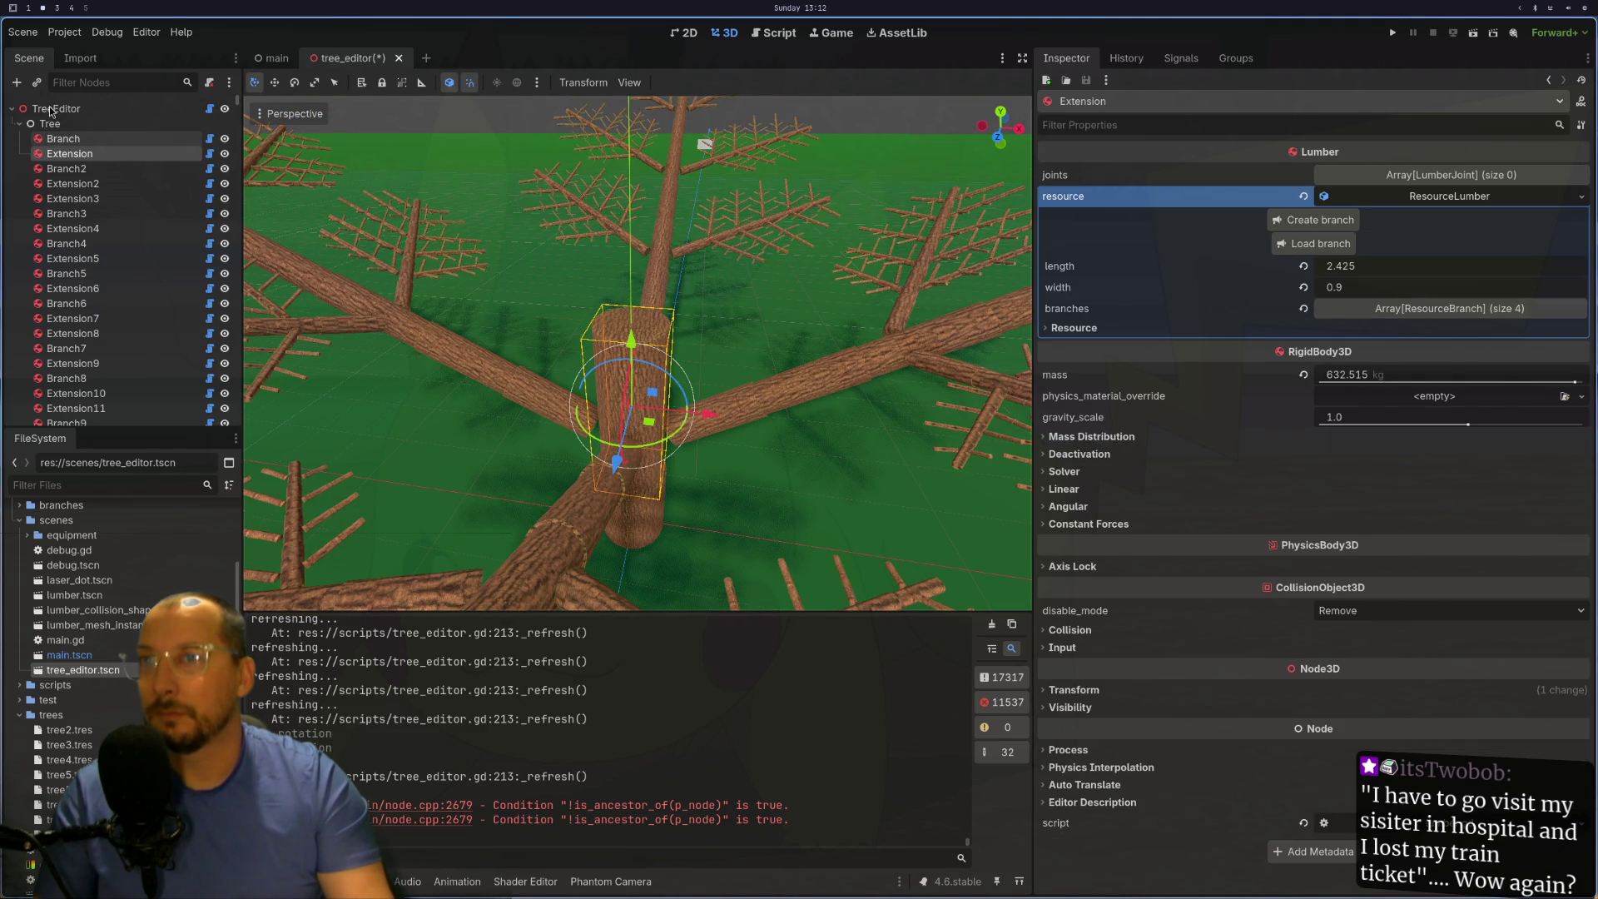
click(56, 108)
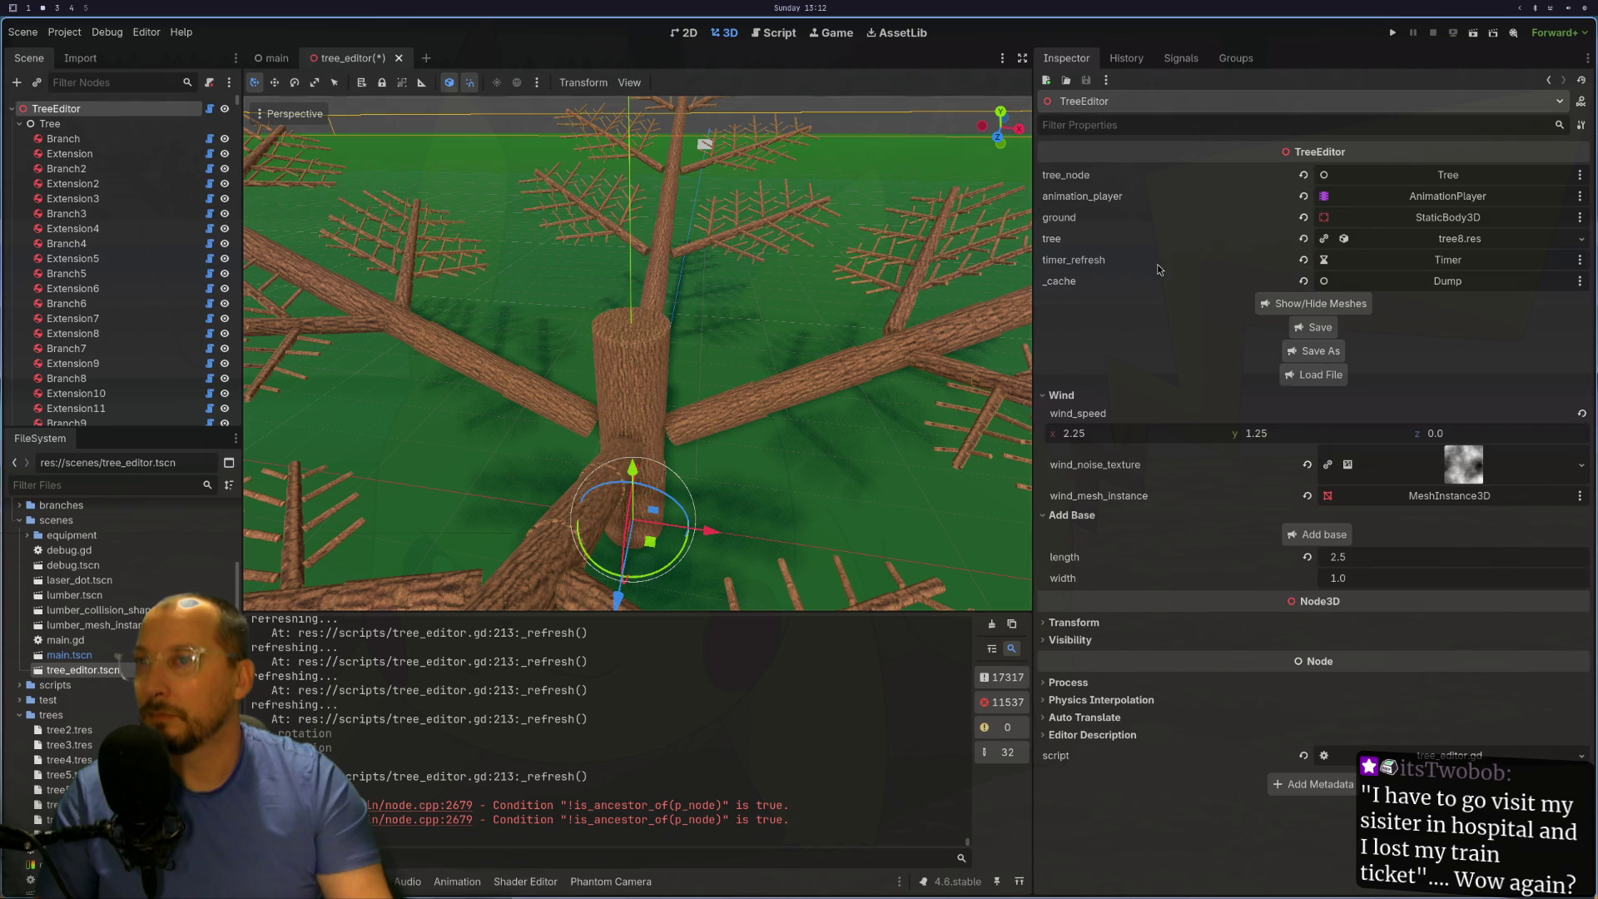
click(1327, 355)
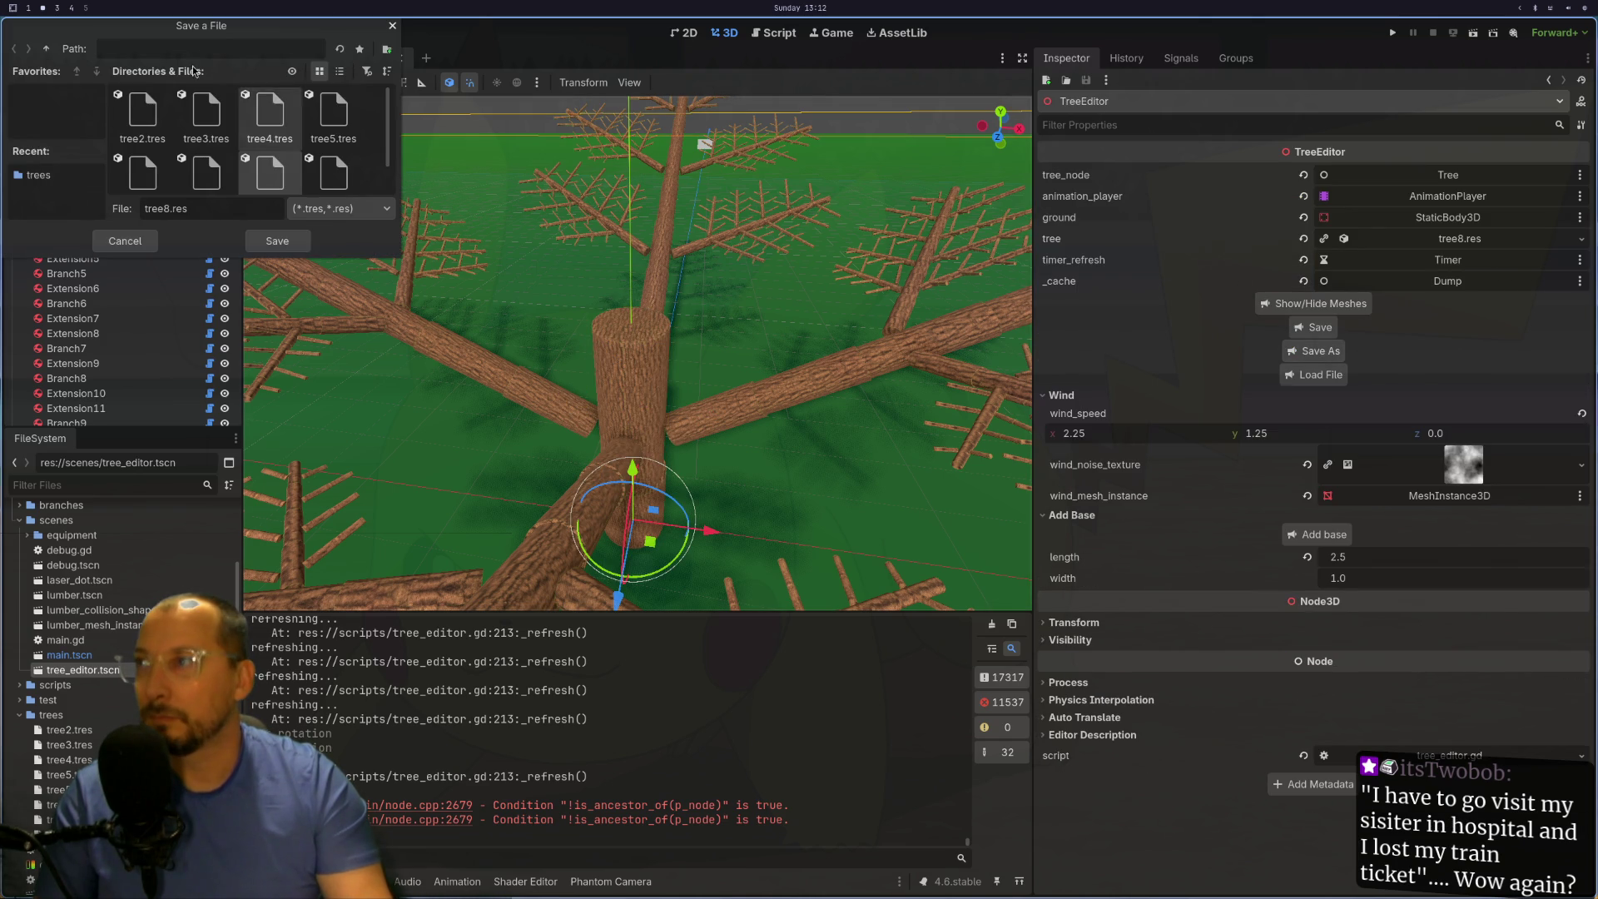
click(291, 242)
click(842, 478)
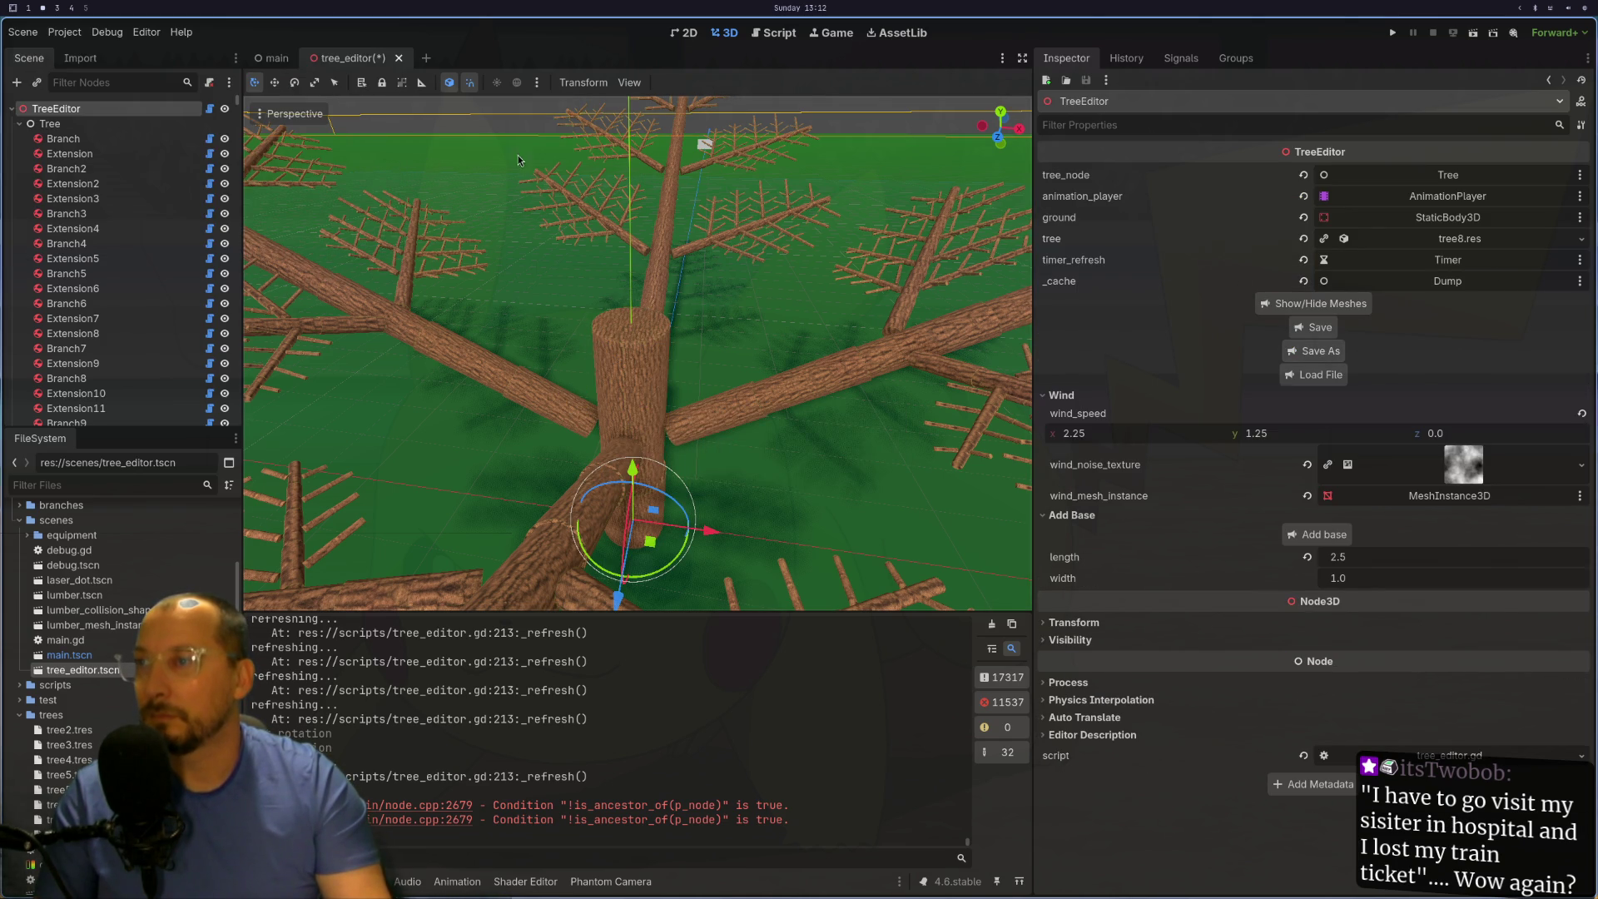
click(399, 59)
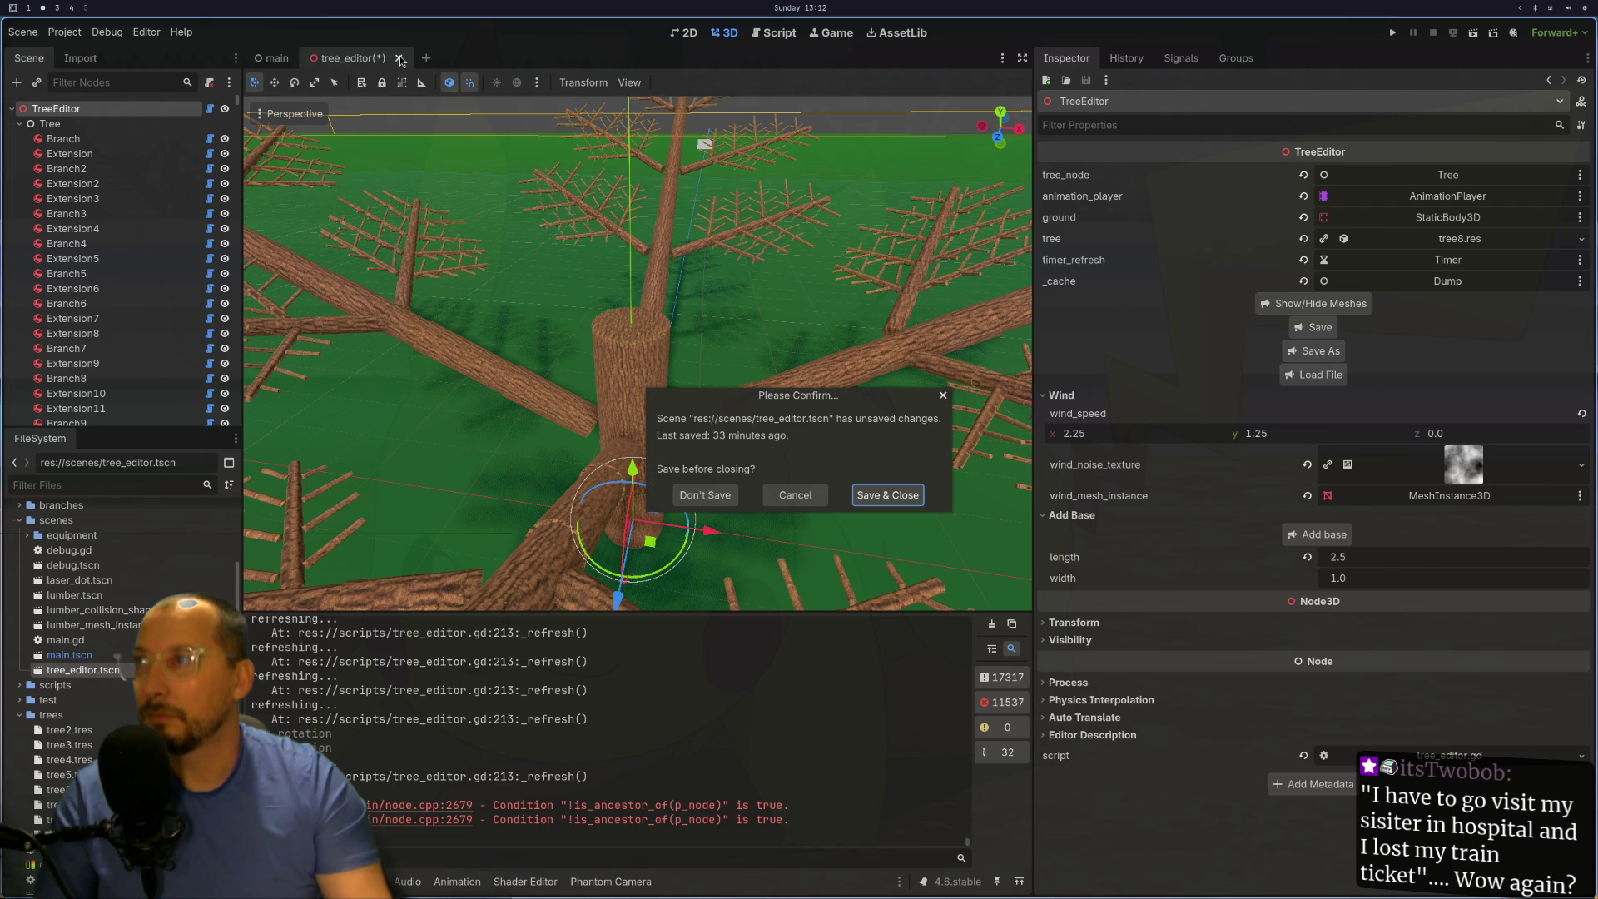
click(881, 494)
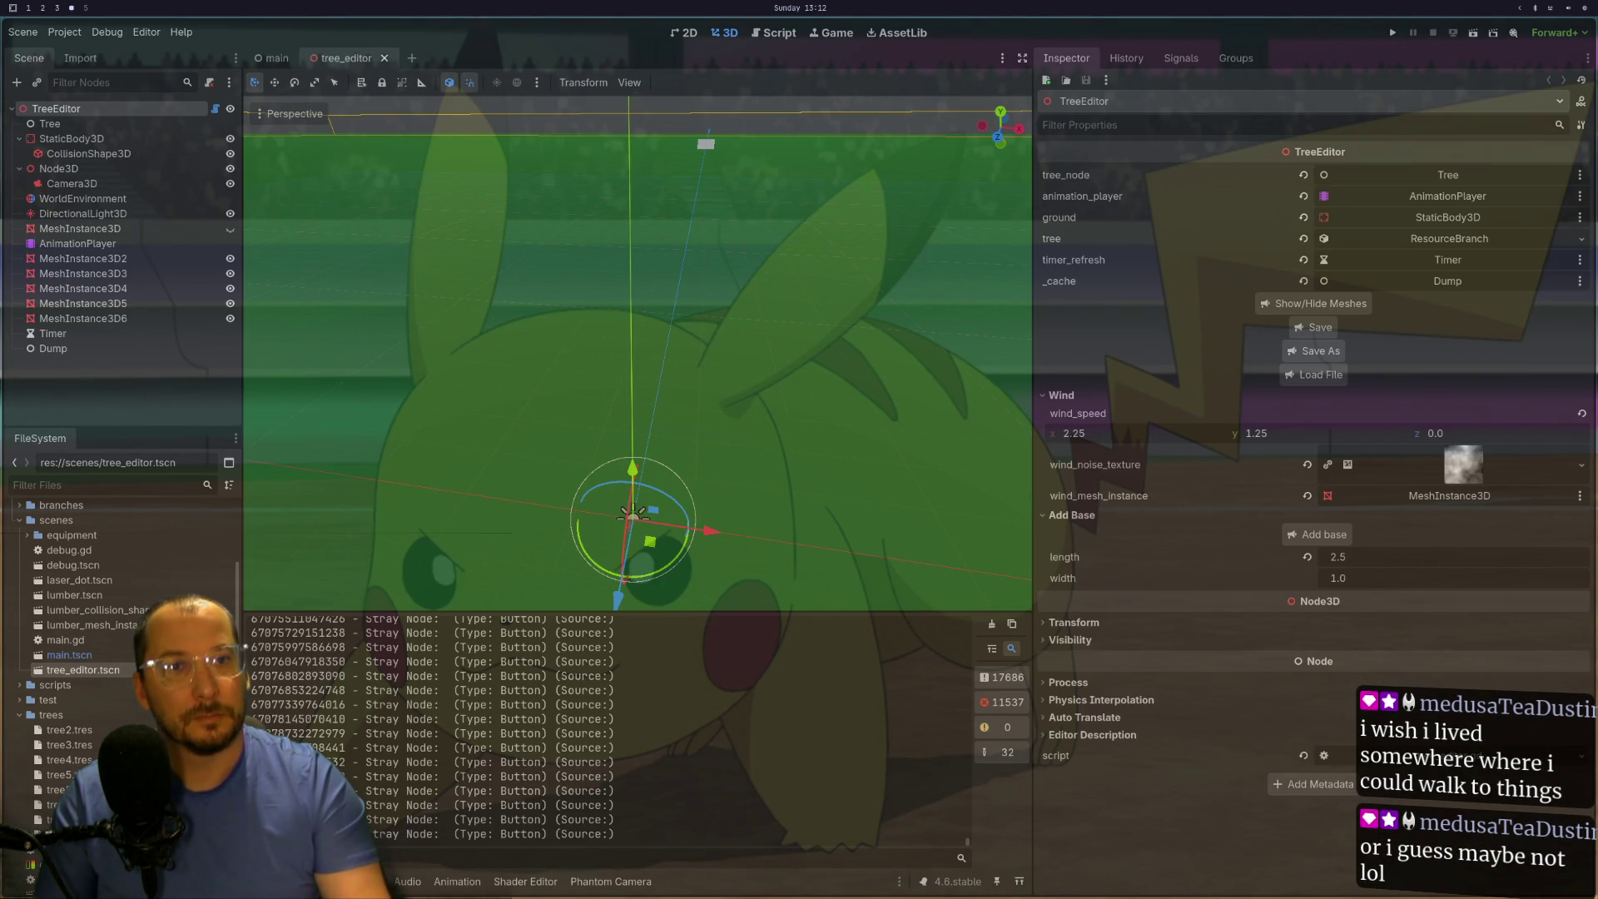
- Choose tree8.res in the Open a File dialog to load into the empty tree
scroll(741, 336, up, 2)
click(1315, 375)
click(267, 174)
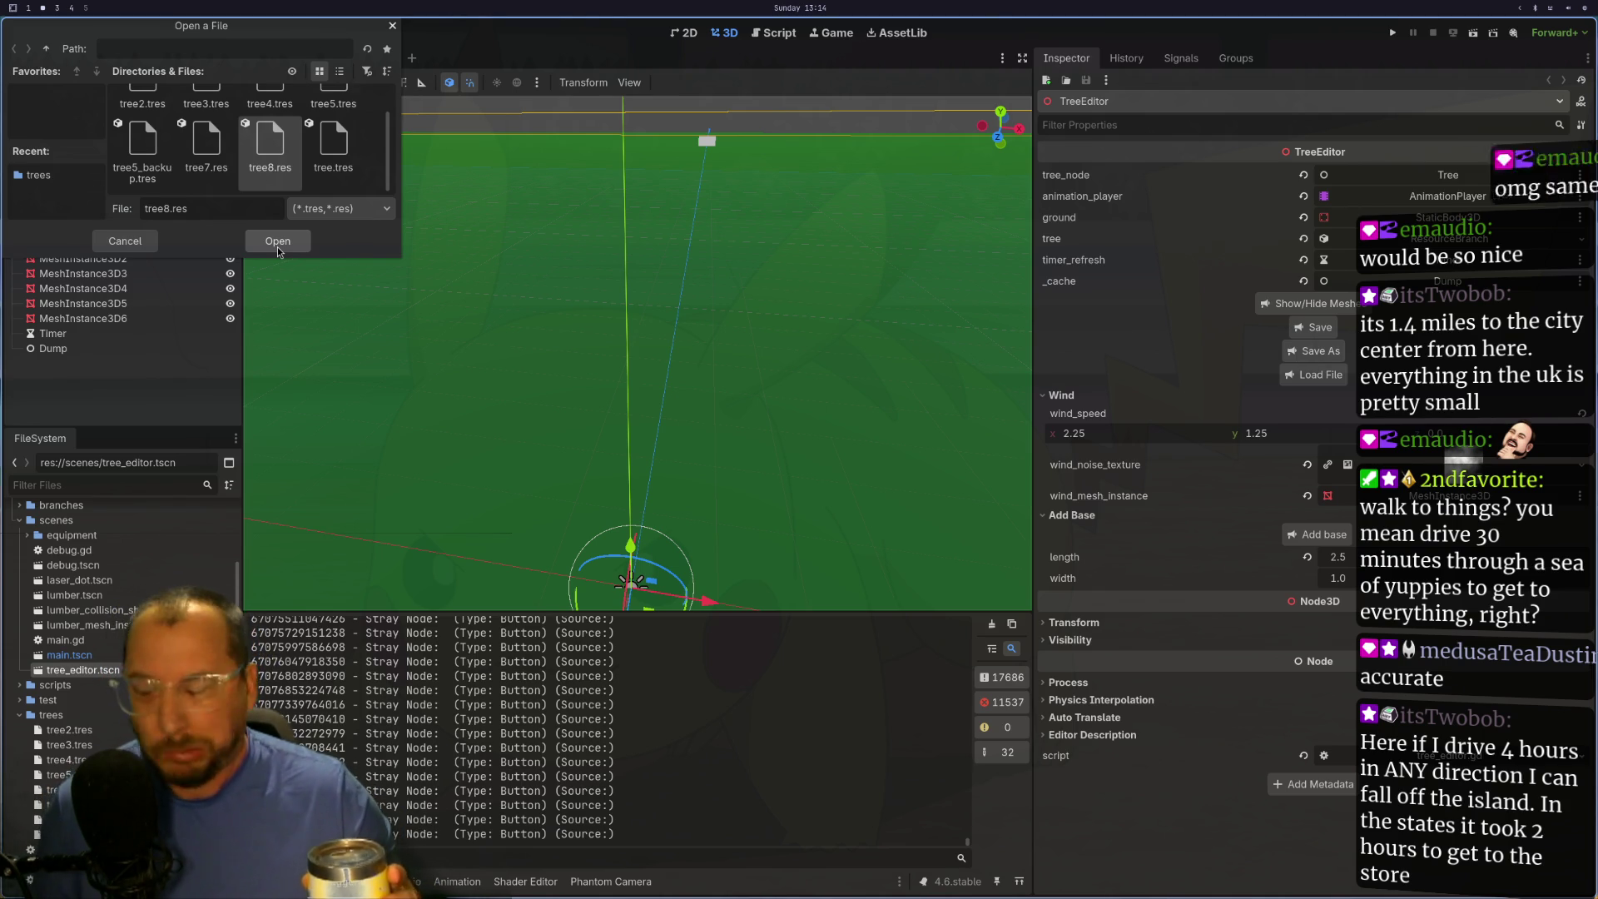
- Load tree8.res, select the root Branch and expand its tree8.res settings showing extension_size 2
click(277, 240)
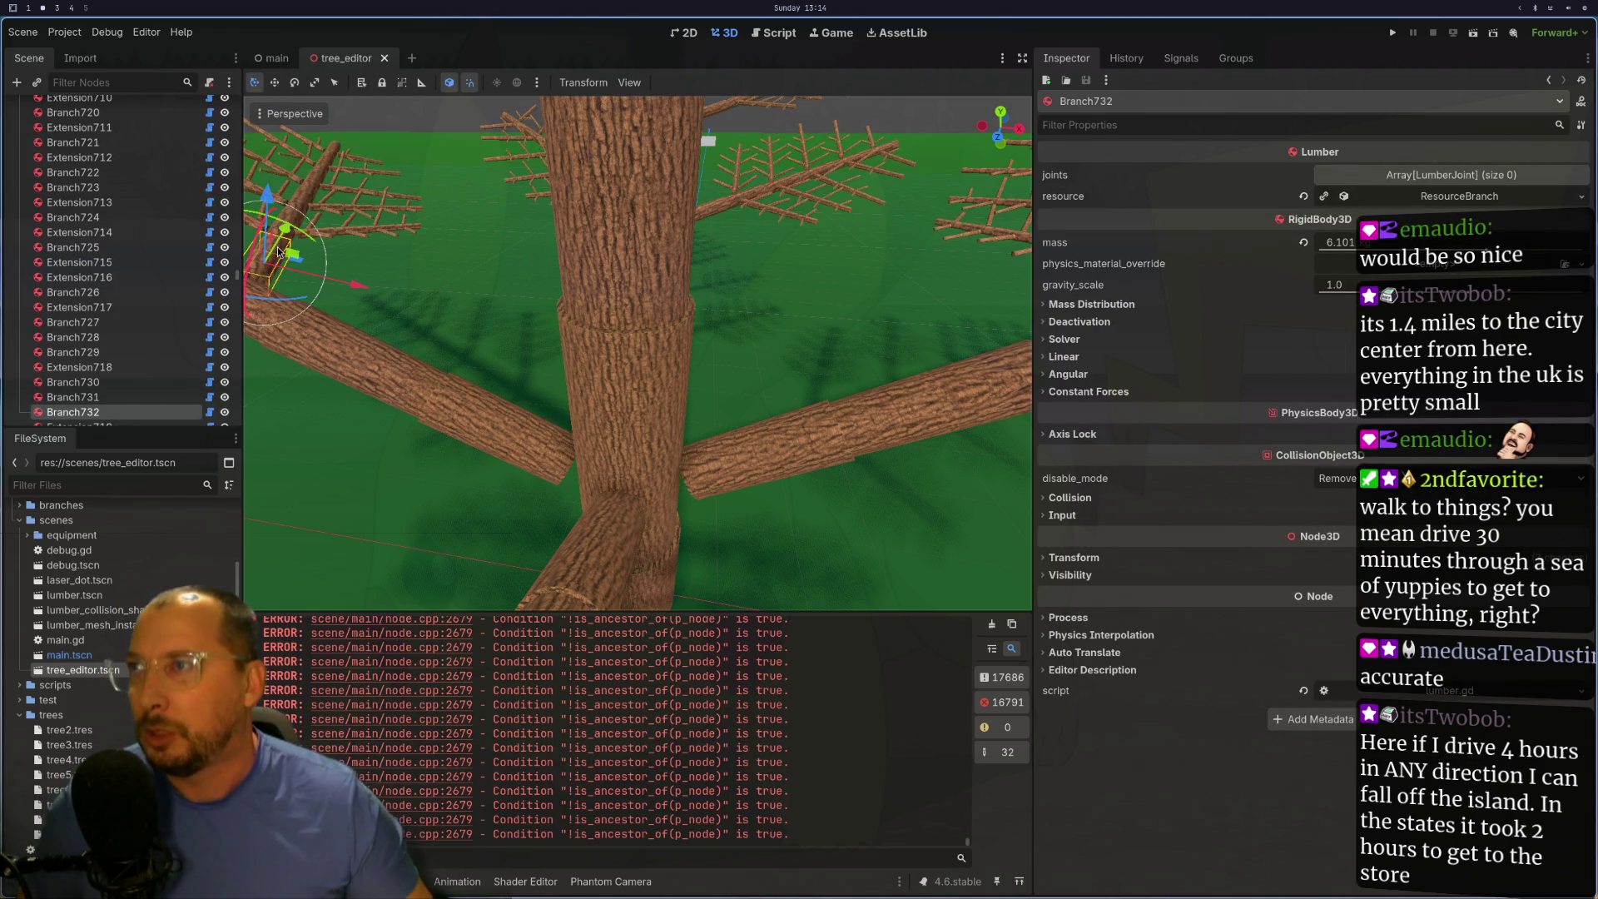
scroll(590, 231, down, 5)
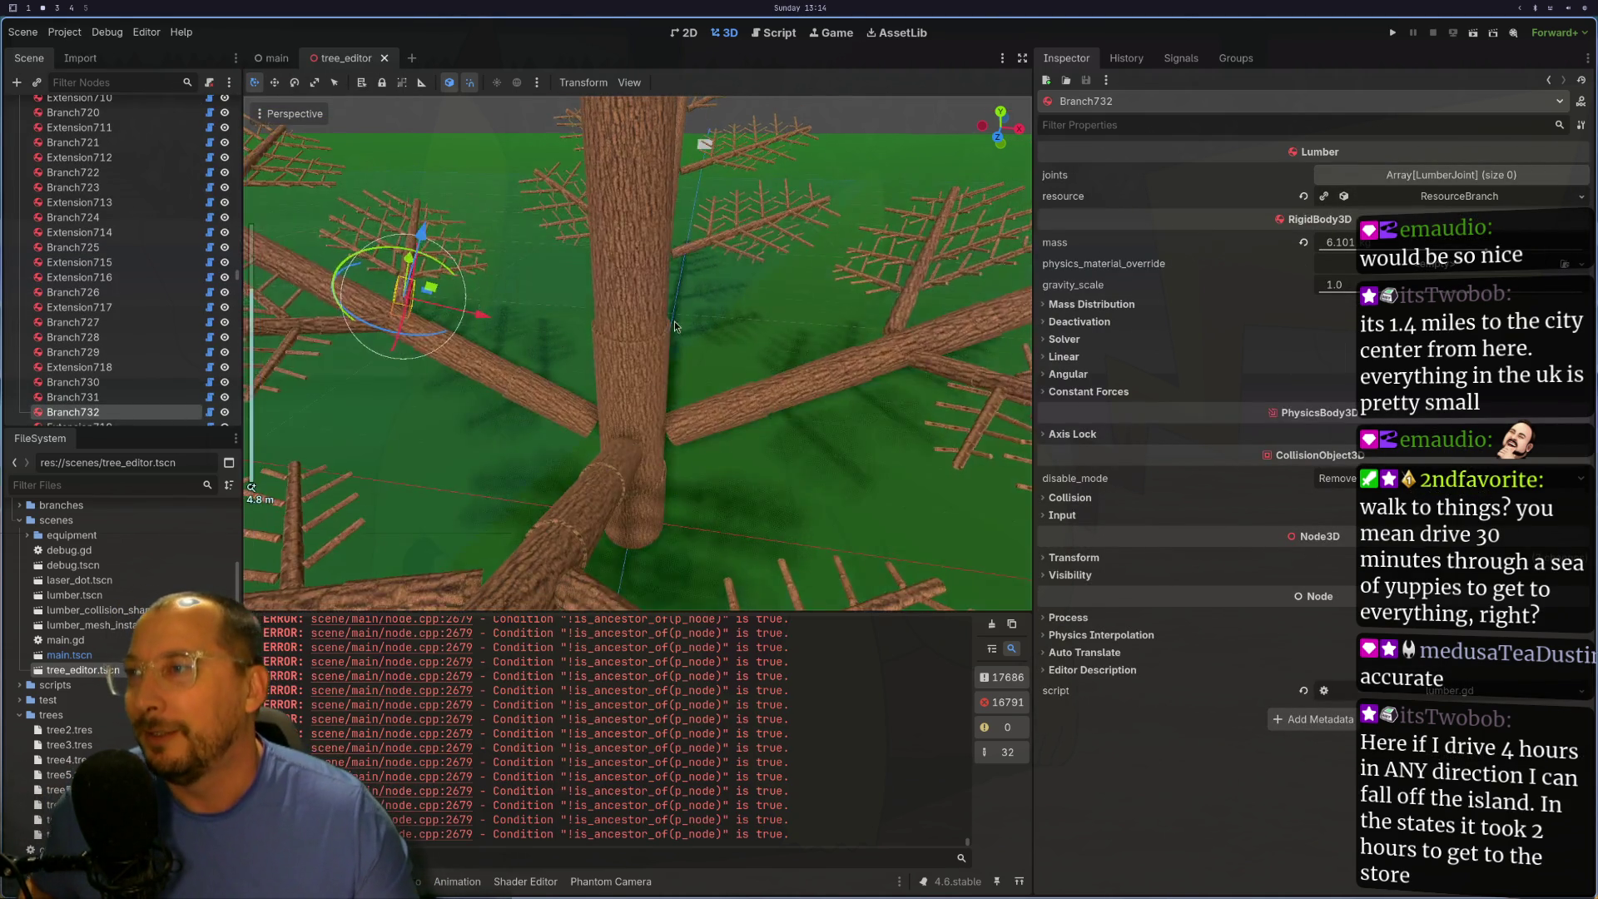
scroll(589, 231, down, 2)
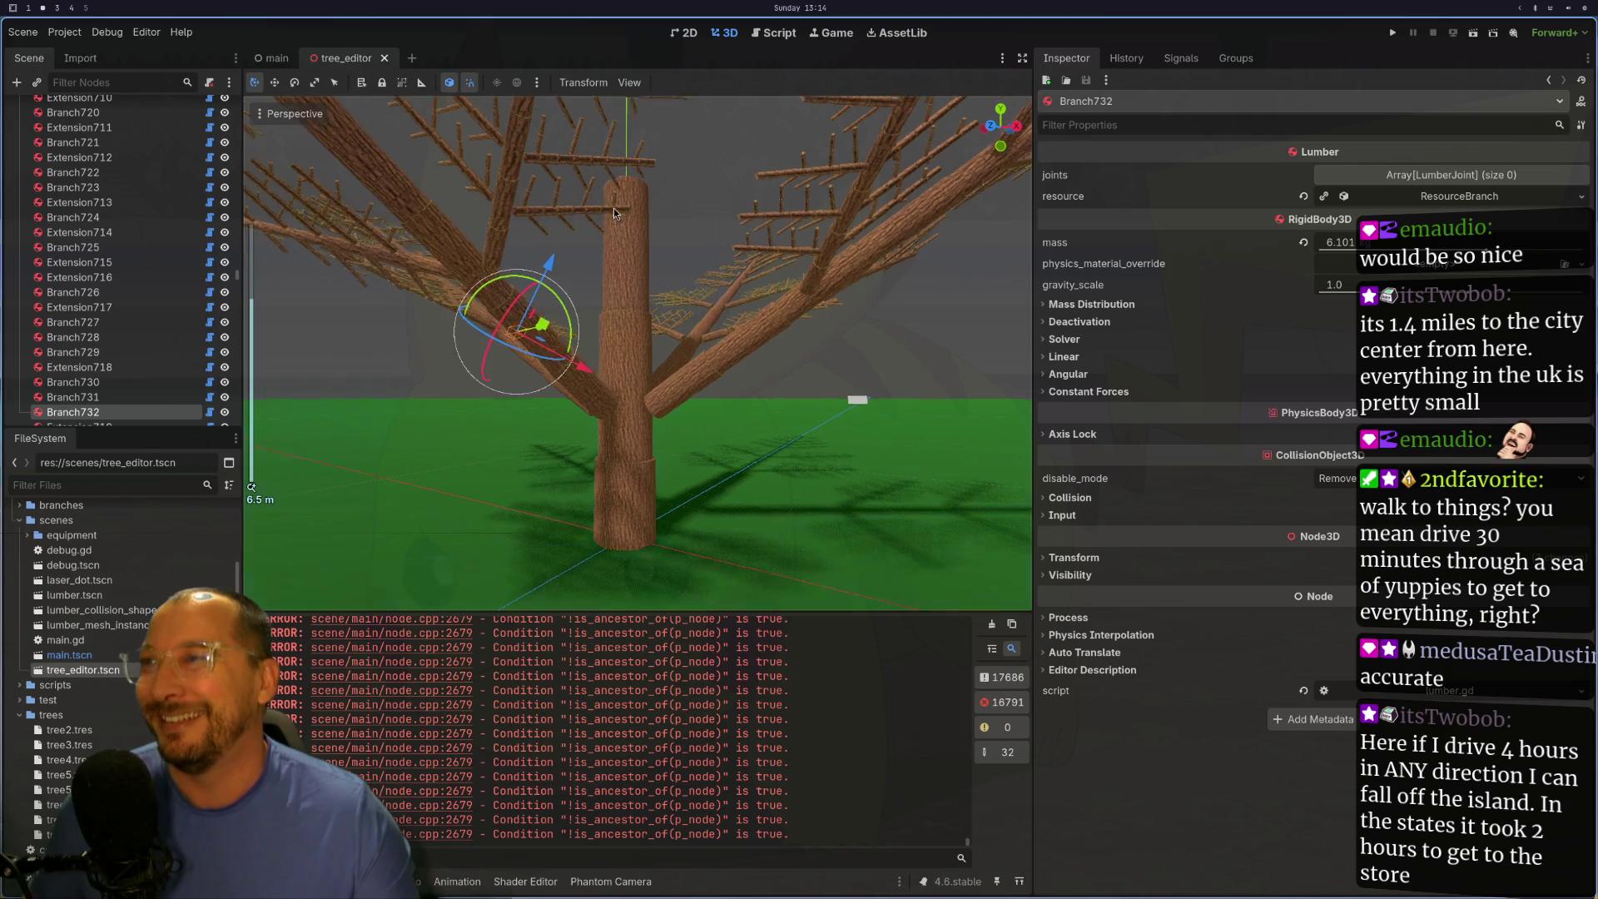
click(628, 473)
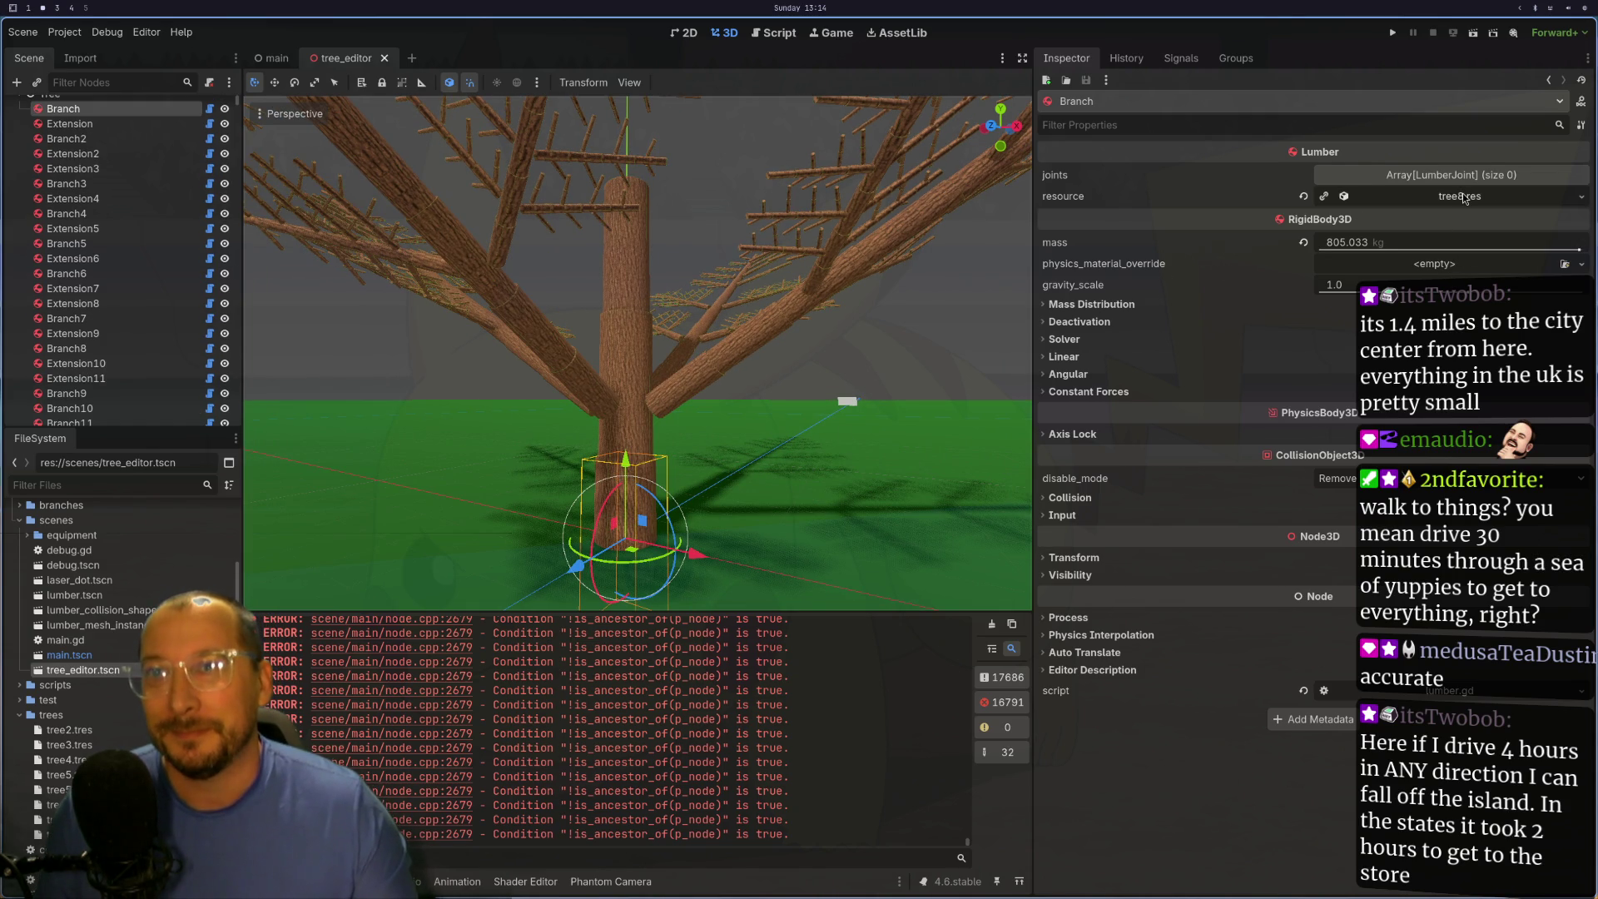
click(1464, 198)
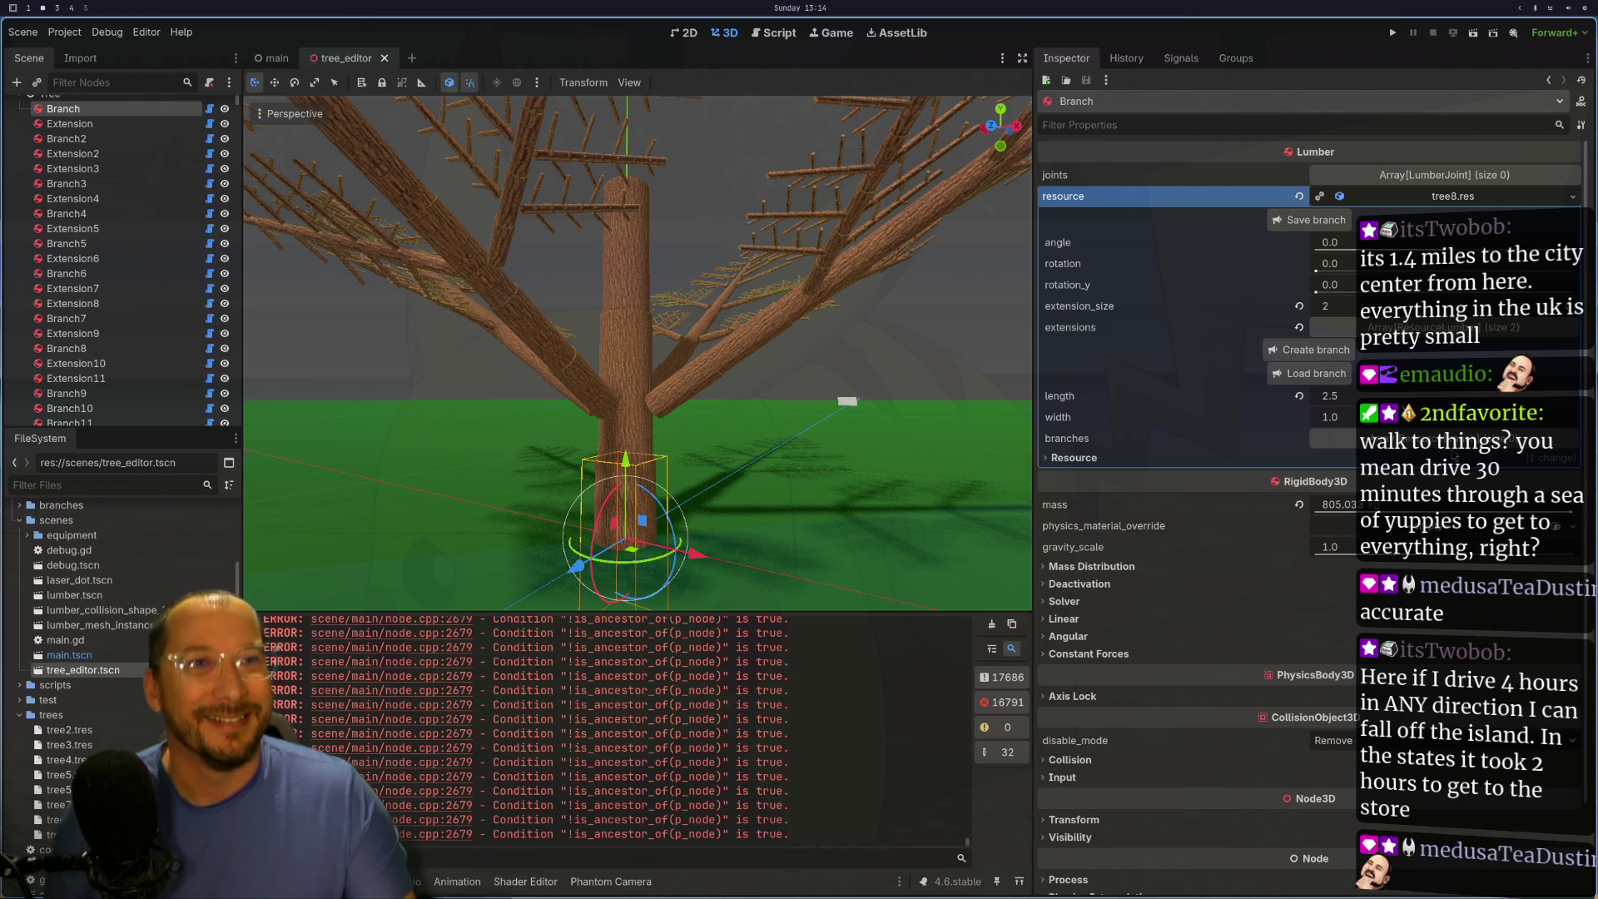
drag(842, 444, 860, 508)
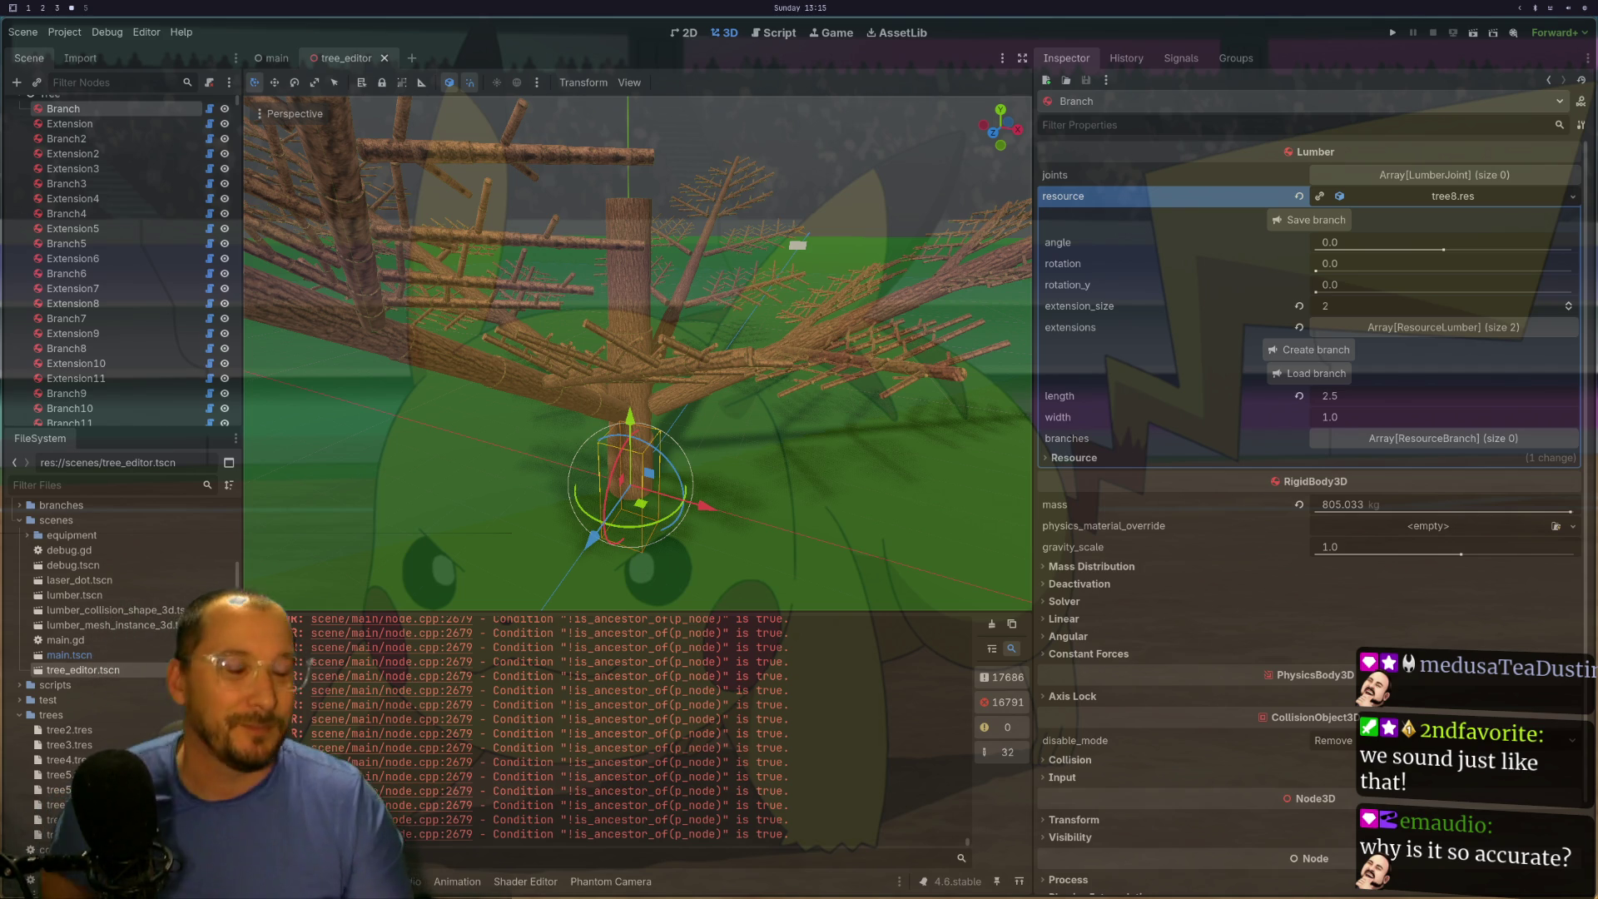
- Step the trunk Branch's extension_size up from 2 through 3 to 4
key(Up)
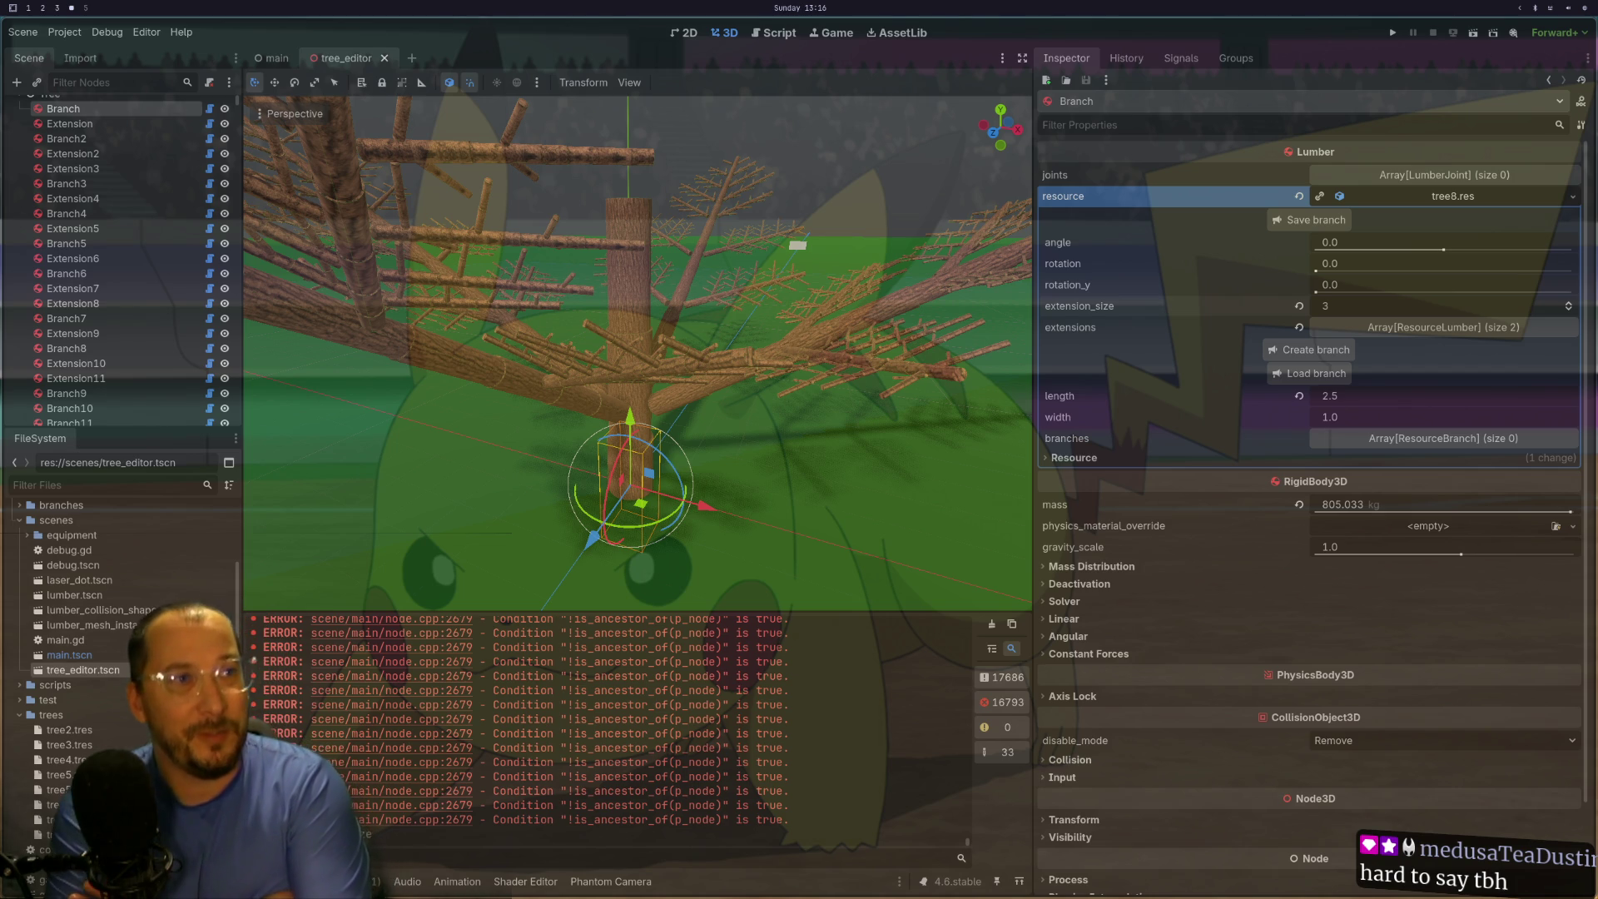
key(Up)
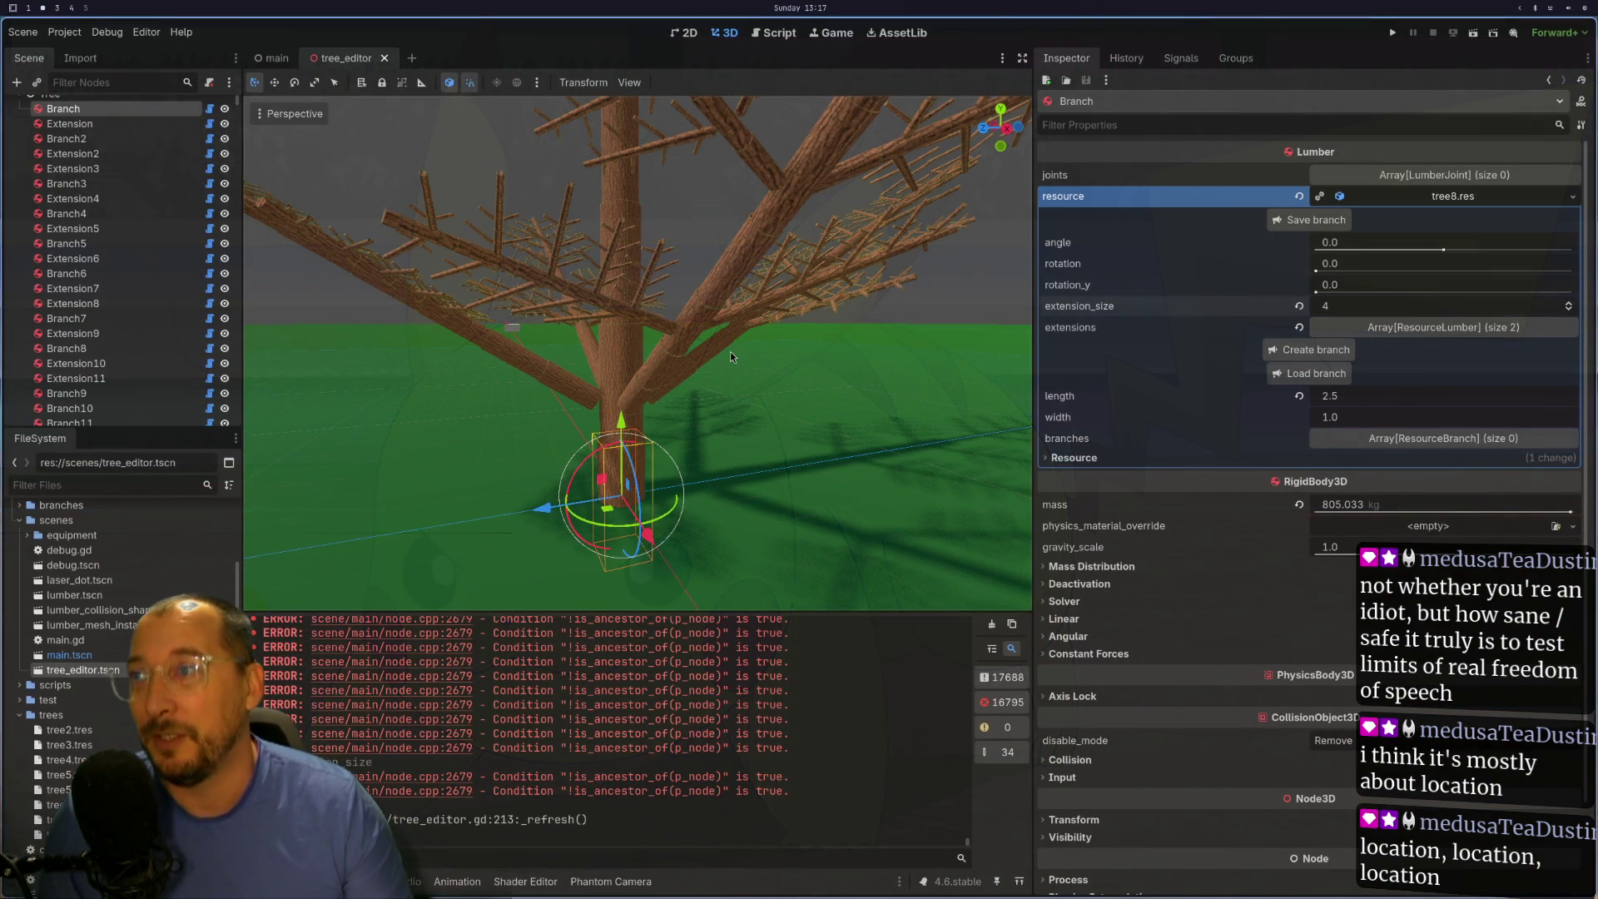
- Orbit around the regenerated tree, then raise extension_size from 4 to 5
mouse_move(733, 353)
mouse_down()
mouse_move(740, 391)
mouse_move(753, 361)
mouse_up()
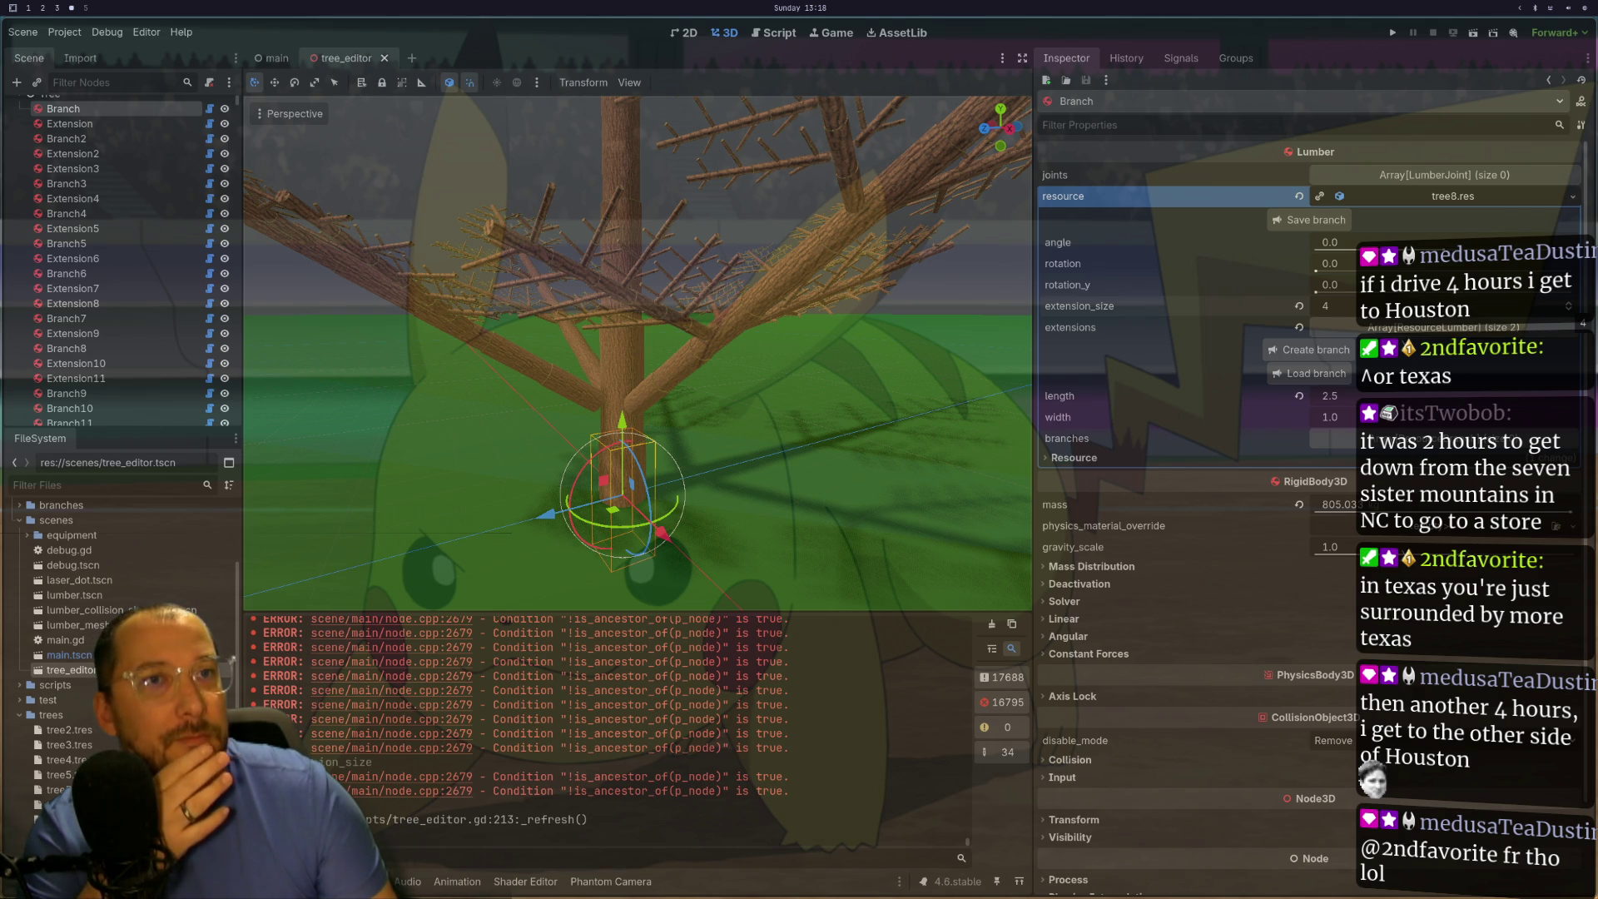
click(1568, 302)
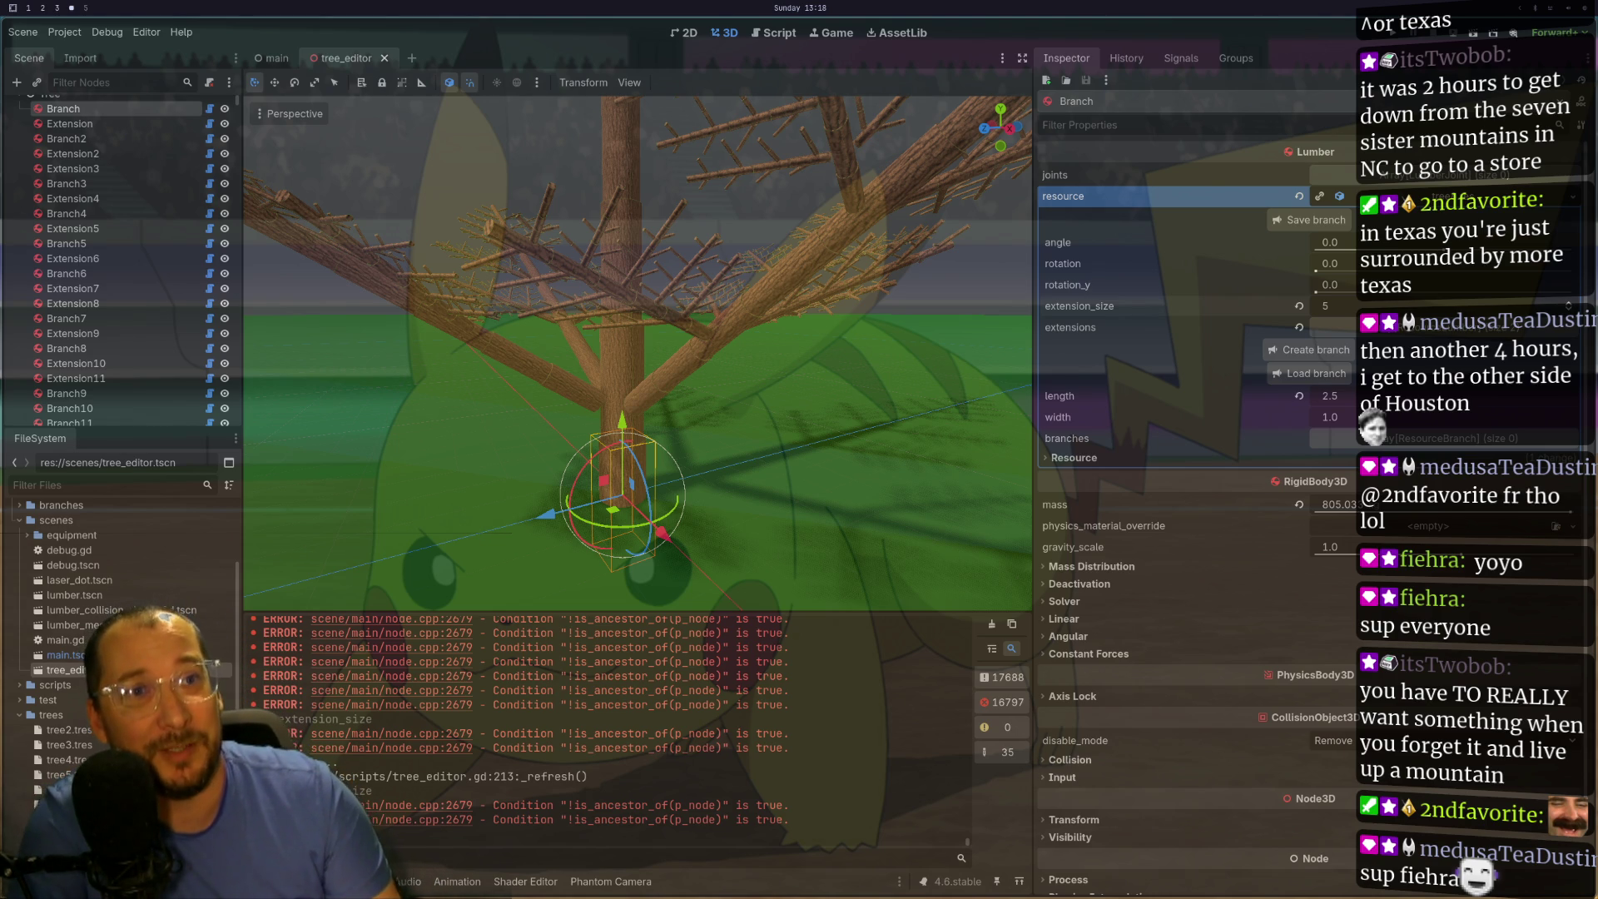
- Zoom the viewport out and raise extension_size from 5 to 6
scroll(691, 391, down, 5)
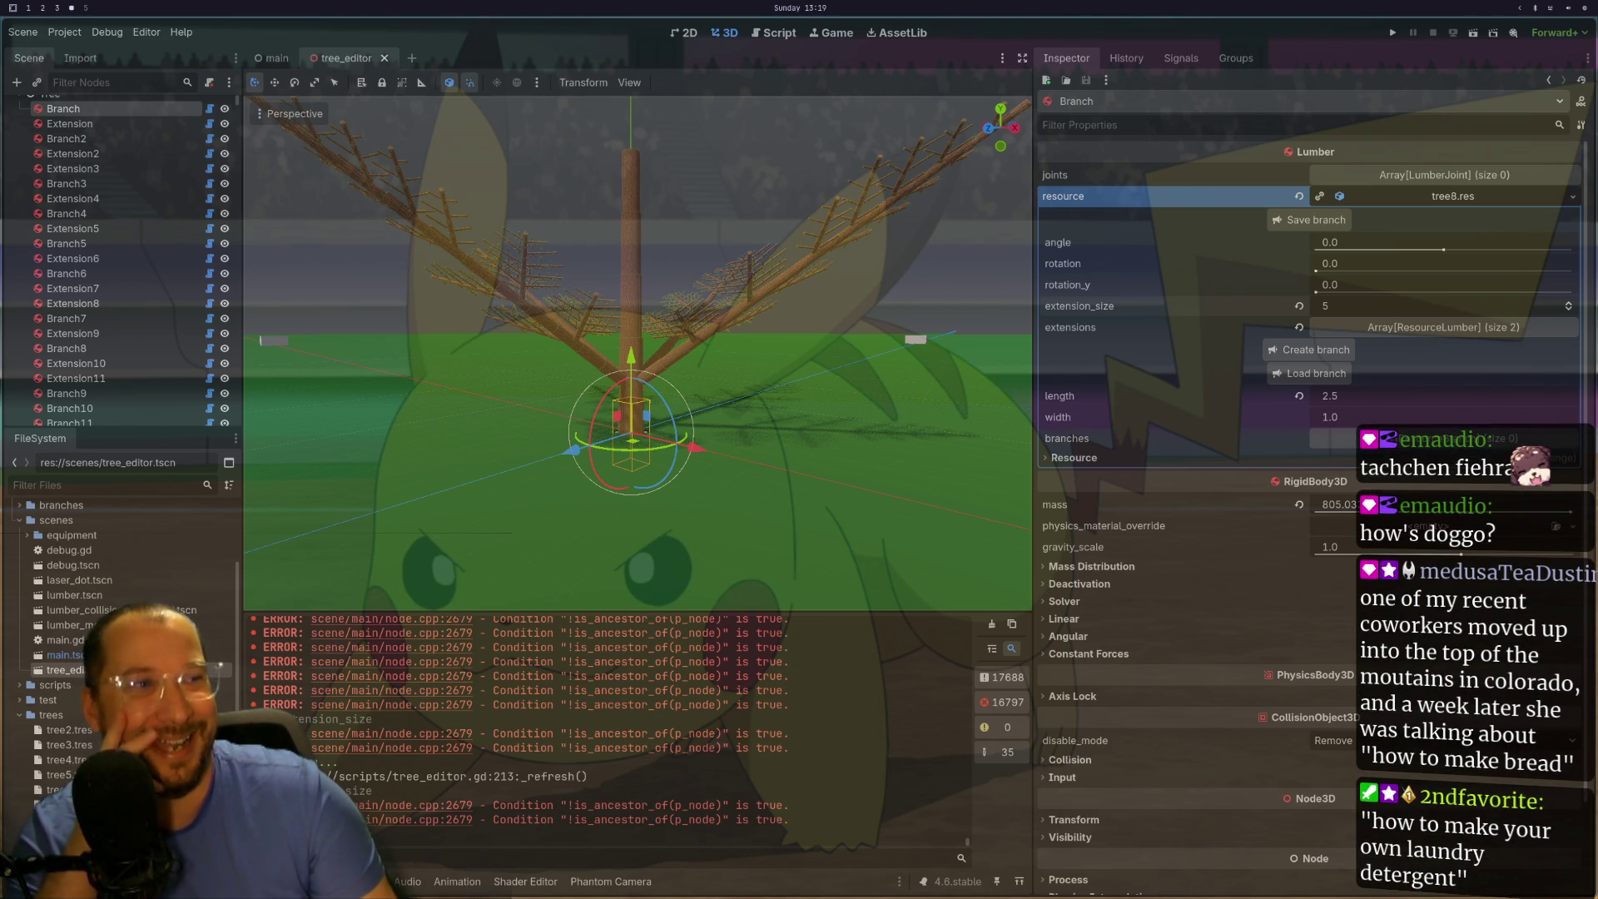
key(Up)
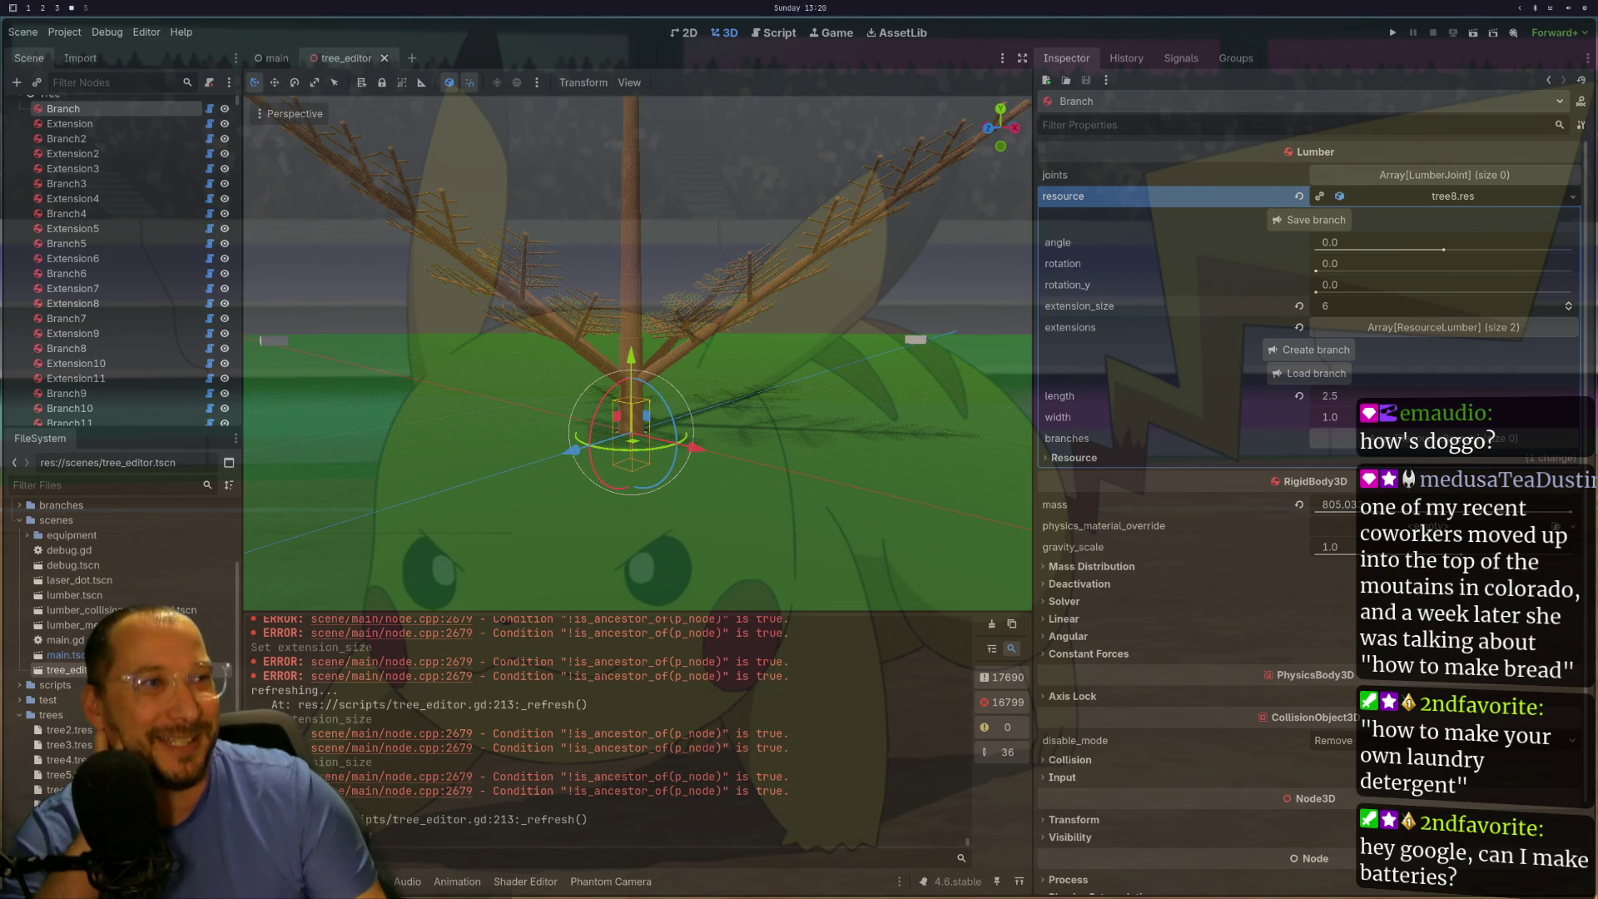
- Get a steep, near top-down view of the trunk and select the ground plane mesh
mouse_move(779, 286)
mouse_down()
mouse_move(811, 466)
mouse_move(778, 324)
mouse_up()
scroll(776, 312, up, 1)
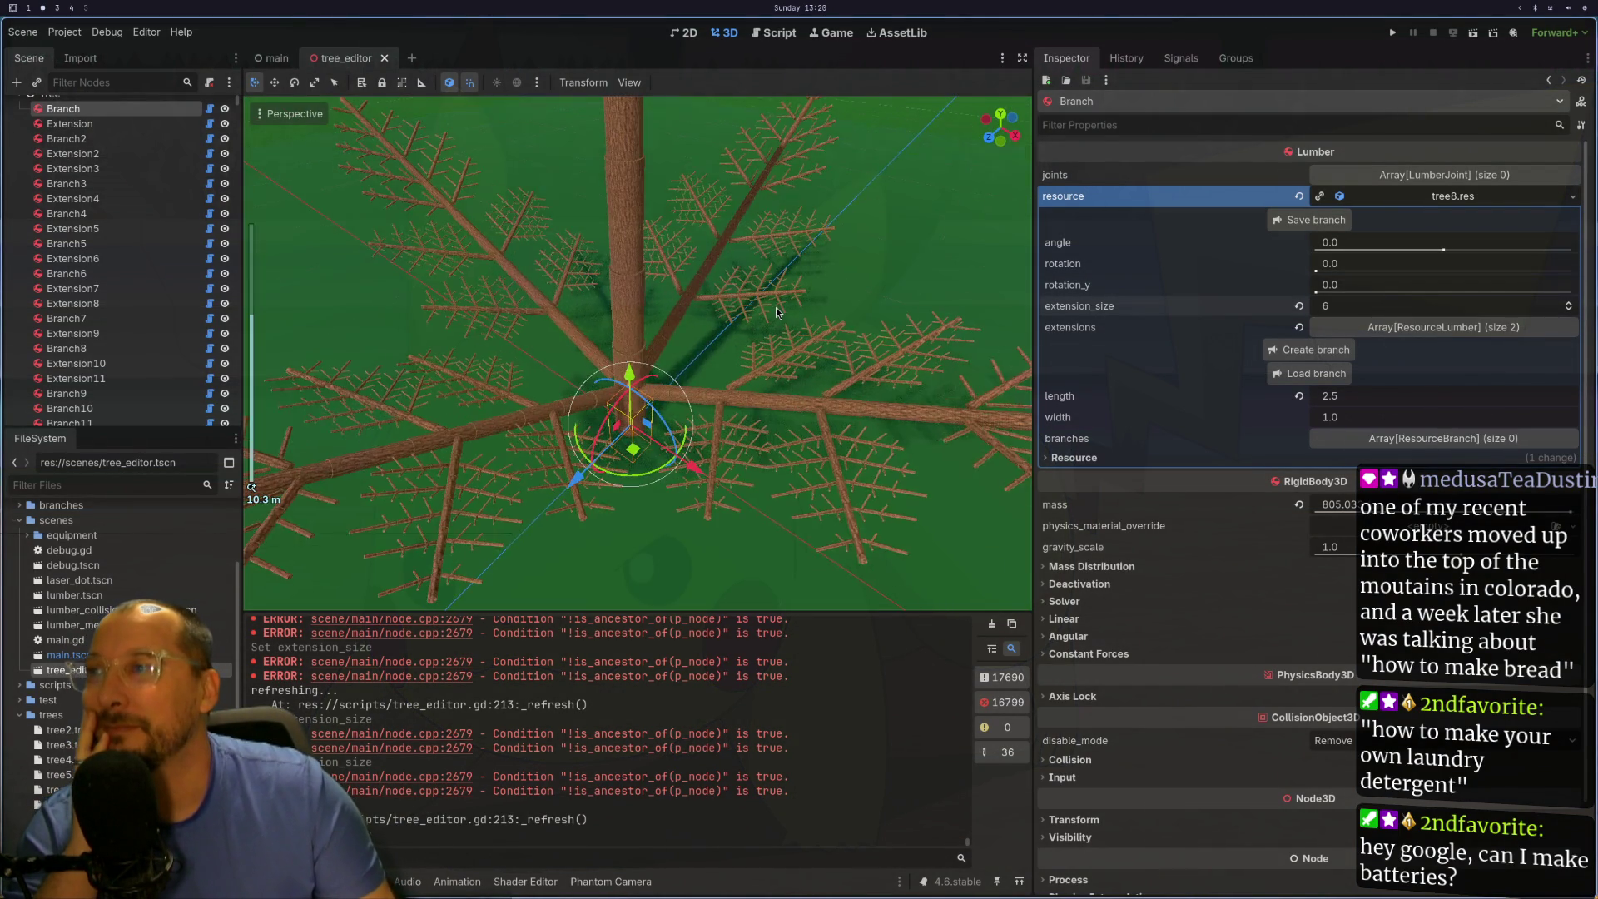
scroll(771, 274, down, 5)
scroll(593, 256, up, 5)
drag(637, 341, 657, 203)
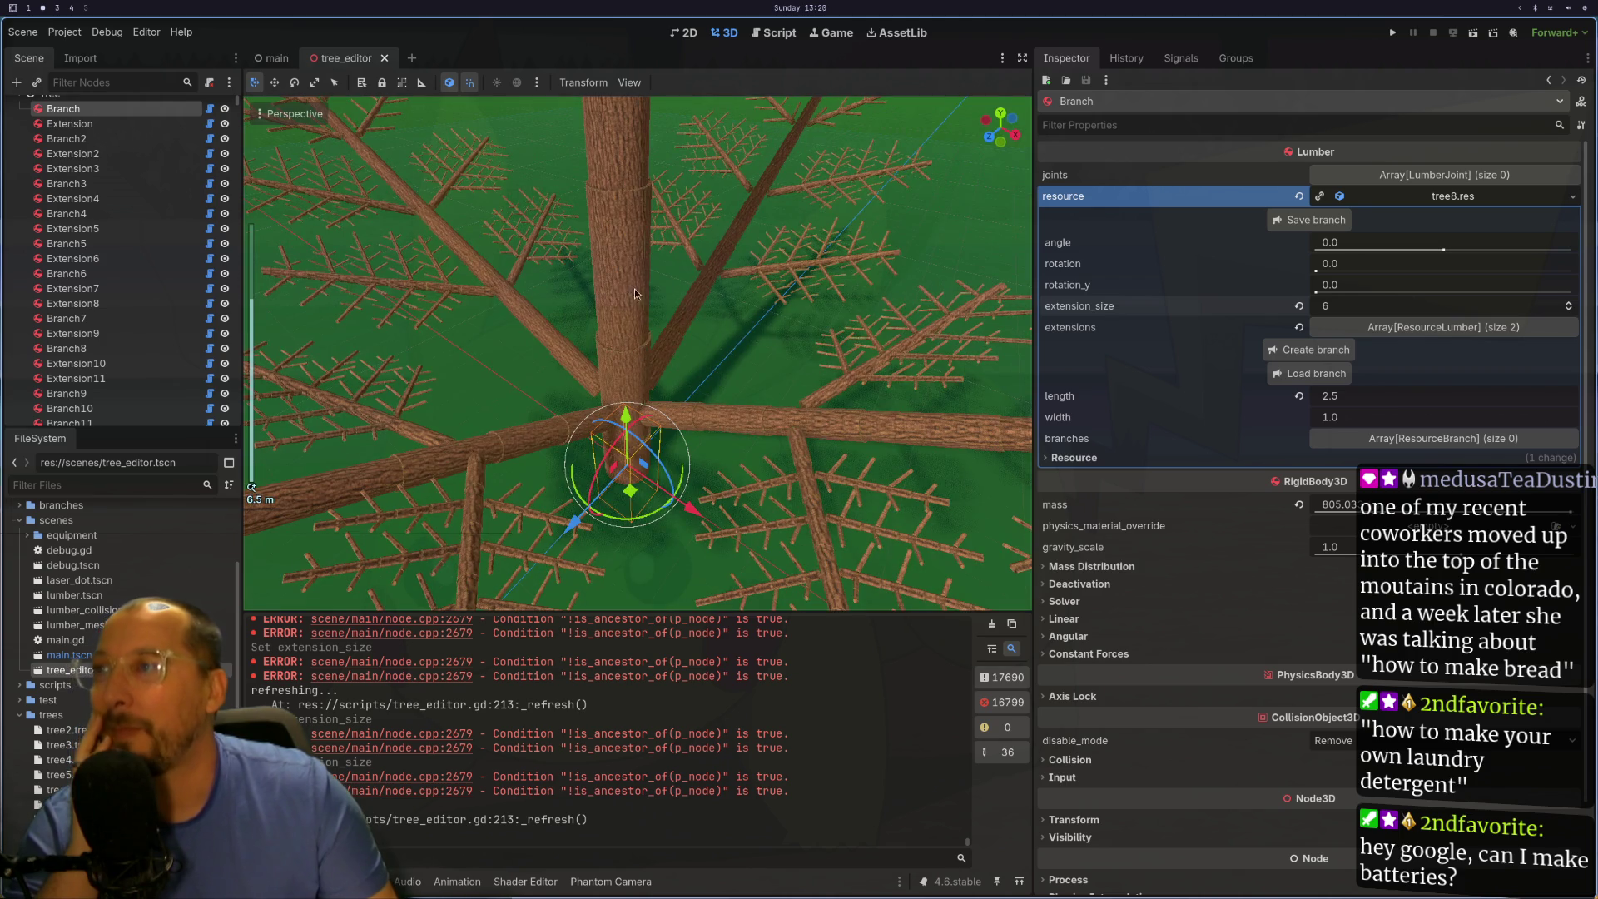
click(632, 276)
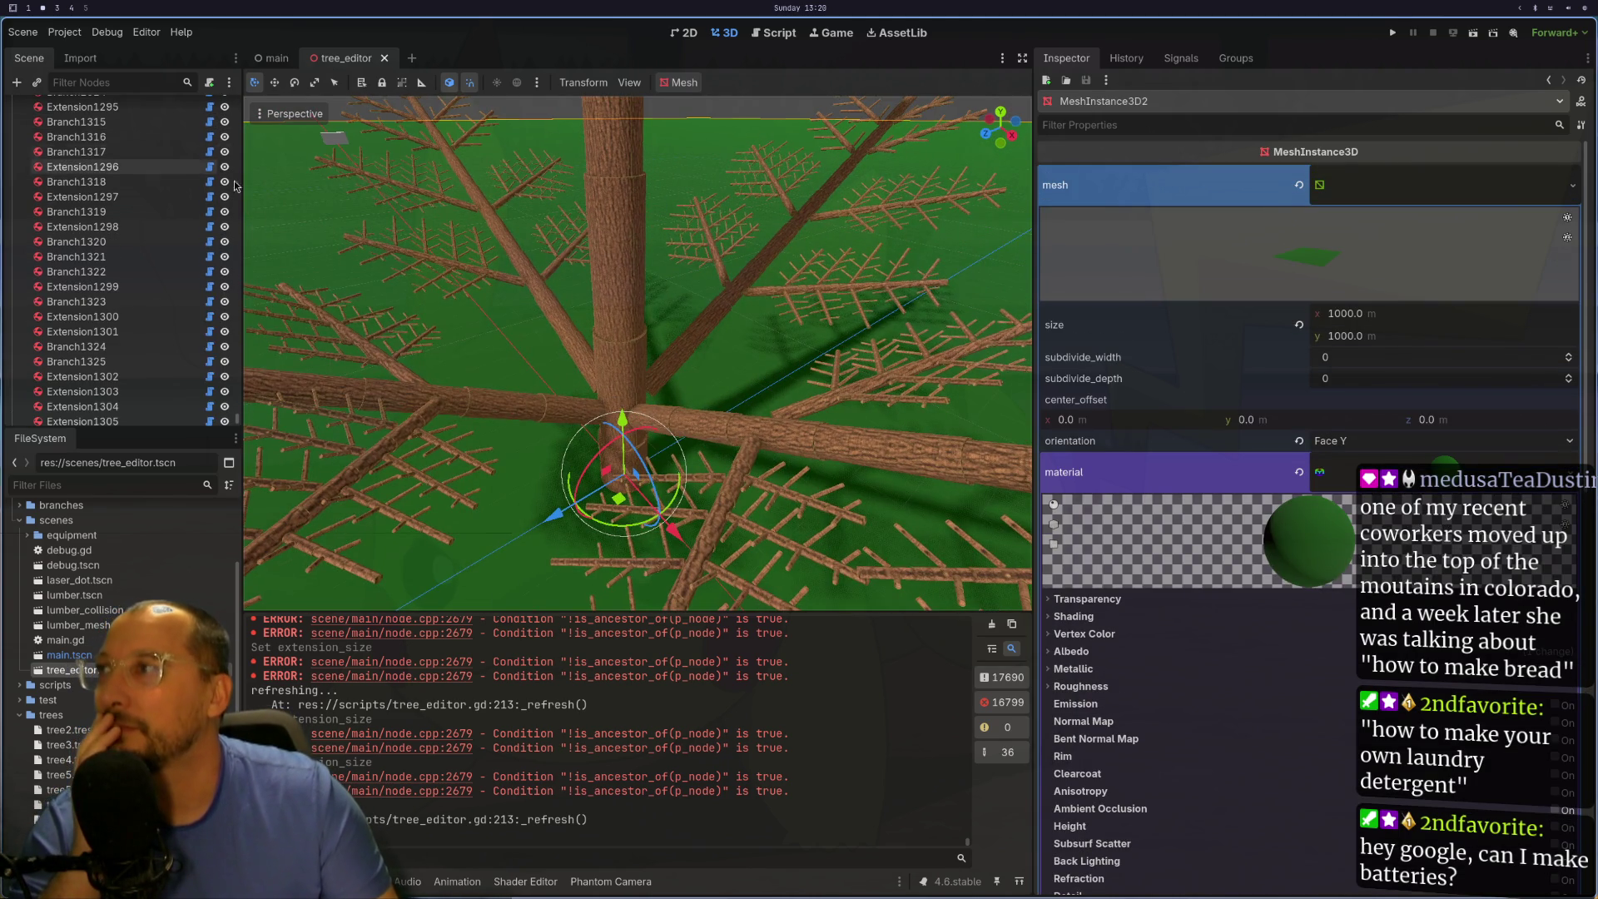
- Select the TreeEditor root node in the Scene dock and save the tree_editor scene
scroll(258, 275, up, 3)
scroll(224, 350, up, 5)
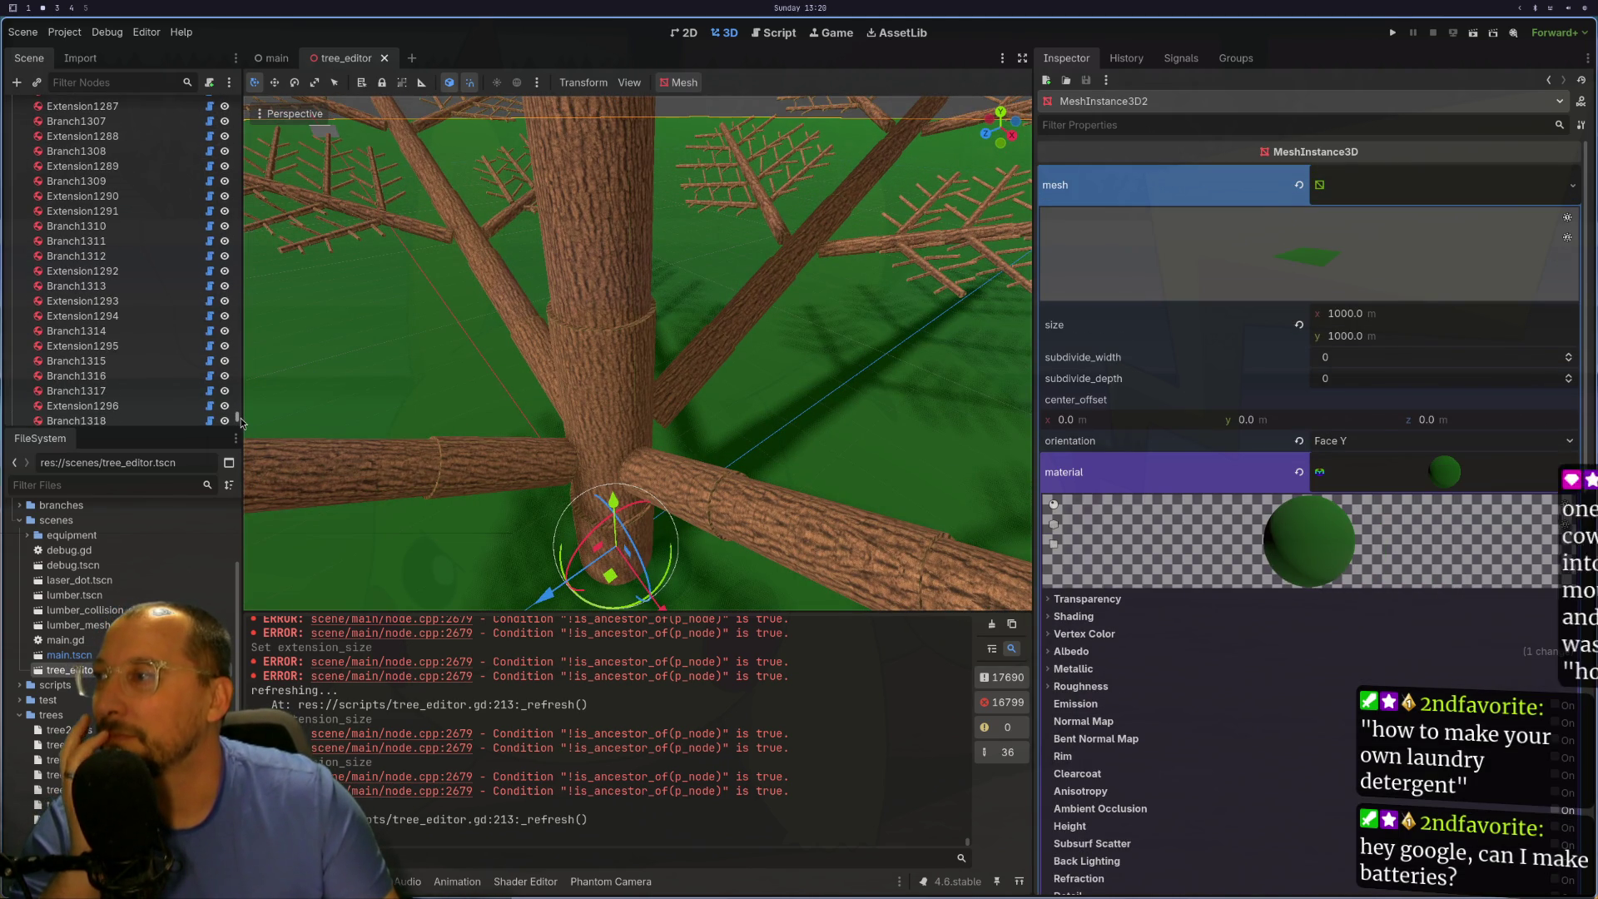
drag(239, 423, 256, 102)
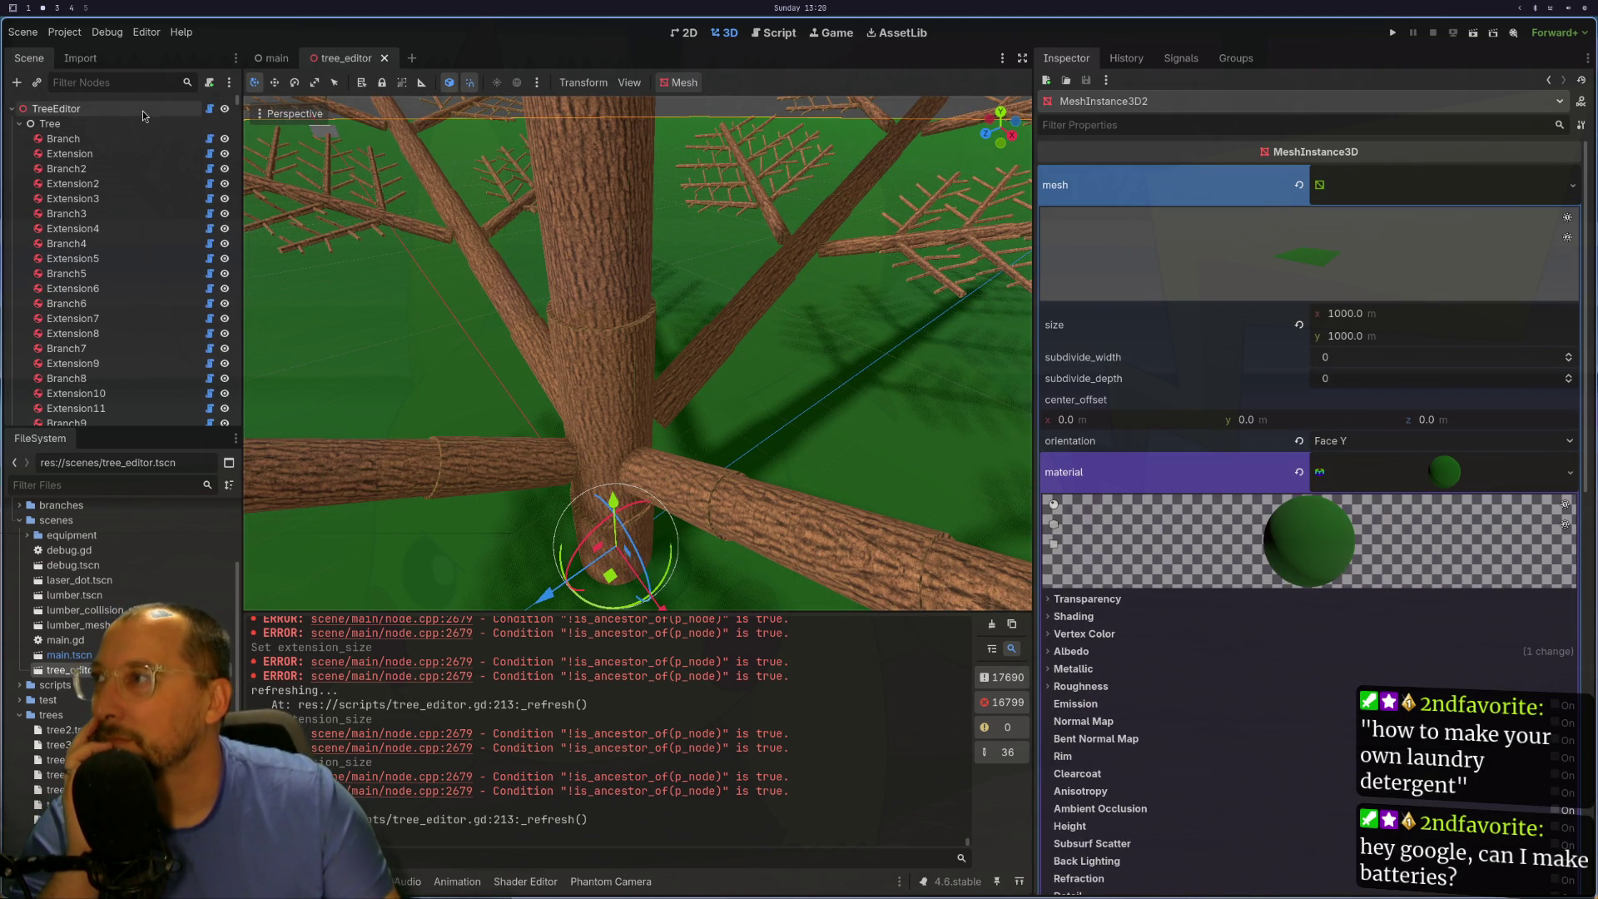
click(56, 108)
click(1320, 328)
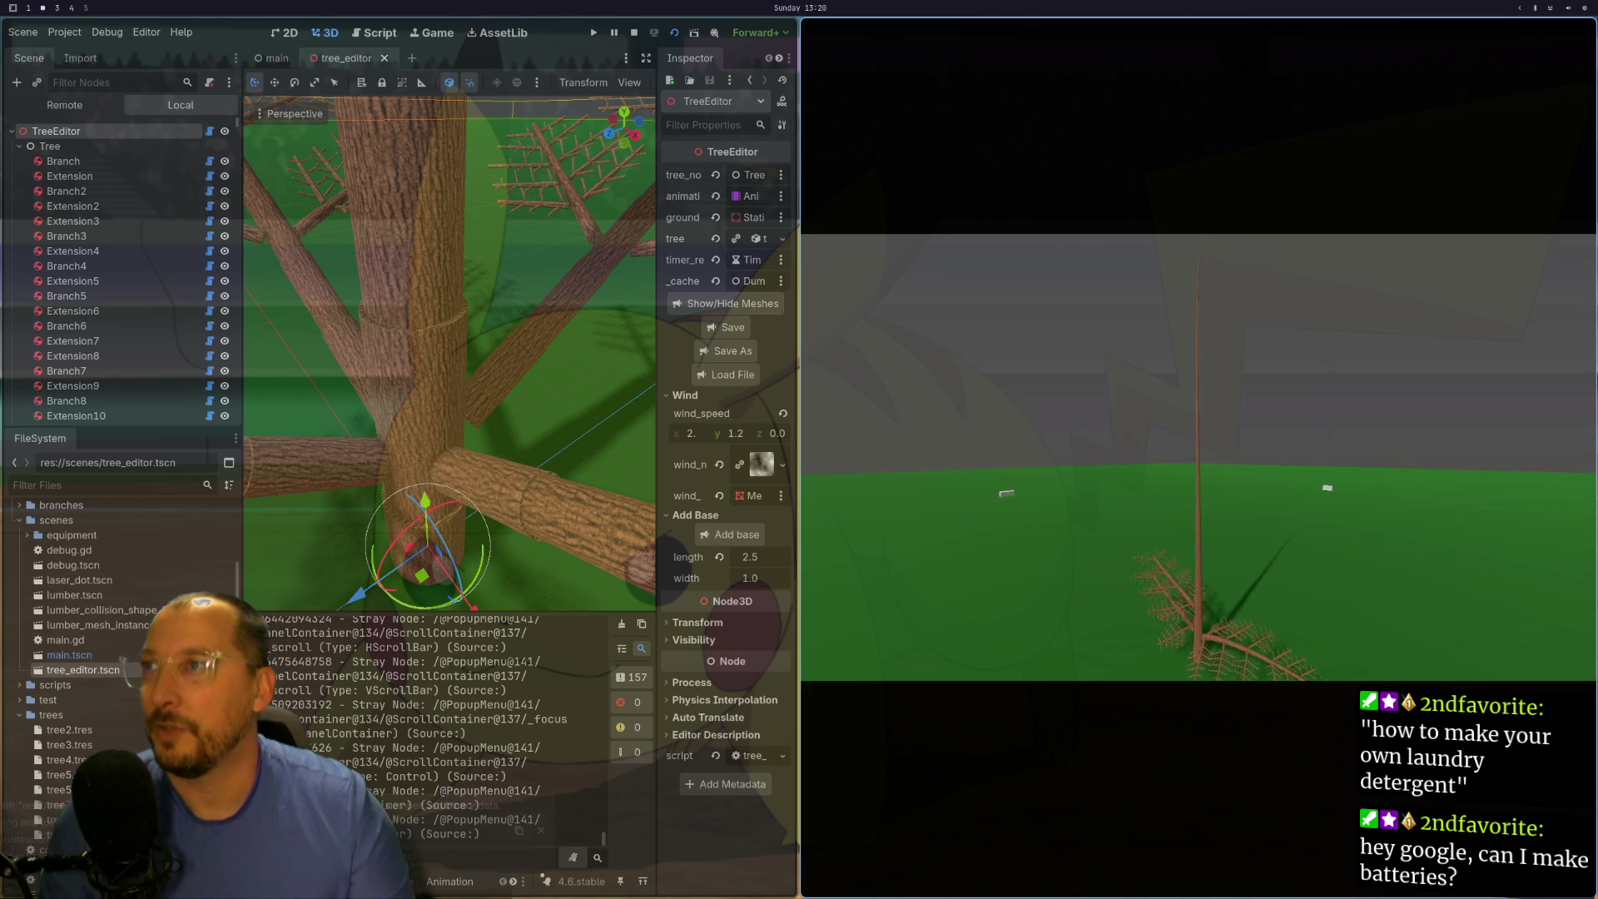
click(759, 239)
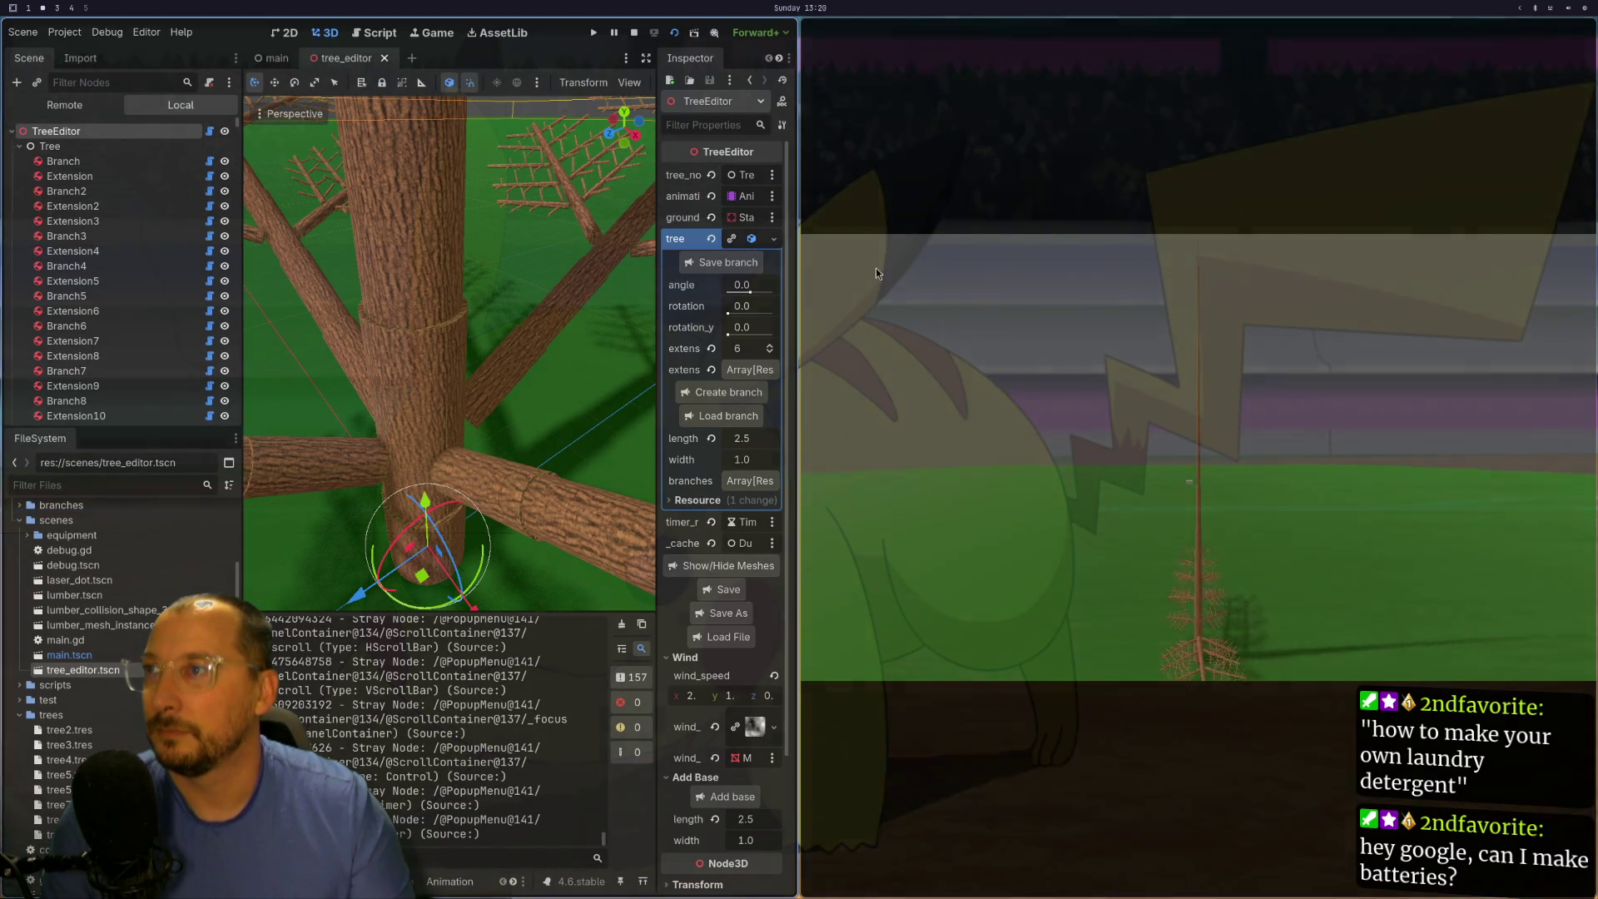
- In Helix, go to tree_editor.gd and place the cursor on the tree7.res path
key(super+1)
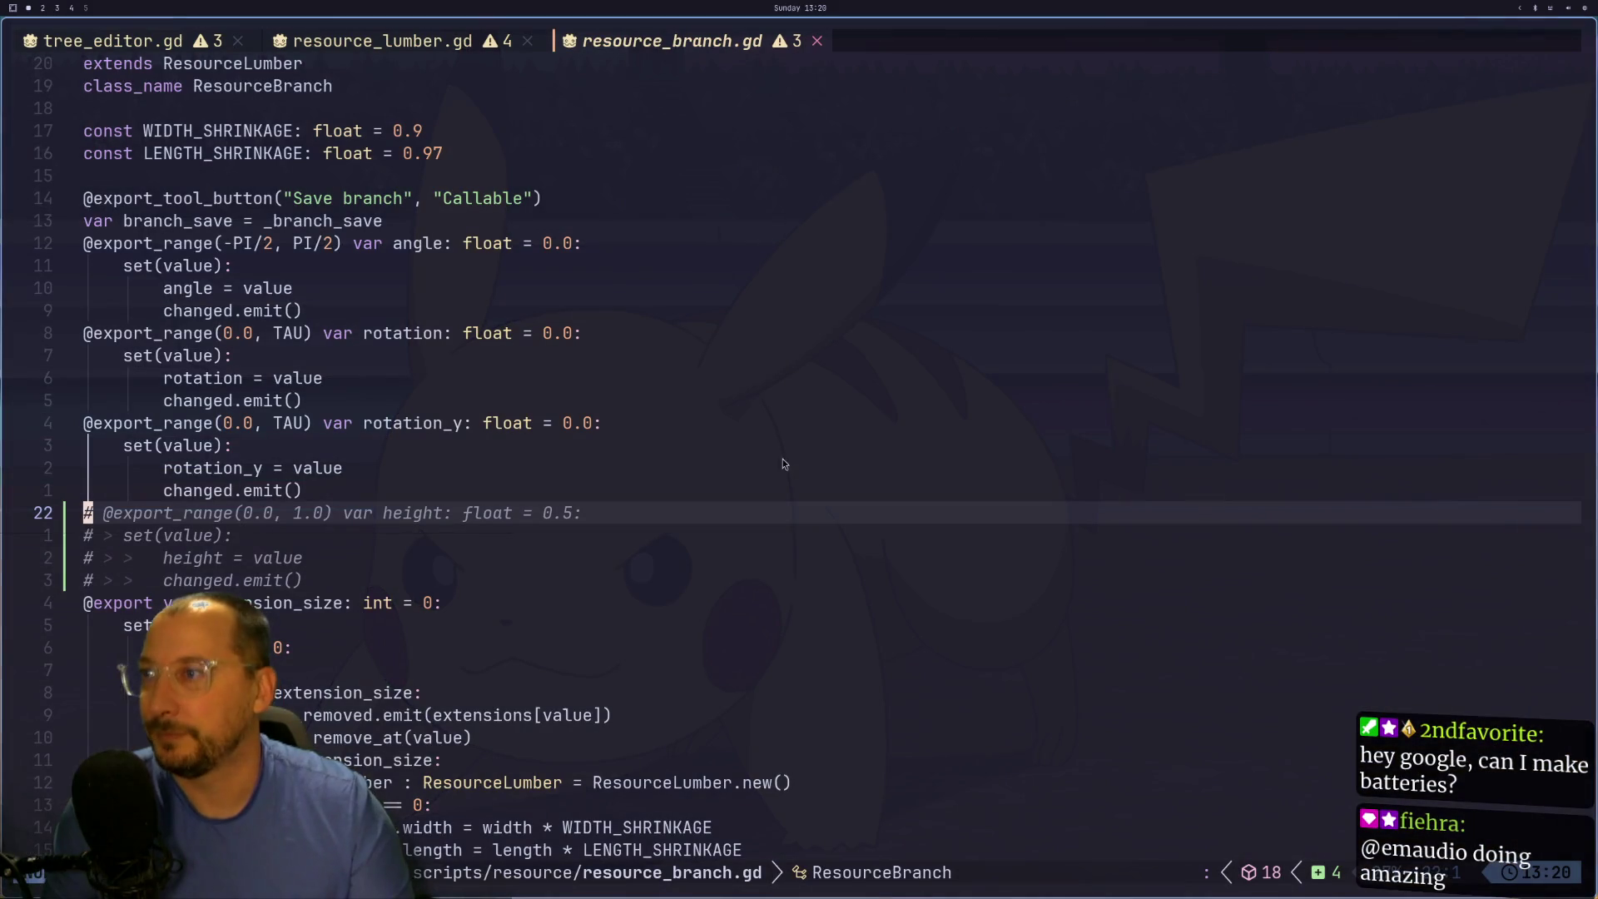
key(g)
key(p)
key(g)
key(p)
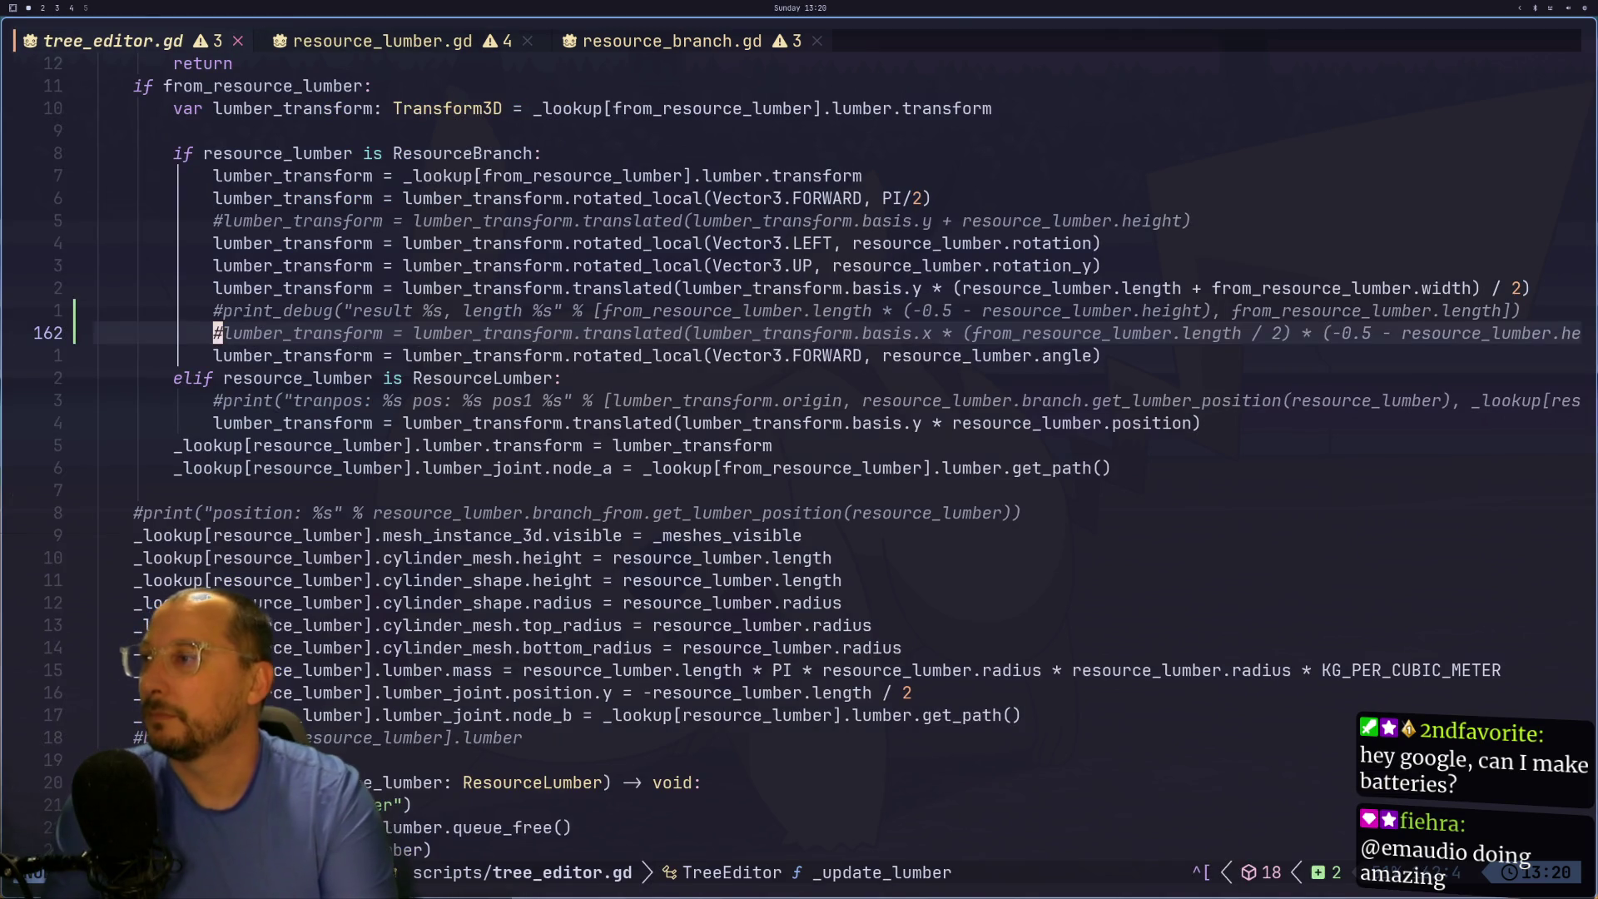
key(9)
key(g)
key(k)
key(k)
key(k)
key(k)
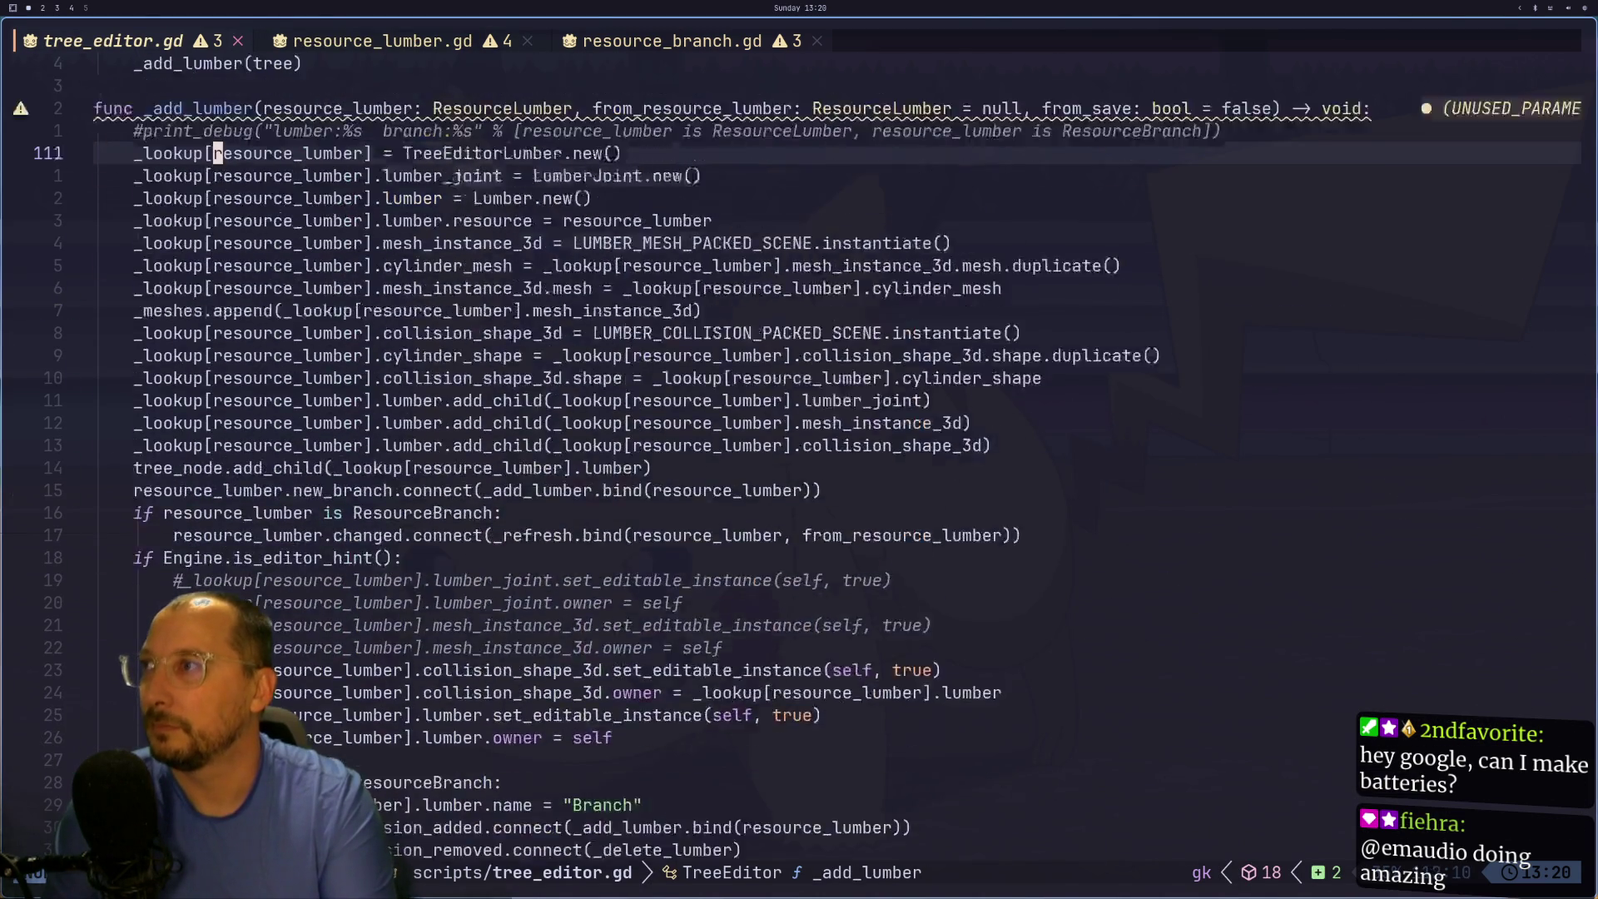
key(j)
key(j)
key(j)
key(k)
key(k)
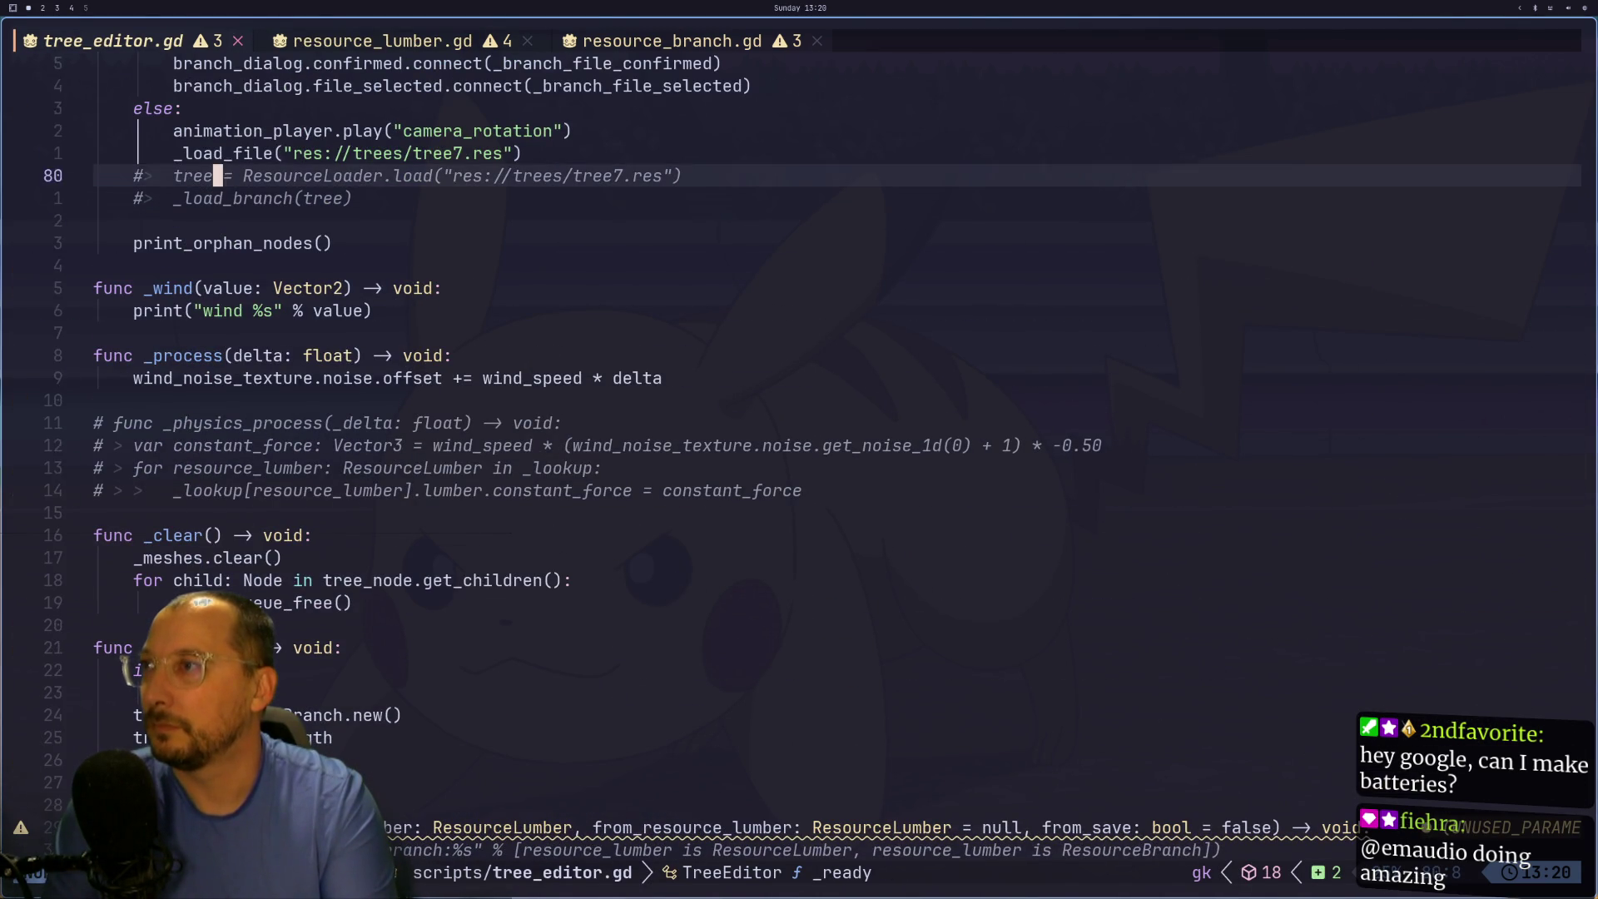
key(k)
key(w)
key(w)
key(w)
key(w)
key(w)
- Change the path to tree8.res, save the script with :w, and return to Godot
key(e)
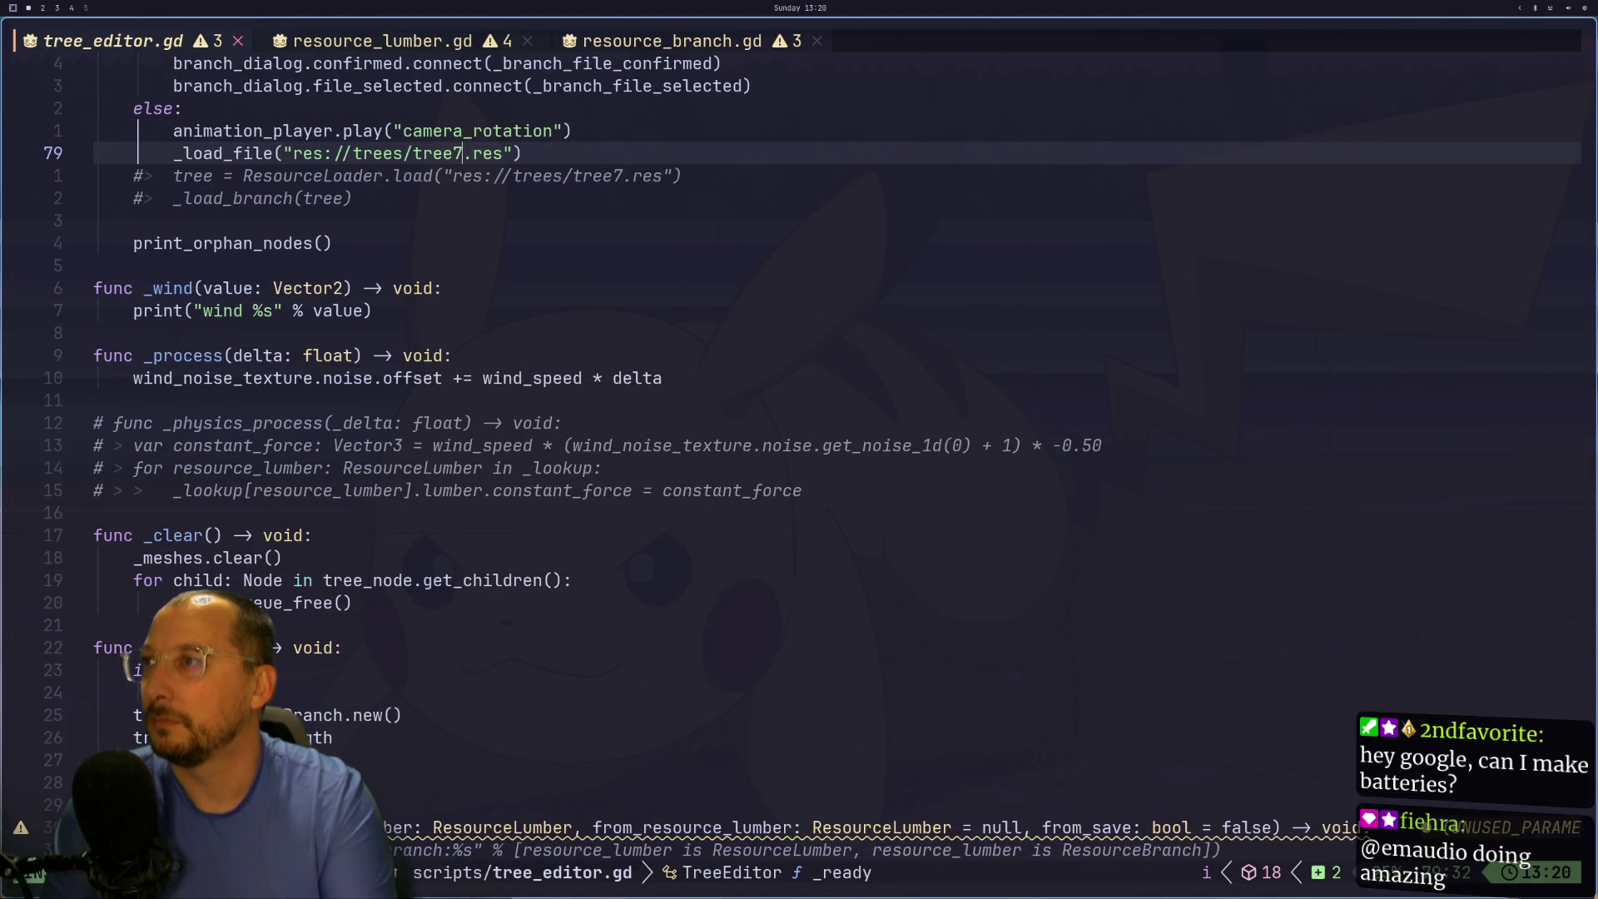
text(s)
text(8)
key(Escape)
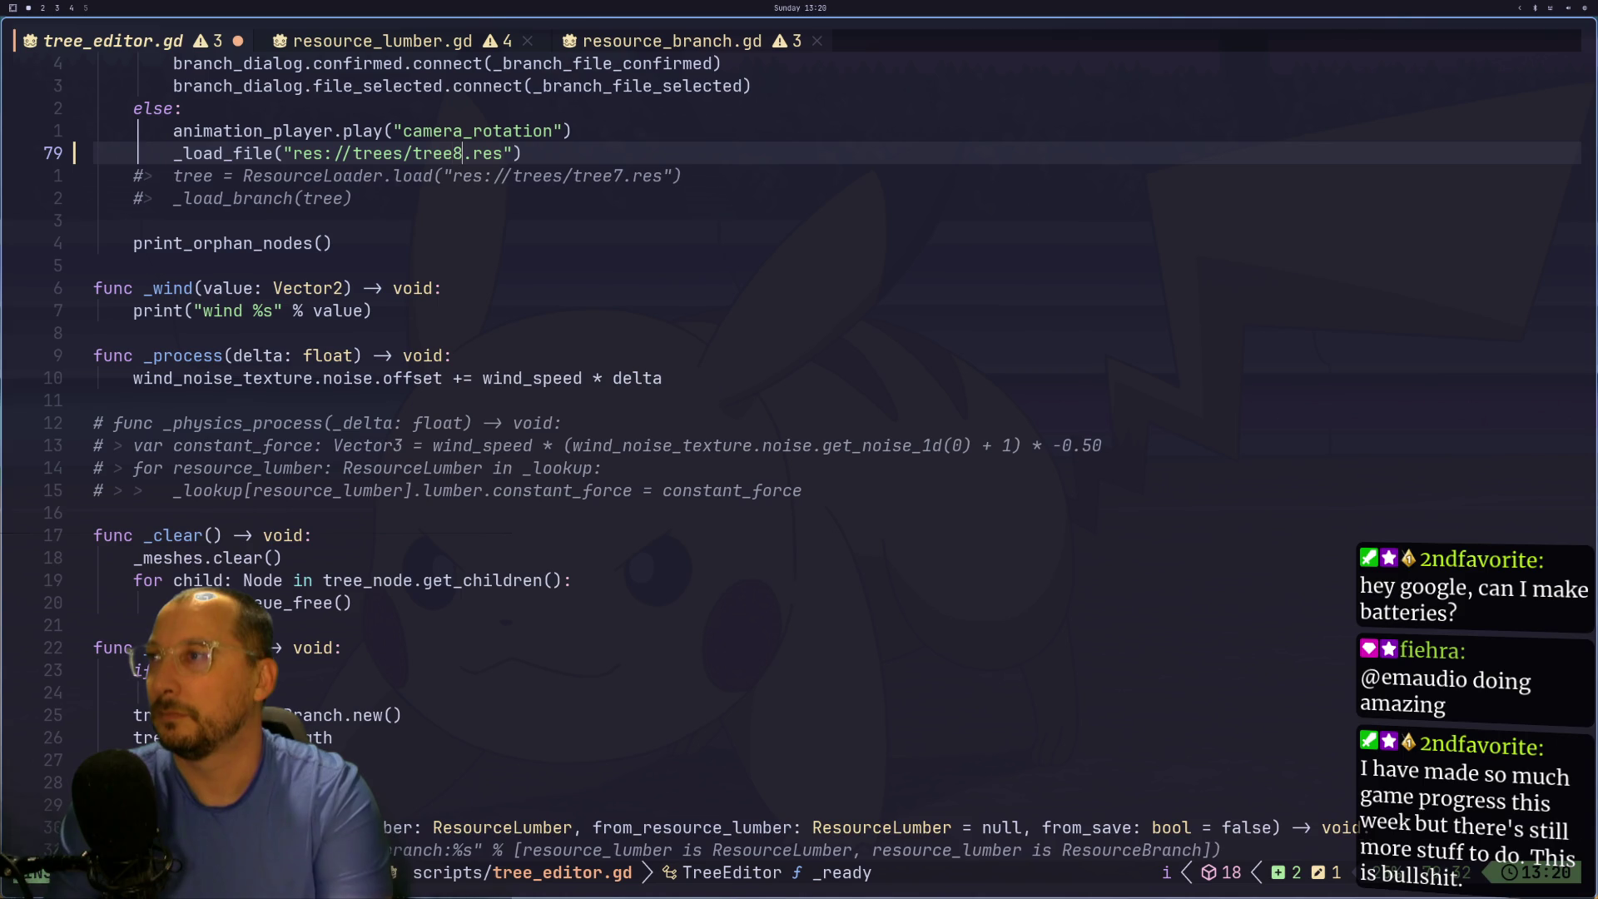
text(:w)
key(Return)
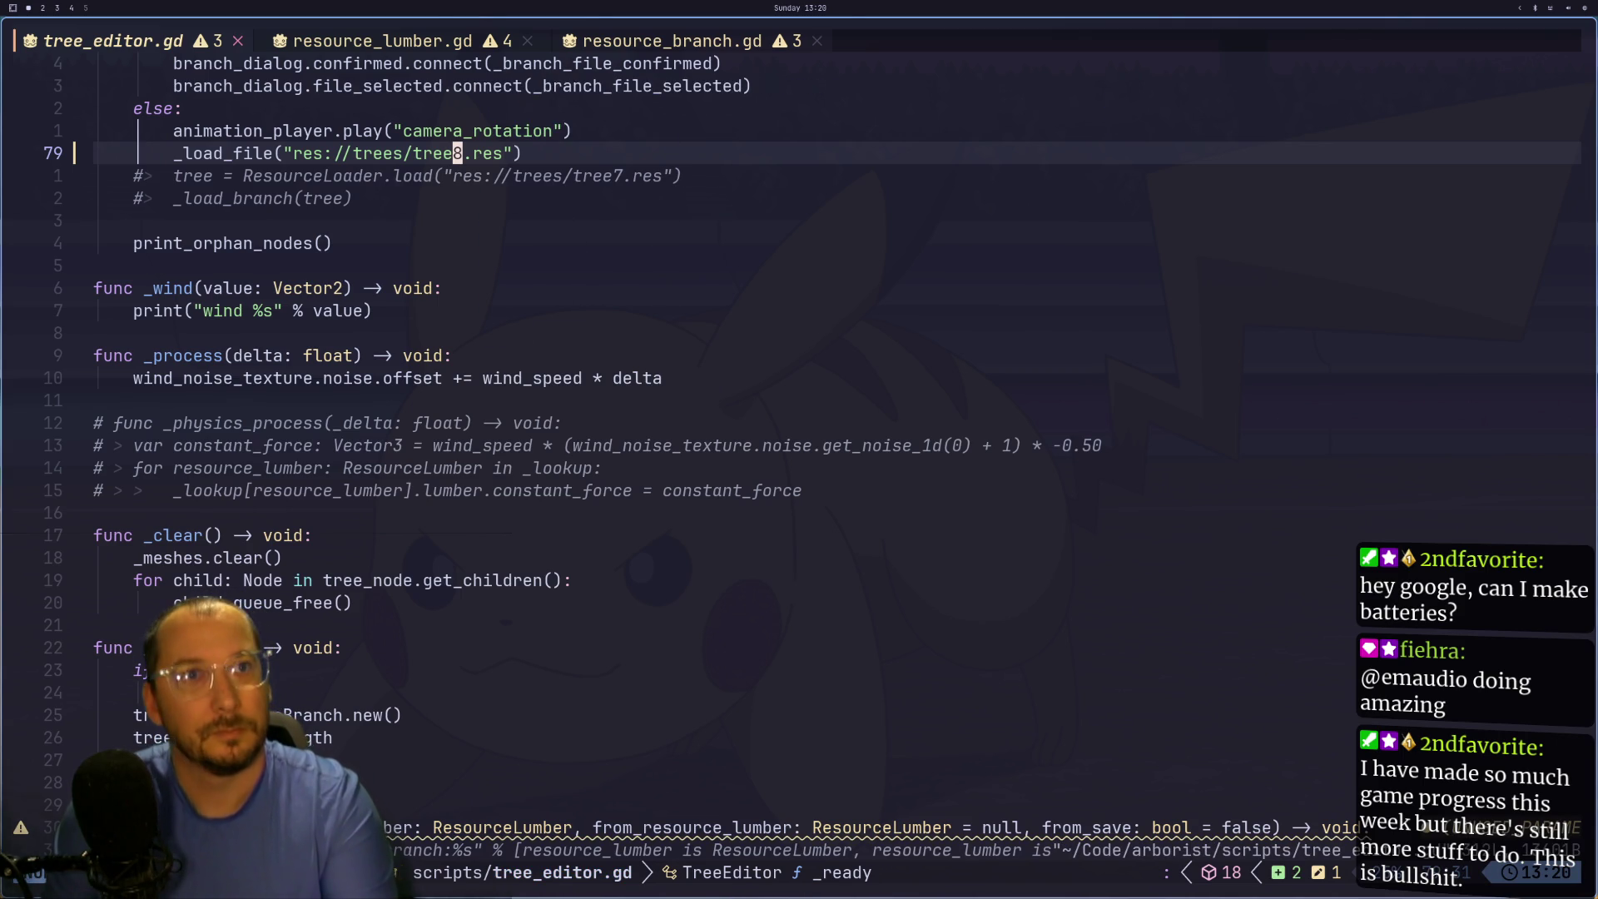
key(super+2)
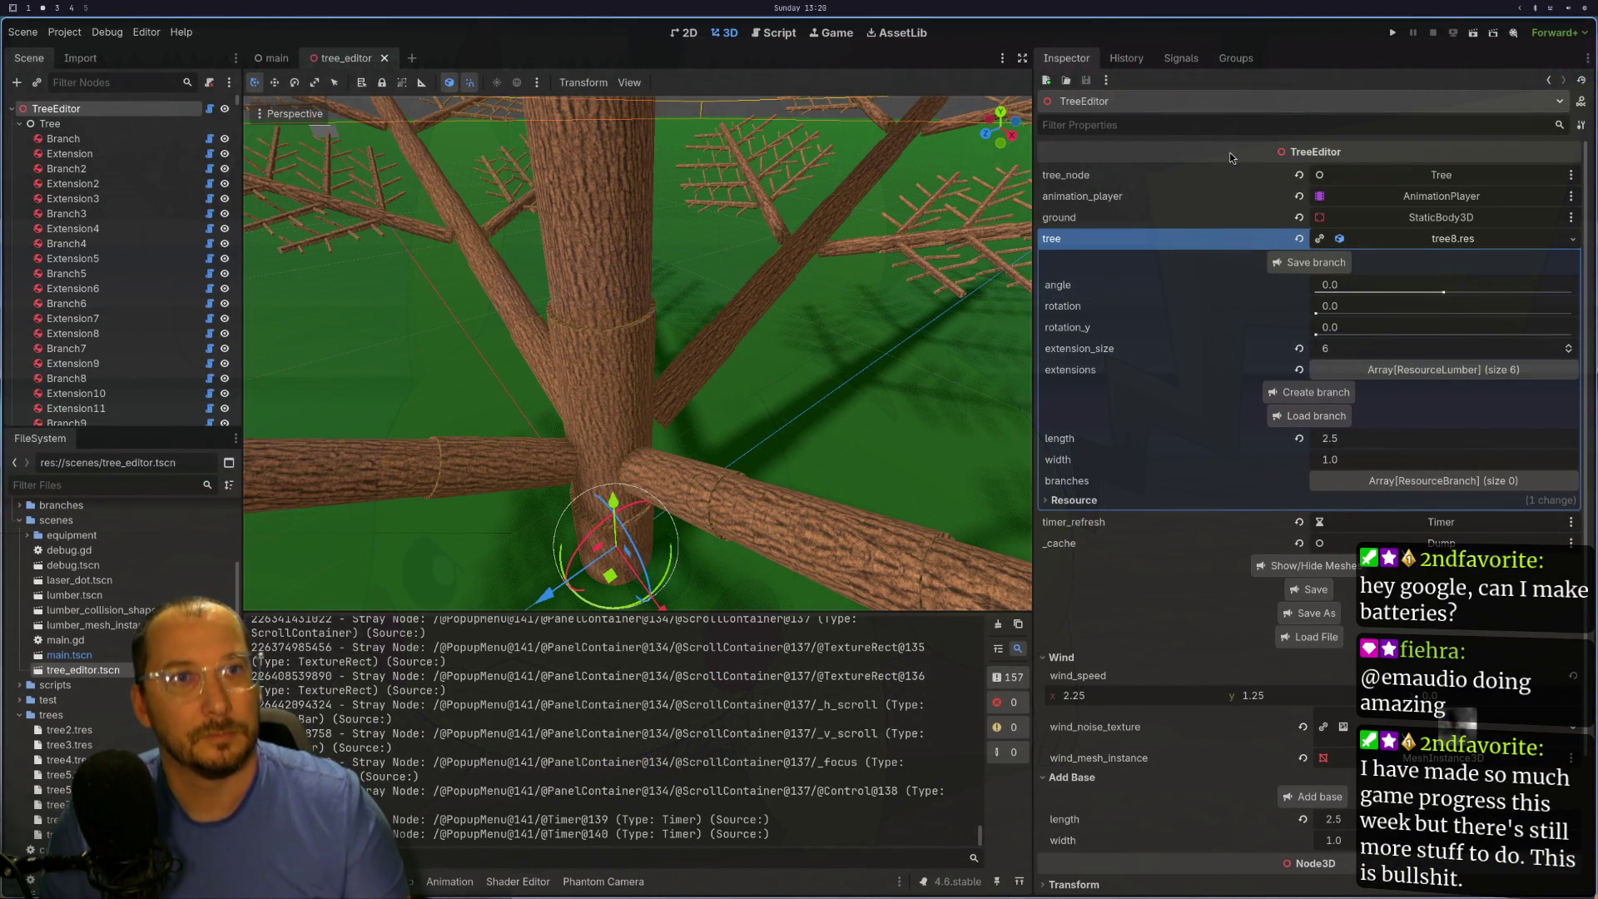
- Run the project fullscreen, zoom out to see the fern-like tree, then stop it with F8
click(1473, 34)
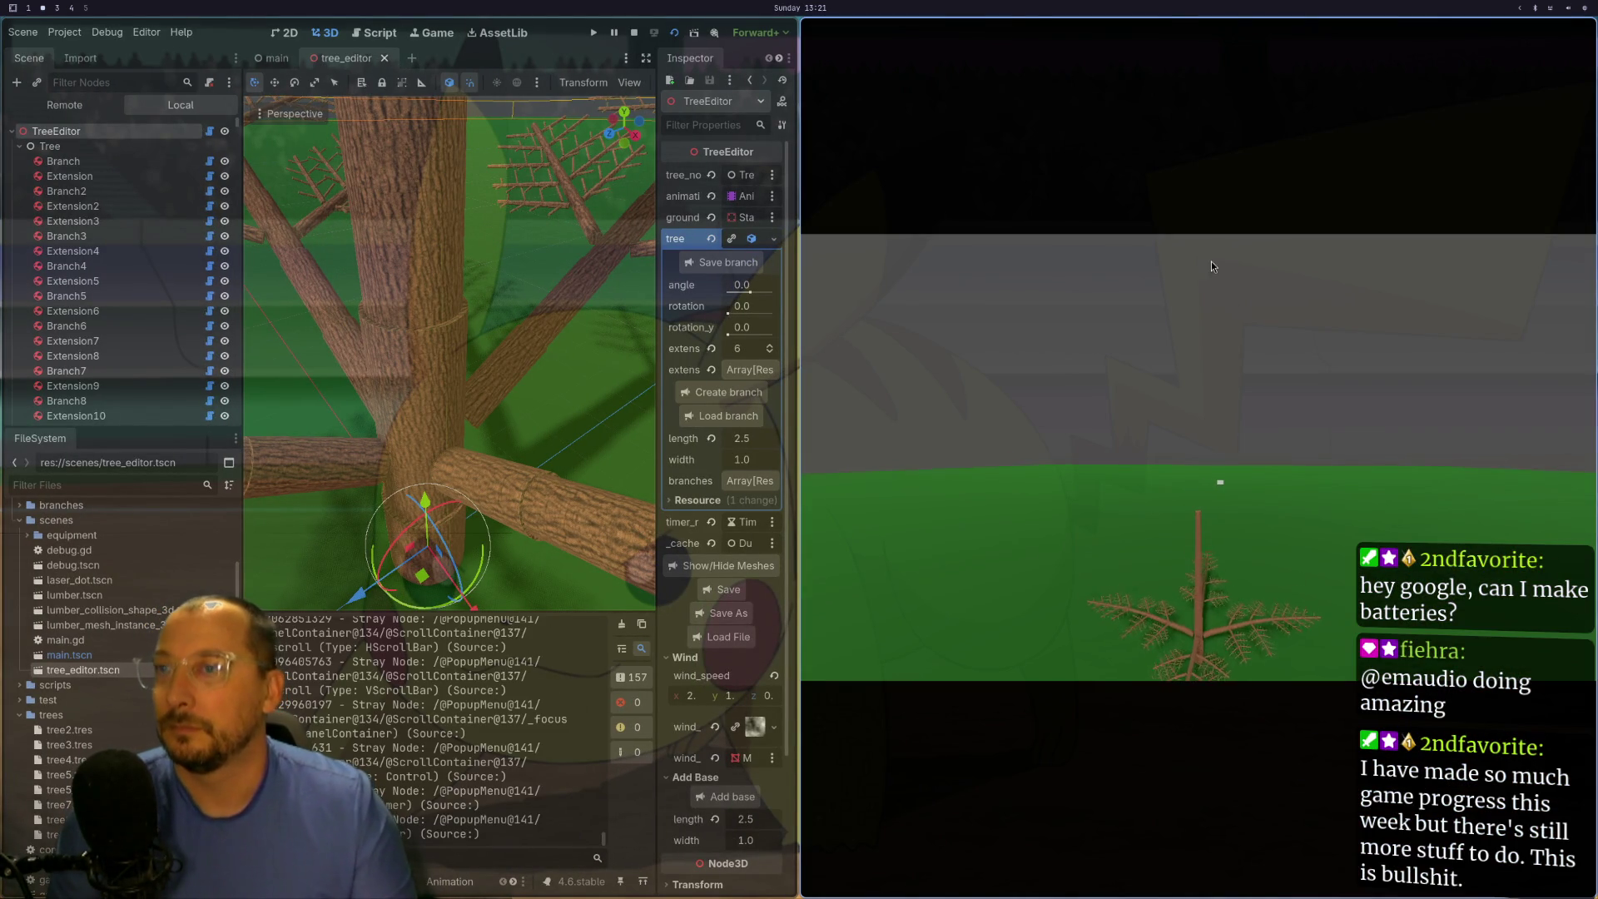
key(super+f)
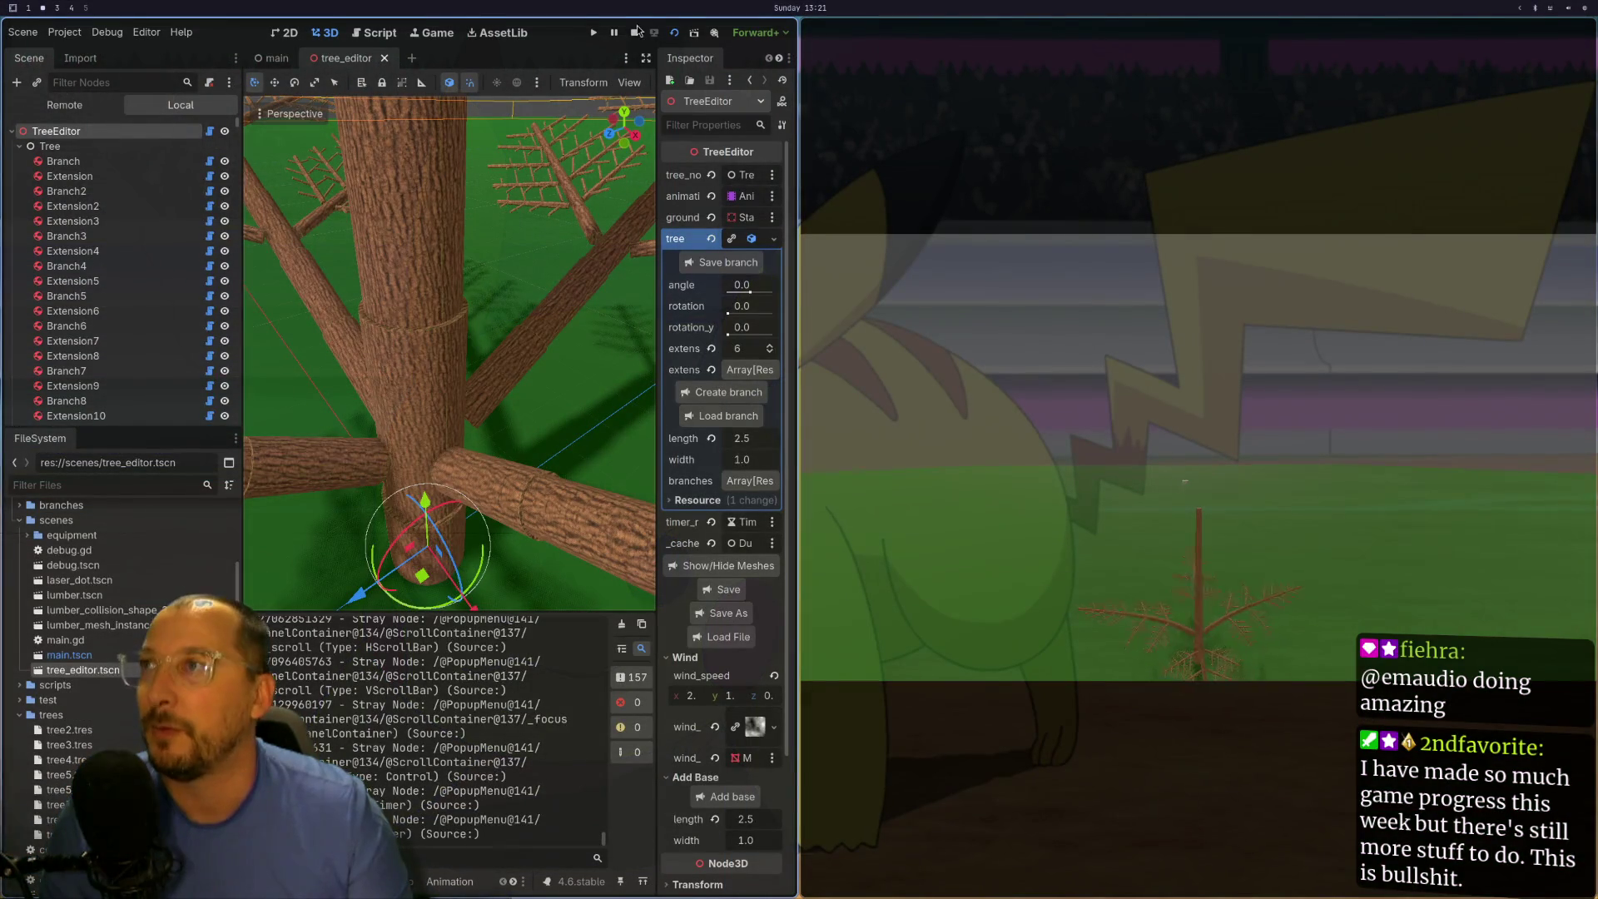
scroll(467, 349, down, 6)
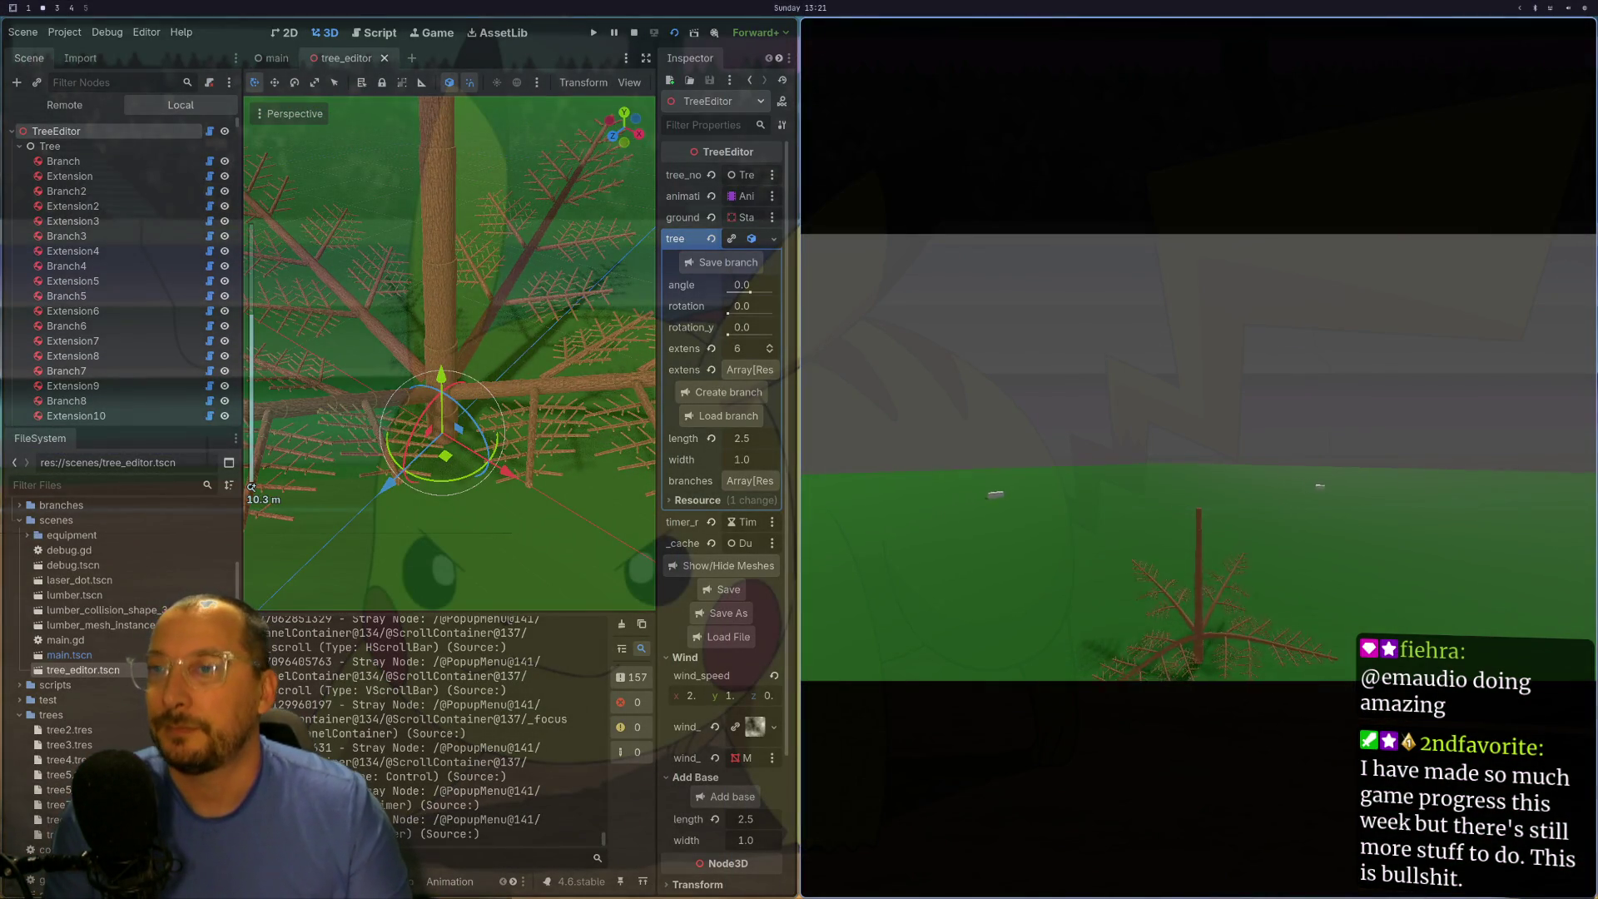
key(F8)
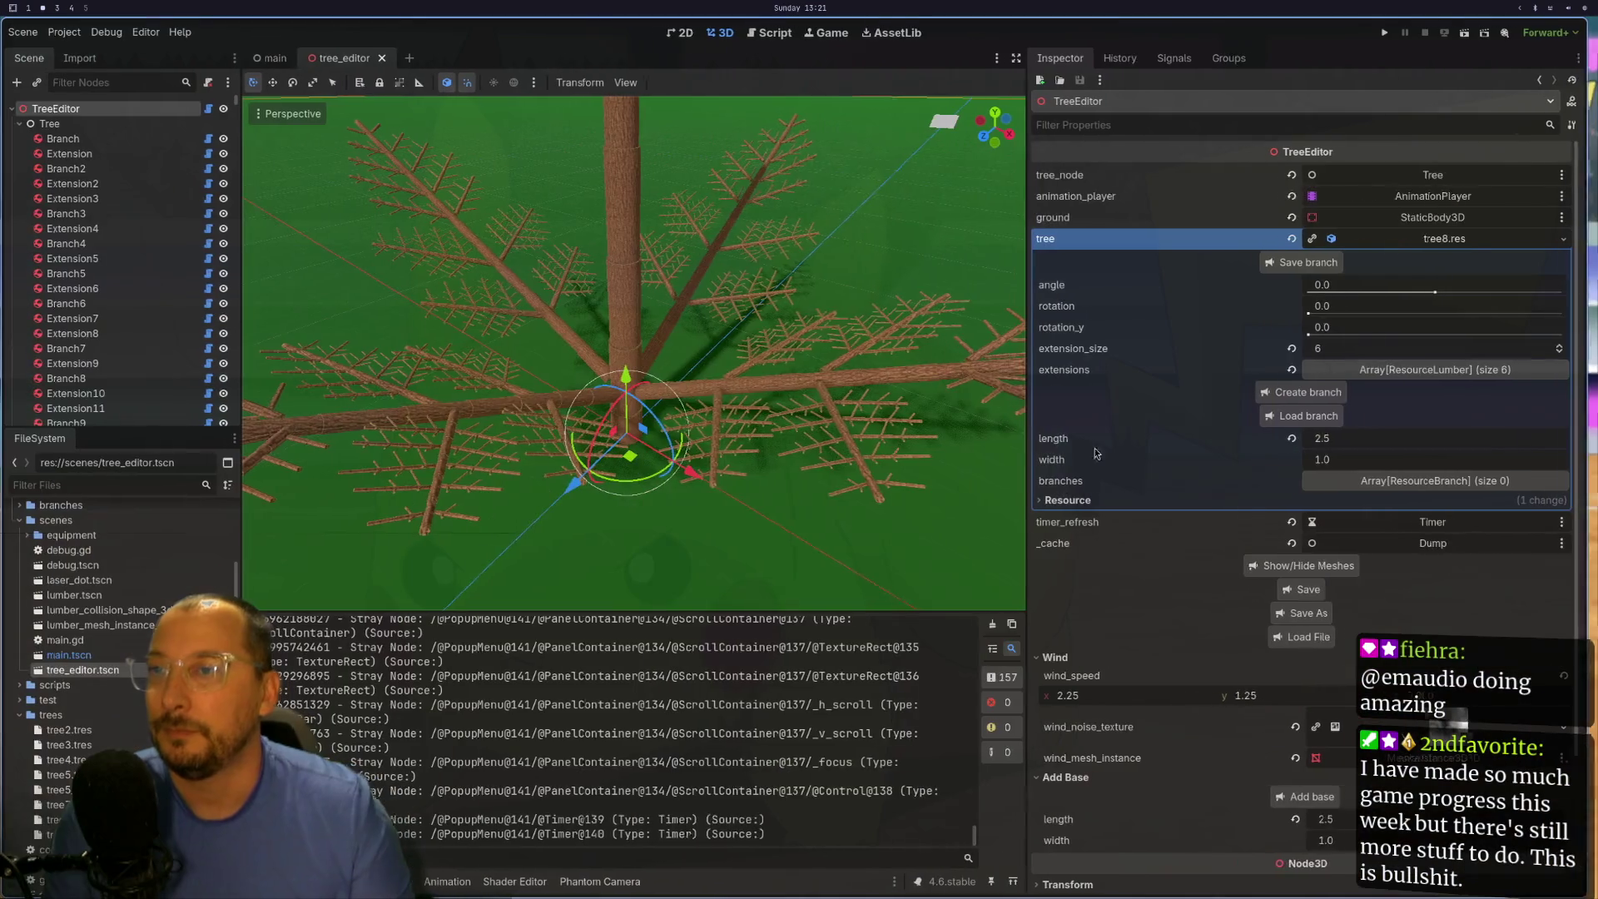
- Select trunk piece Extension1302, expand its branch resource and open the Load branch file picker
scroll(637, 349, up, 3)
drag(704, 383, 704, 462)
click(699, 477)
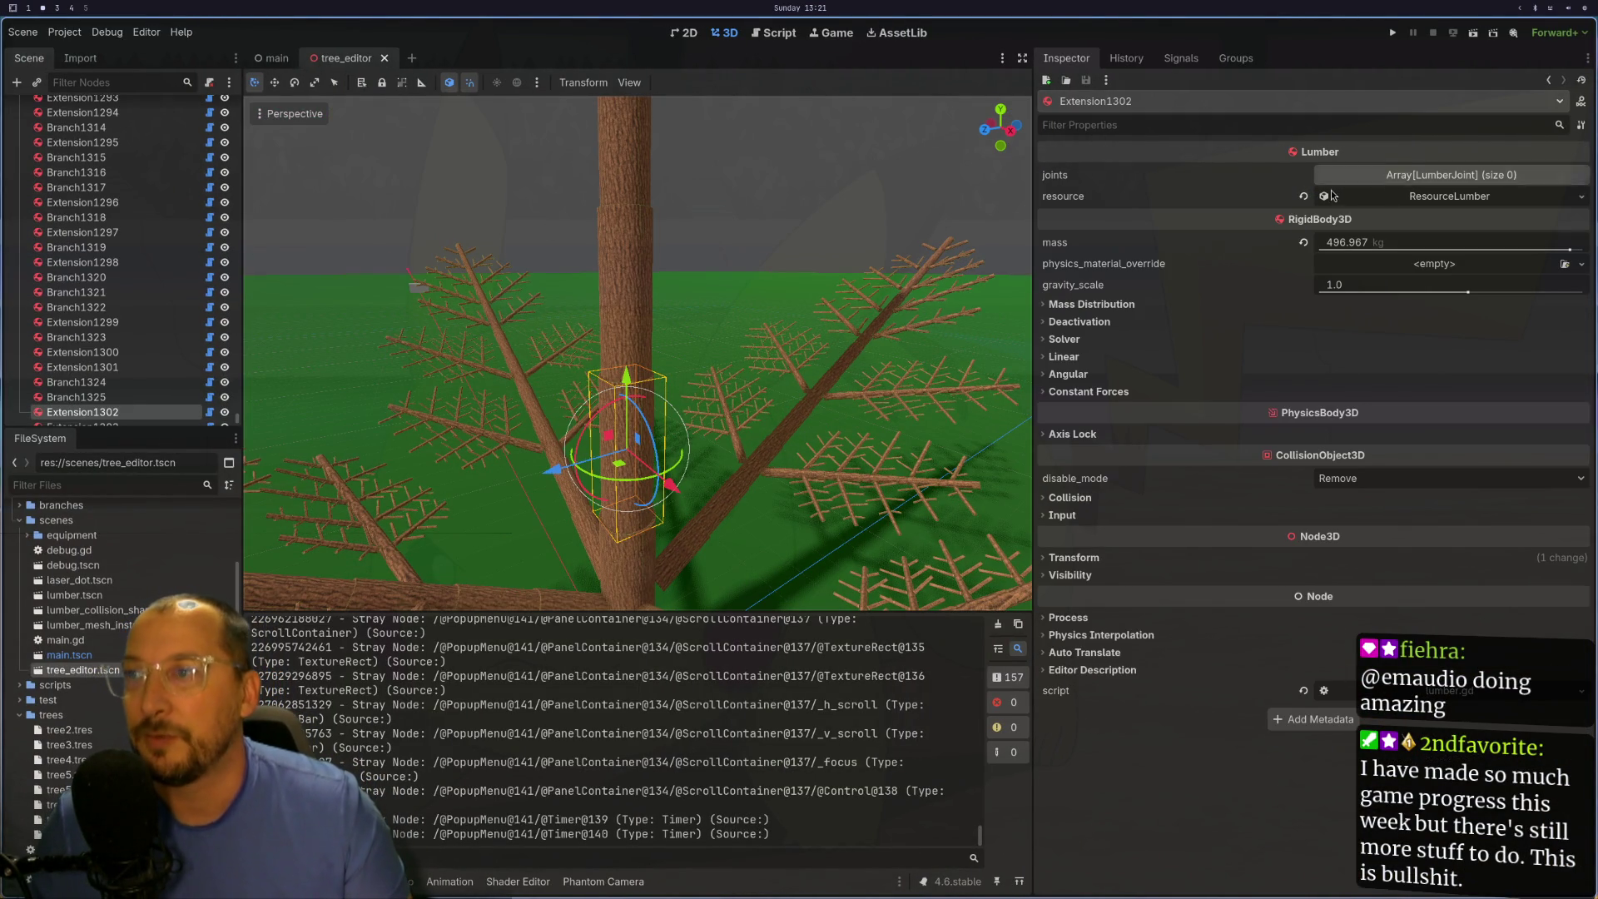
click(1409, 195)
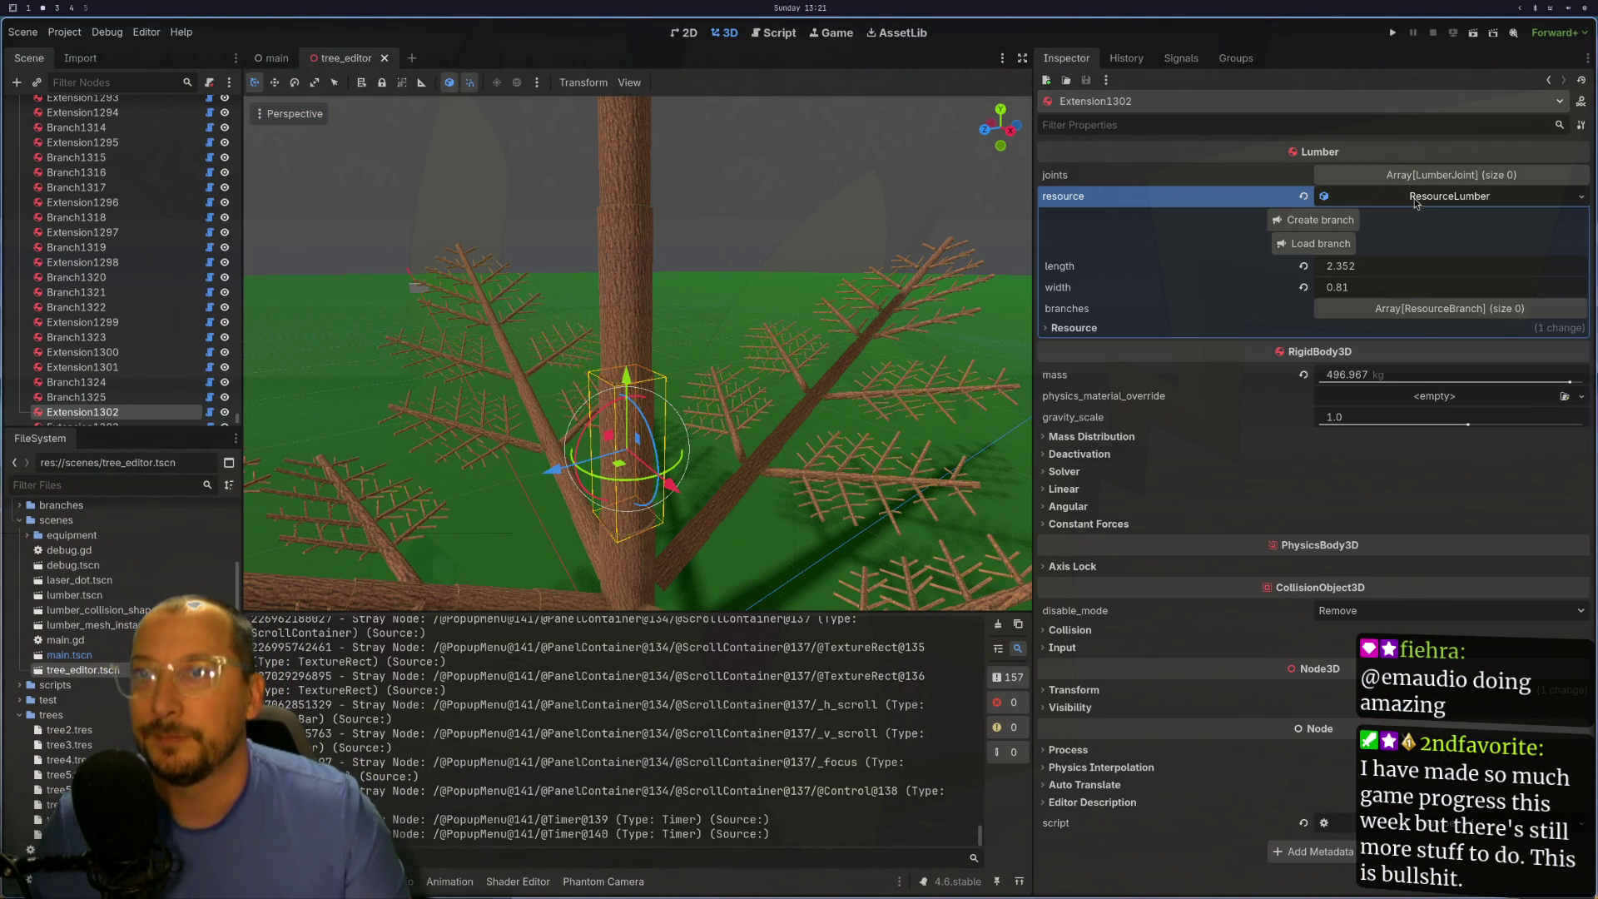
click(1317, 247)
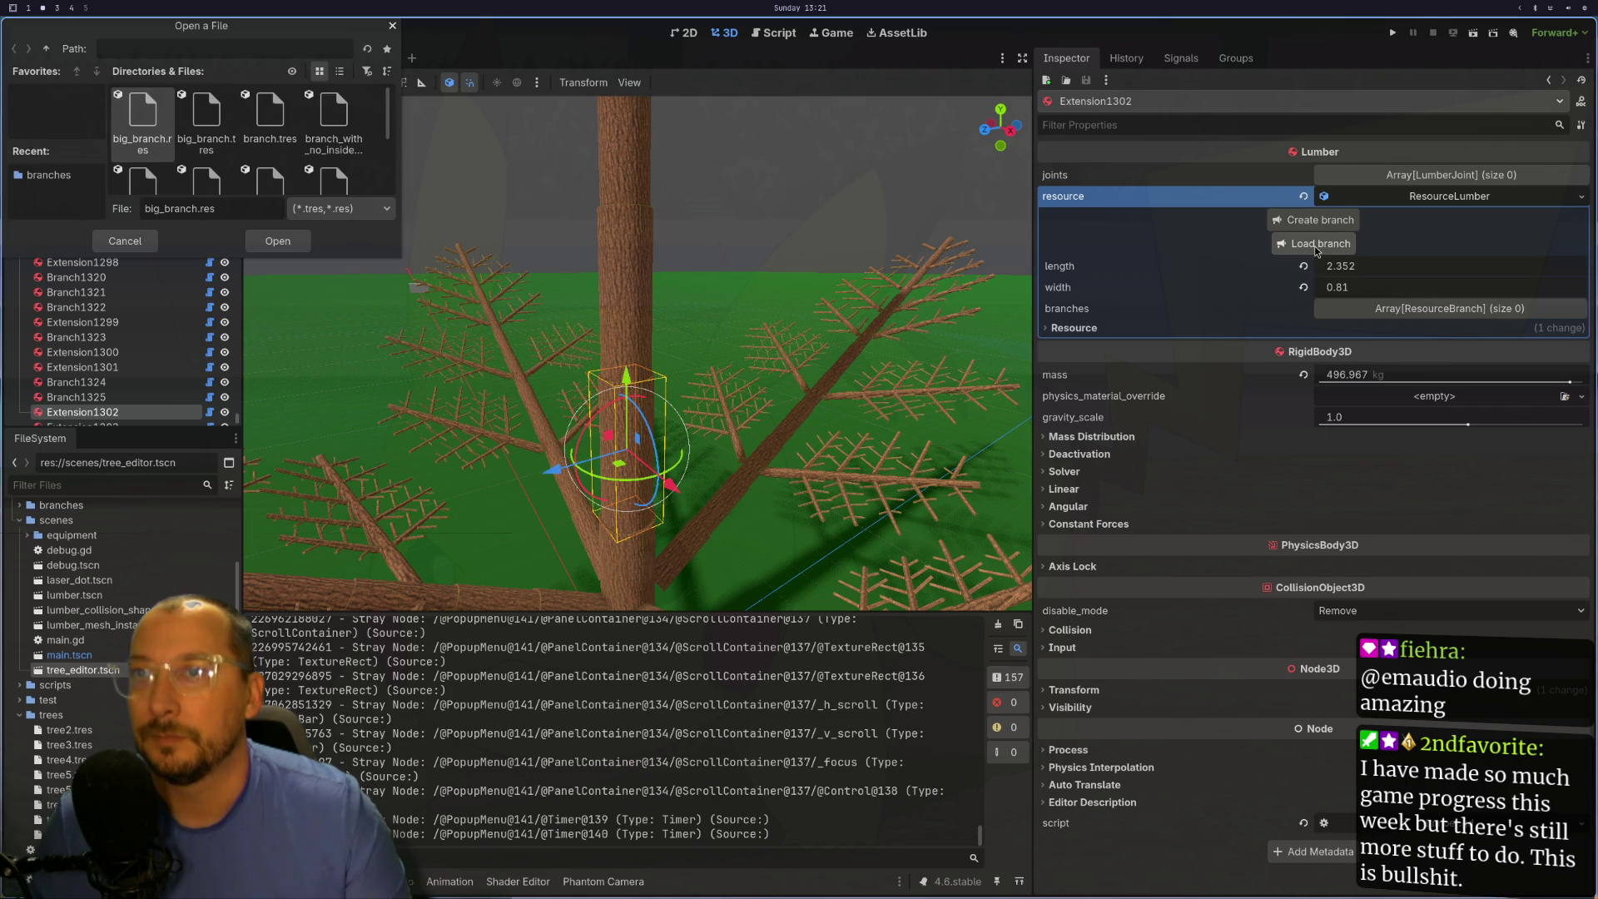
- Load wedge.tres onto Extension1302 and view the rebuilt tree from below
click(327, 118)
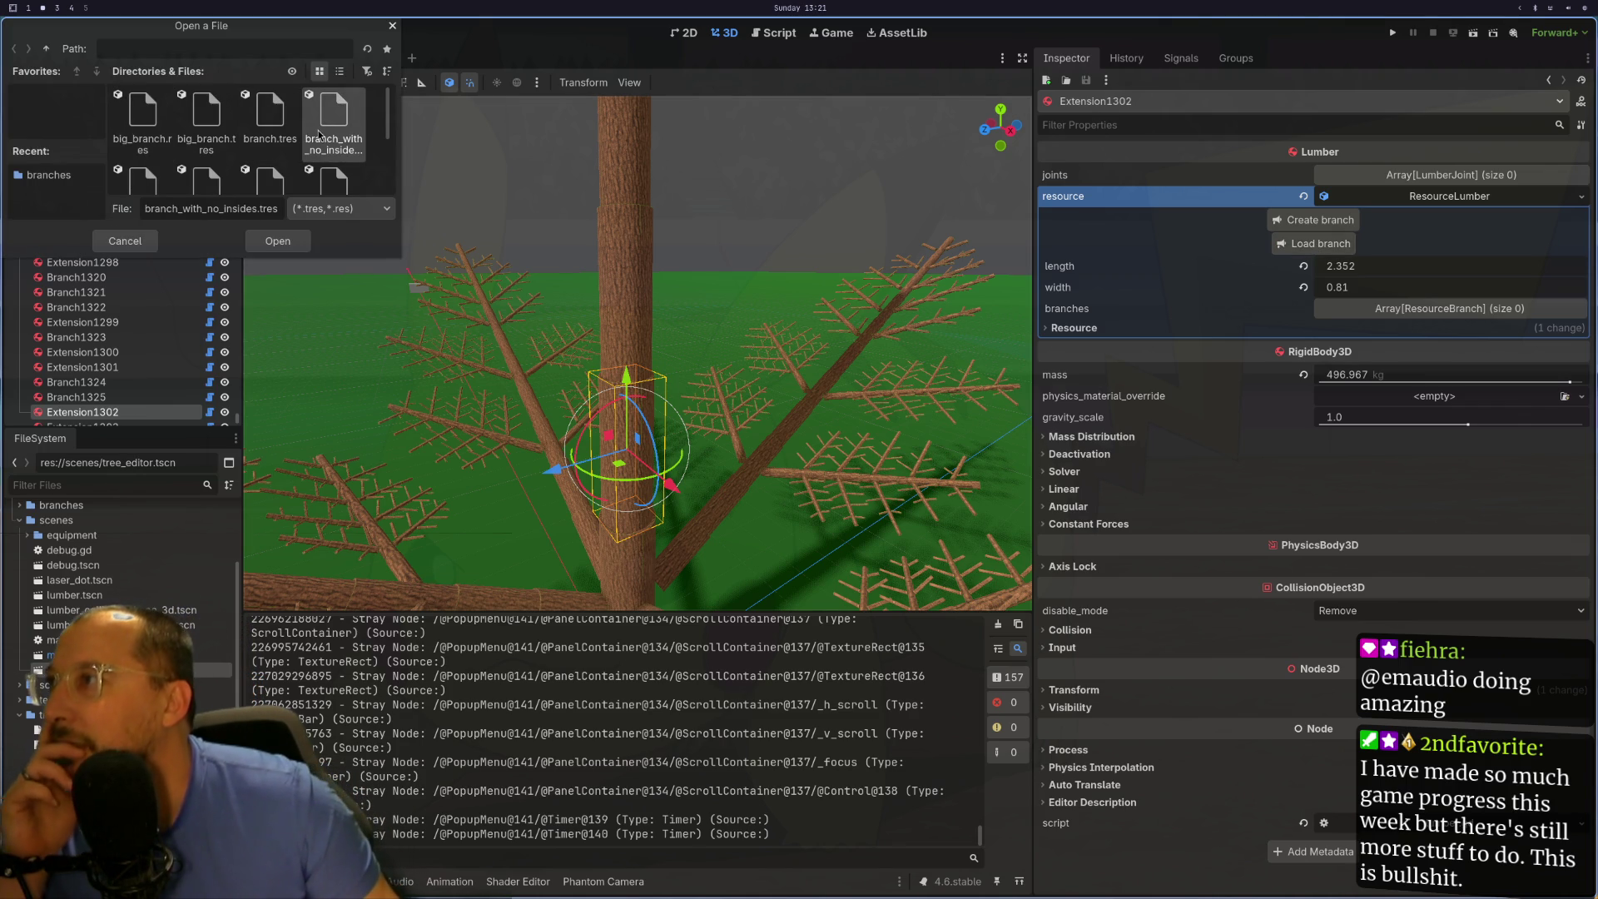
scroll(358, 125, down, 1)
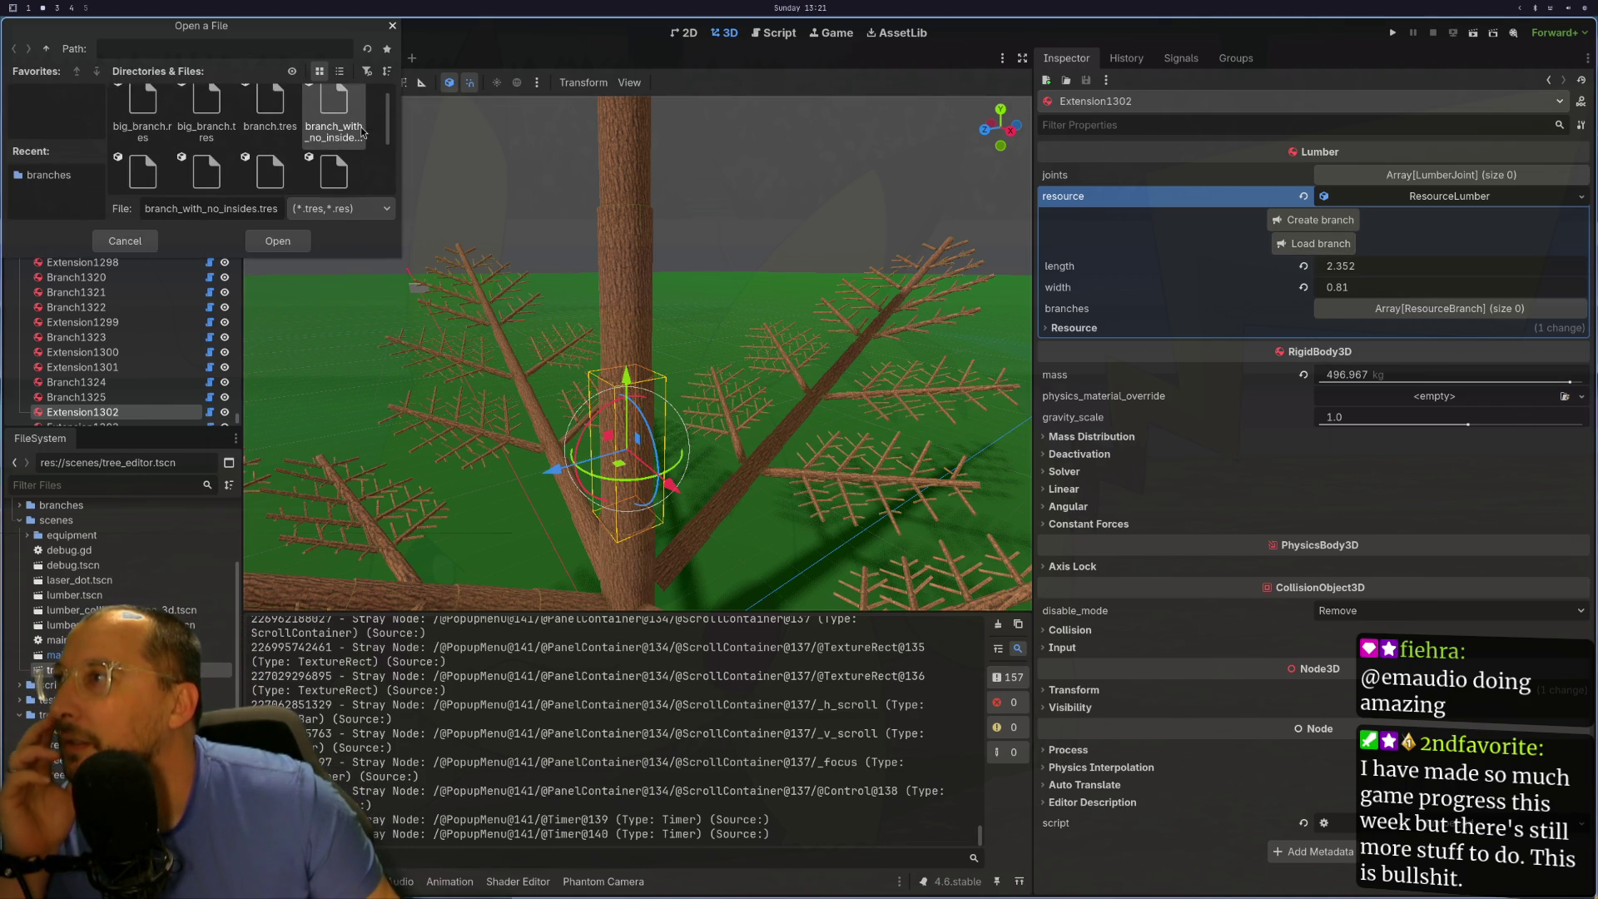
scroll(362, 132, down, 2)
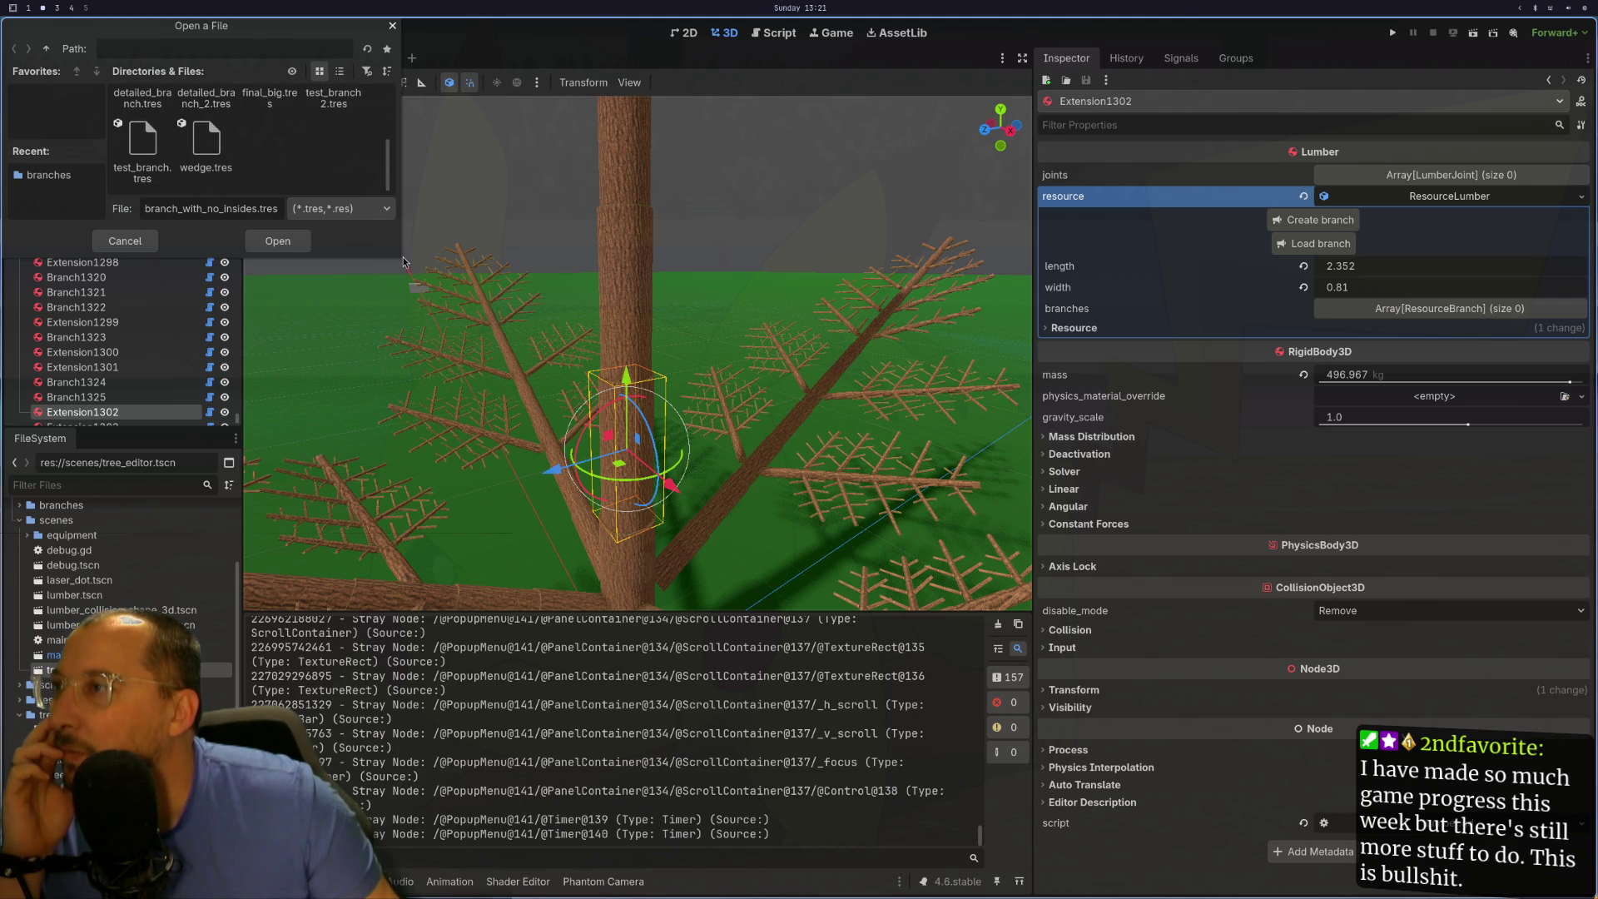
drag(400, 259, 401, 569)
click(198, 235)
click(205, 268)
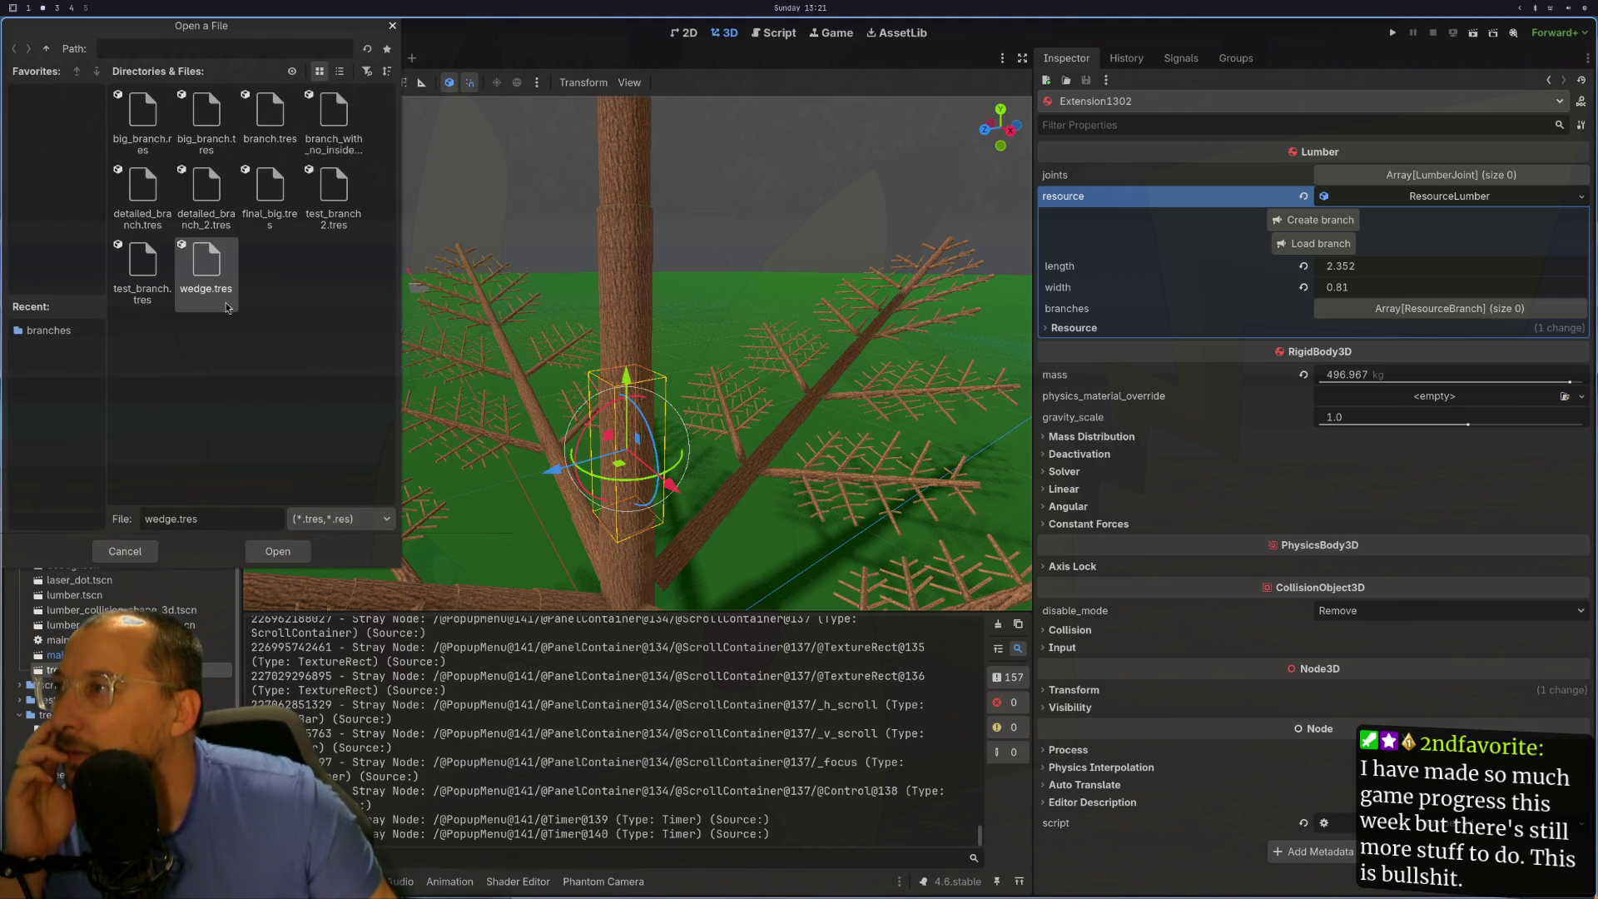
click(287, 554)
mouse_move(677, 448)
mouse_down()
mouse_move(721, 367)
mouse_move(694, 295)
mouse_up()
scroll(616, 358, down, 2)
- Select the root Branch through its trunk and set its extension_size to 1
drag(615, 358, 523, 554)
scroll(574, 450, down, 2)
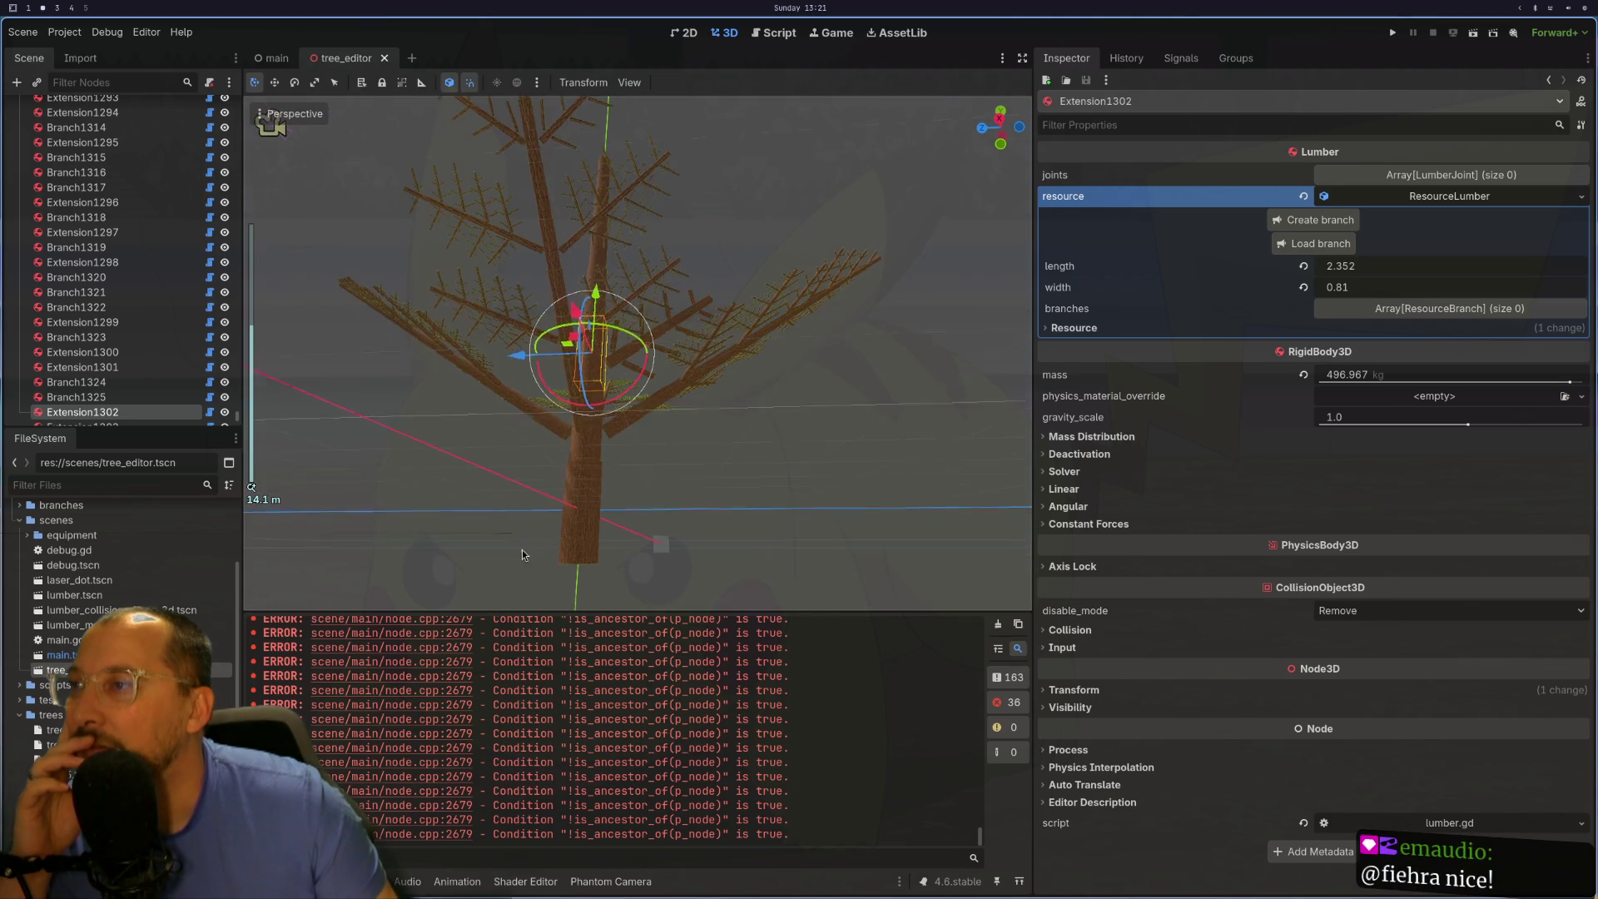
click(523, 554)
drag(633, 516, 726, 478)
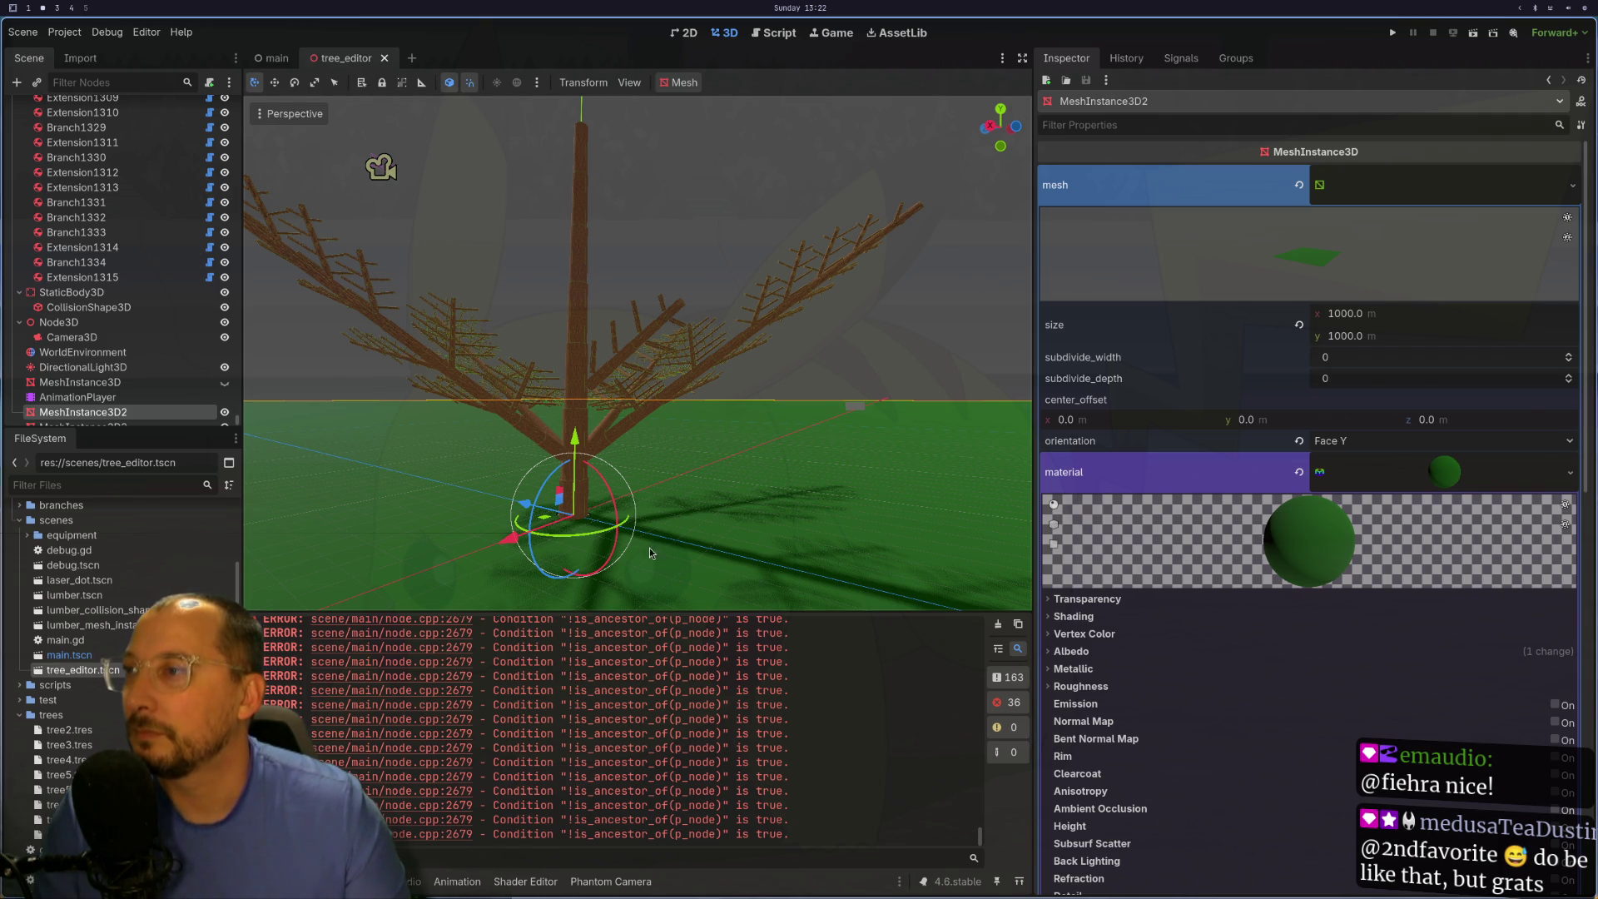
click(585, 502)
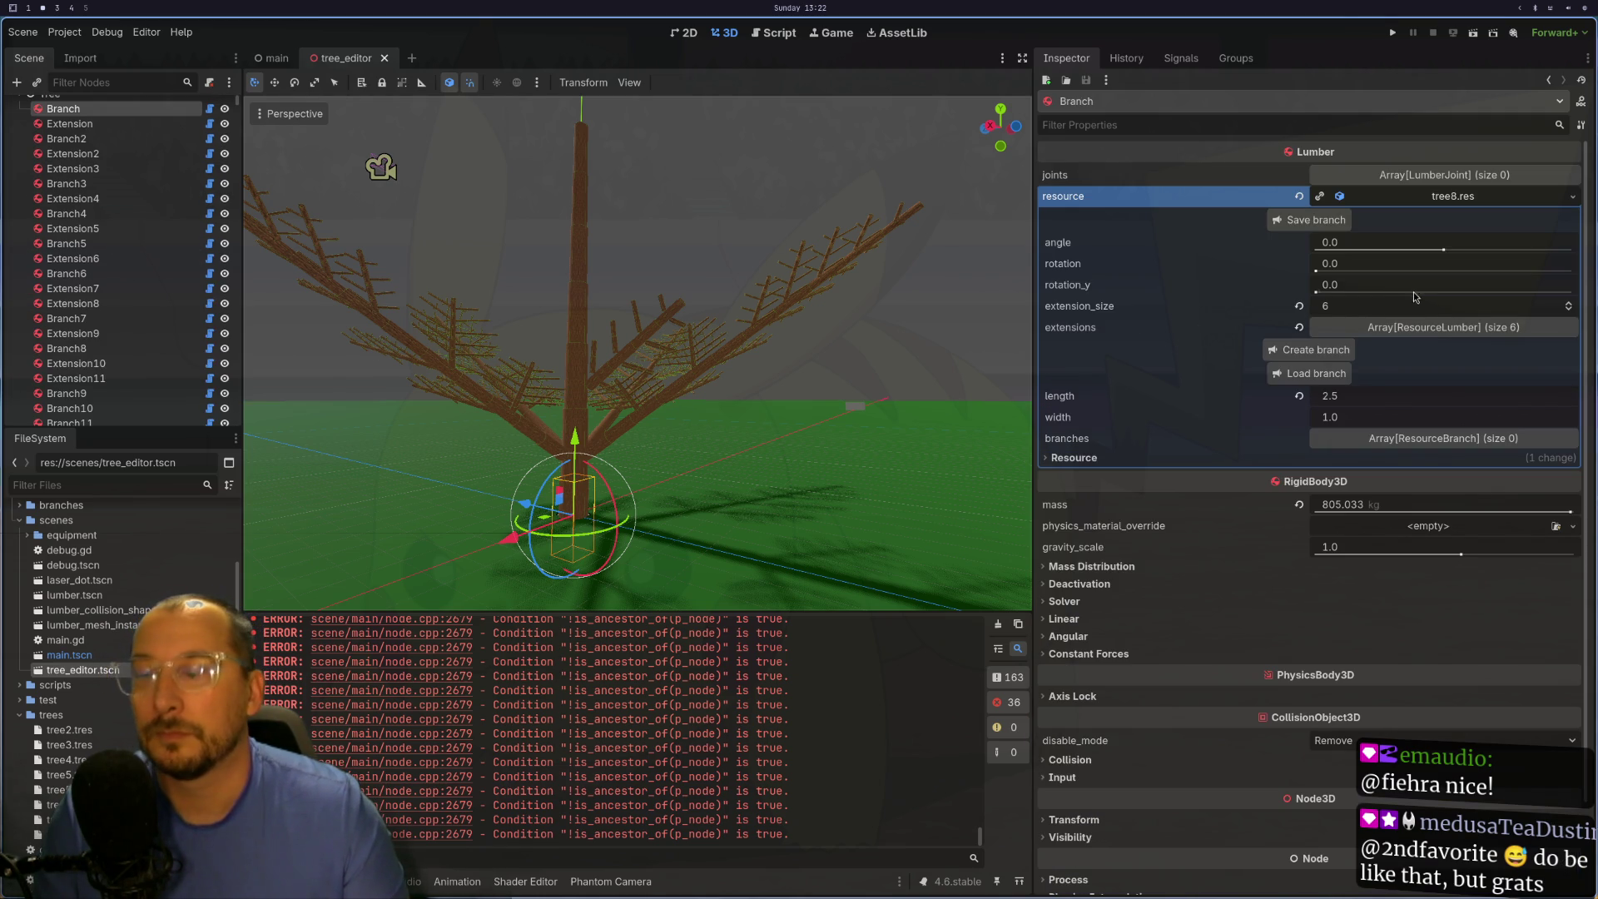
click(1419, 319)
text(1)
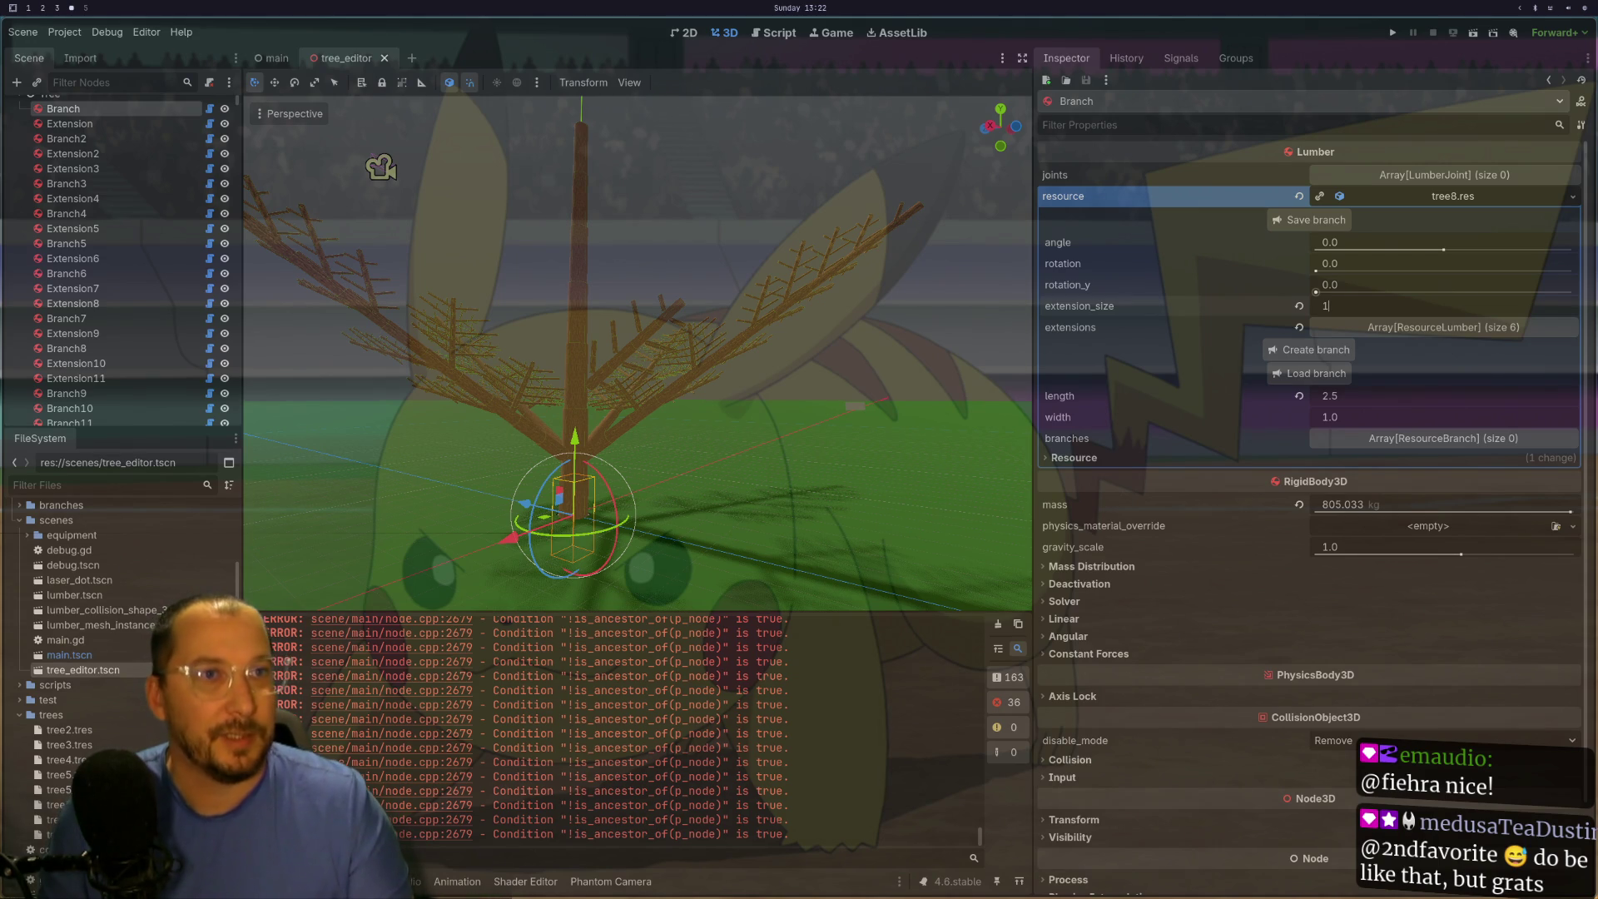
key(super+1)
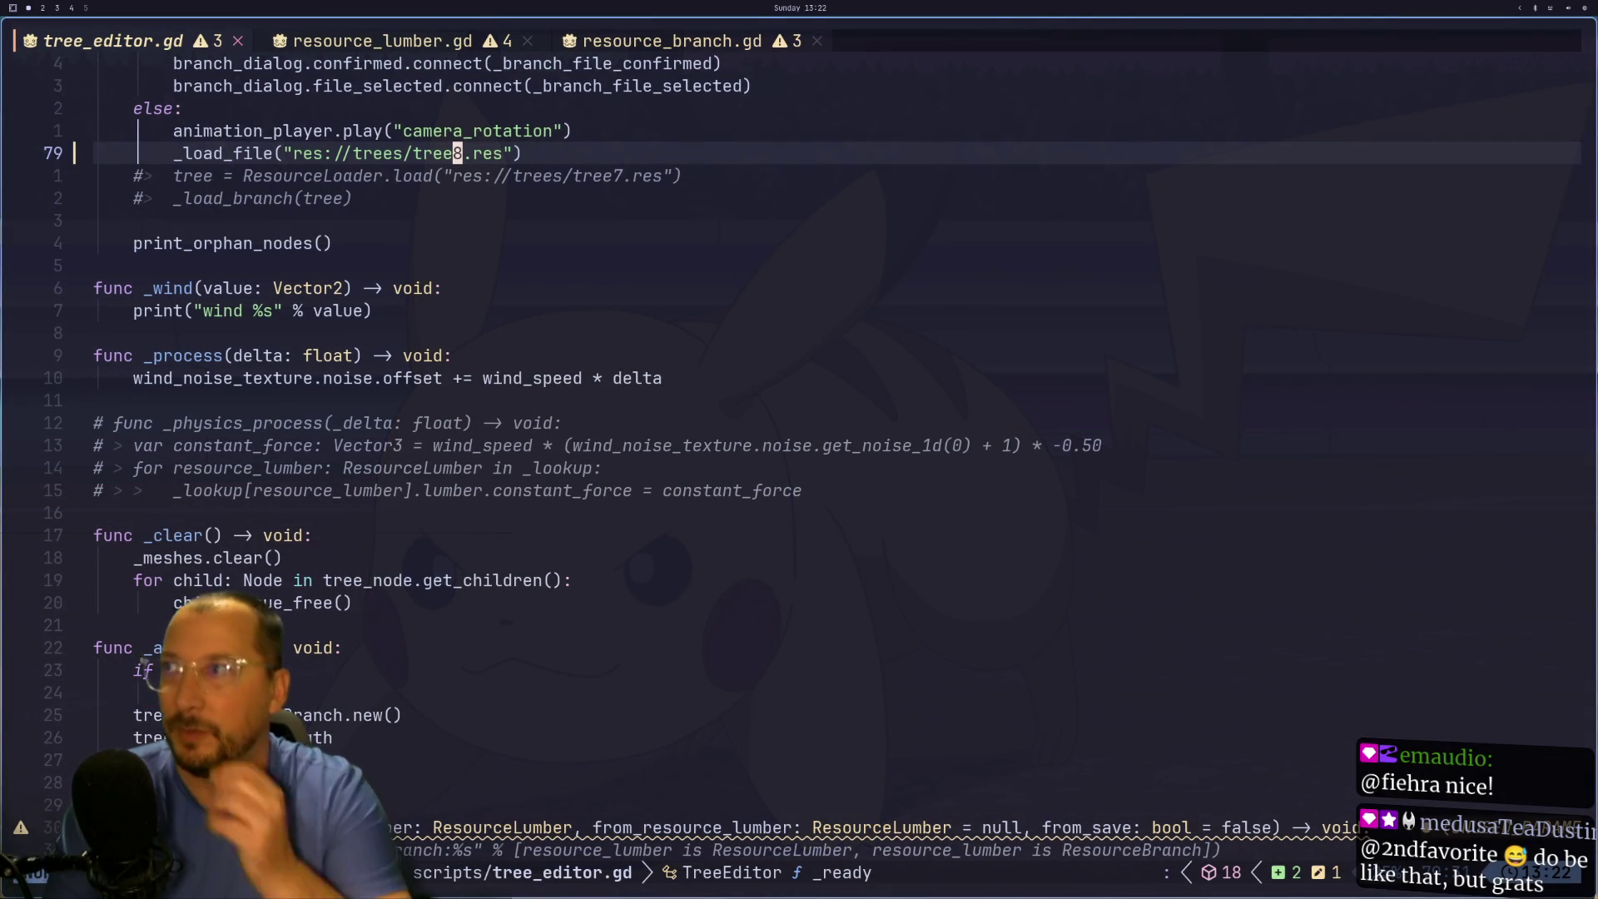
- Look through resource_lumber.gd, then go back to tree_editor.gd and locate the _update_lumber function
key(g)
key(t)
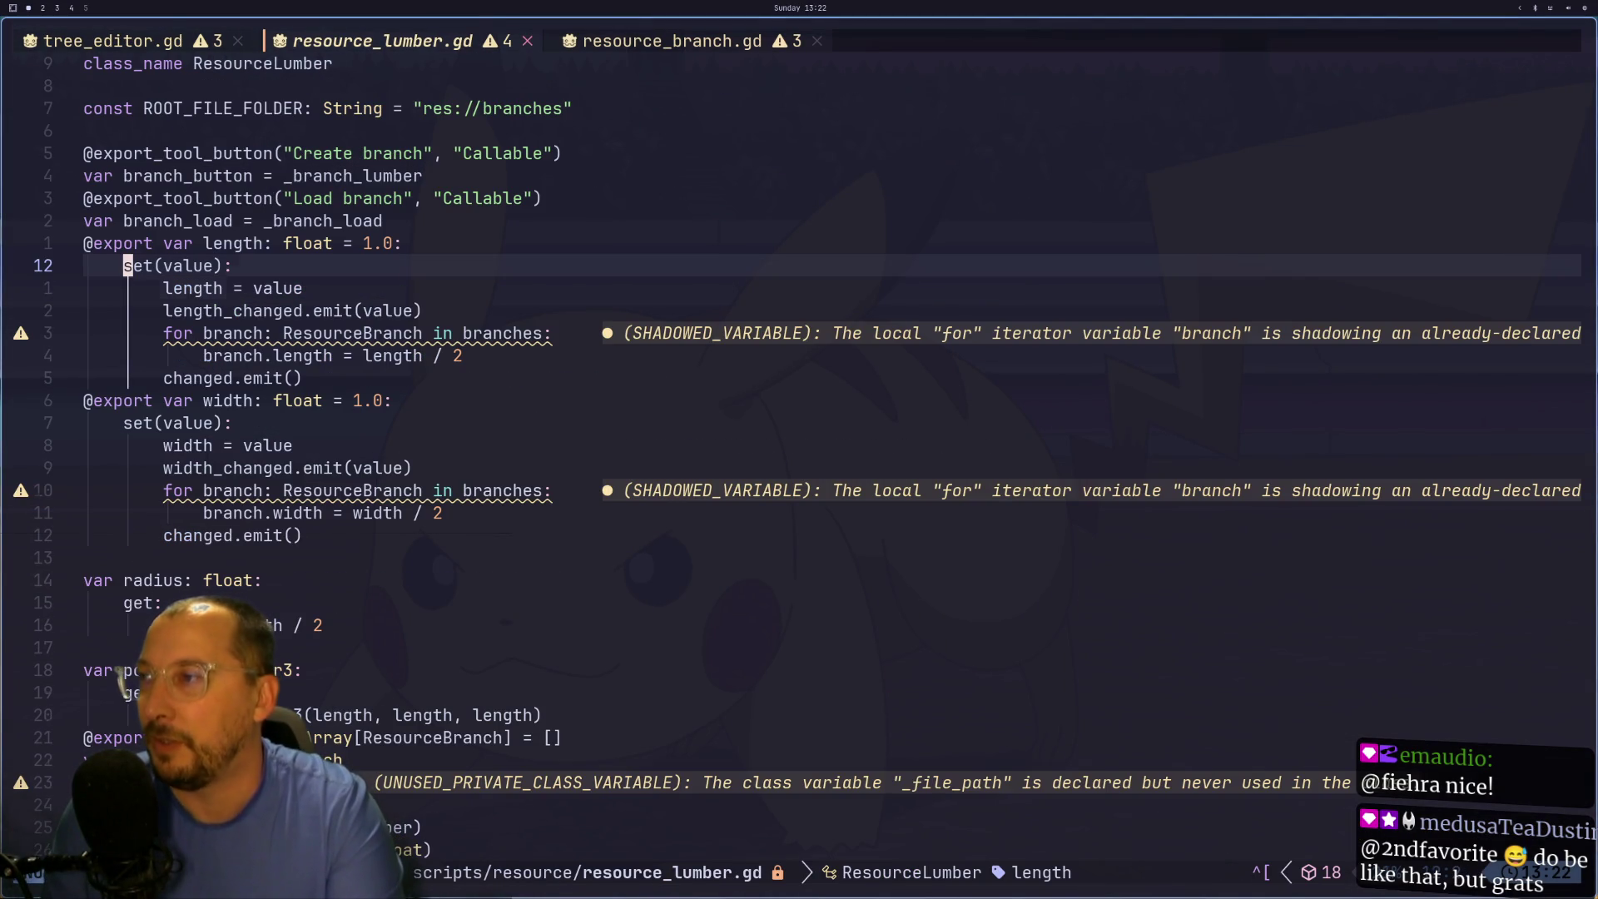
key(j)
key(j)
key(j)
key(g)
key(shift+t)
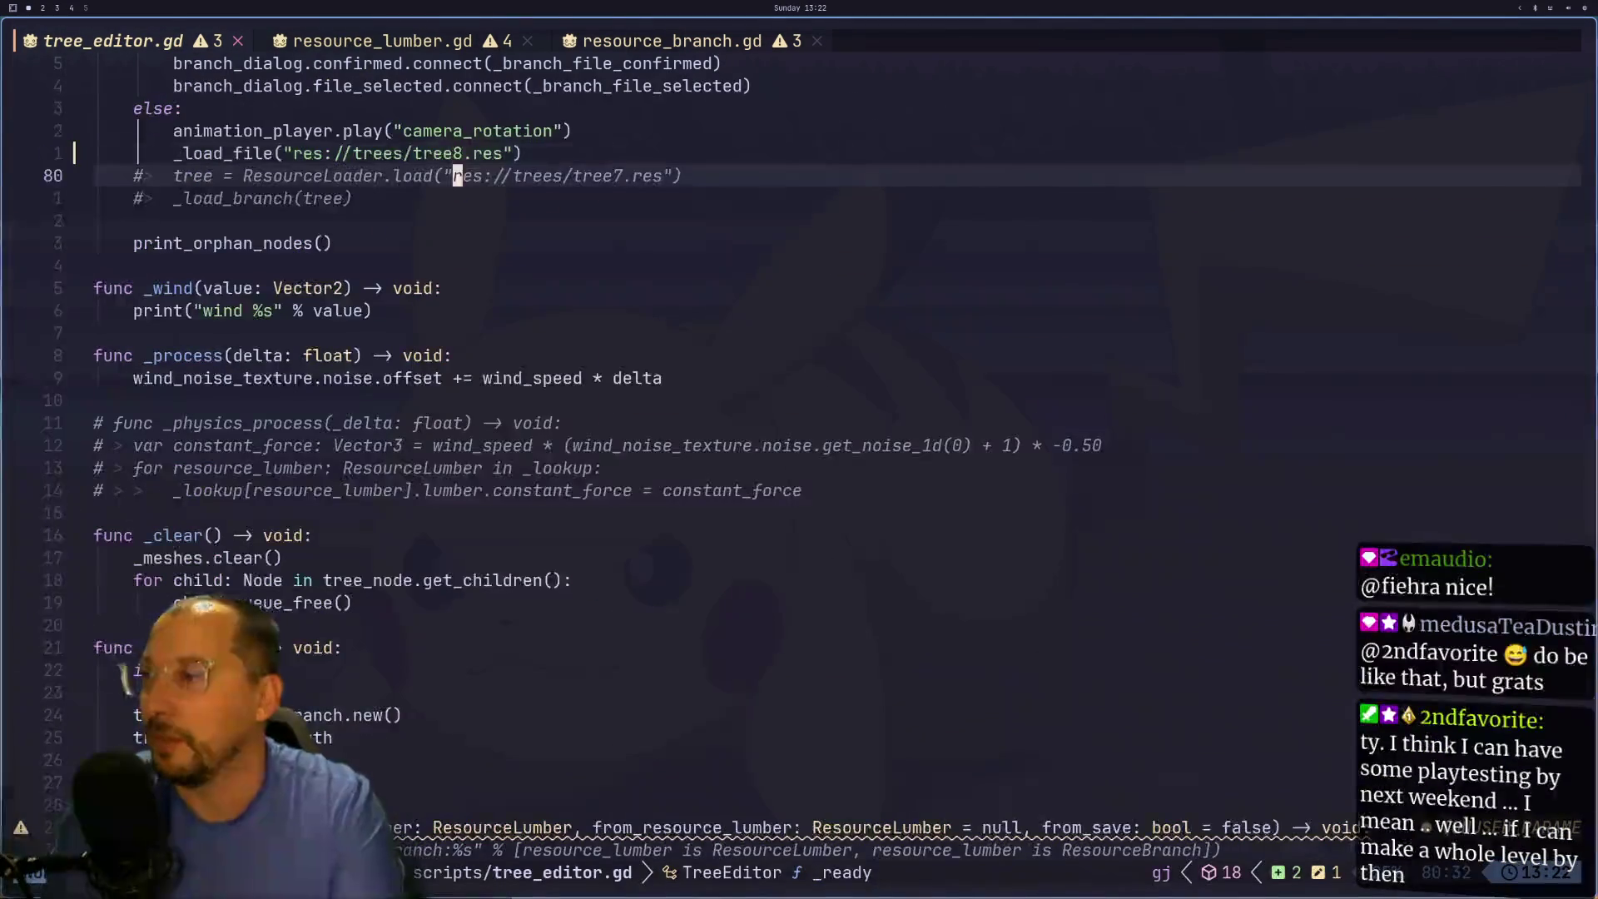
key(j)
key(j)
key(j)
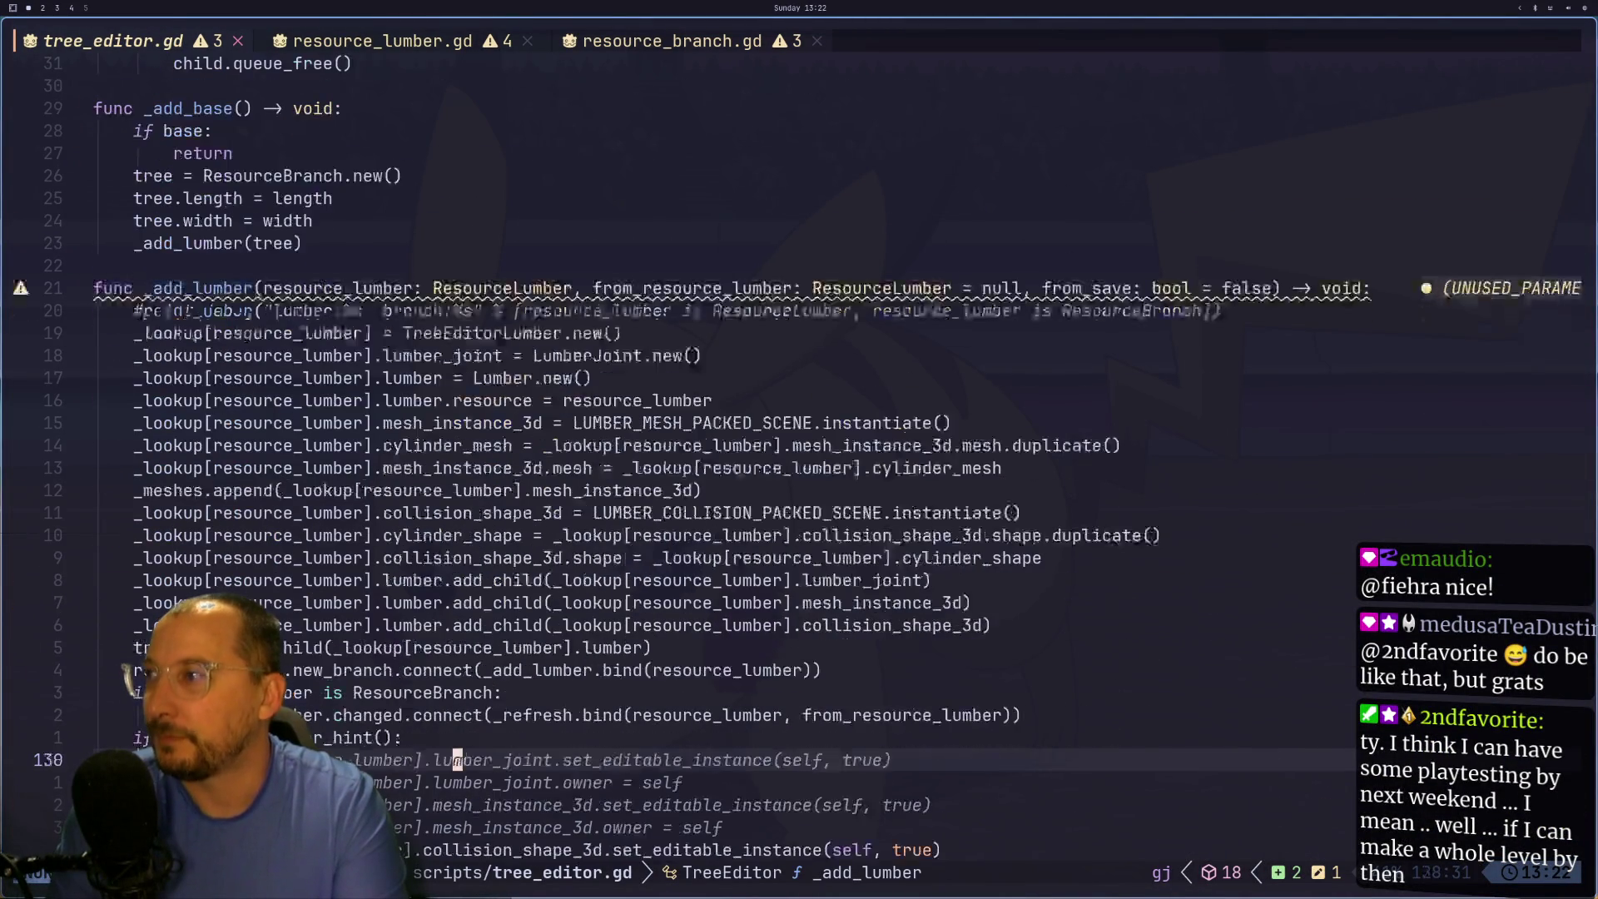
key(k)
key(k)
key(k)
key(j)
key(j)
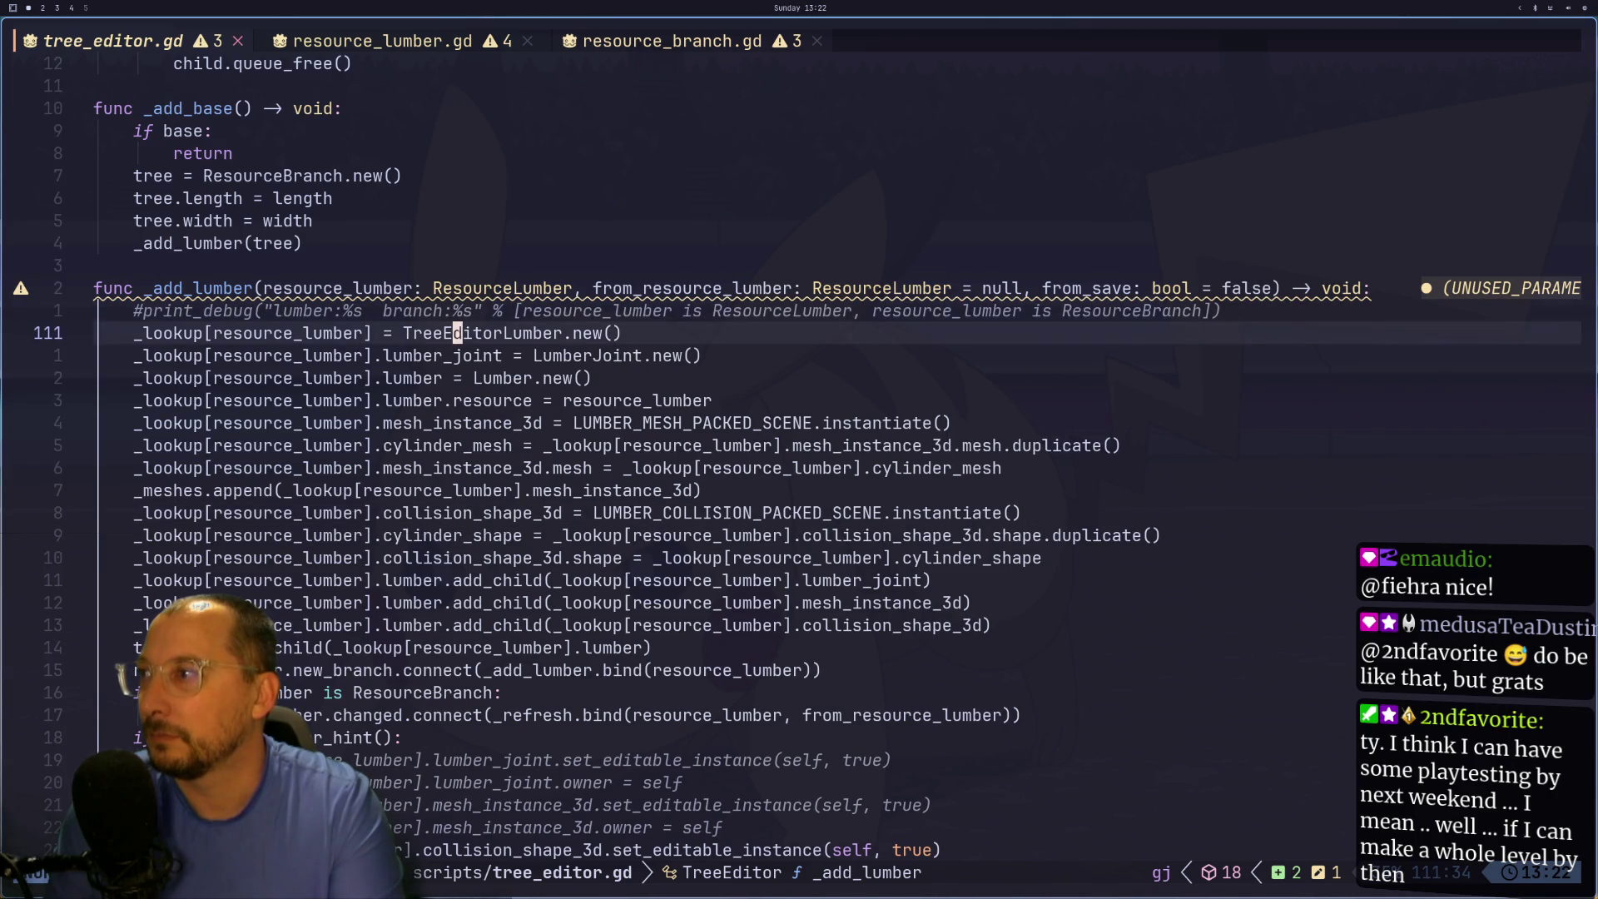
key(j)
key(j)
key(j)
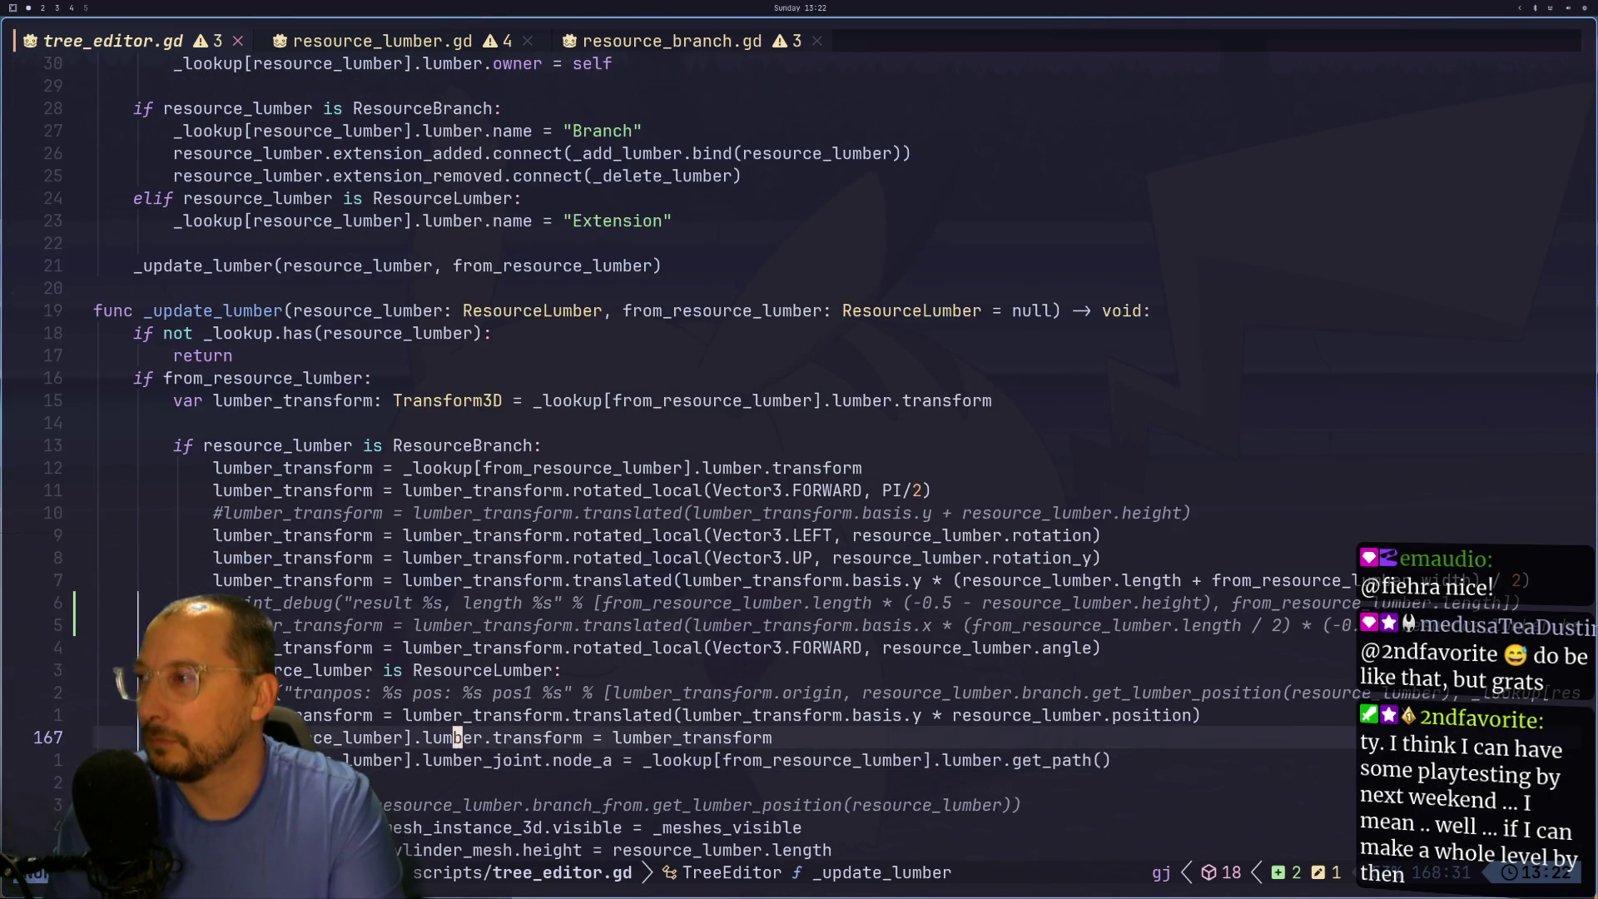
- Add a print_debug("update") line directly under the _update_lumber function header
key(k)
key(k)
key(k)
text(oprint()
key(BackSpace)
key(BackSpace)
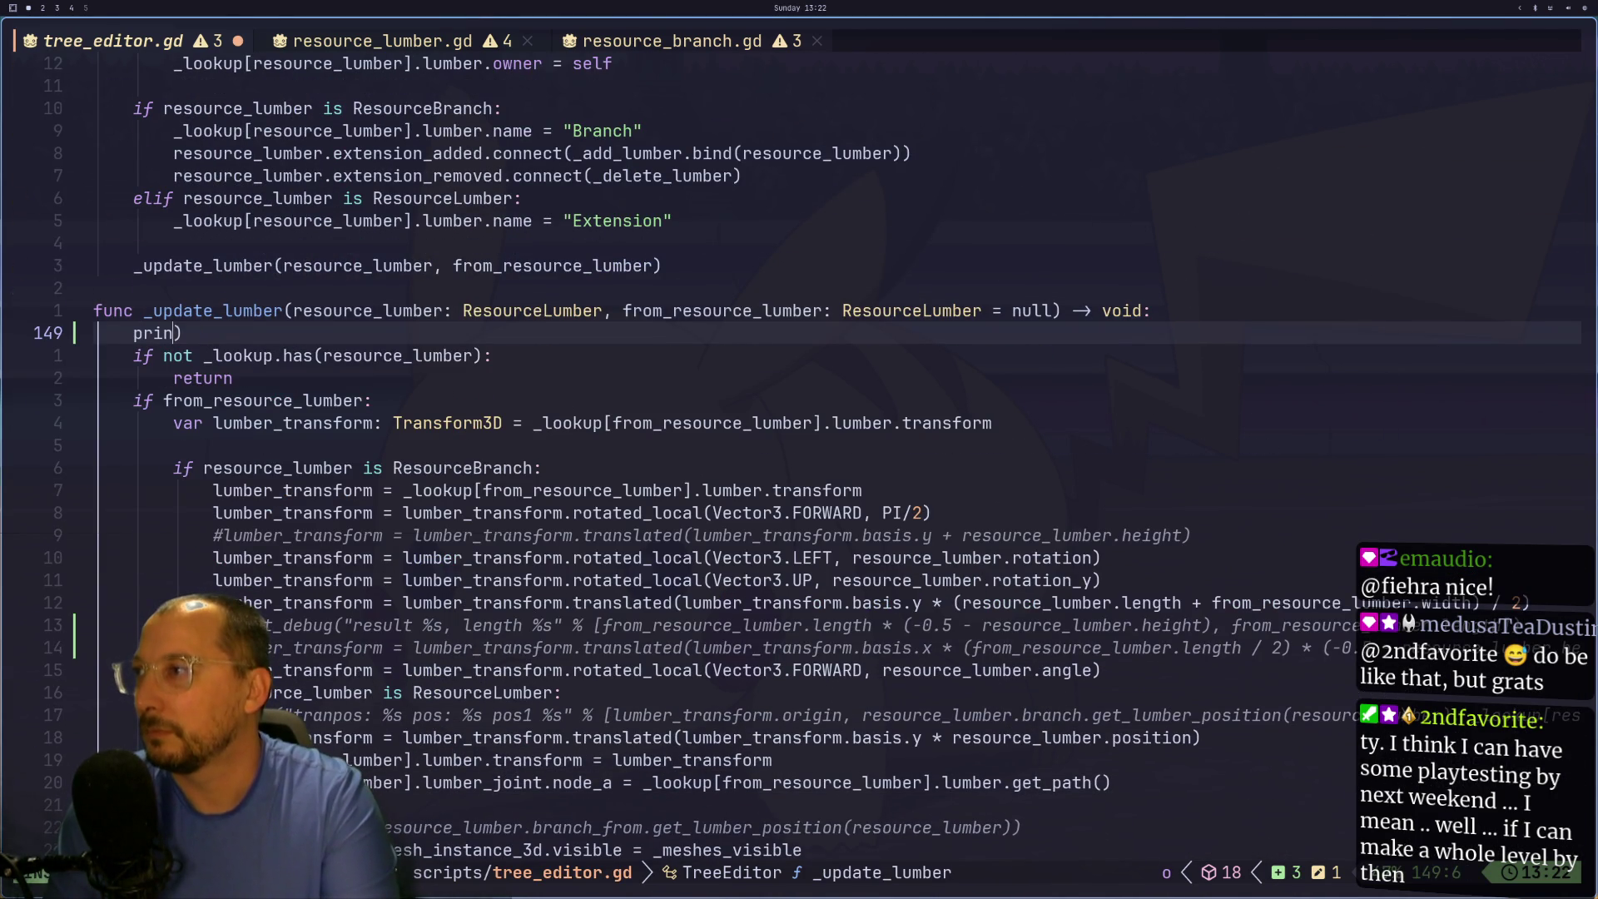
text(t_debu)
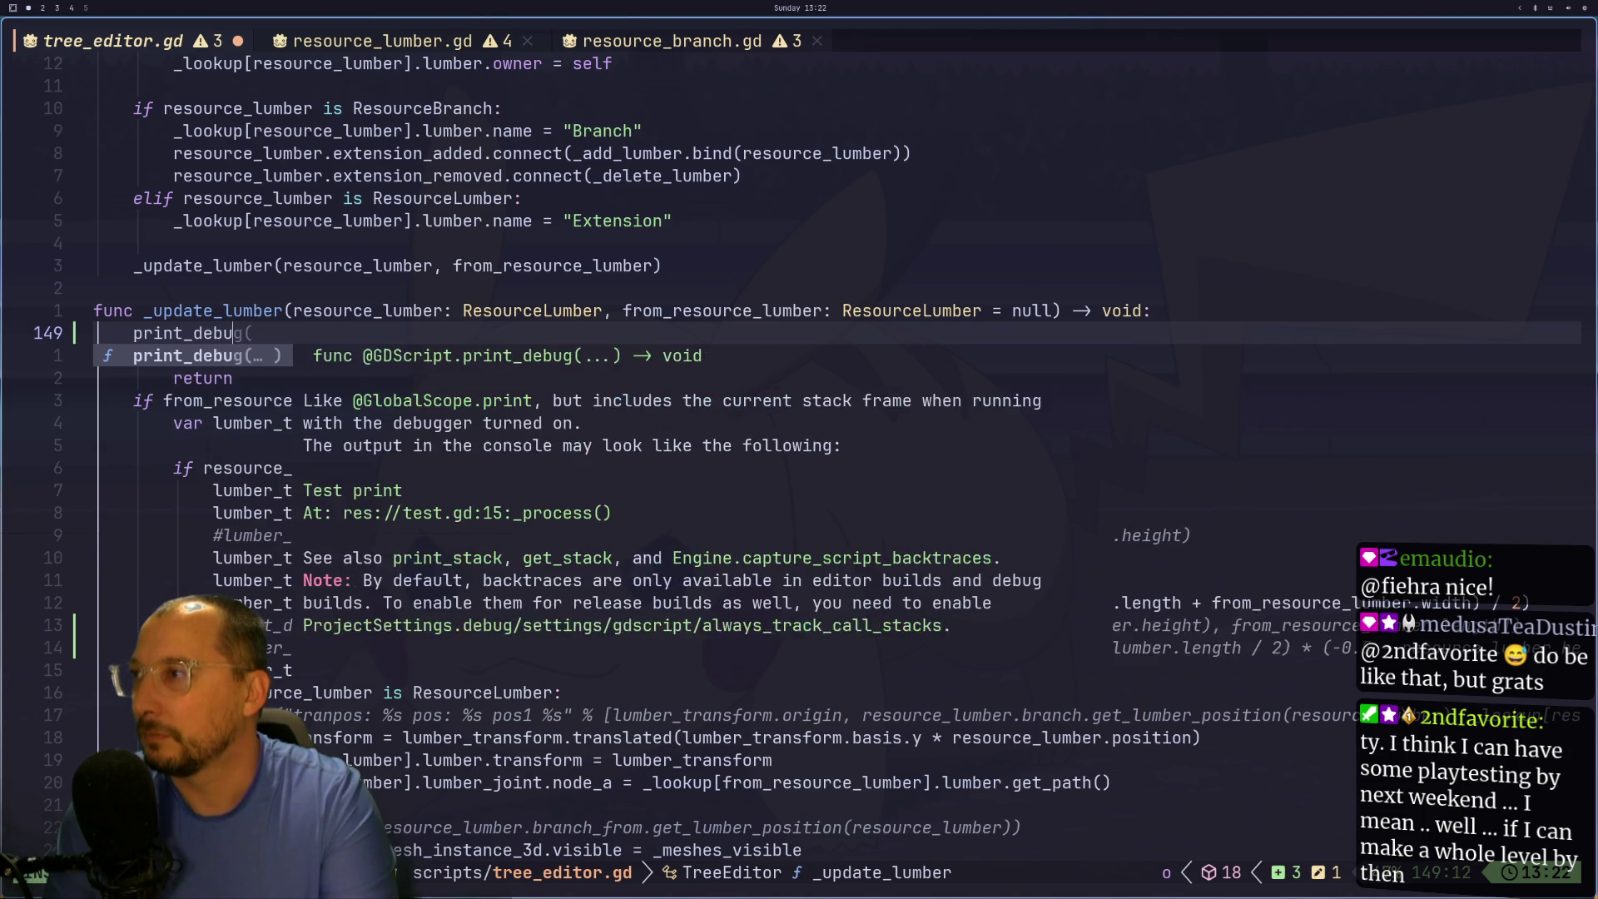
key(Return)
text("update)
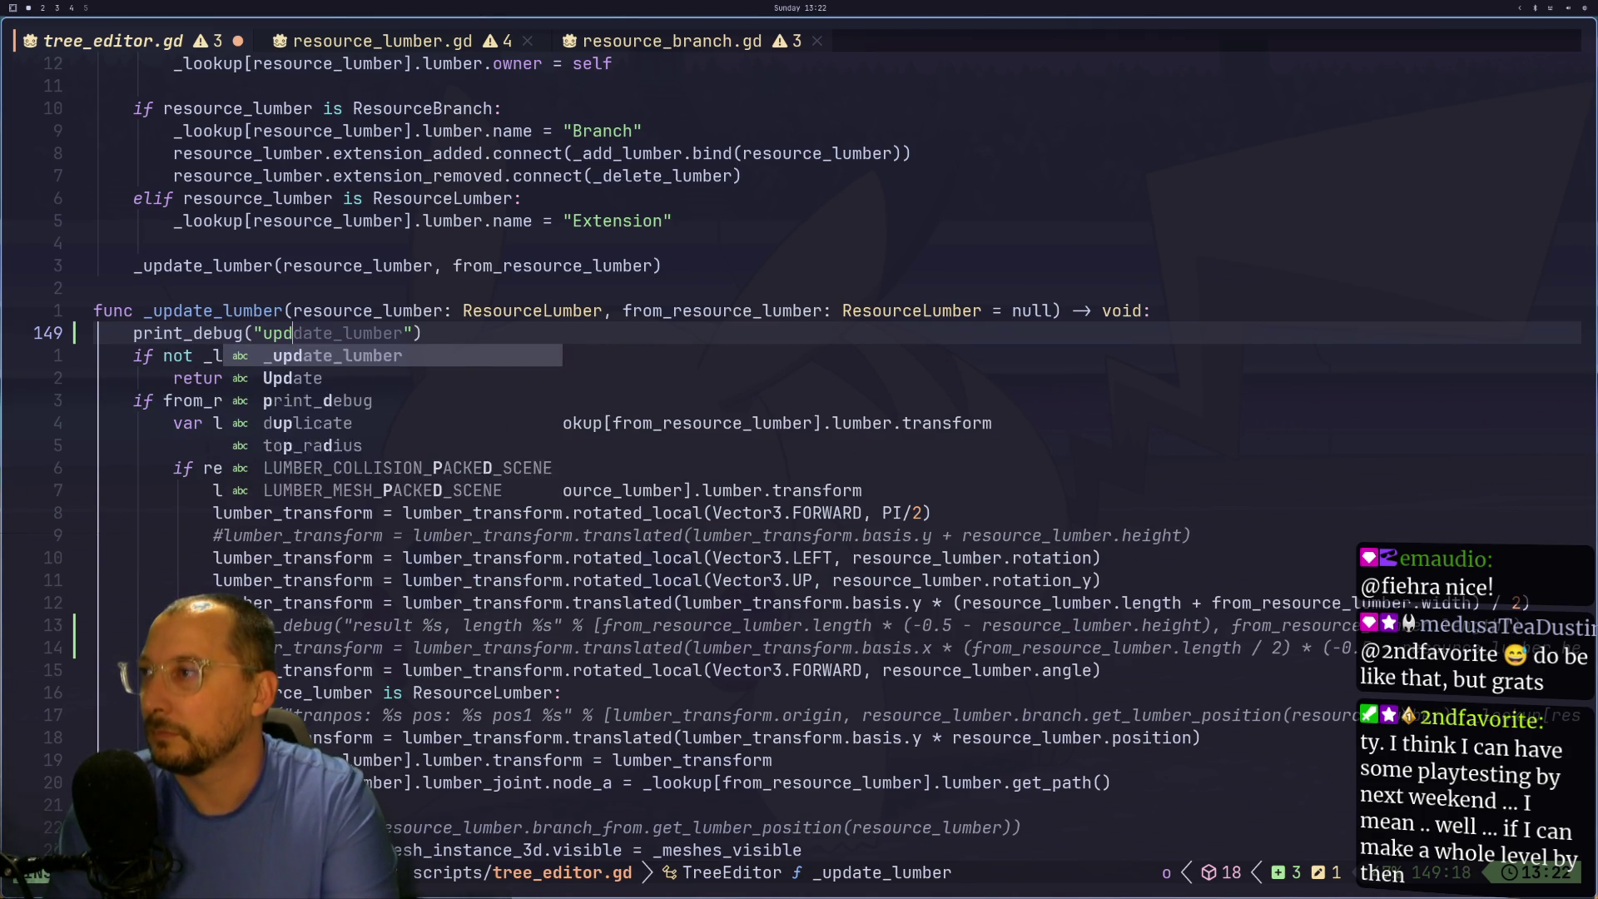
key(super+2)
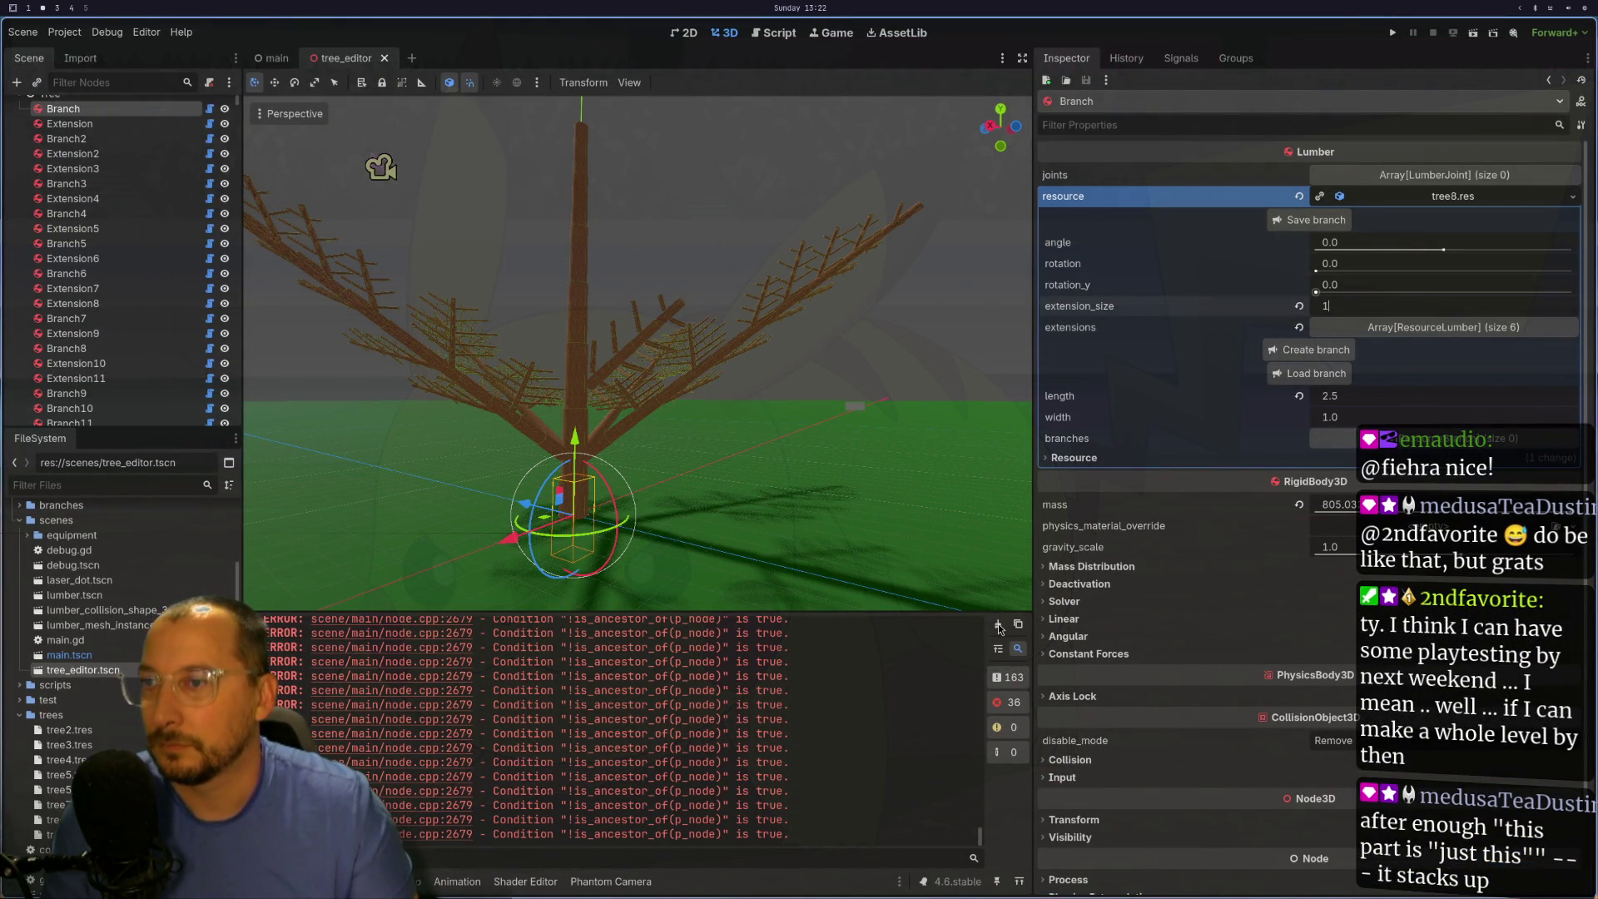
- Commit extension_size 1 on the root Branch, then orbit and zoom in on the regenerated trunk
key(super+4)
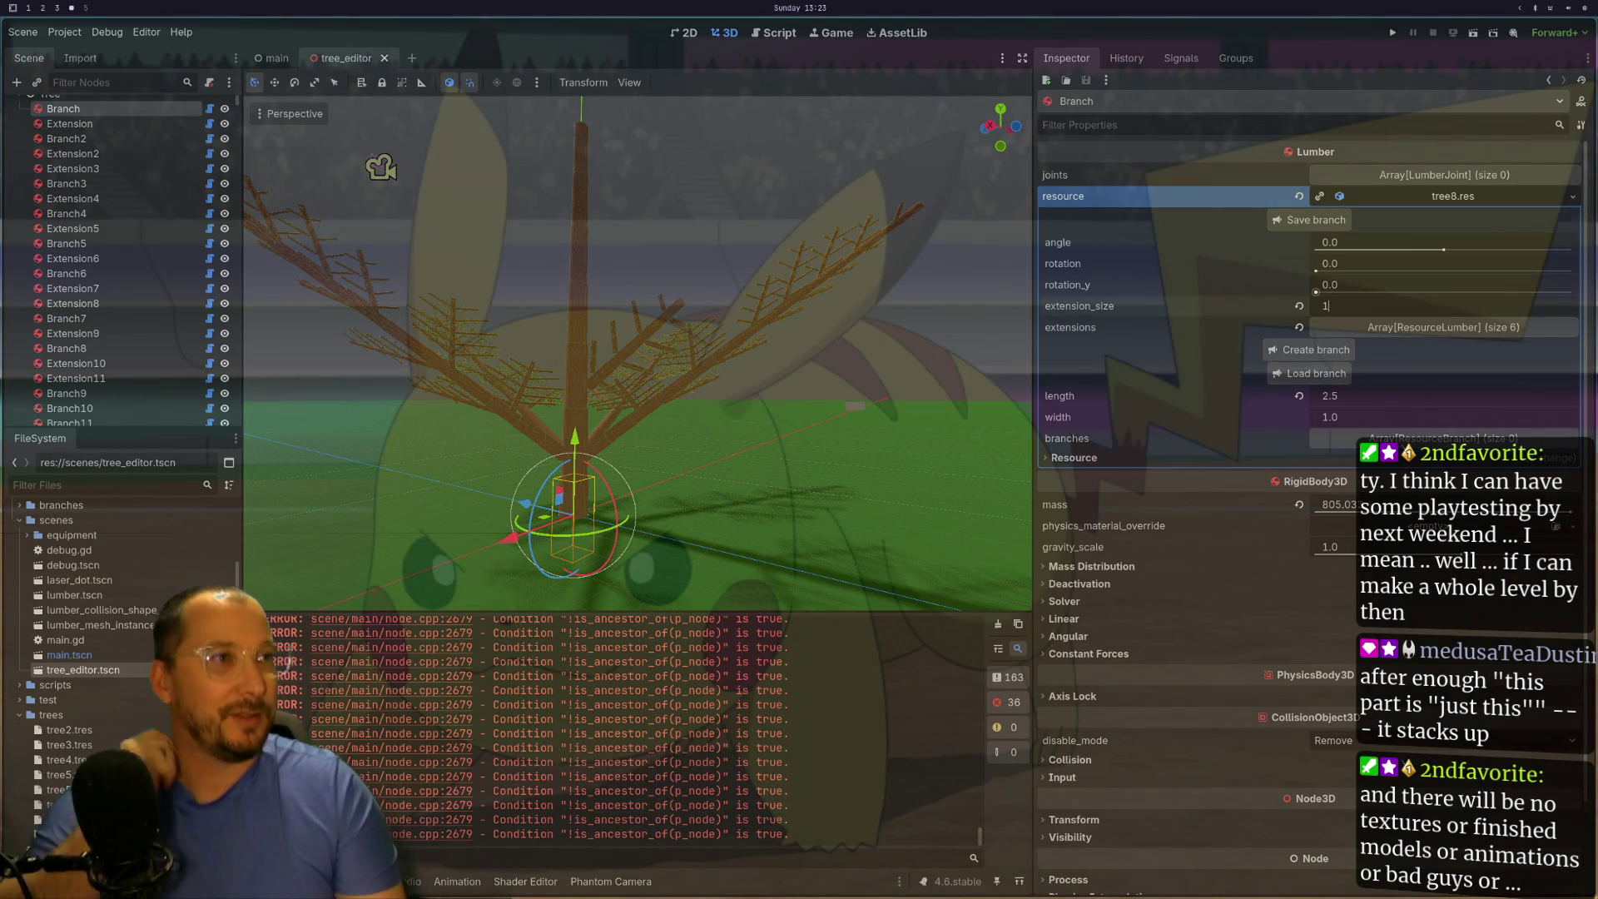
scroll(637, 353, up, 3)
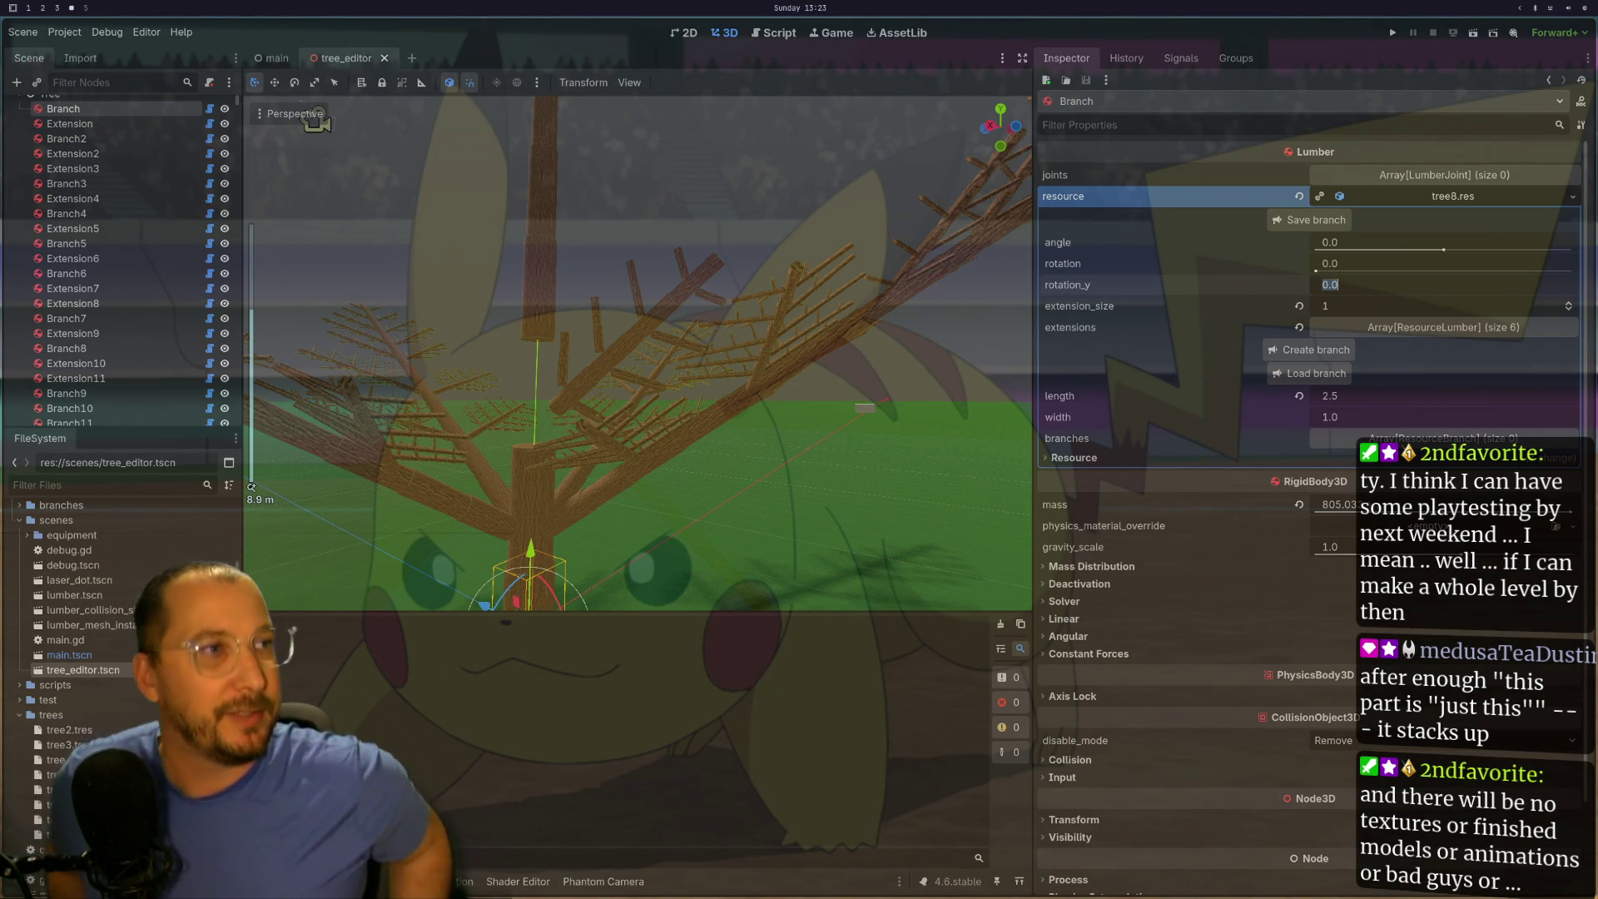
key(shift+Tab)
mouse_move(785, 406)
mouse_down()
mouse_move(762, 423)
mouse_move(801, 347)
mouse_up()
scroll(801, 347, up, 3)
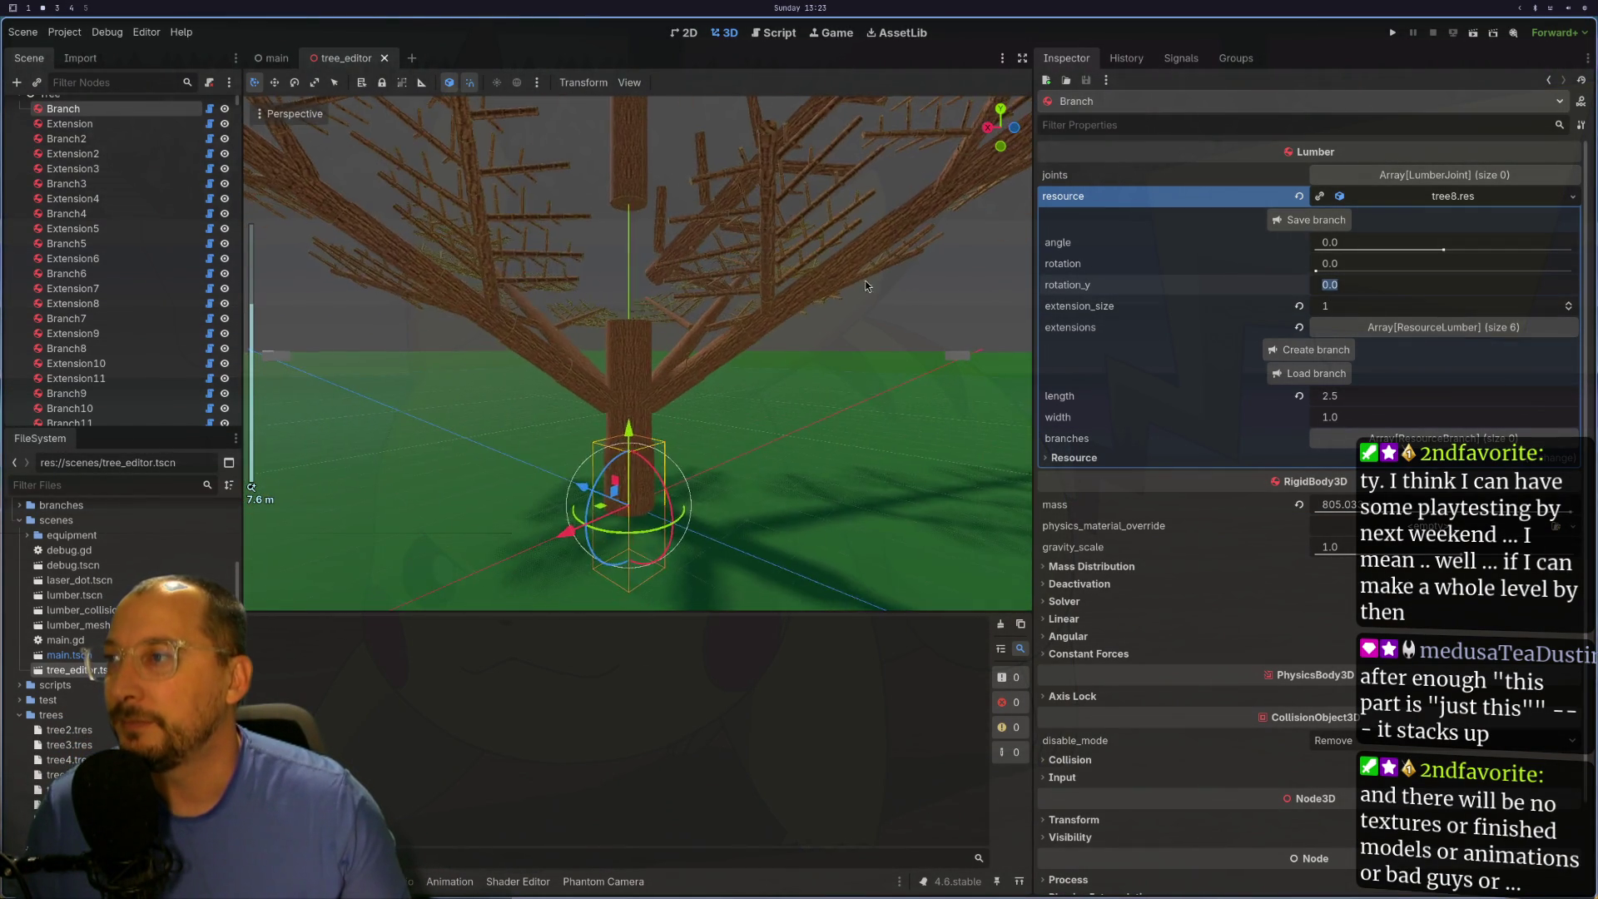
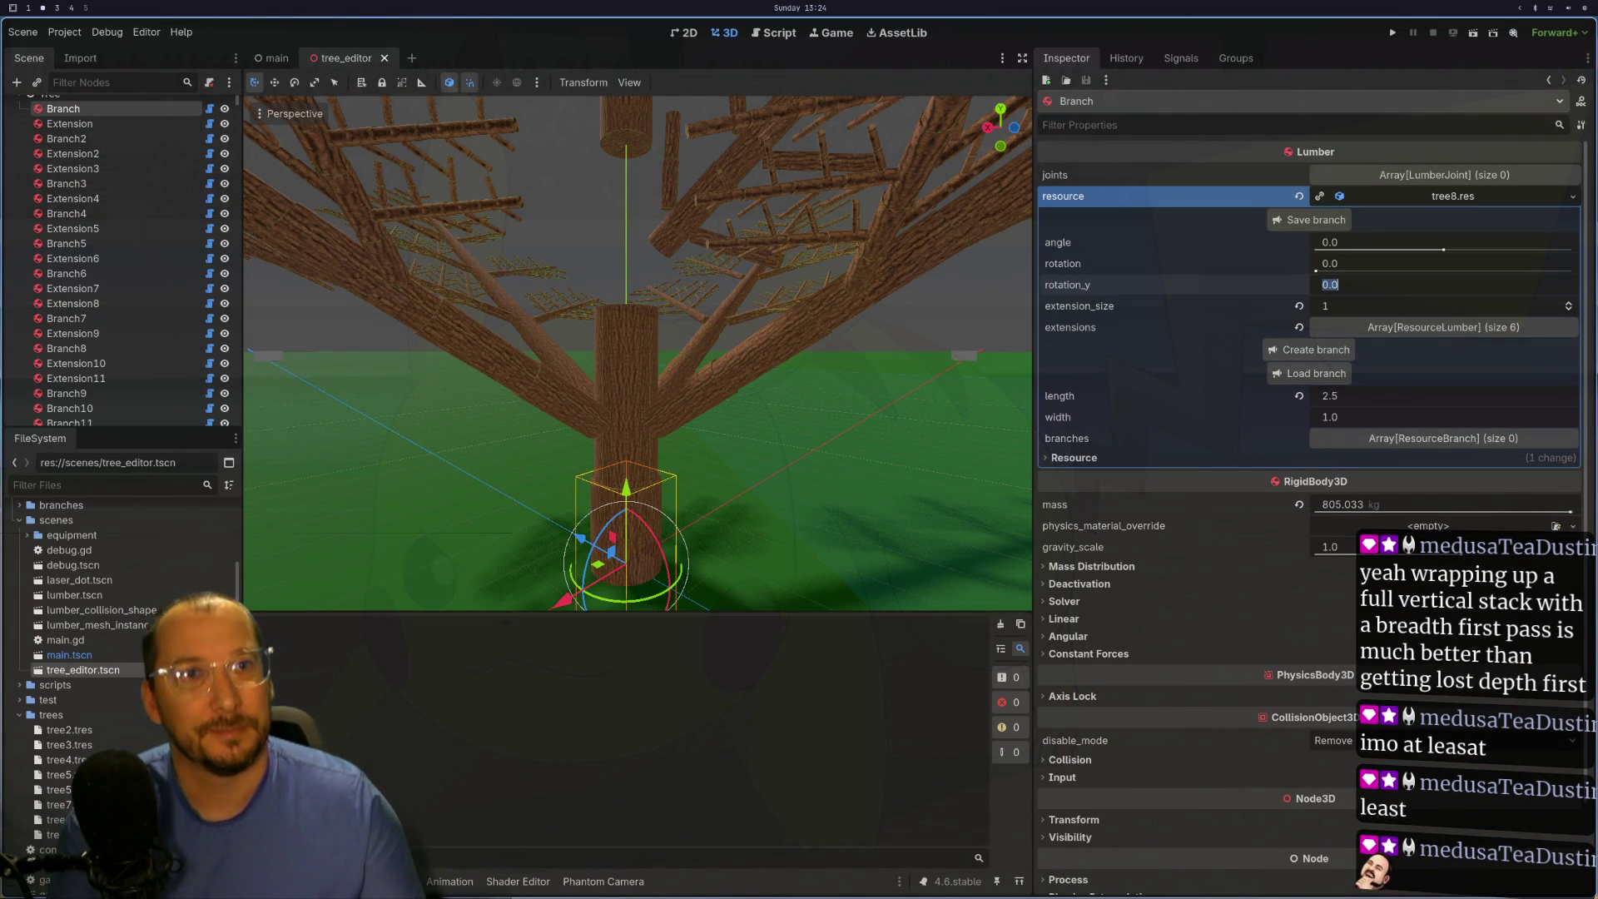
- In Neovim, inspect the commented-out translated transform line in _update_lumber of tree_editor.gd
key(super+1)
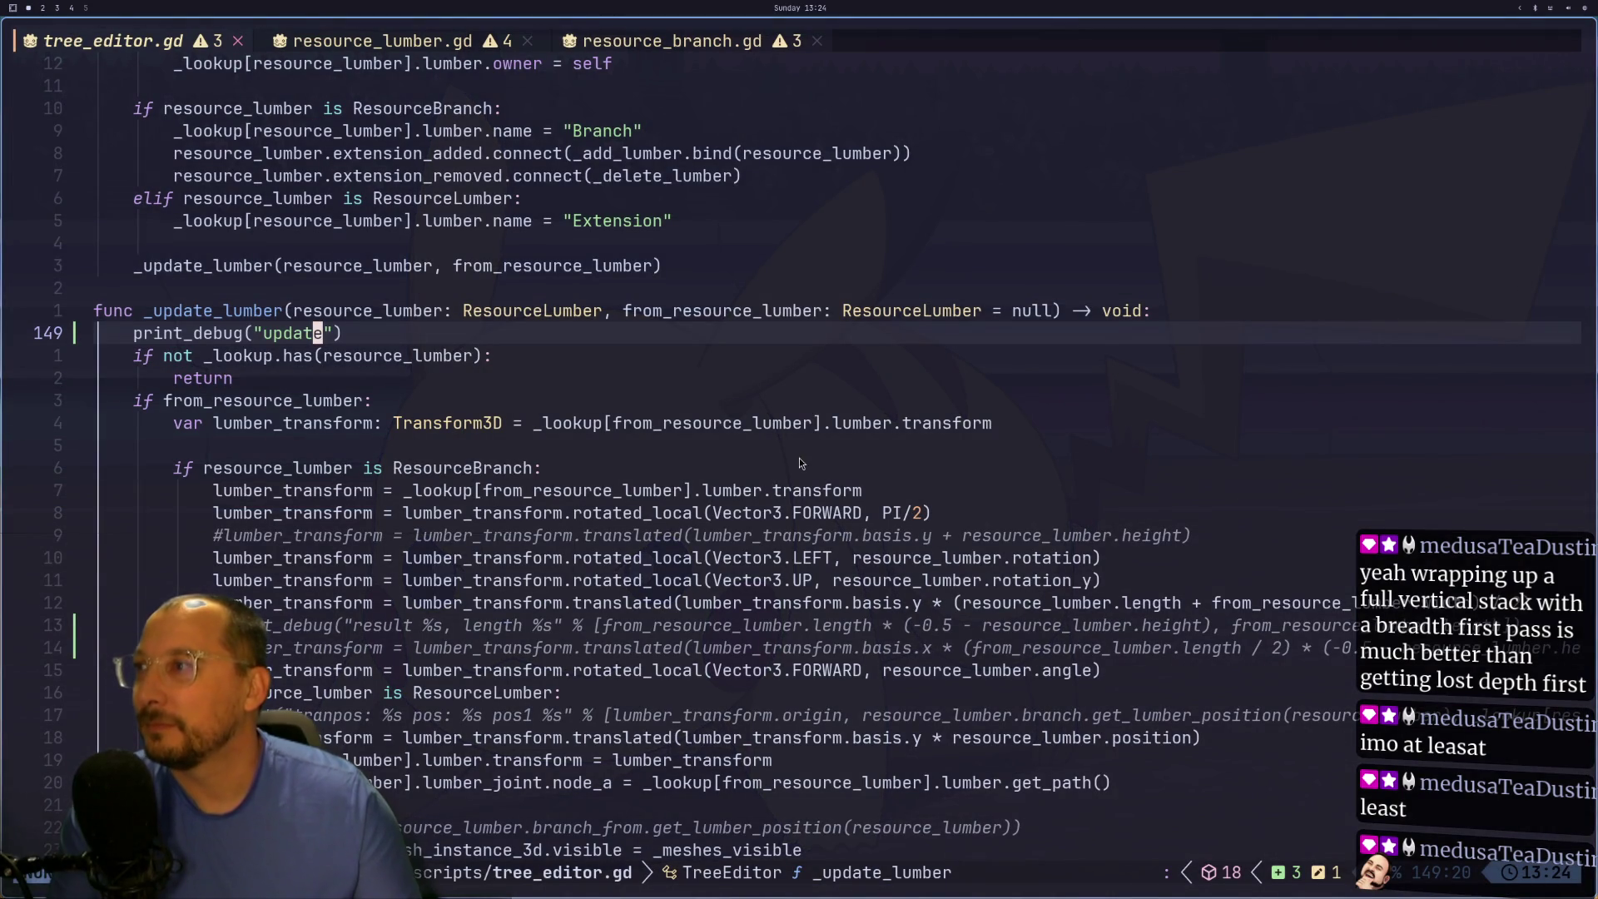
key(super+2)
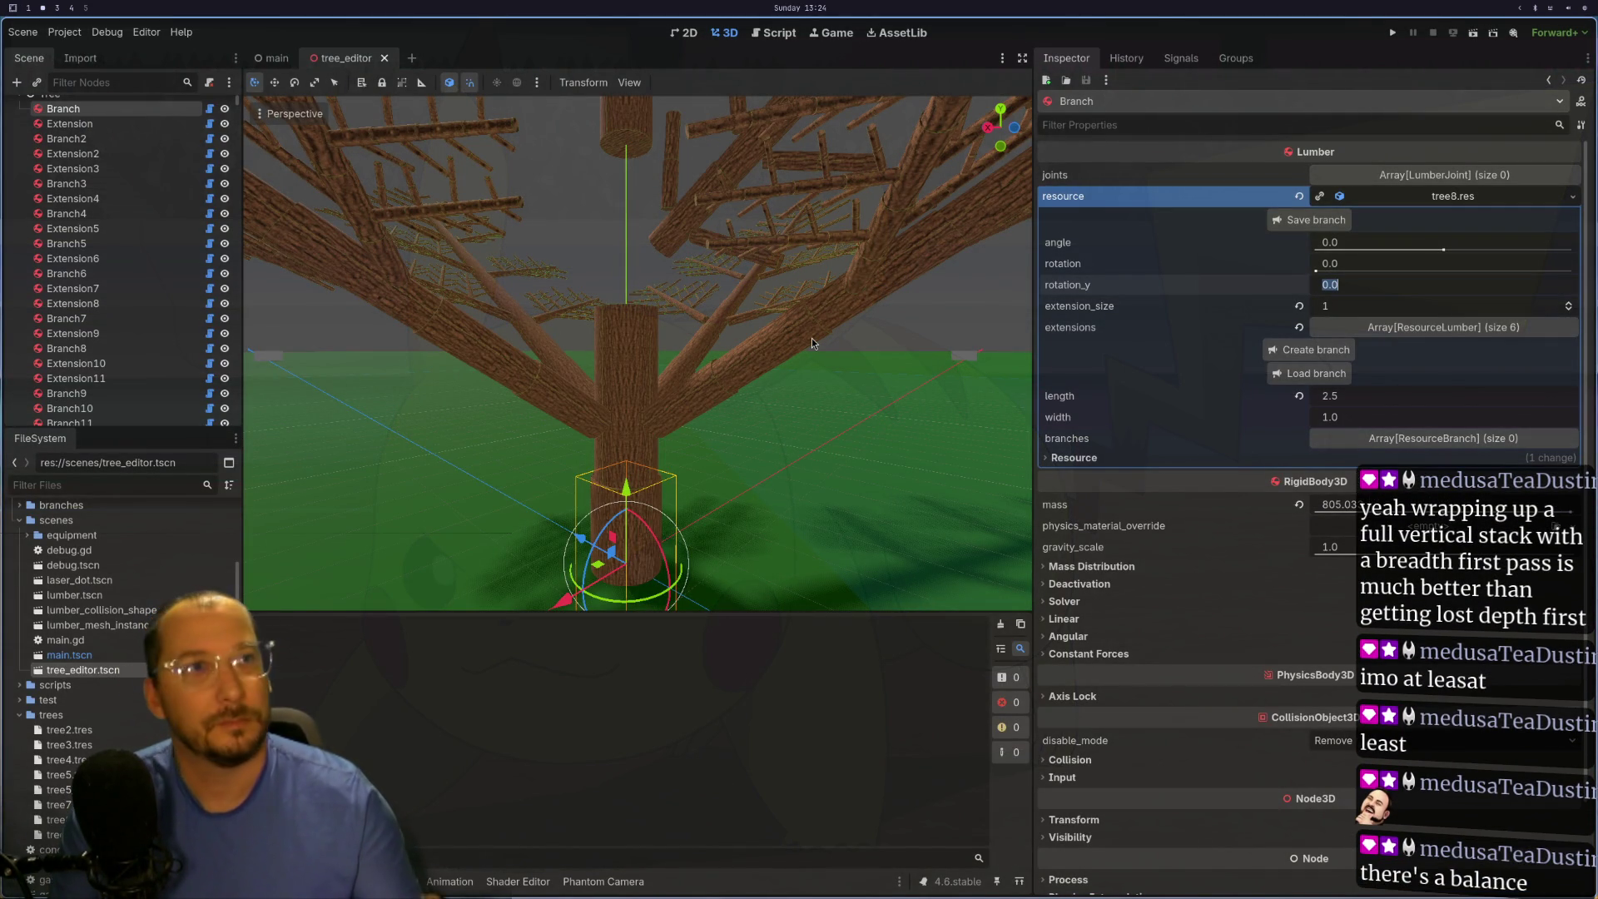
key(super+1)
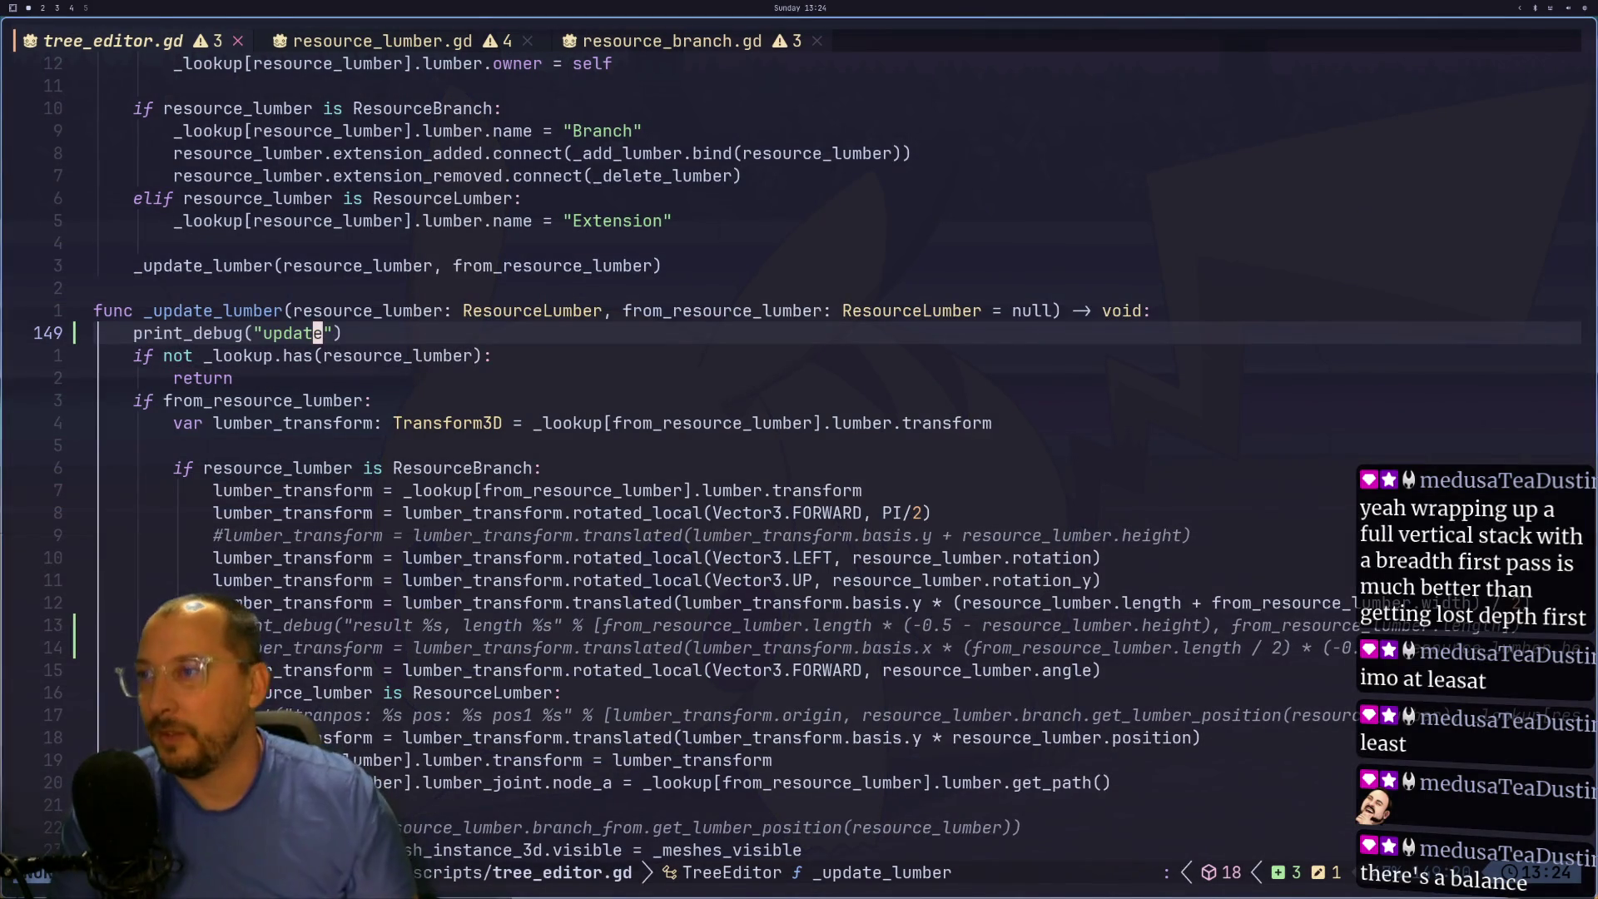
click(506, 566)
click(549, 537)
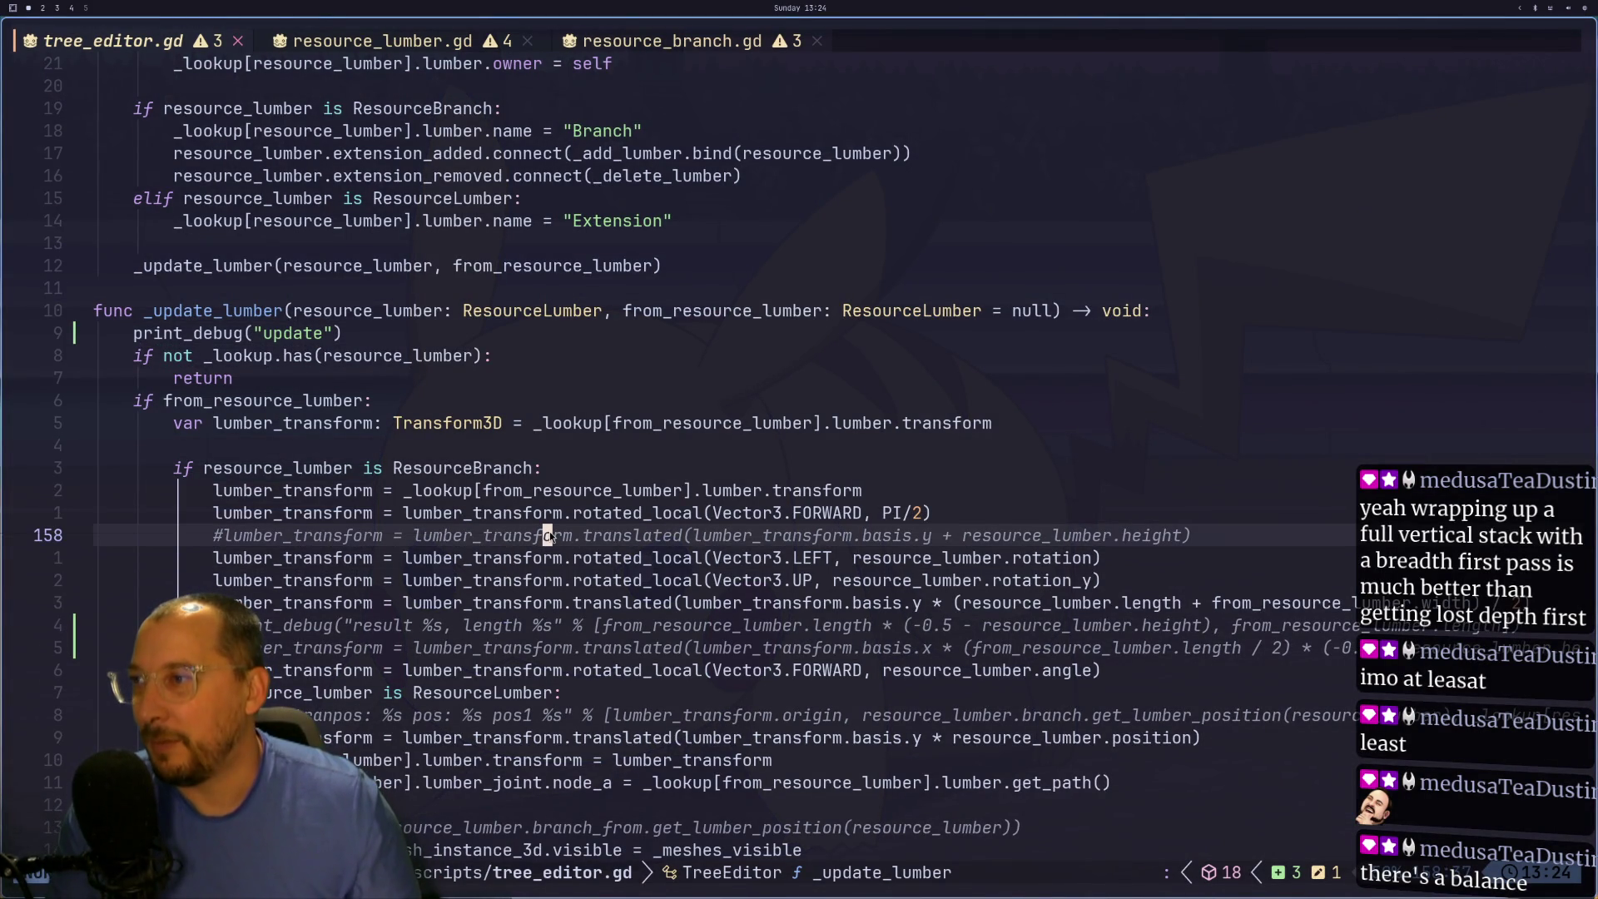
key(h)
key(h)
key(h)
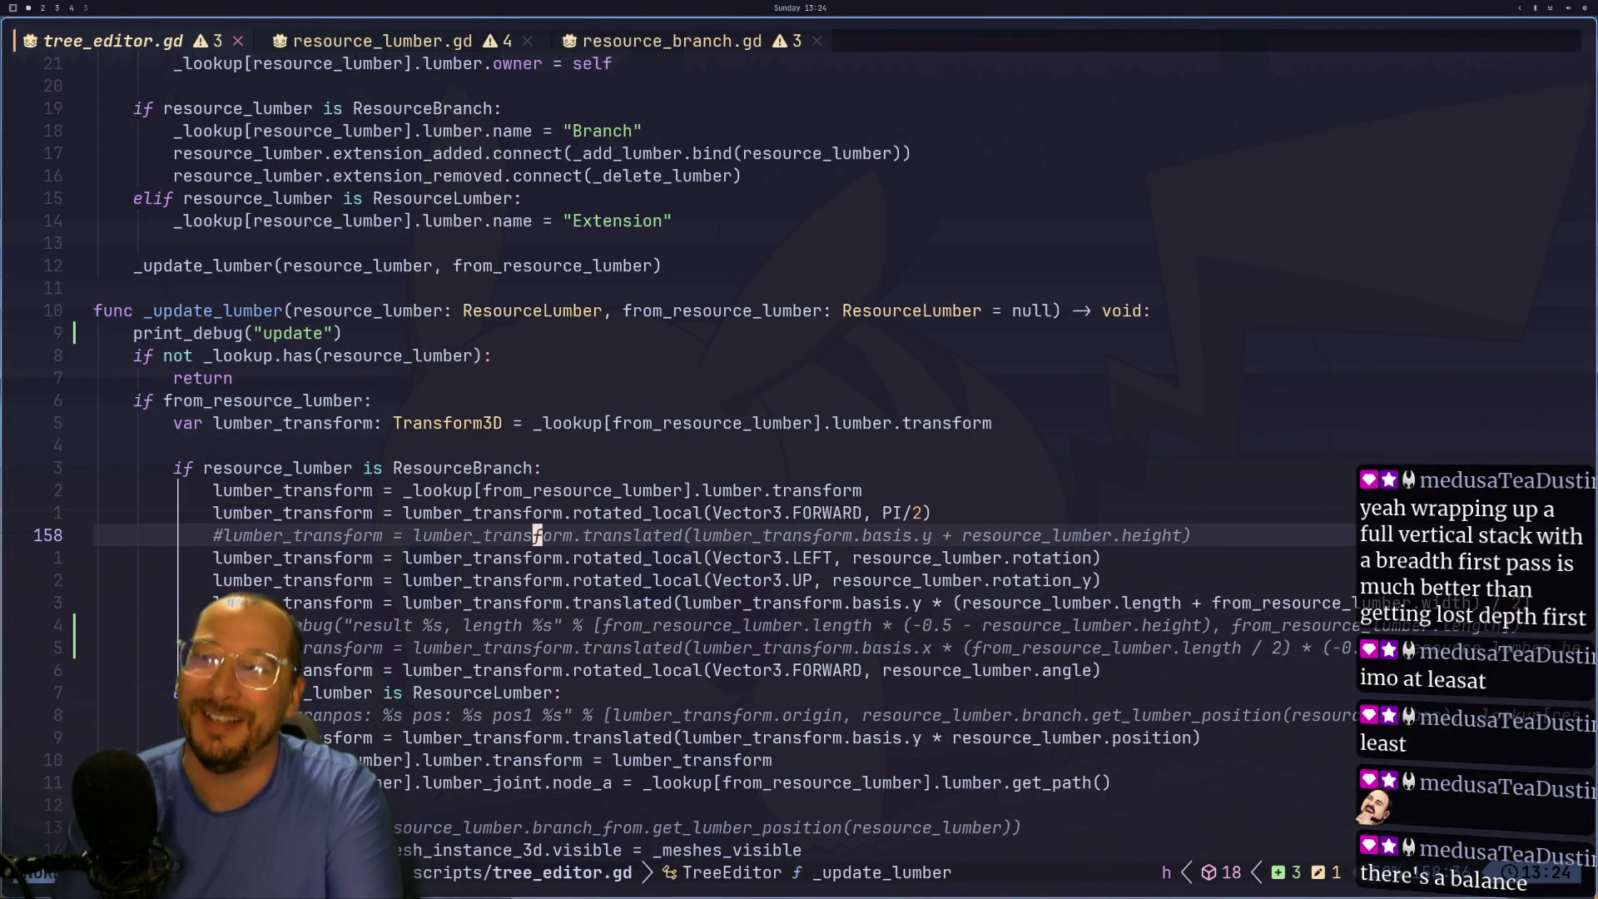
key(h)
key(h)
key(h)
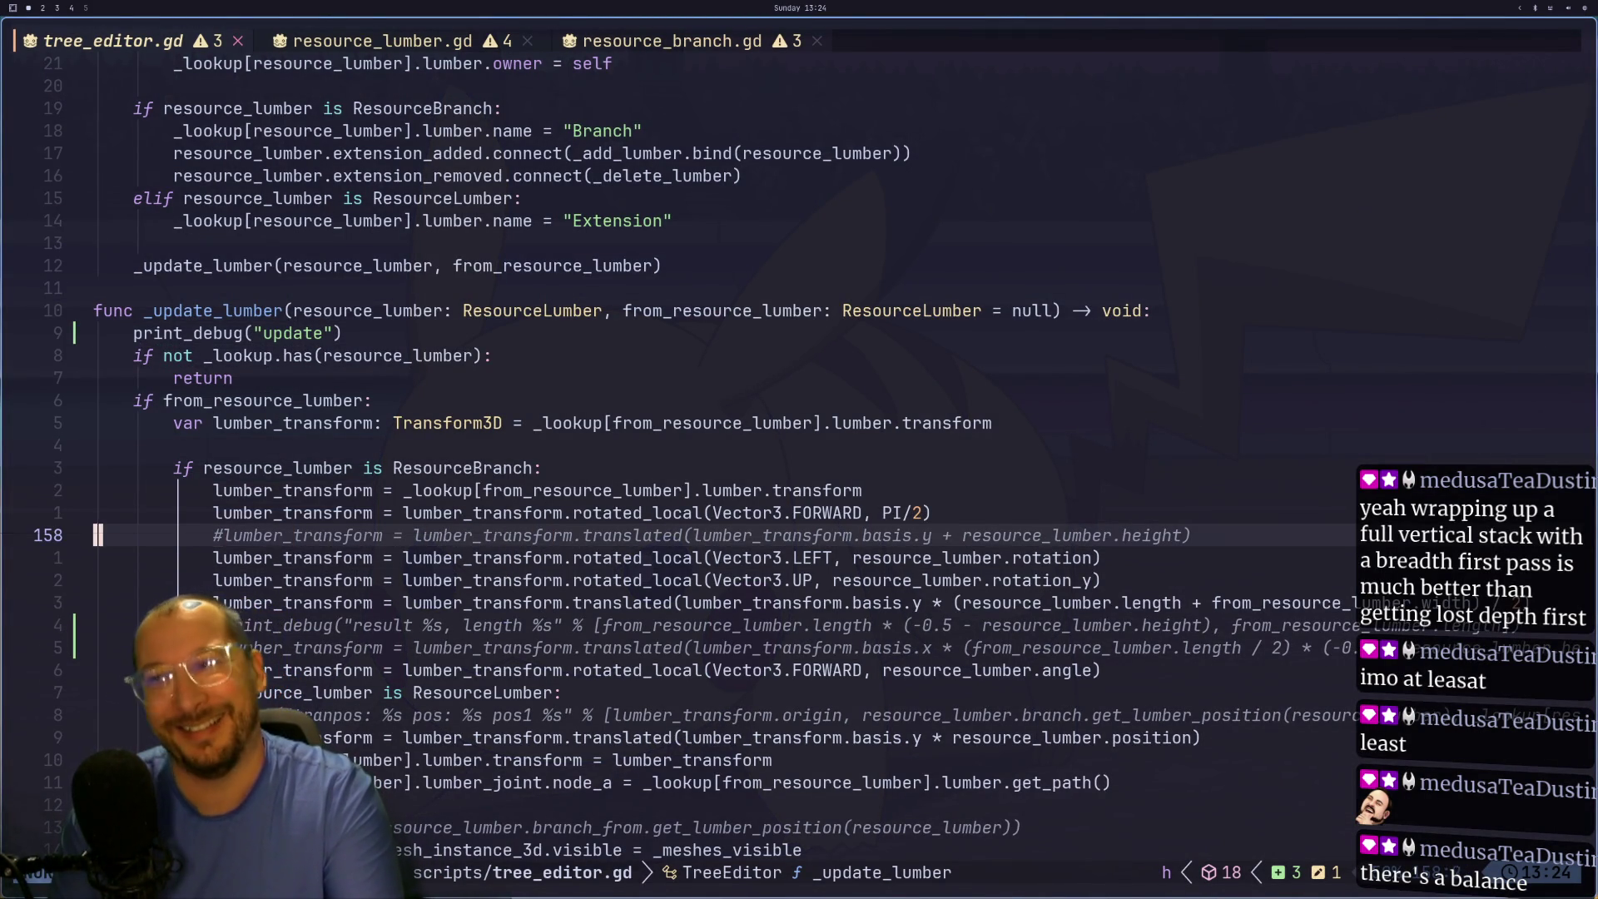
key(l)
key(h)
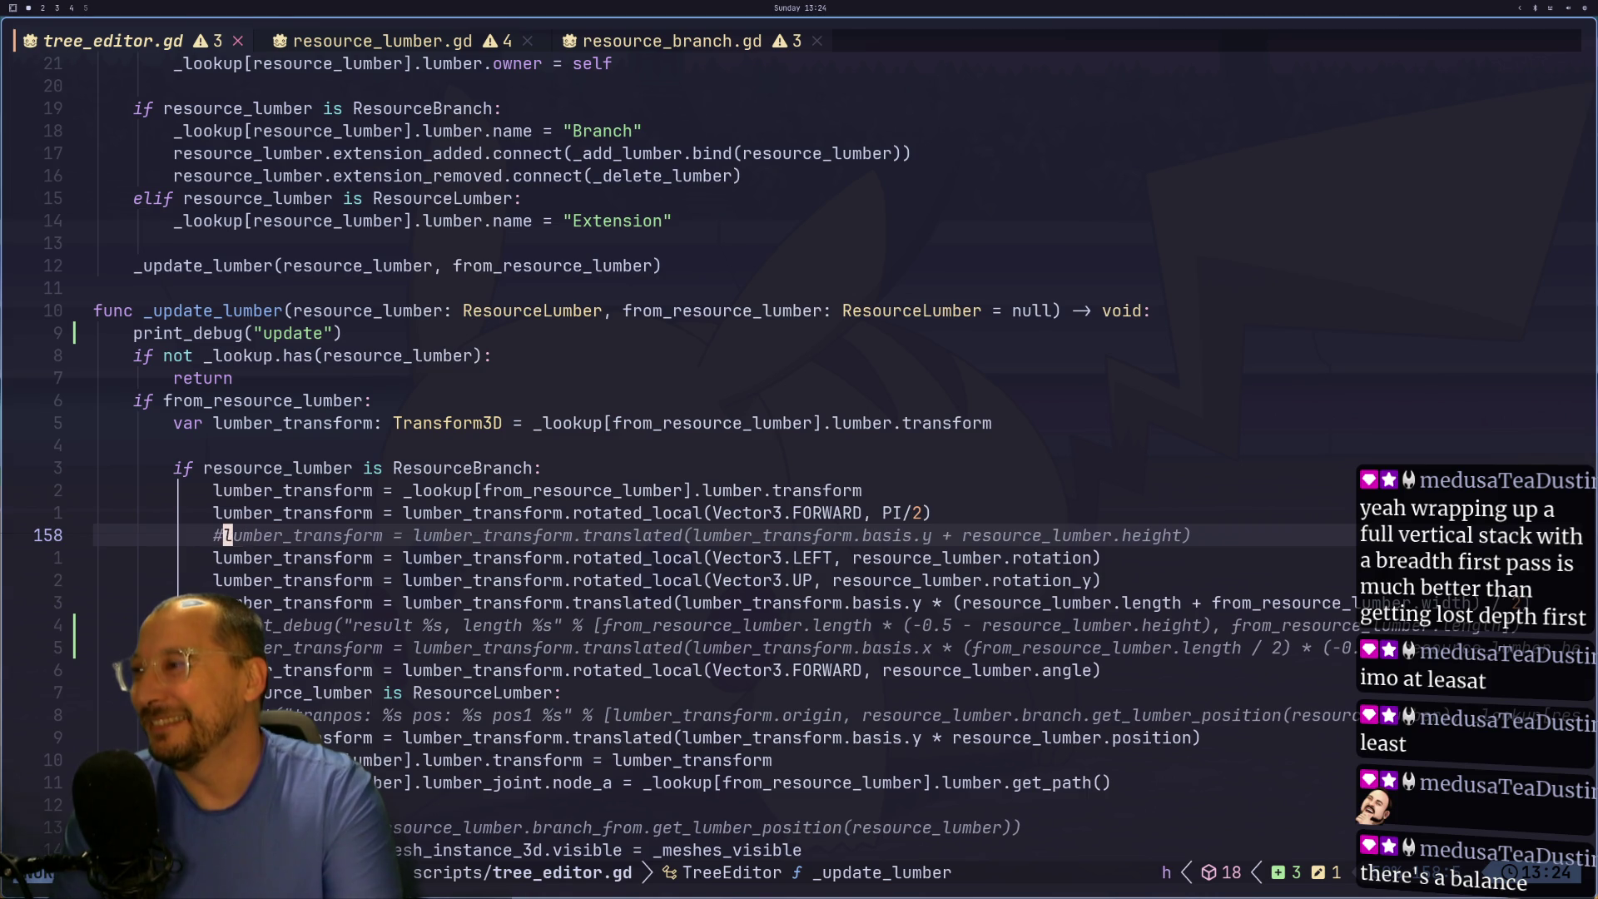
- Review the mesh update and ResourceLumber translation lines, then frame the Branch in Godot
key(j)
key(j)
key(j)
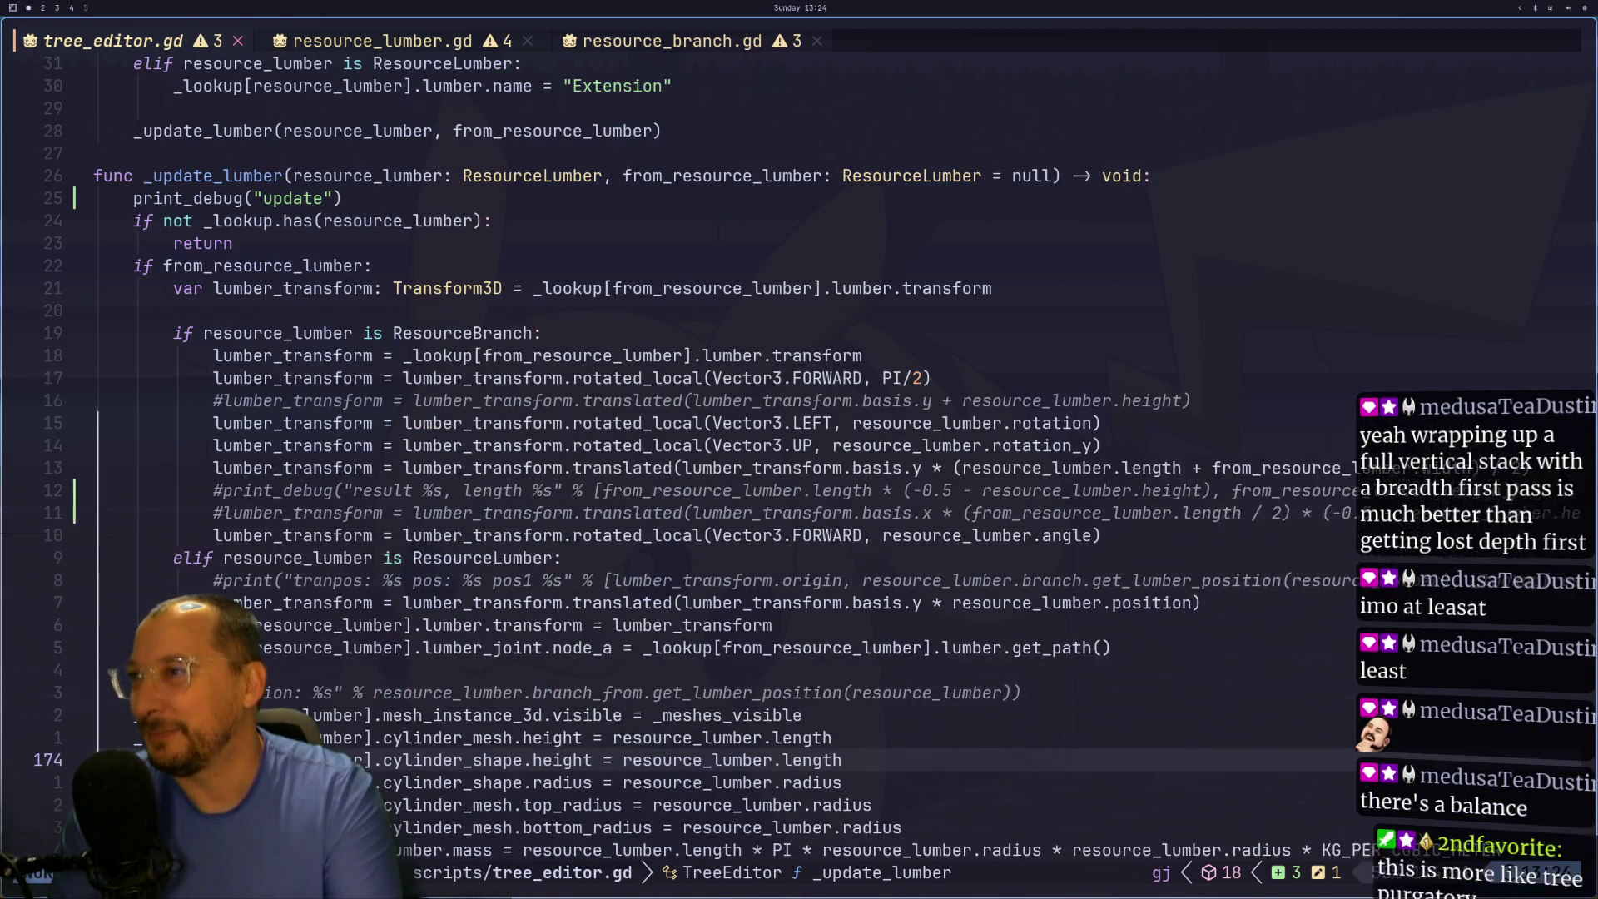
key(j)
key(j)
key(j)
key(k)
key(k)
key(k)
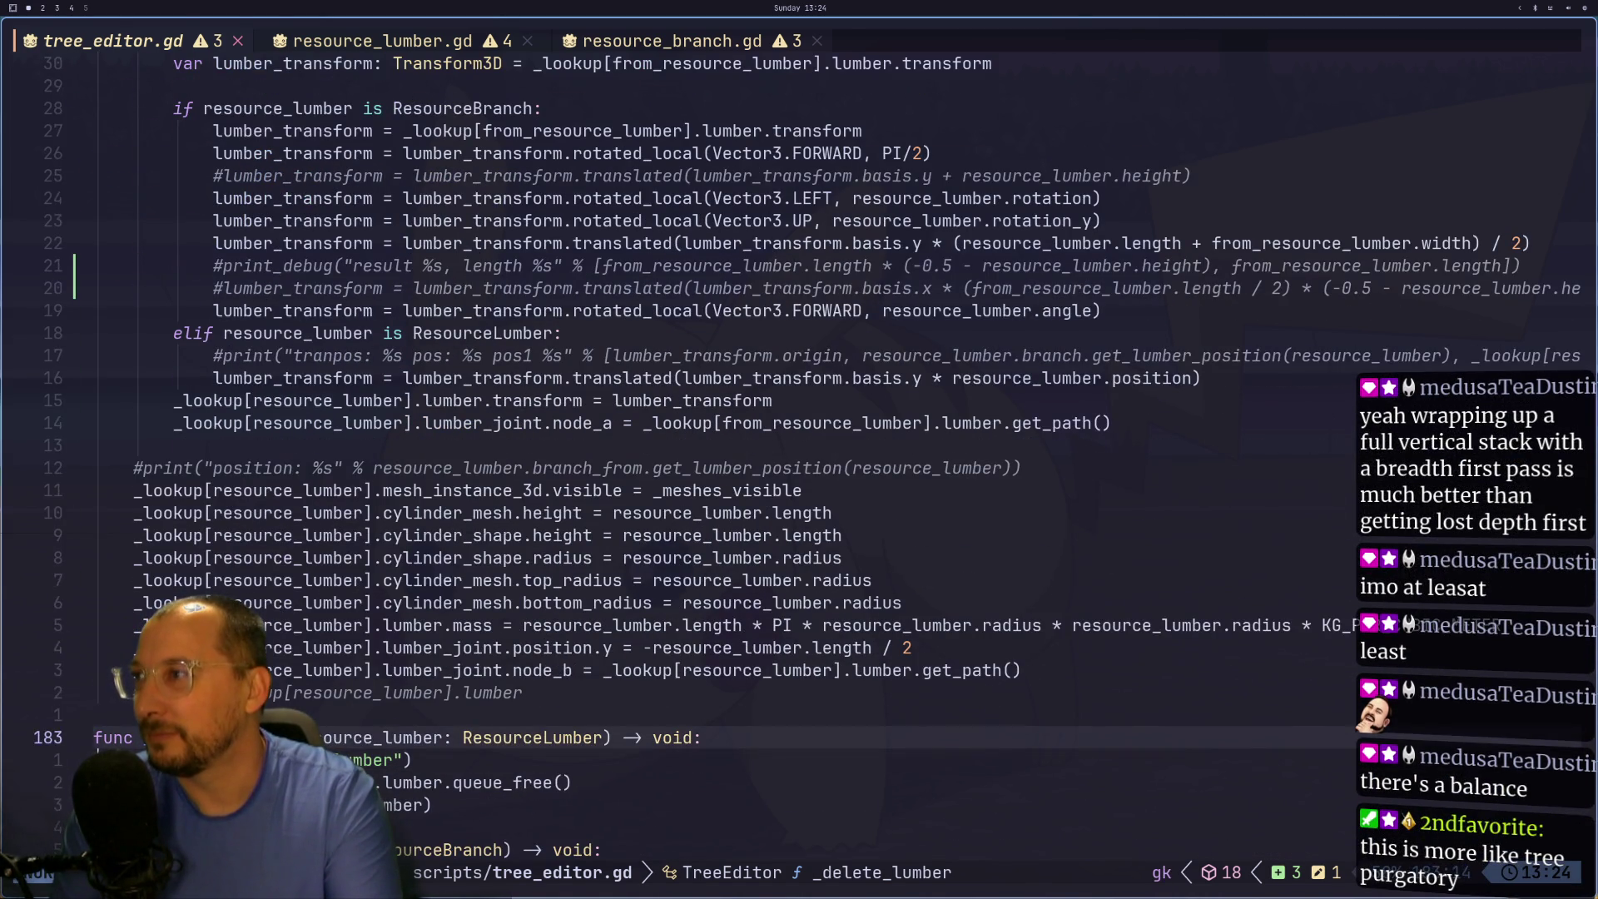
key(k)
key(k)
key(k)
key(k)
key(k)
key(k)
key(j)
key(j)
key(j)
key(j)
key(j)
key(j)
key(j)
key(k)
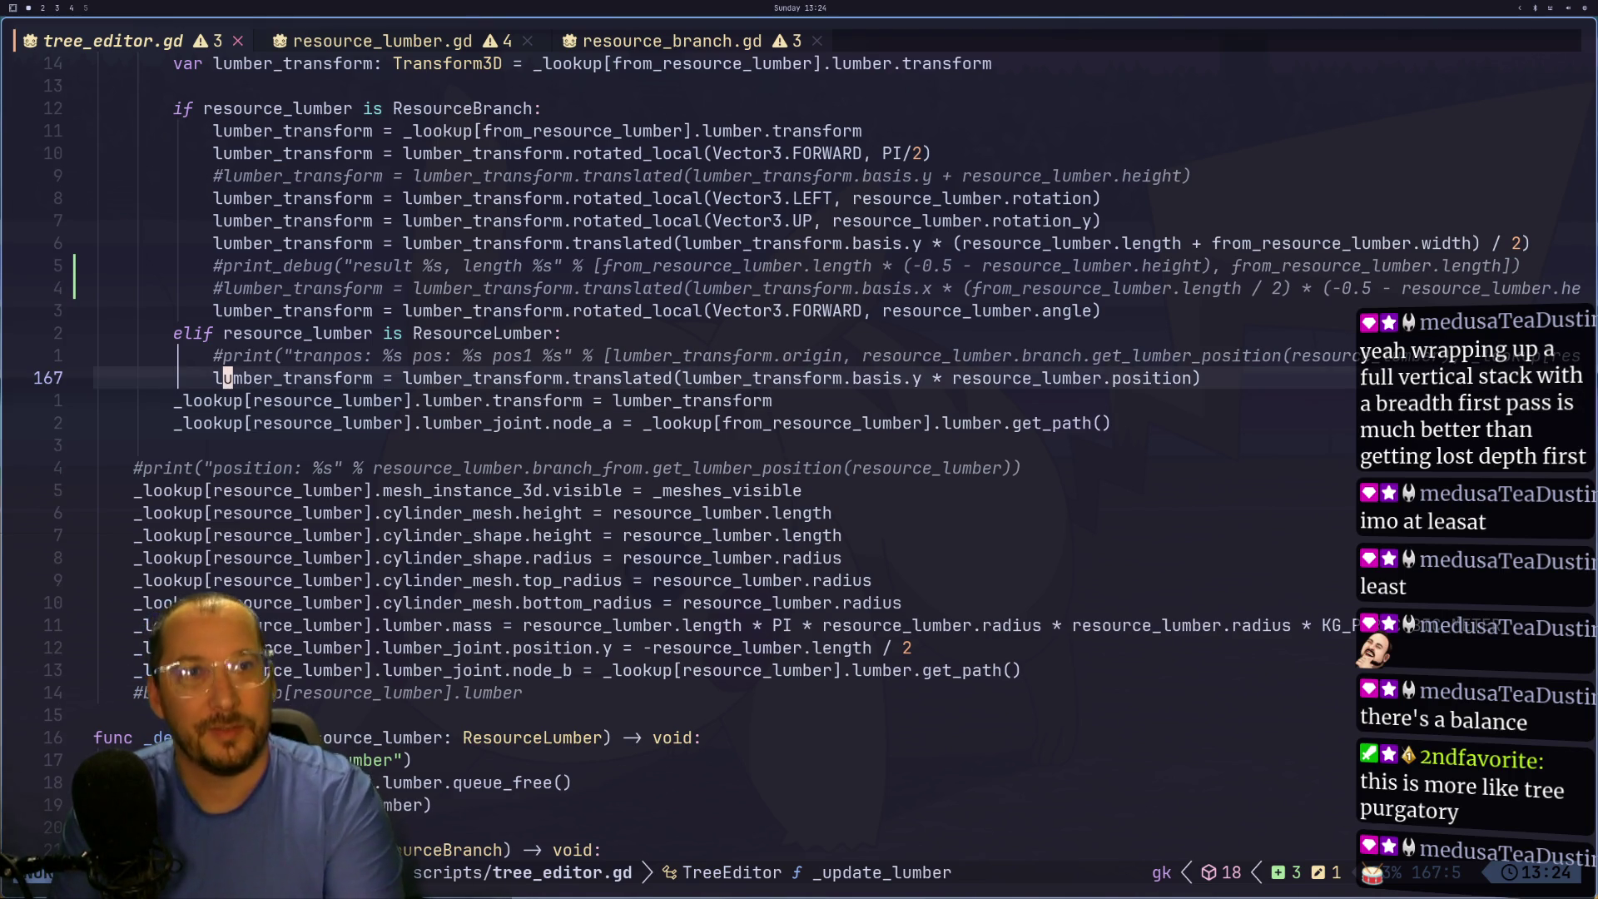
key(super+2)
key(f)
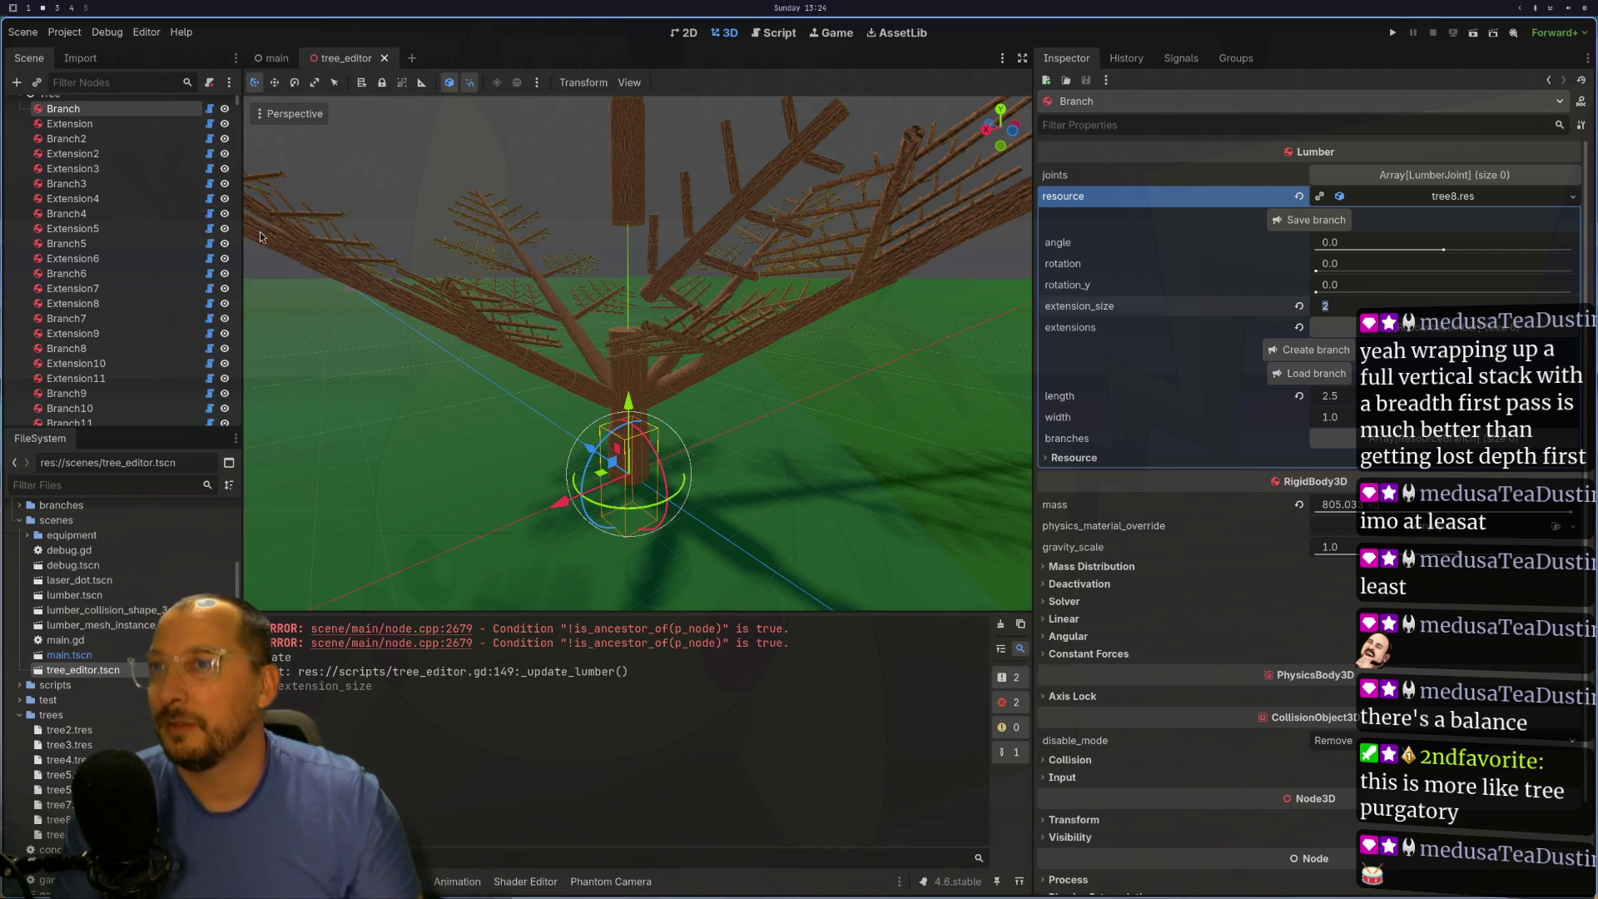
- Select the TreeEditor root node, then close and reopen the tree_editor scene
scroll(128, 211, up, 1)
click(117, 109)
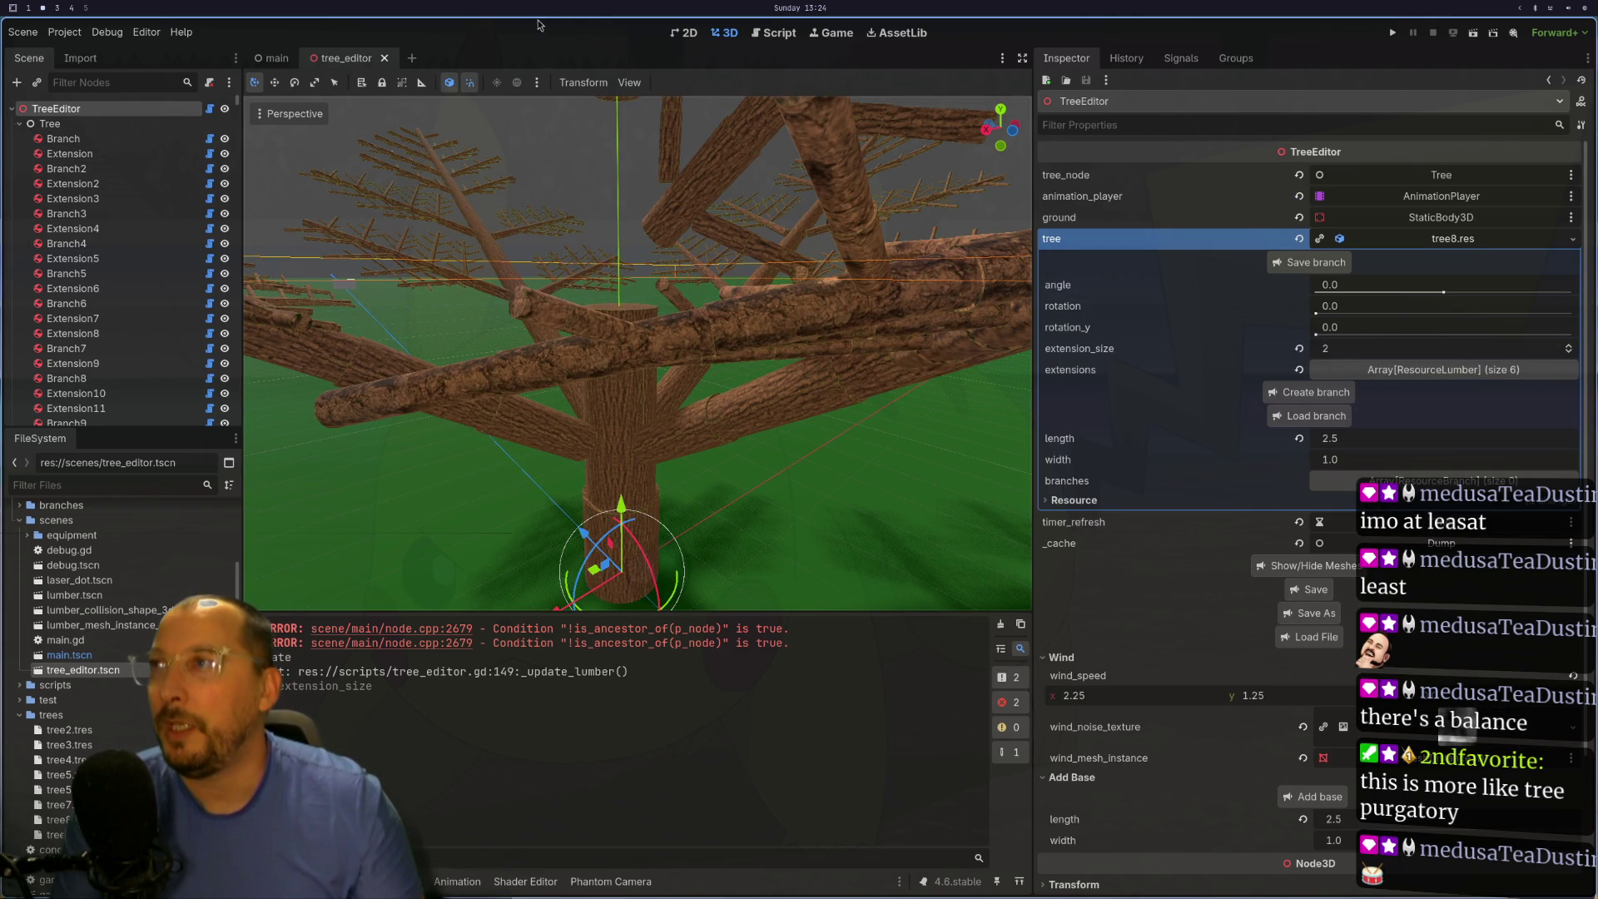
click(384, 58)
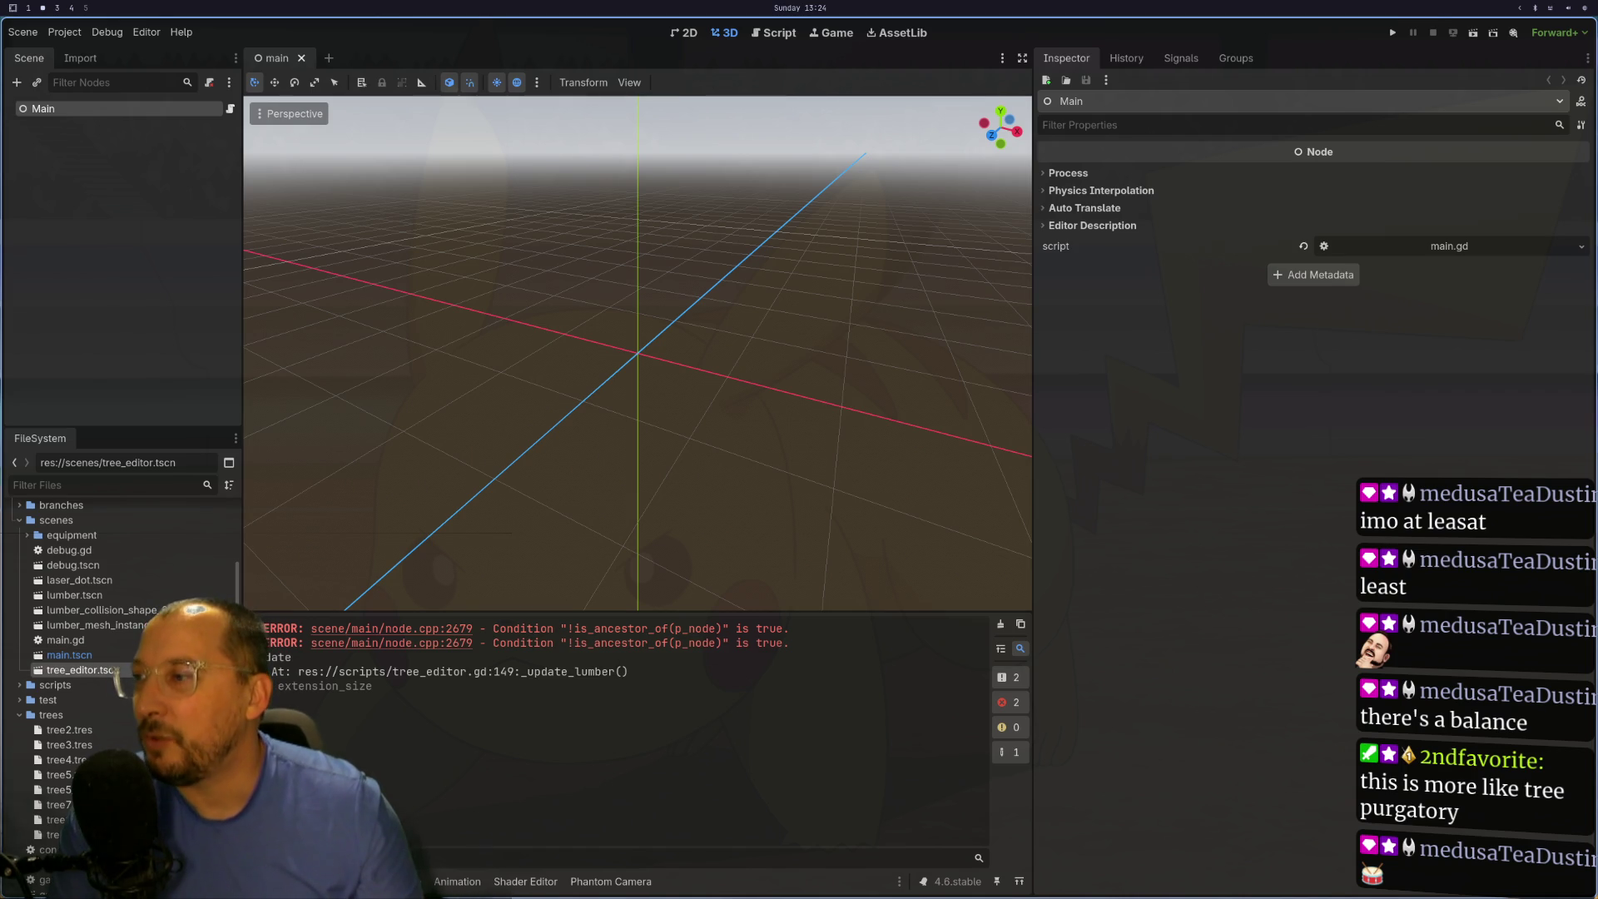
key(ctrl+shift+t)
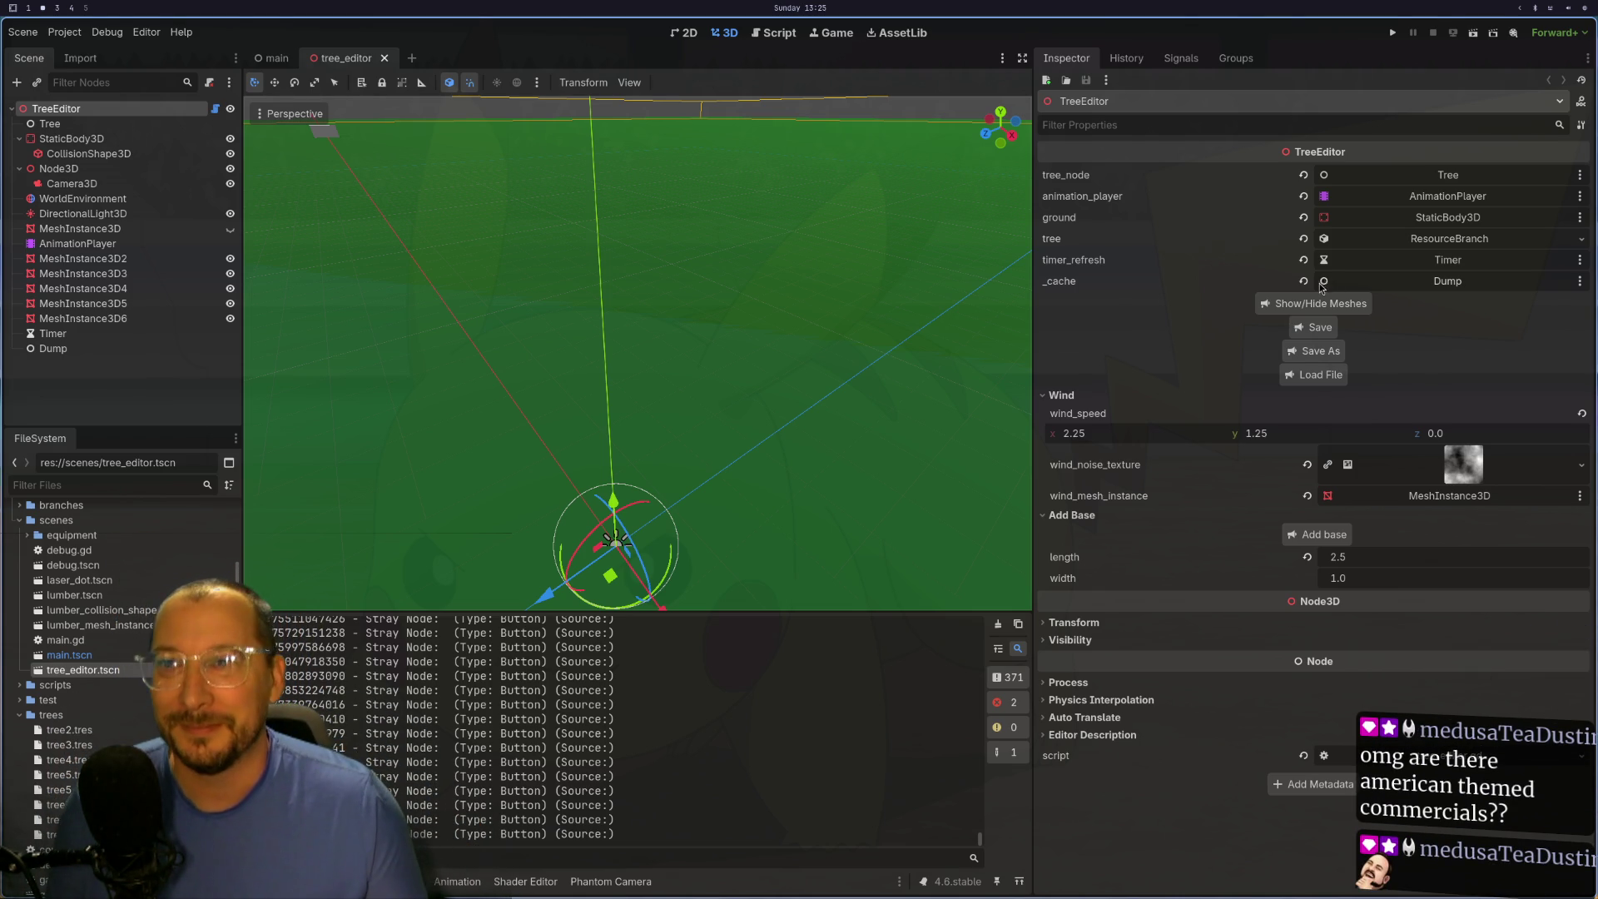
- Load tree8.res from the trees folder through the TreeEditor's Load File picker
click(1308, 372)
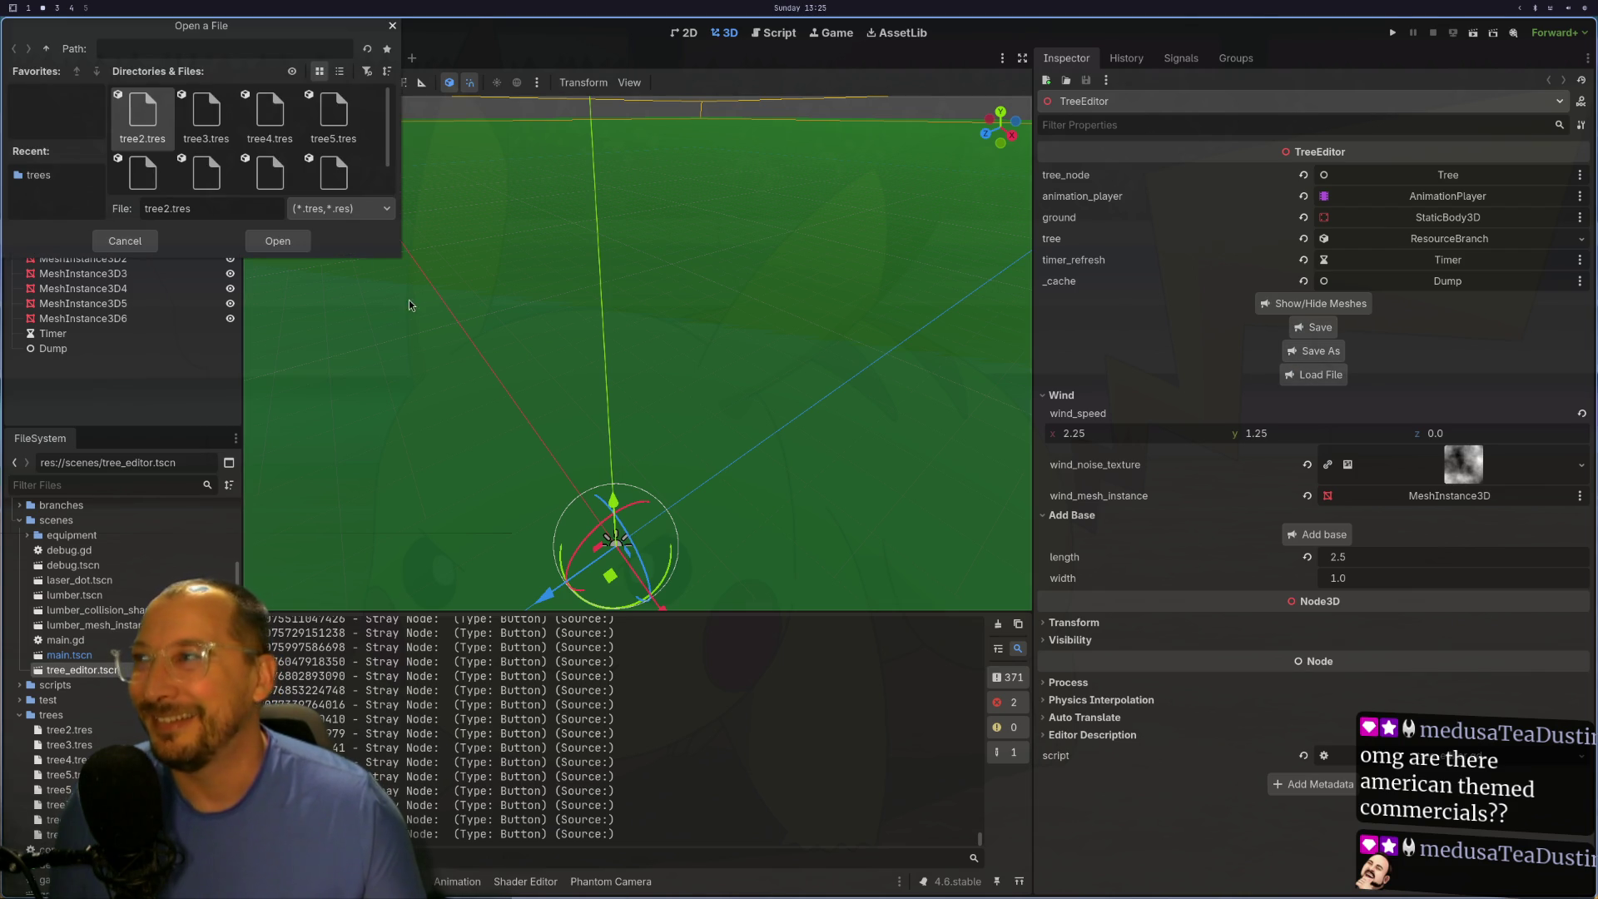
scroll(293, 116, down, 2)
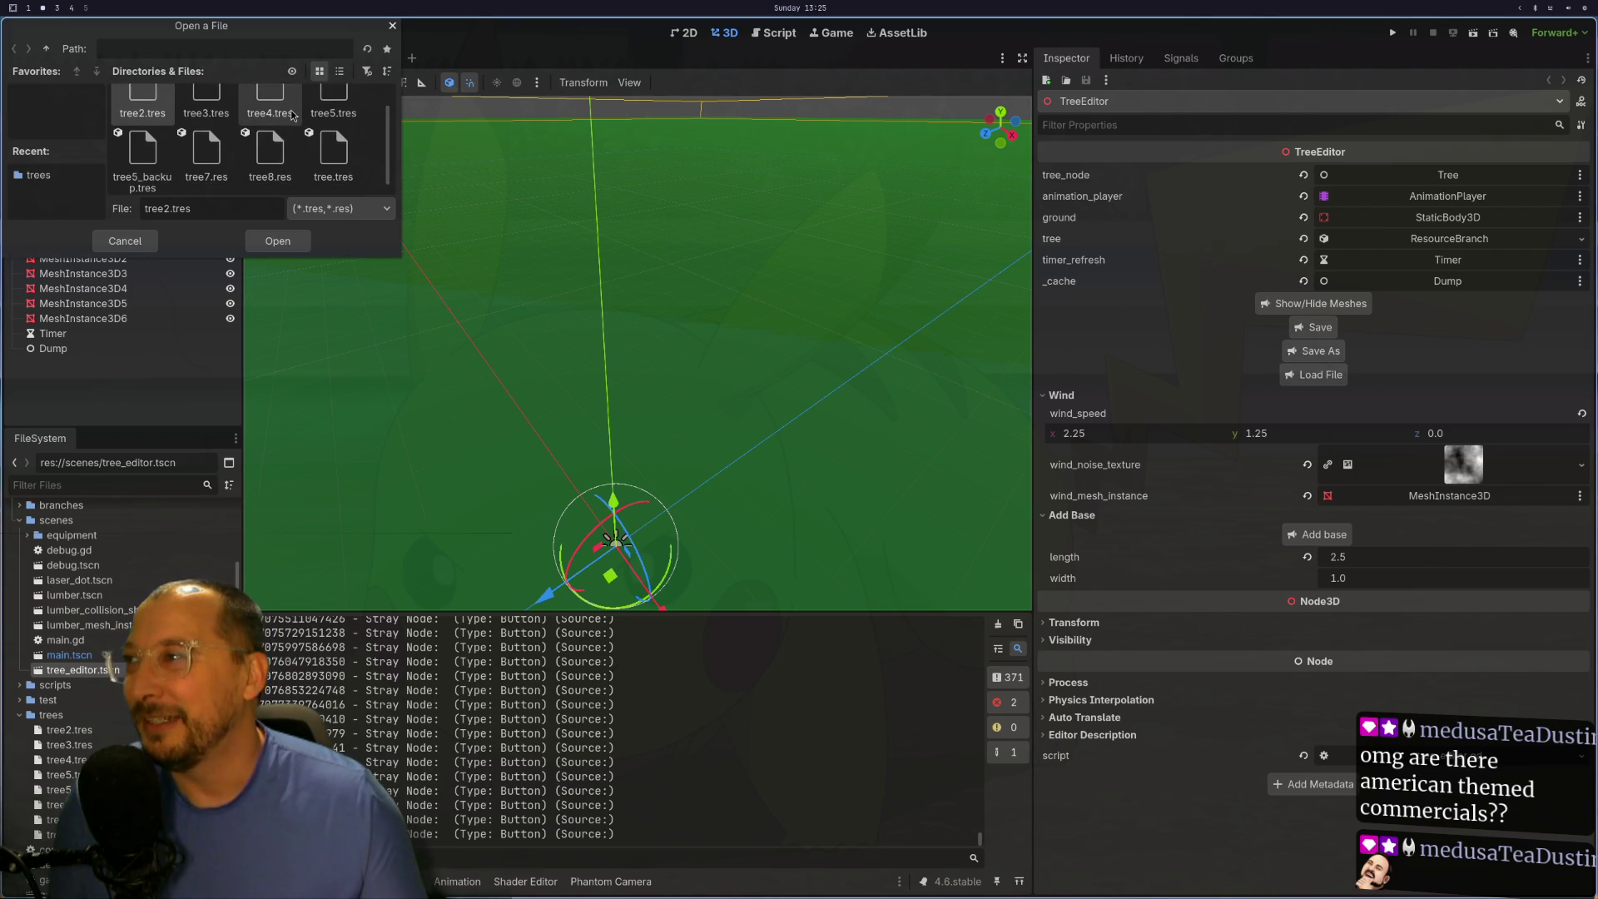
click(265, 151)
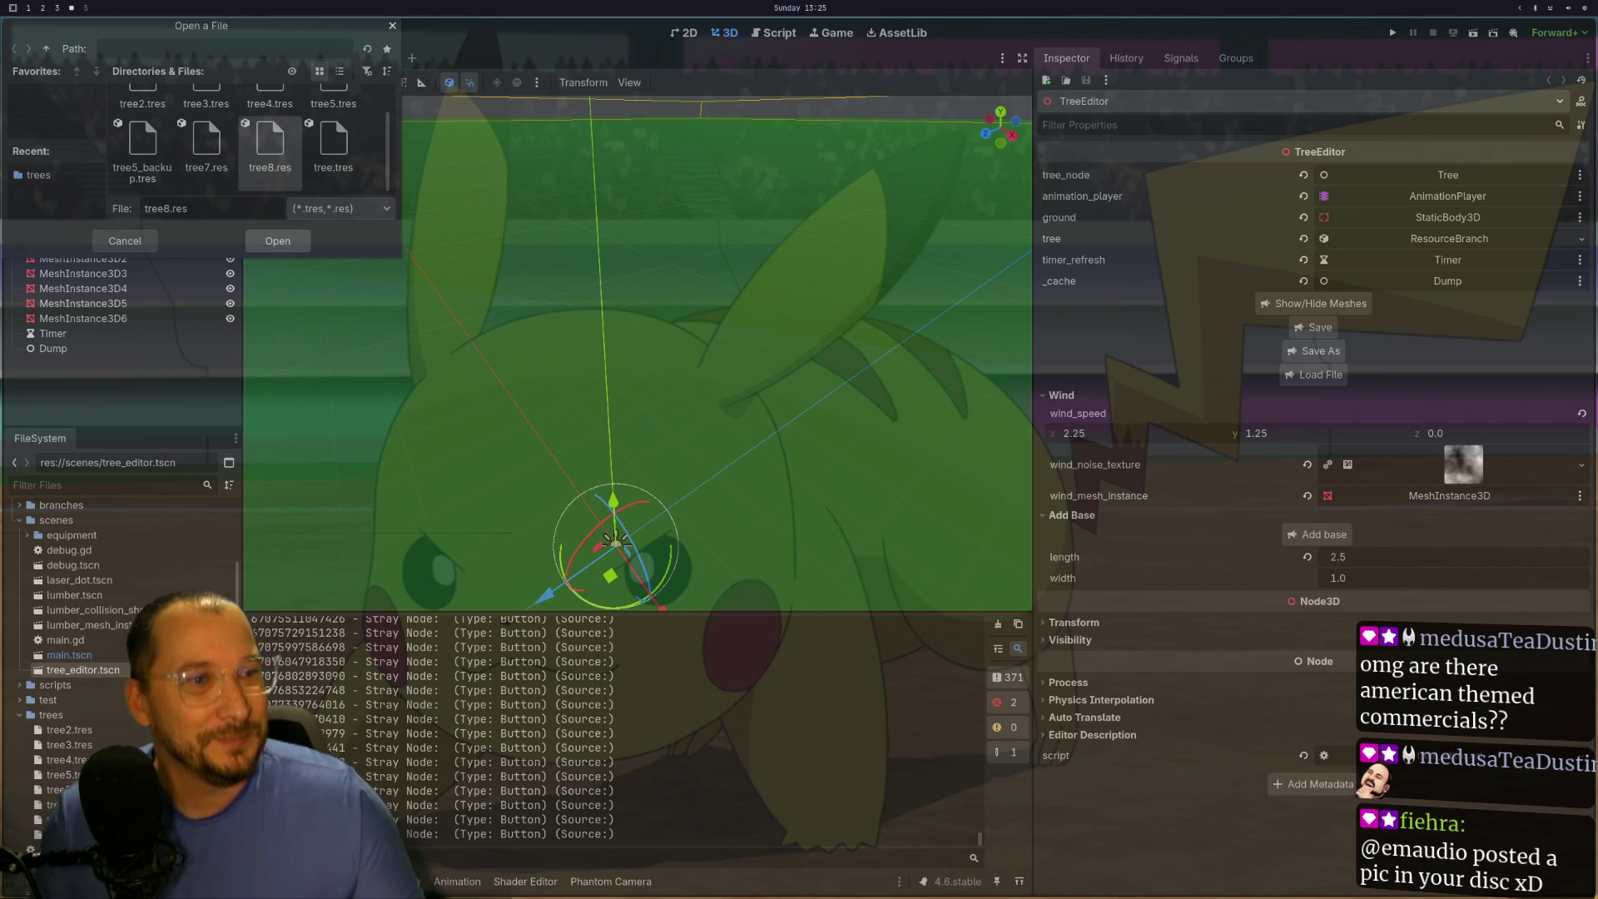
key(Return)
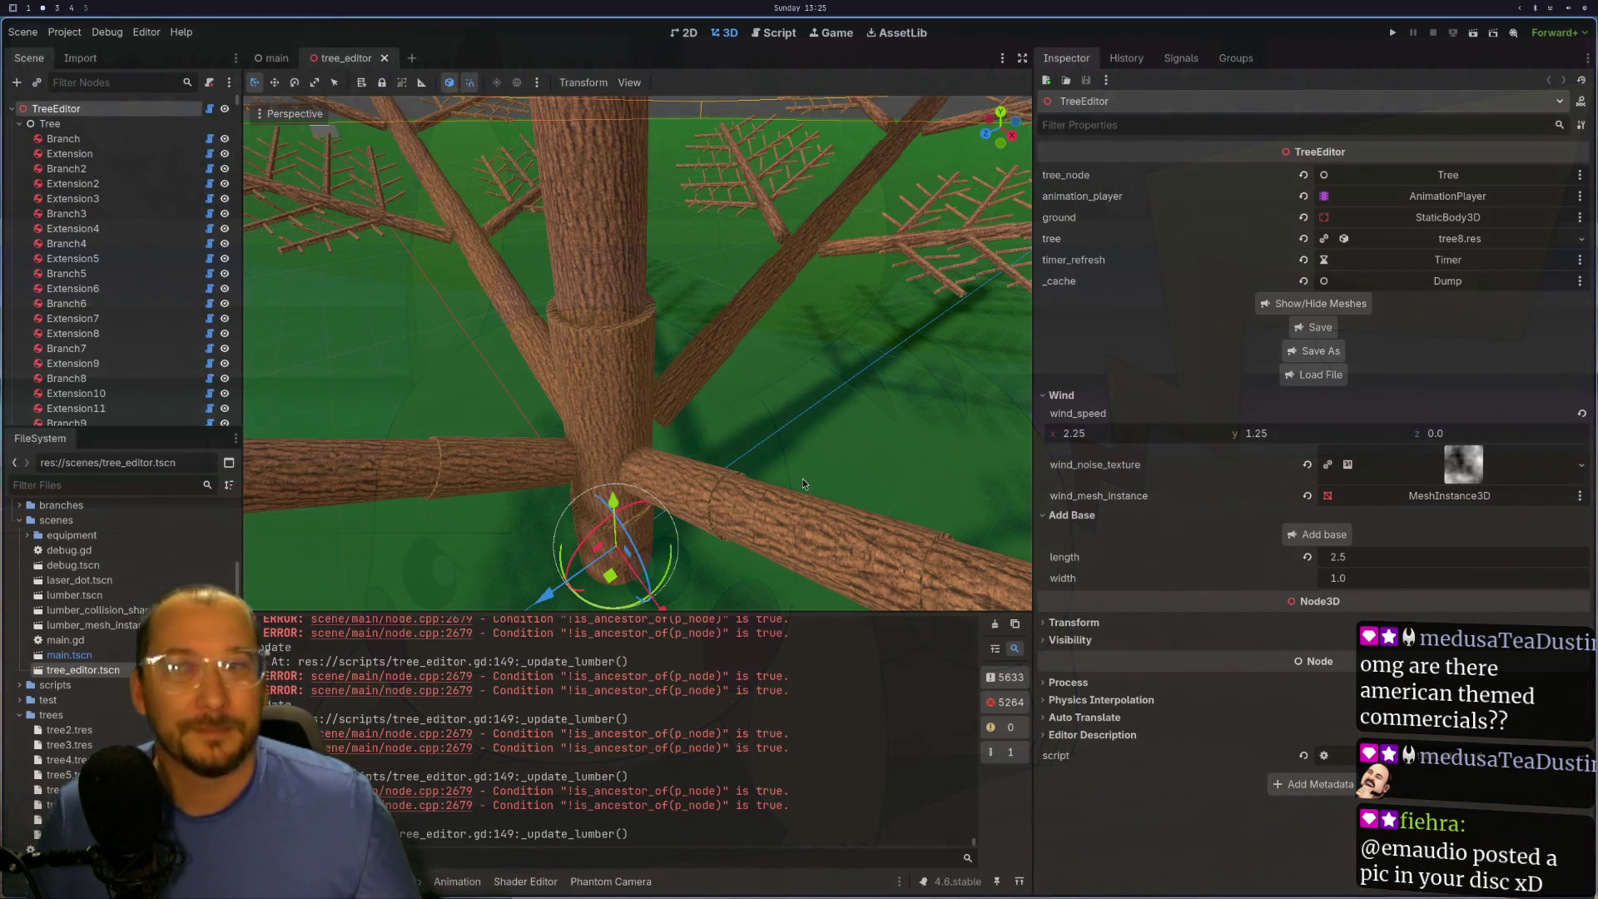
- Orbit and zoom around the rebuilt trunk, deselect, then close the tree_editor scene
scroll(677, 401, down, 5)
mouse_move(673, 369)
mouse_down()
mouse_move(678, 333)
mouse_move(662, 396)
mouse_up()
scroll(682, 301, down, 3)
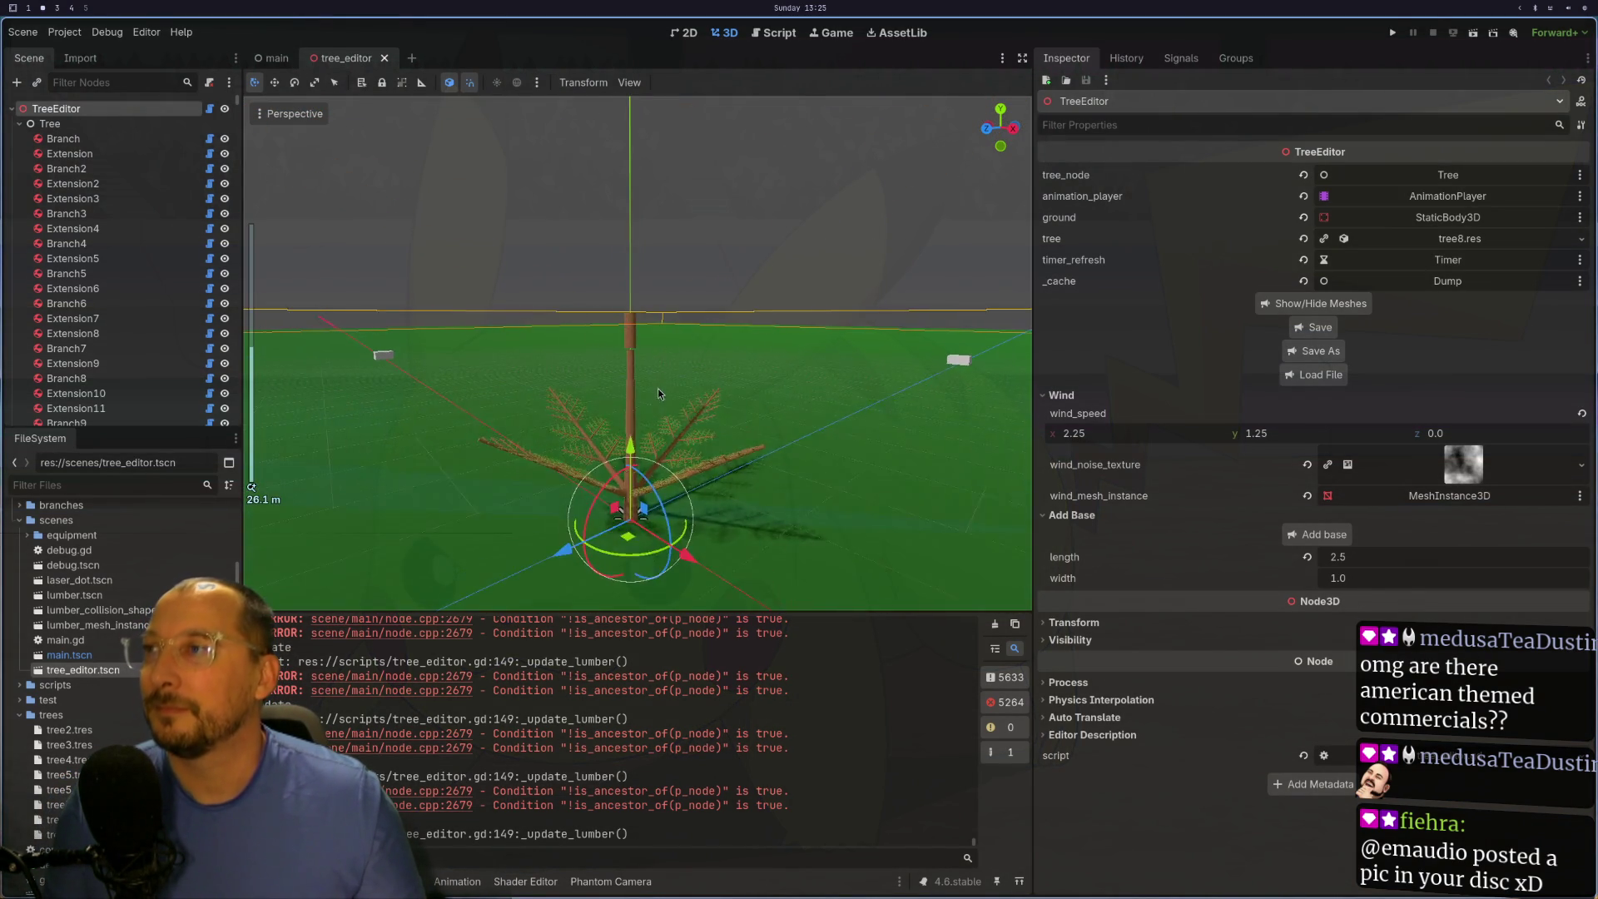
scroll(657, 386, up, 5)
click(617, 301)
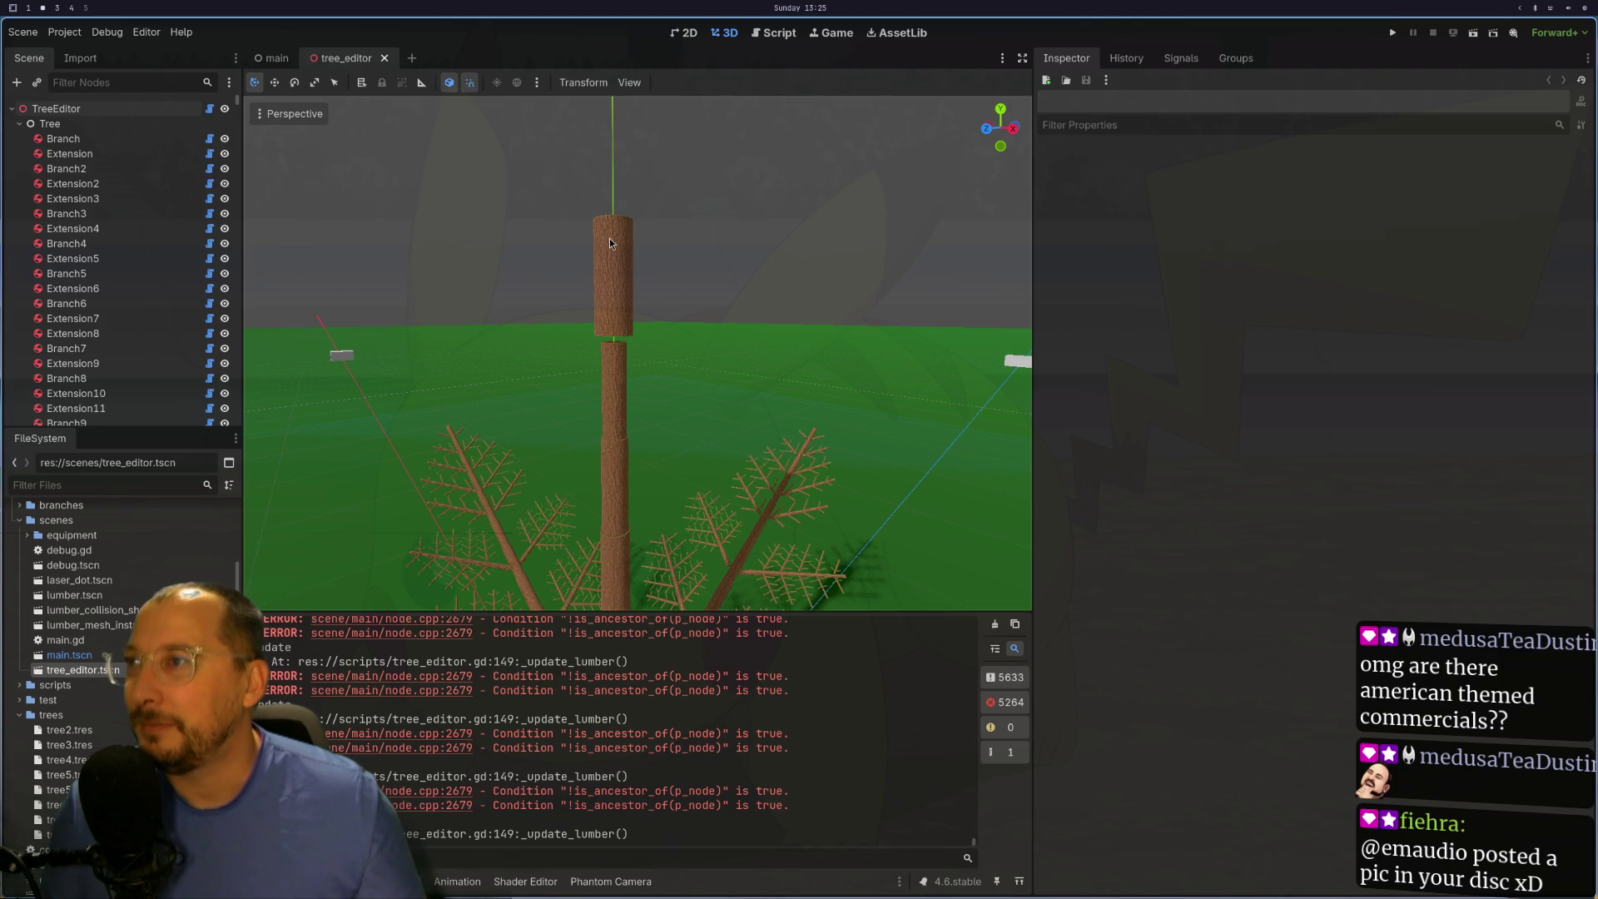
drag(681, 265, 675, 219)
scroll(676, 220, down, 2)
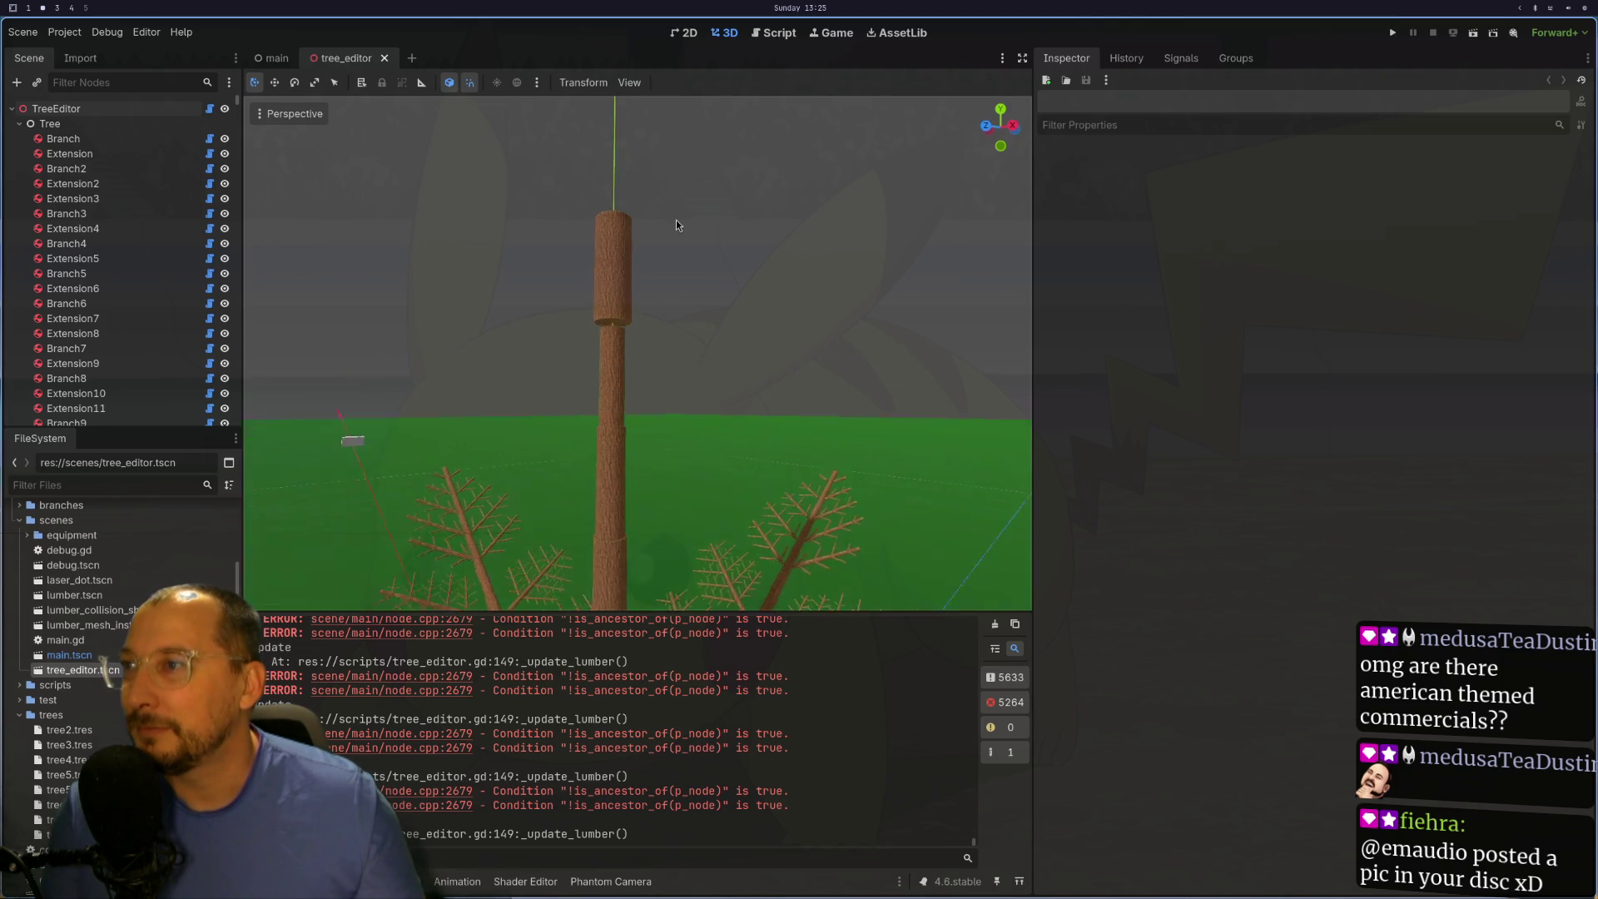
click(384, 58)
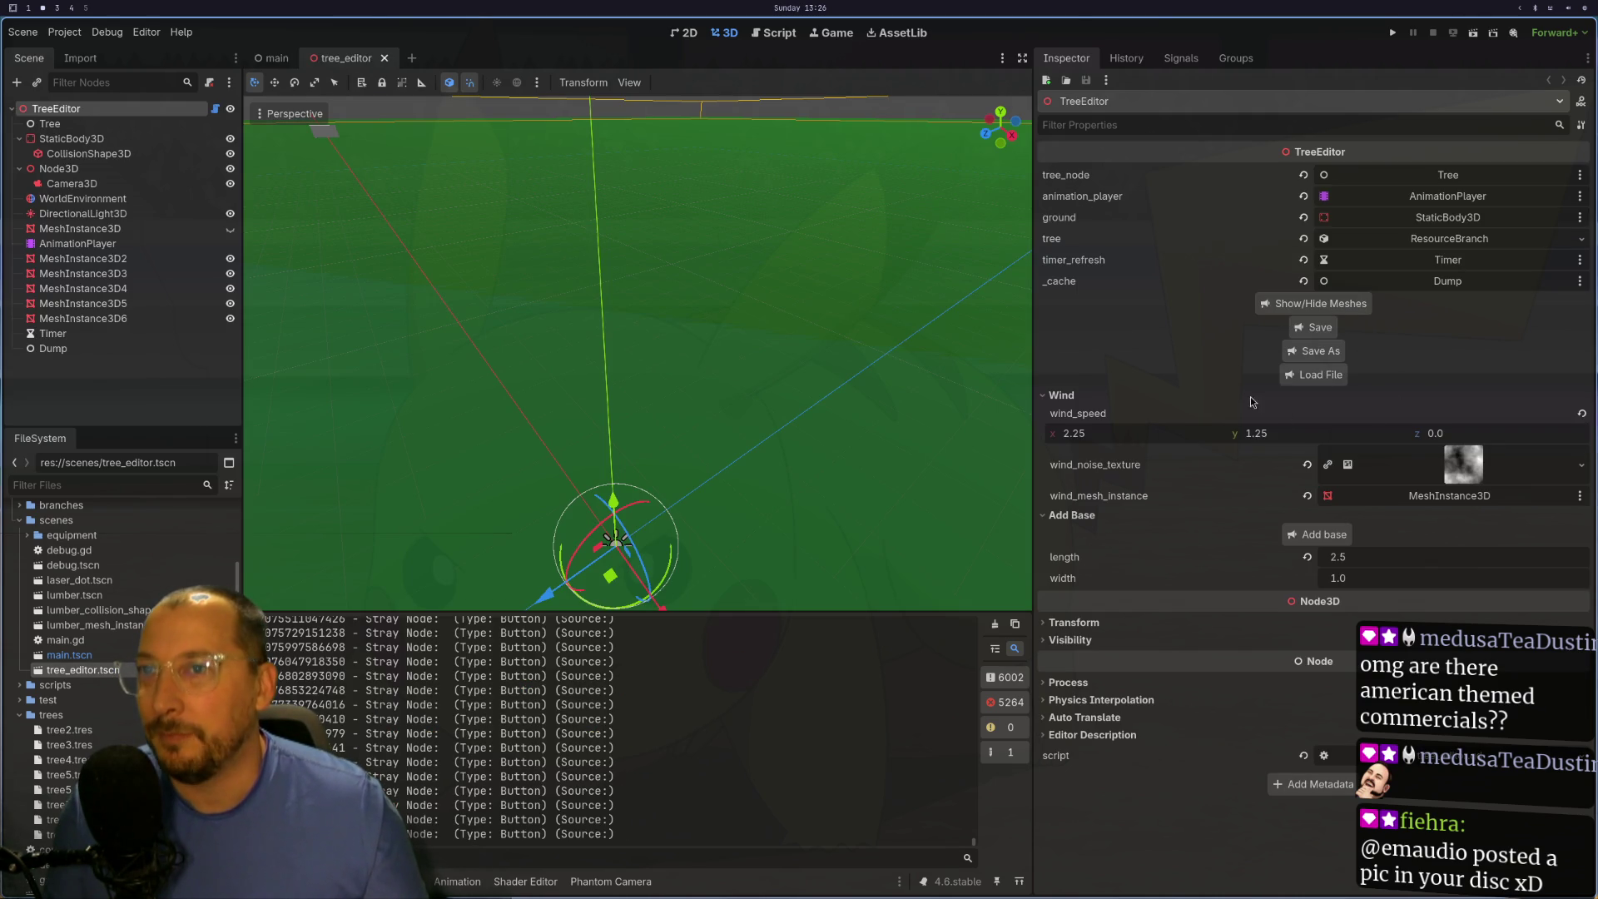
drag(795, 408, 799, 281)
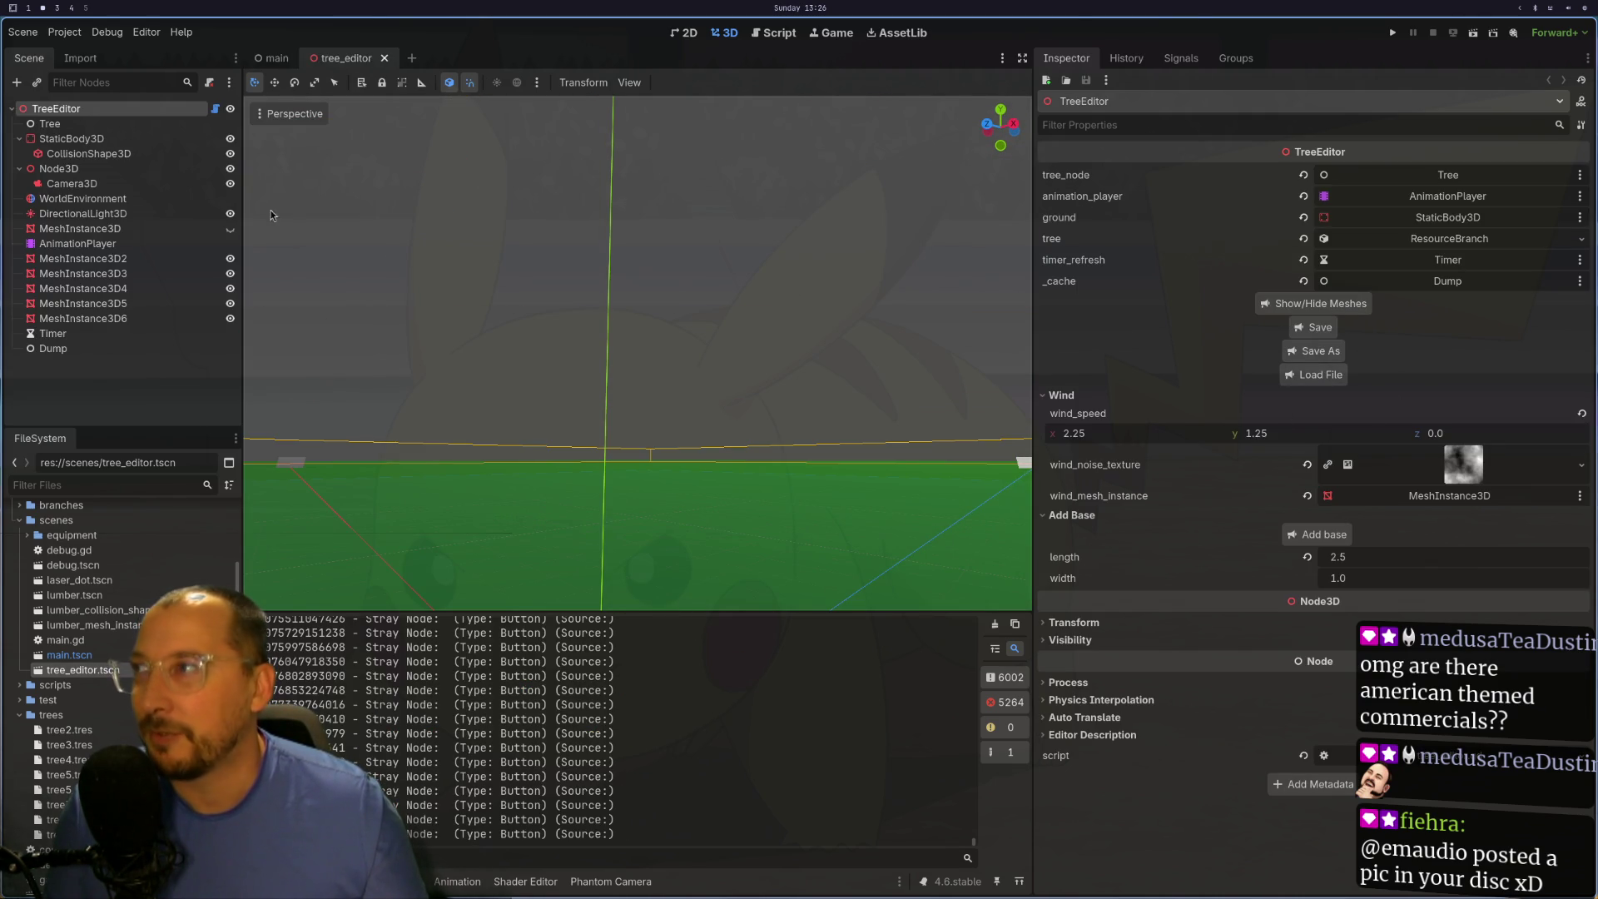
click(1337, 390)
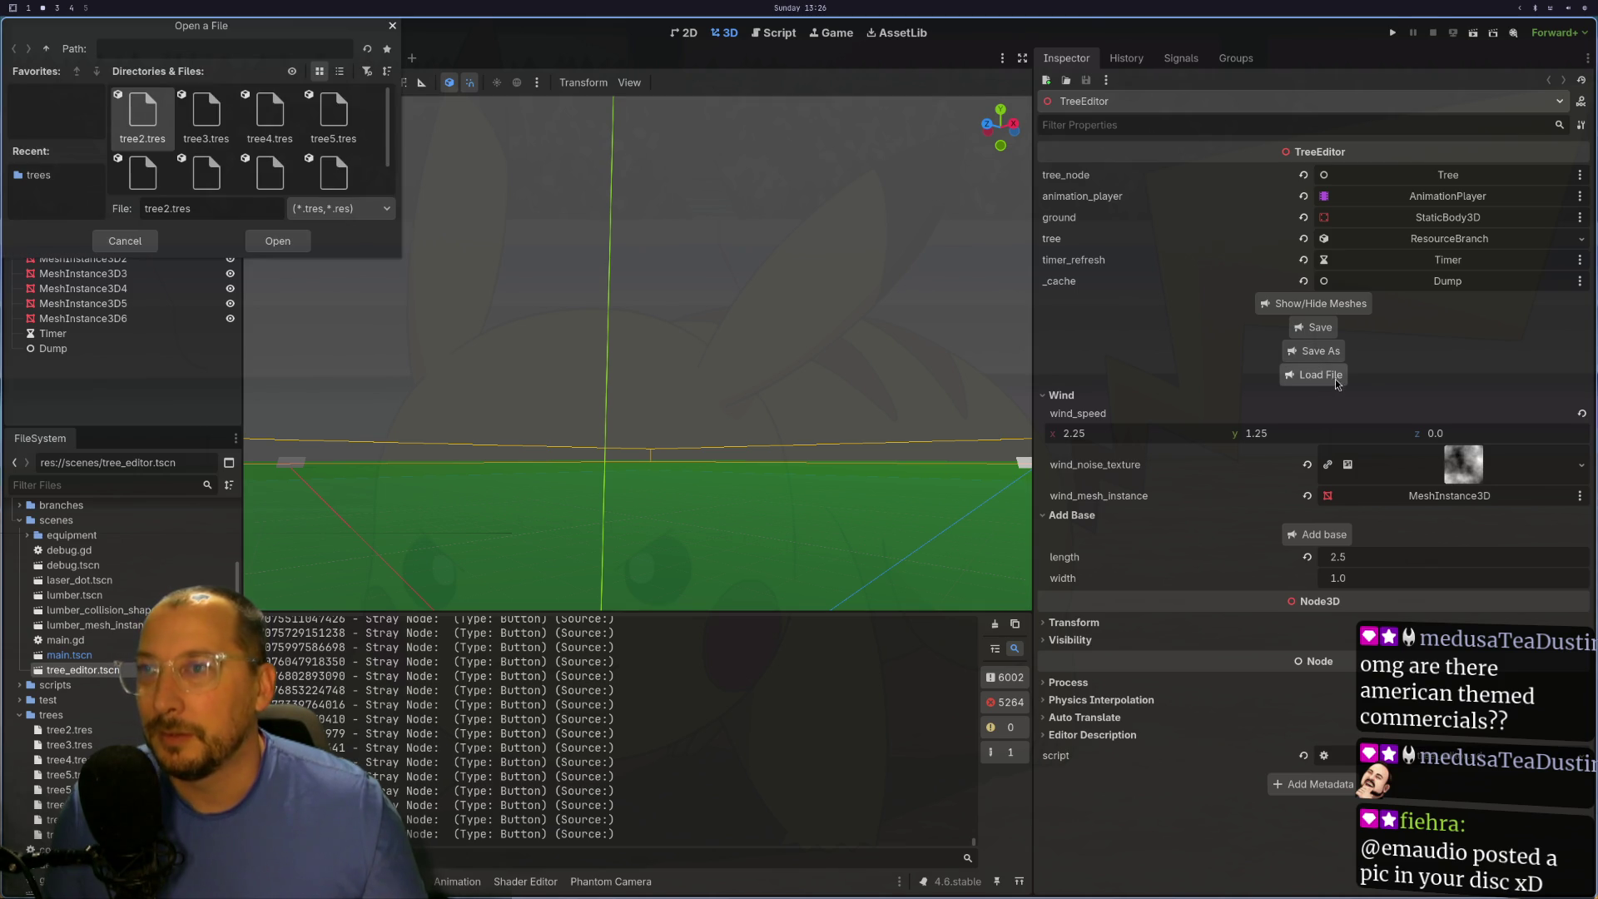
key(Escape)
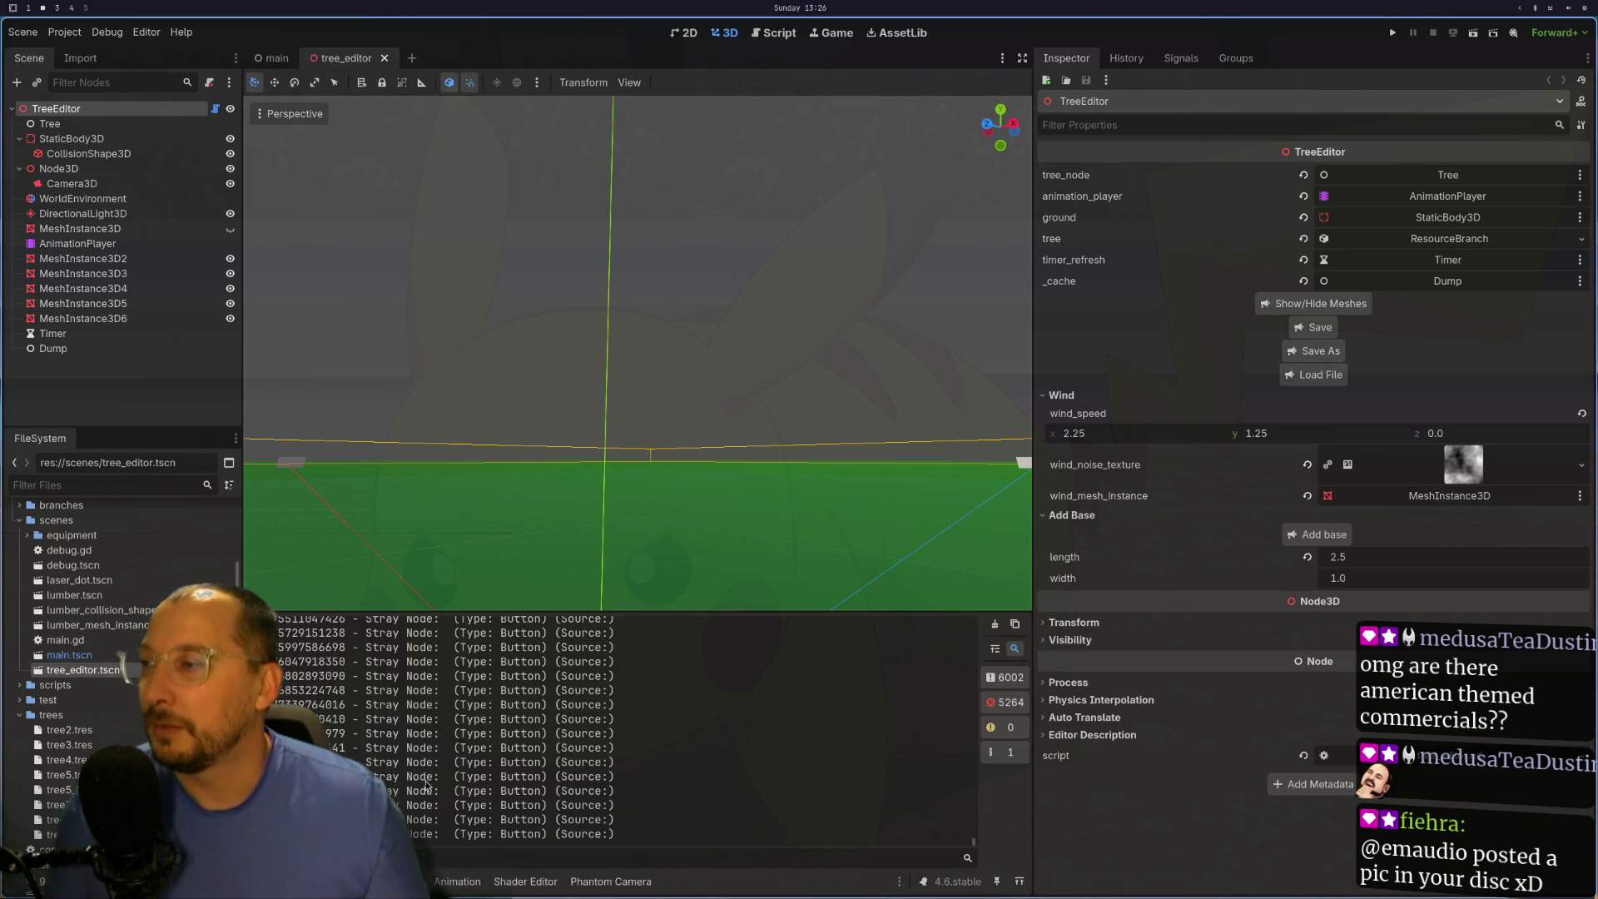